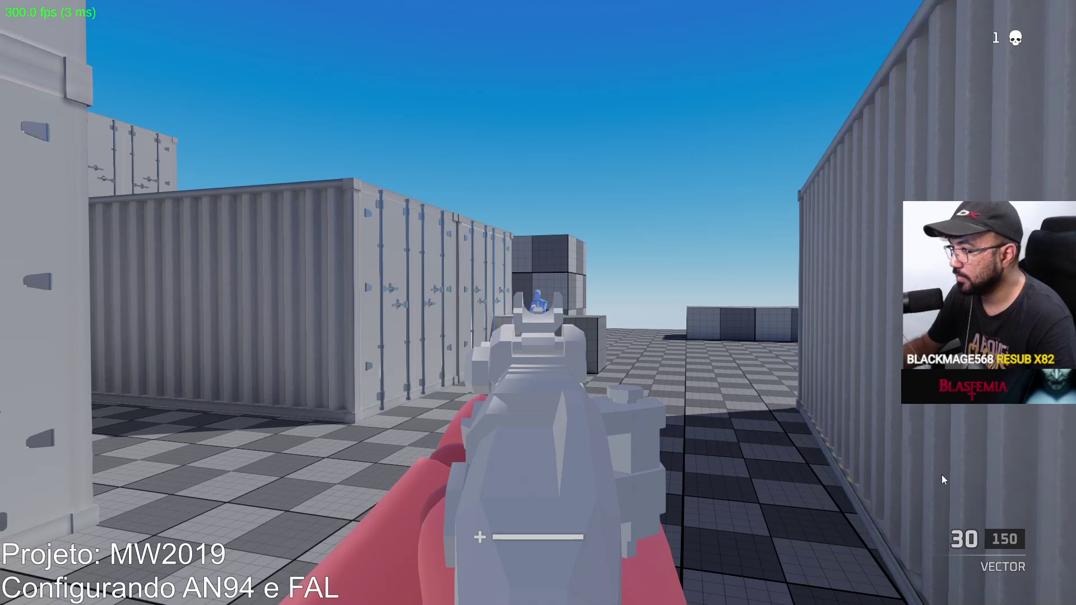
Test-fire the weapon on the shipment map, aiming down sights, spraying and reloading.
left_click(942, 475)
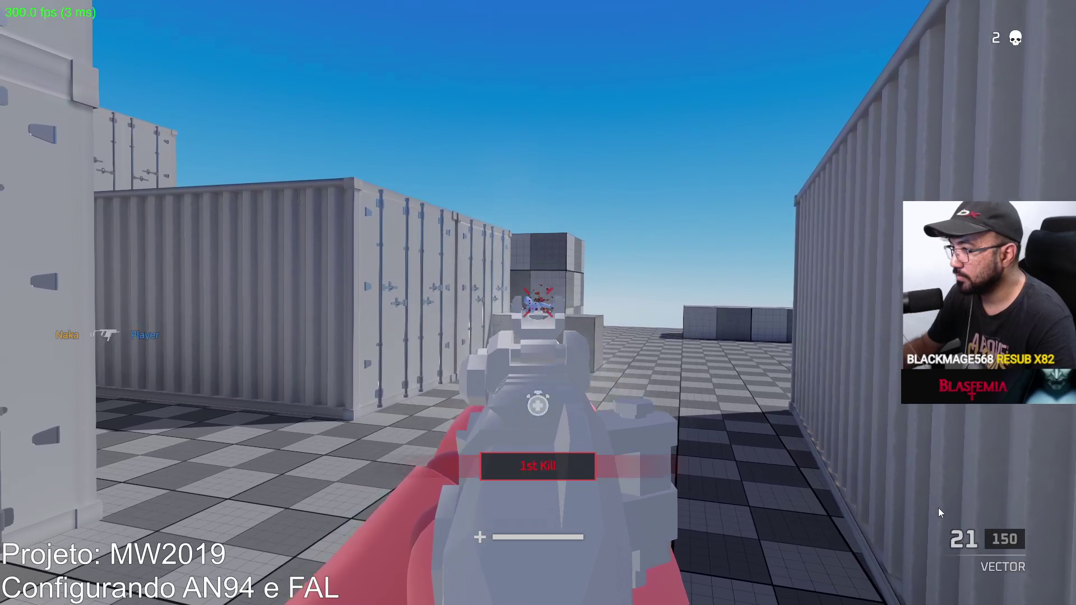
key("r")
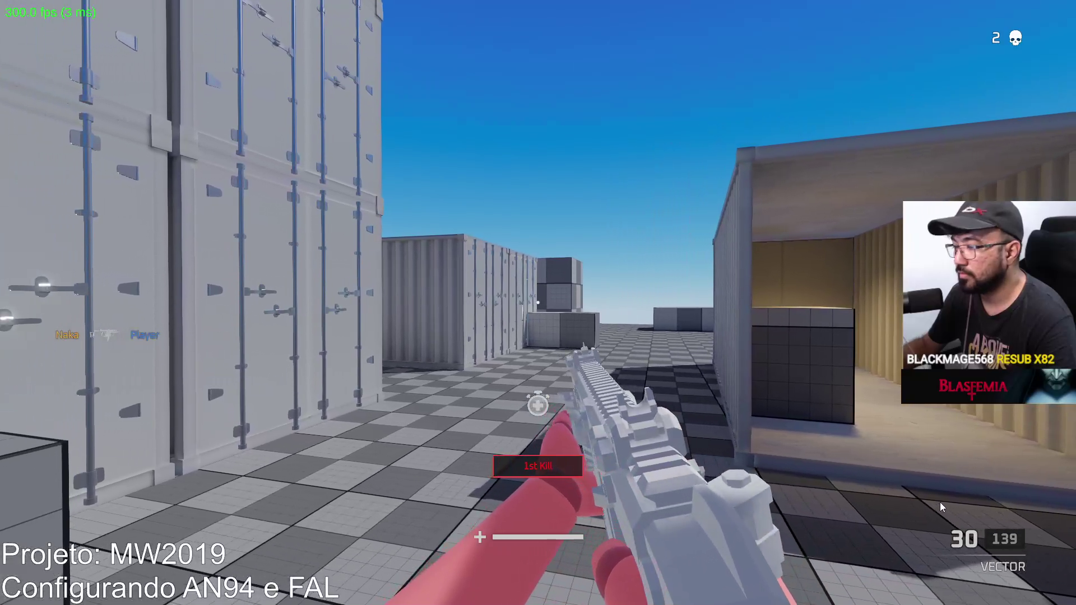
right_click(917, 503)
left_click(917, 503)
left_click(910, 534)
key("r")
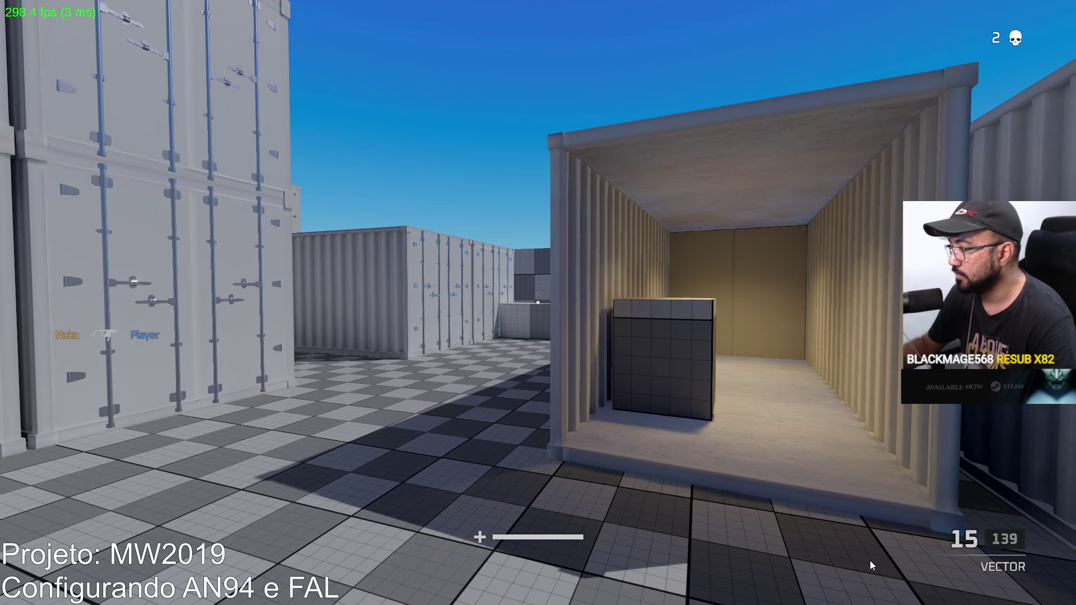
key("w")
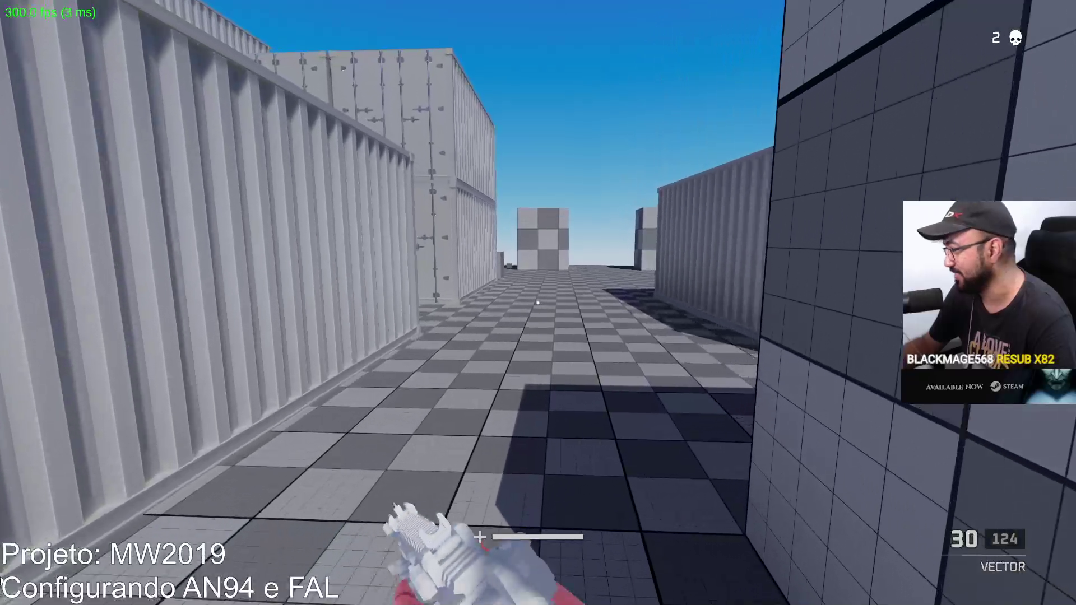
Check recoil with a few more shots and a reload, then pause and switch to the editor.
key("Escape")
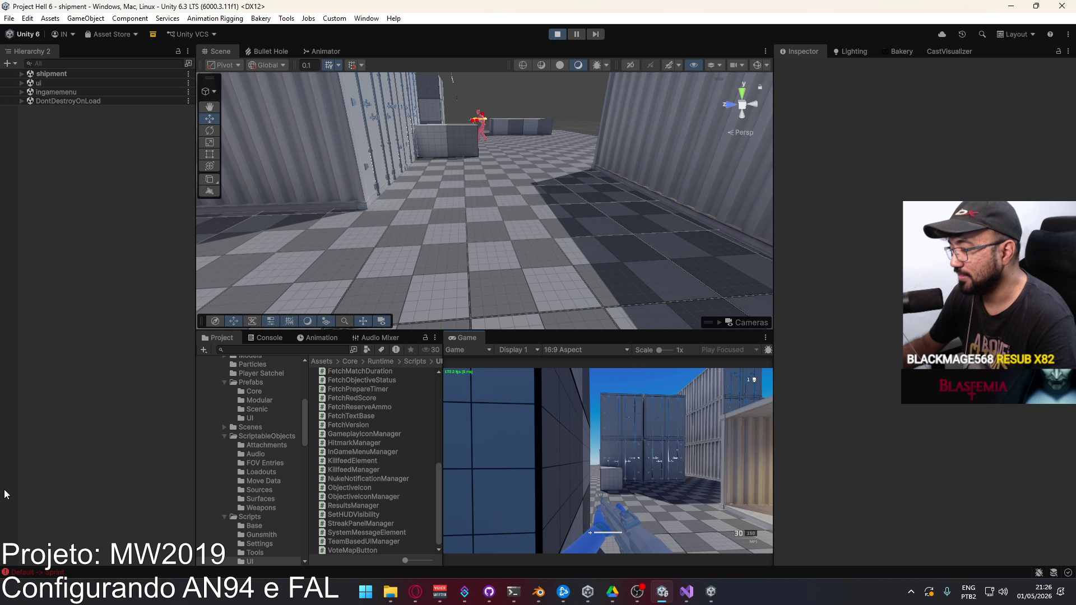
key("F11")
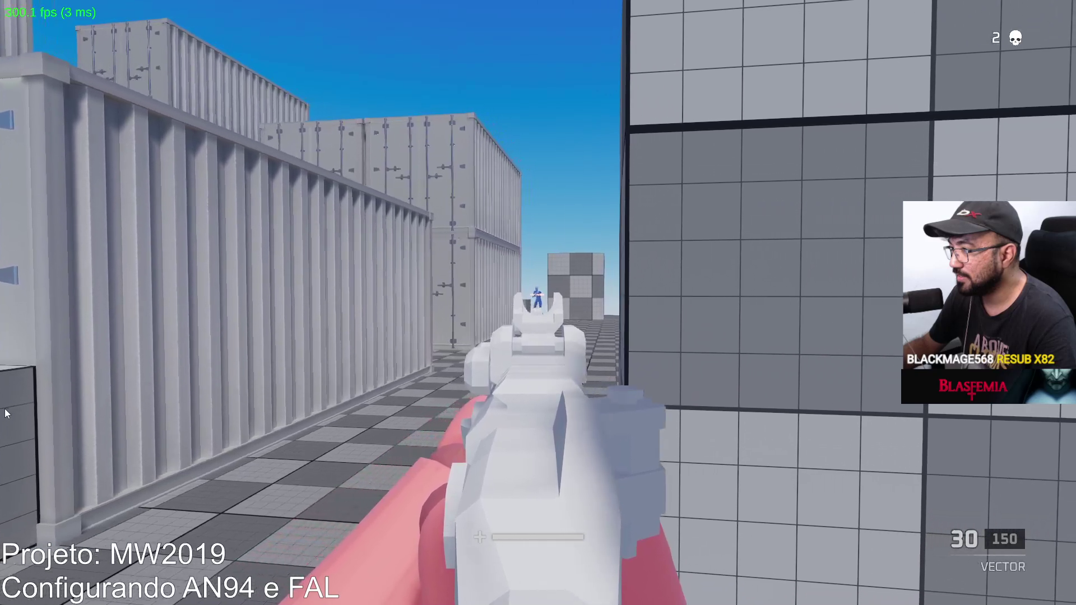
left_click(4, 392)
left_click_drag(5, 392, 15, 435)
key("r")
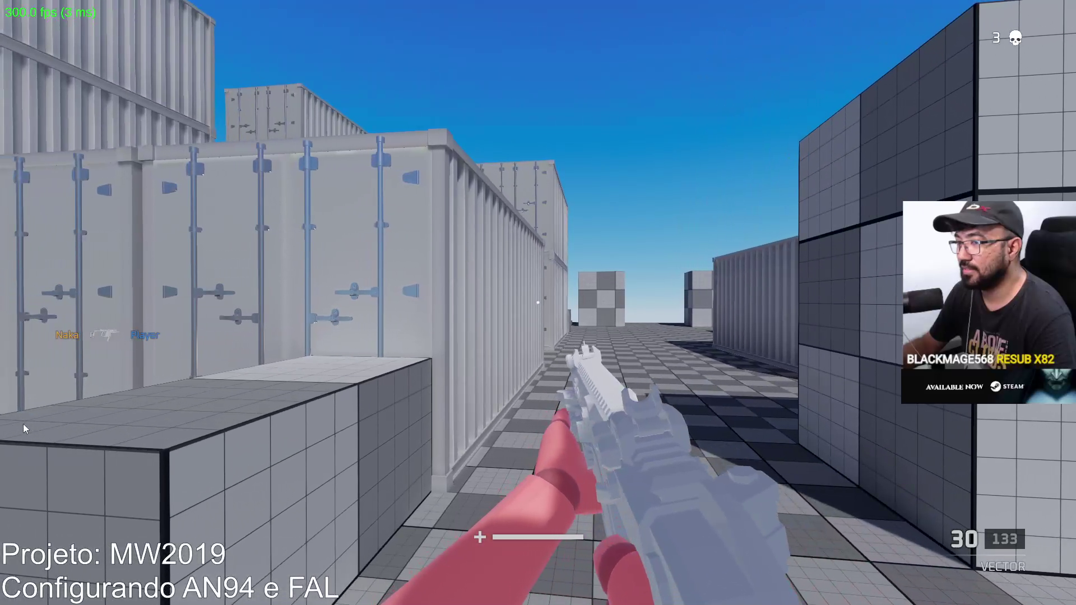
key("Escape")
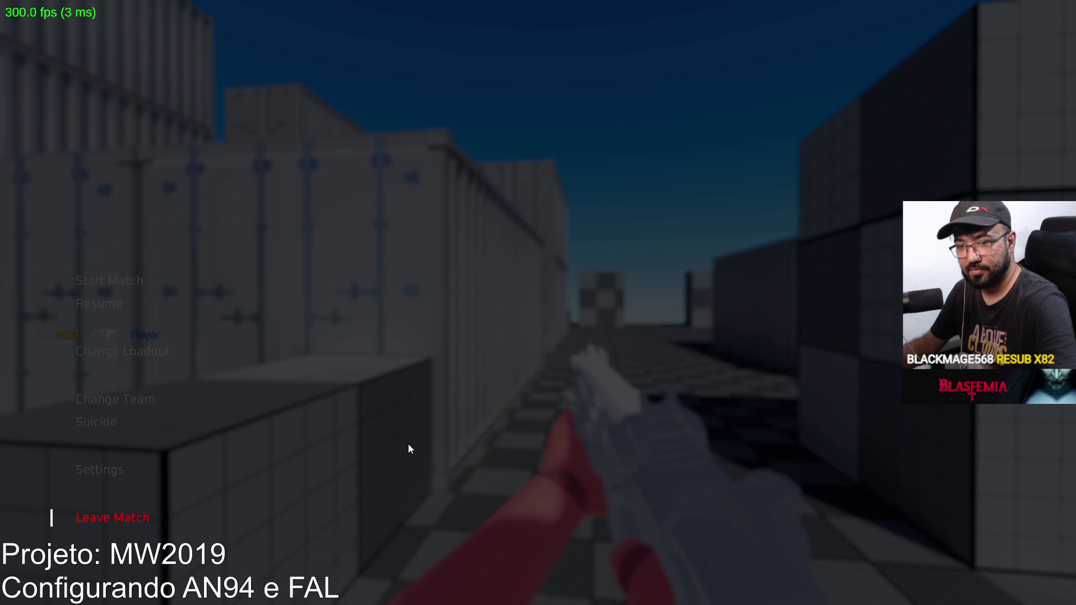
key("alt+Tab")
key("alt+Tab")
Stop play mode and bring the Project Hell build folder window forward.
left_click(558, 35)
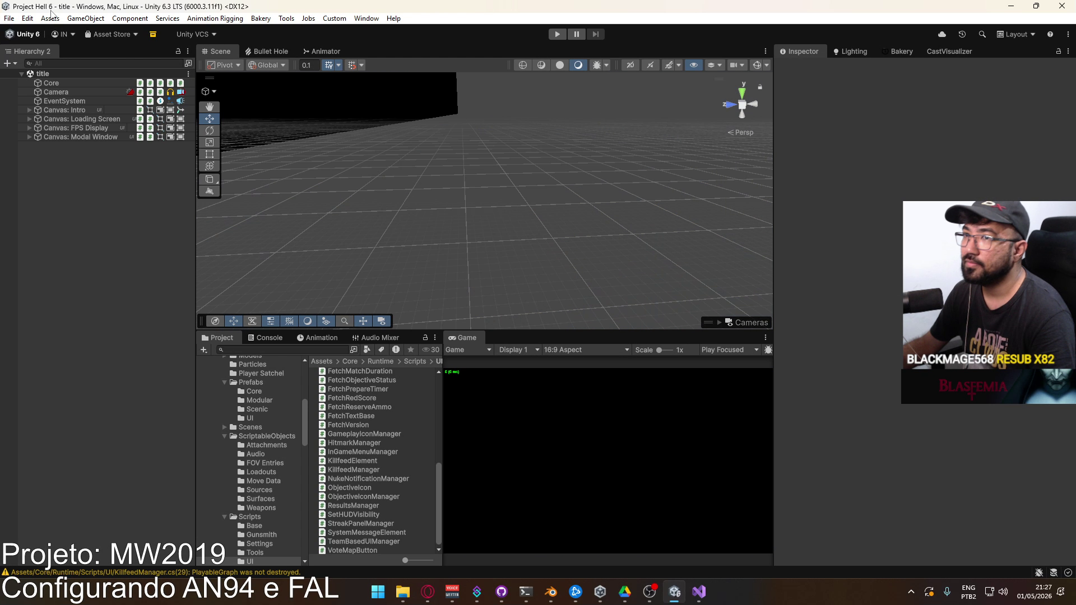
mouse_move(403, 592)
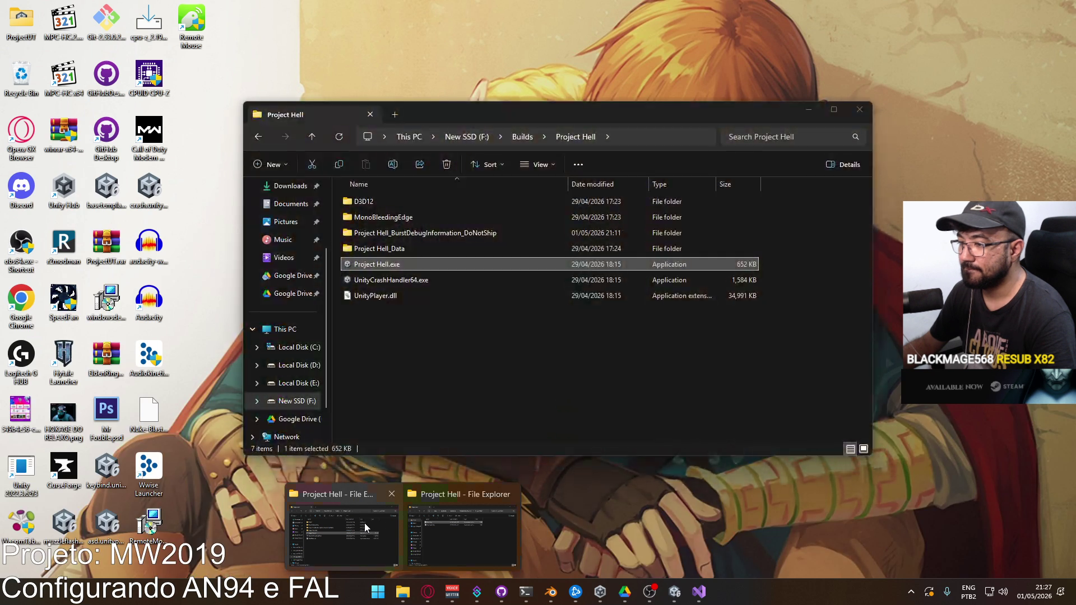
left_click(509, 494)
left_click(415, 529)
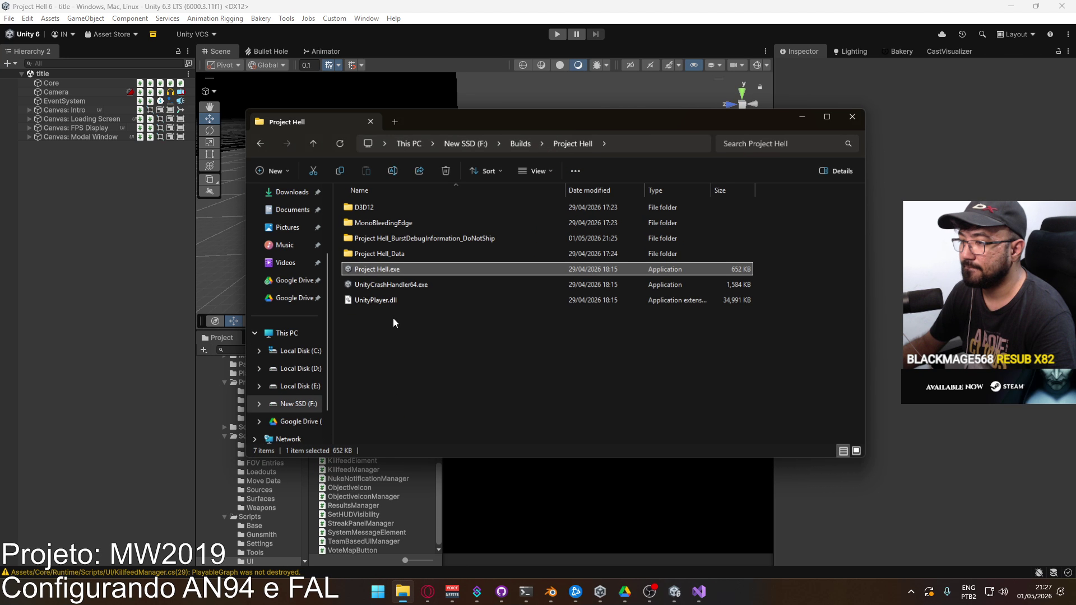
Permanently delete the Project Hell_BurstDebugInformation_DoNotShip folder.
left_click(439, 231)
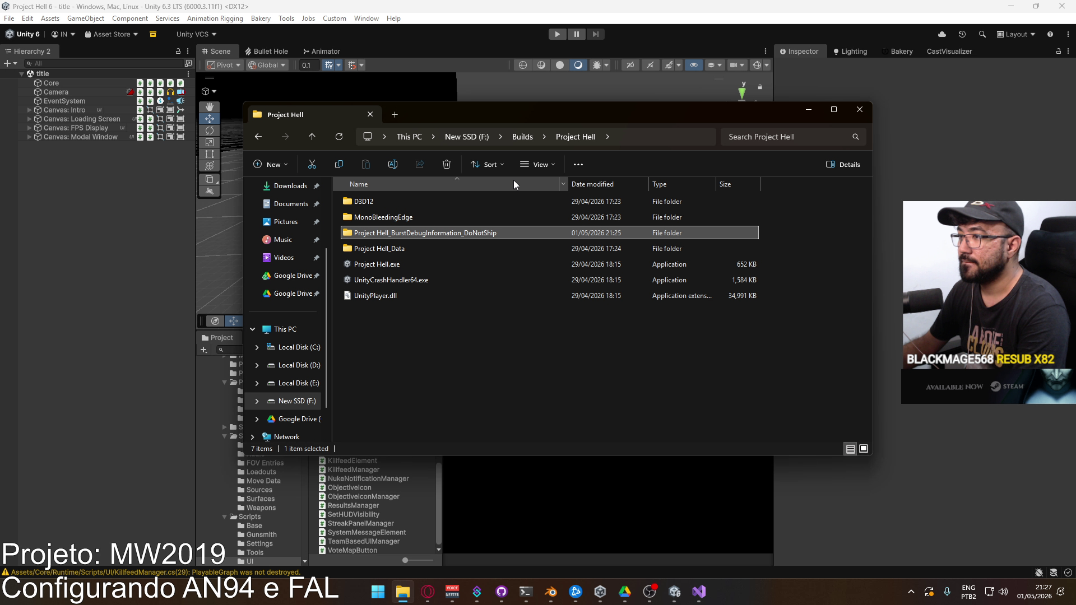
key("shift+Delete")
key("Return")
left_click(522, 136)
Archive the Project Hell folder as Project Hell.rar with WinRAR.
right_click(380, 216)
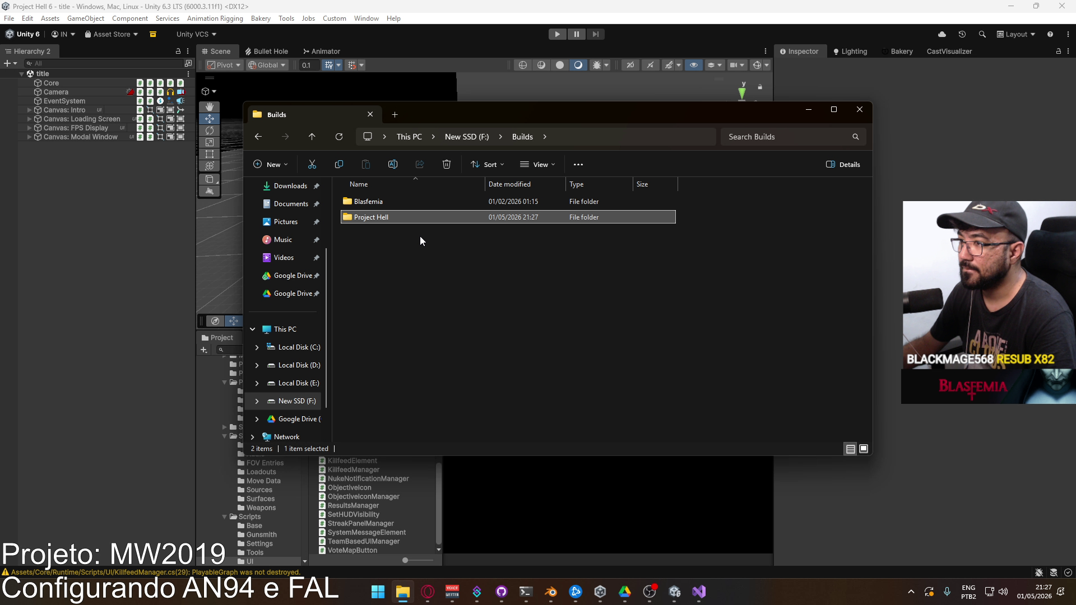
mouse_move(527, 422)
left_click(594, 440)
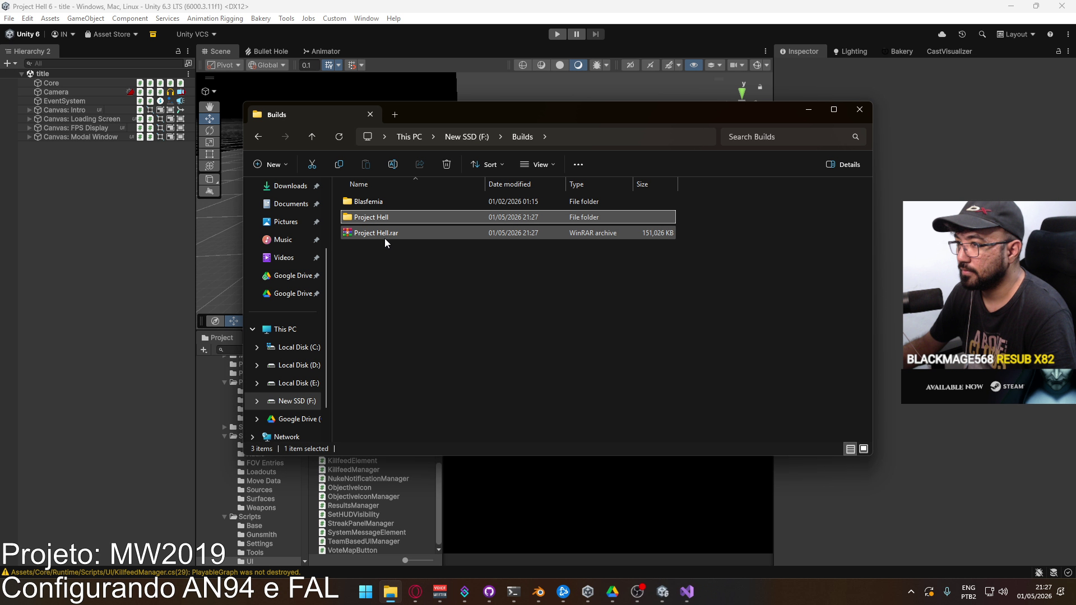
Paste Project Hell.rar into D:\Google Drive\Project Hell\Backup.
left_click(297, 364)
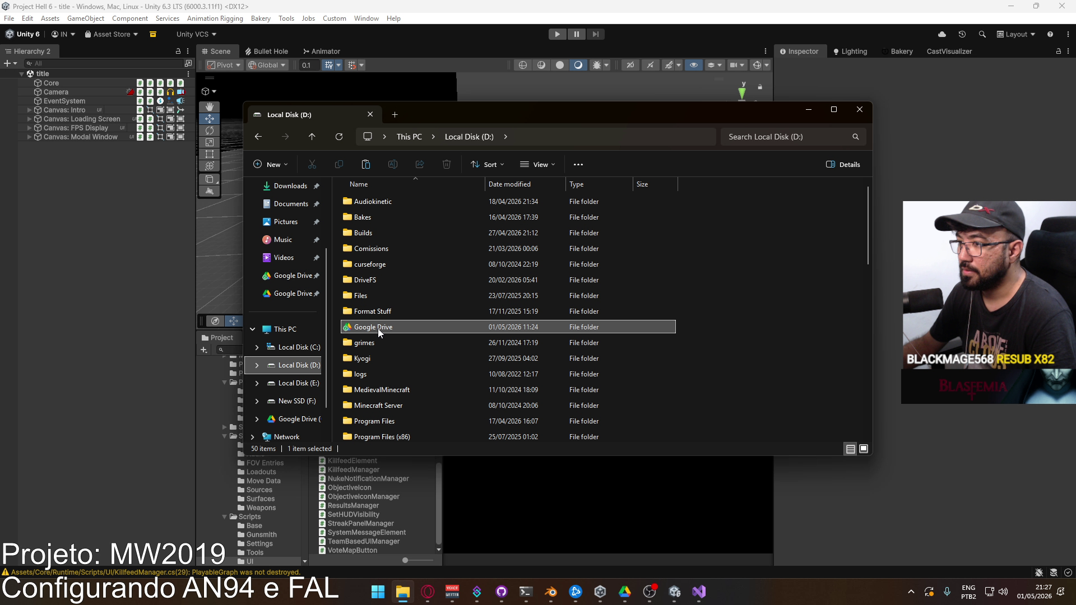
double_click(381, 327)
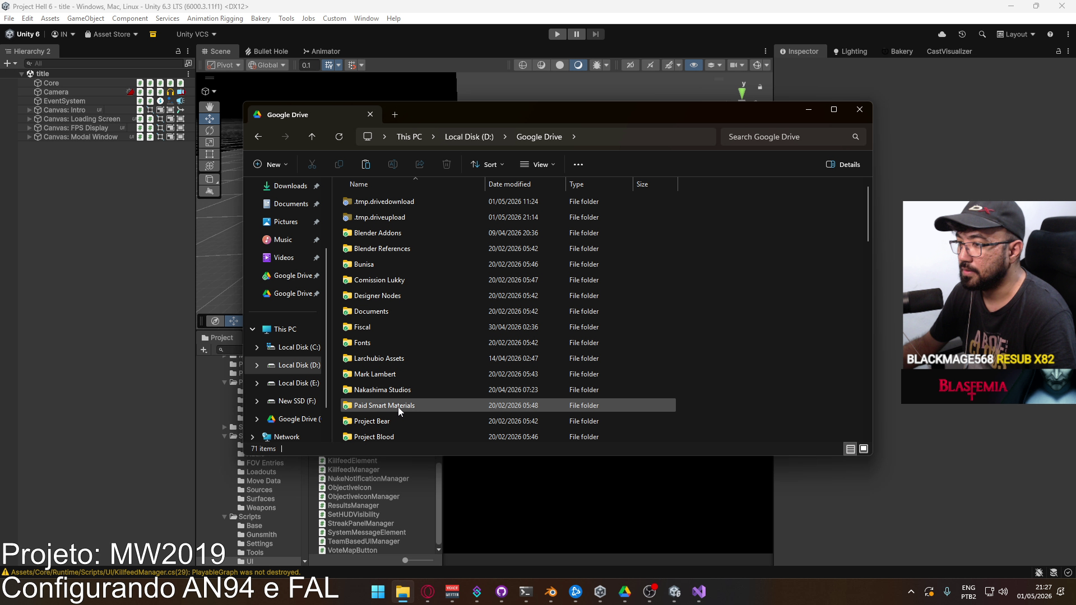
scroll(395, 358, "down", 3)
double_click(406, 374)
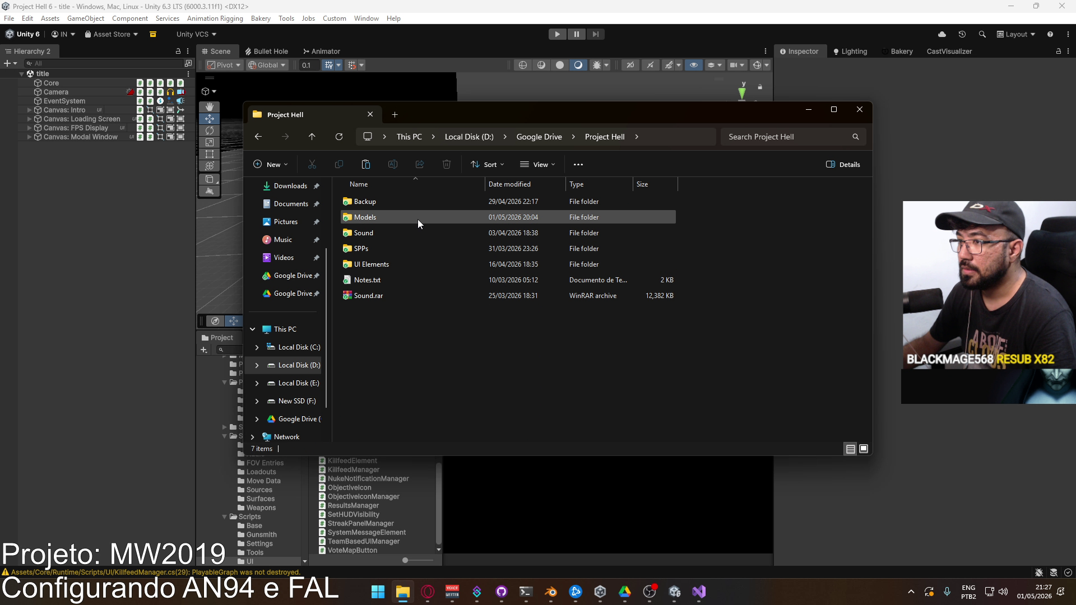
double_click(408, 204)
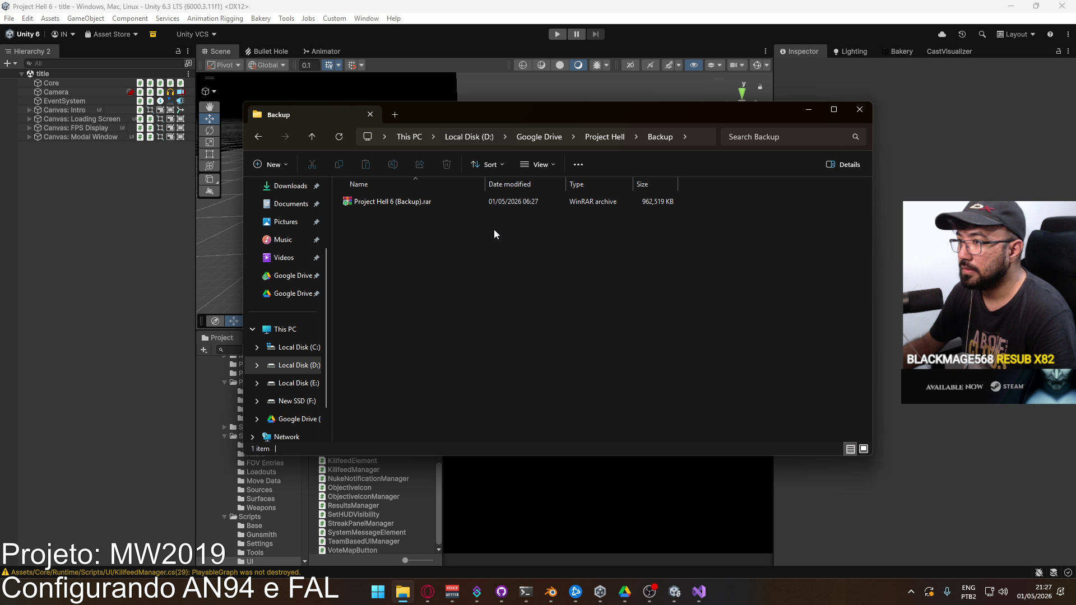
key("ctrl+v")
Move the archive into Google Drive, replacing the older Project Hell.rar, and close Explorer.
left_click(606, 143)
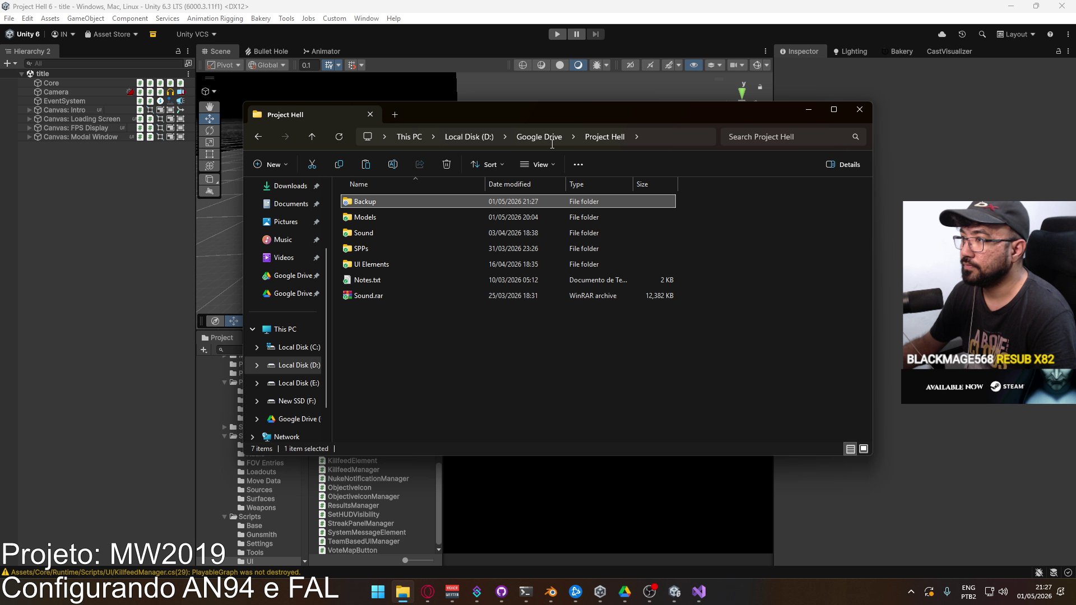
left_click(541, 138)
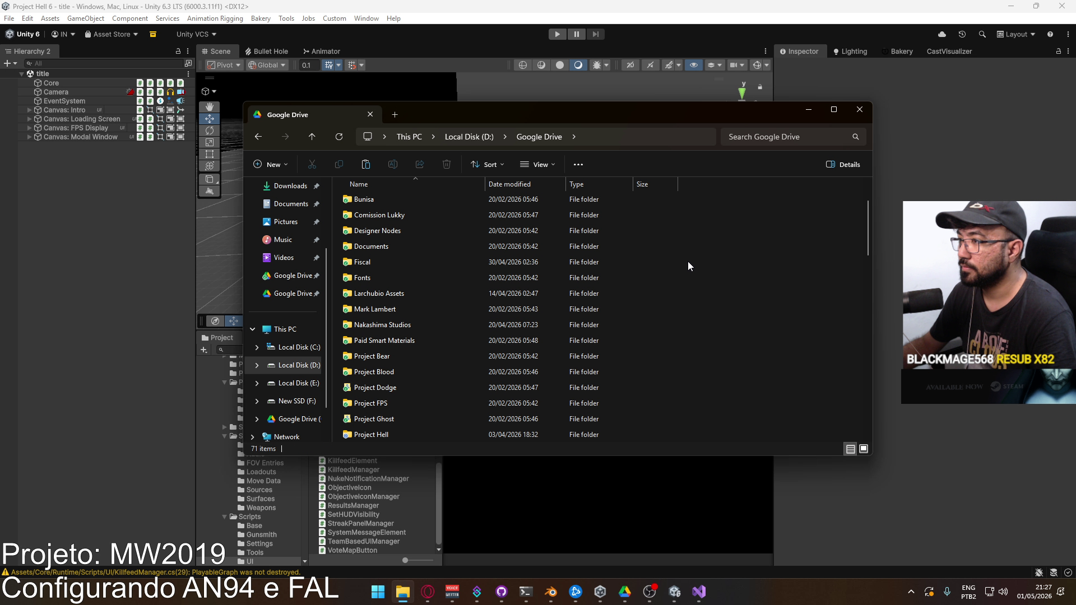
key("ctrl+v")
left_click(546, 213)
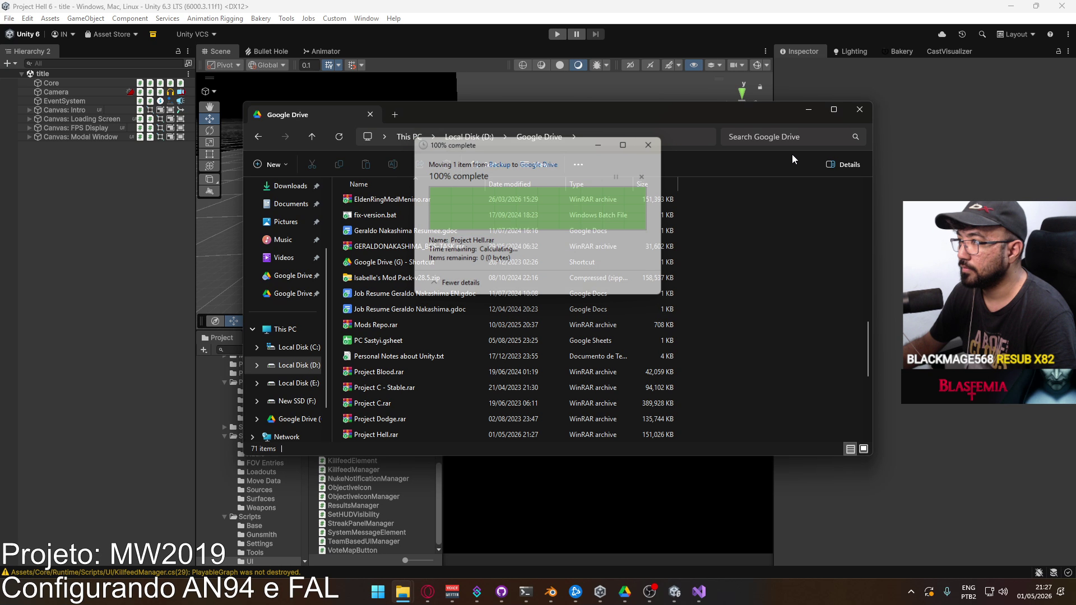
key("alt+F4")
Dismiss the Google Drive 'Items removed' notification with OK.
left_click(888, 555)
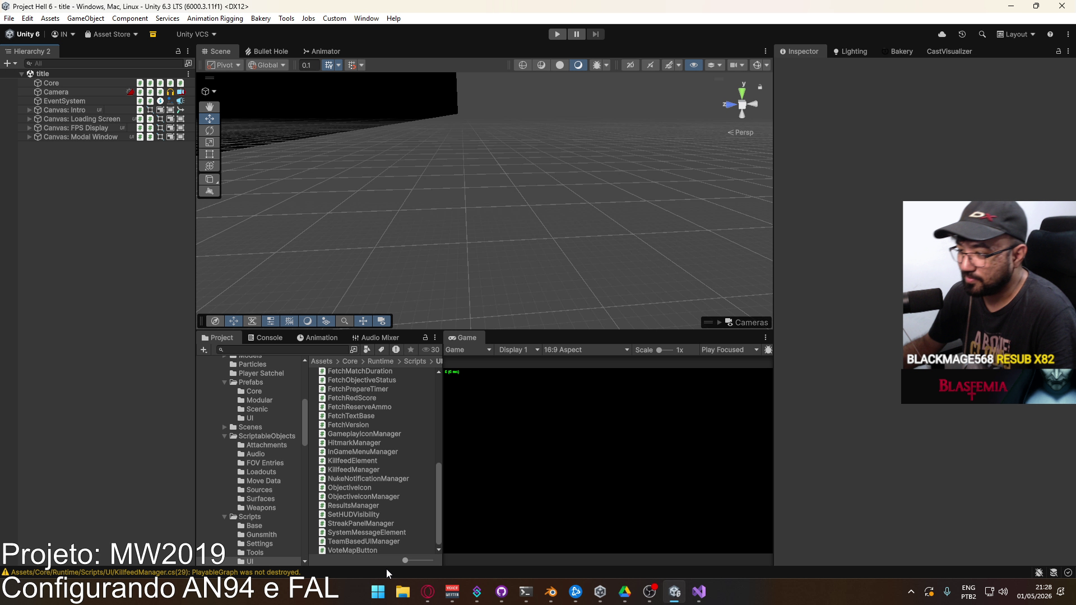
Browse to New SSD (F:) > Builds > Project Hell and launch Project Hell.exe.
left_click(403, 591)
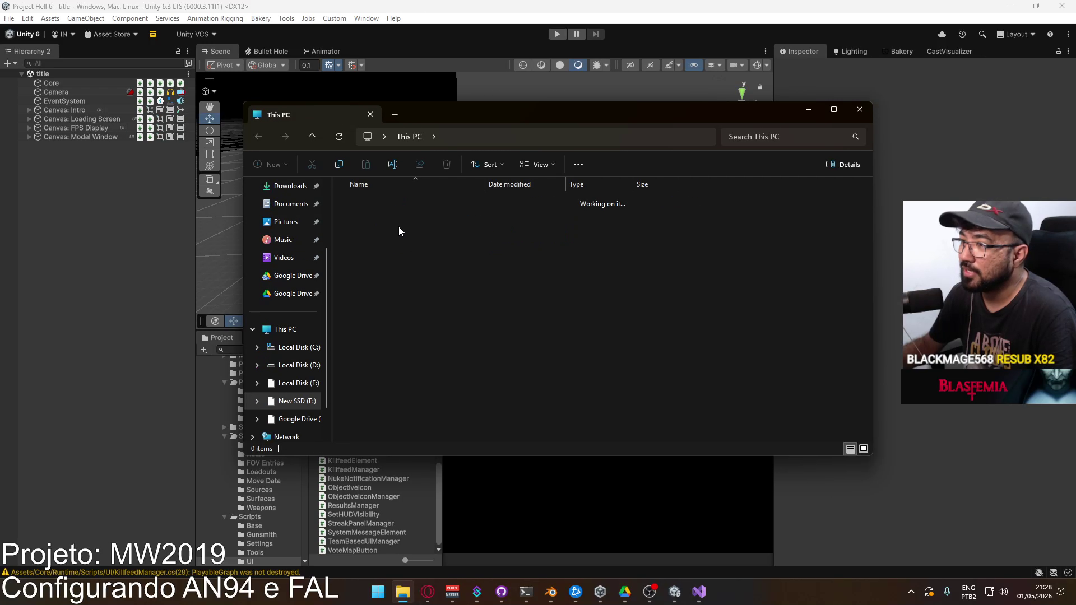
double_click(381, 246)
double_click(384, 201)
double_click(384, 202)
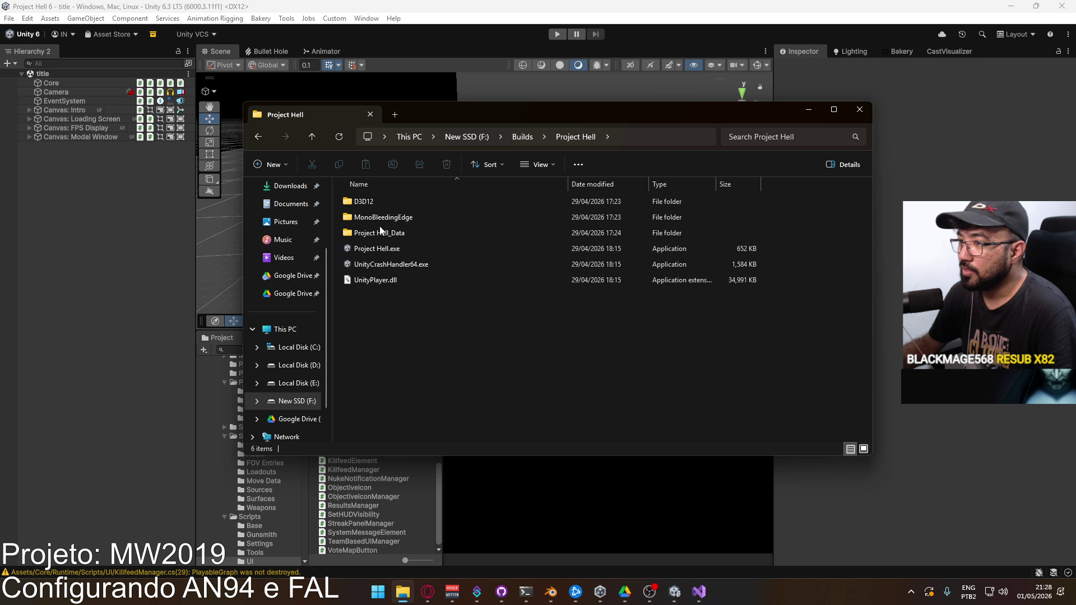
double_click(402, 251)
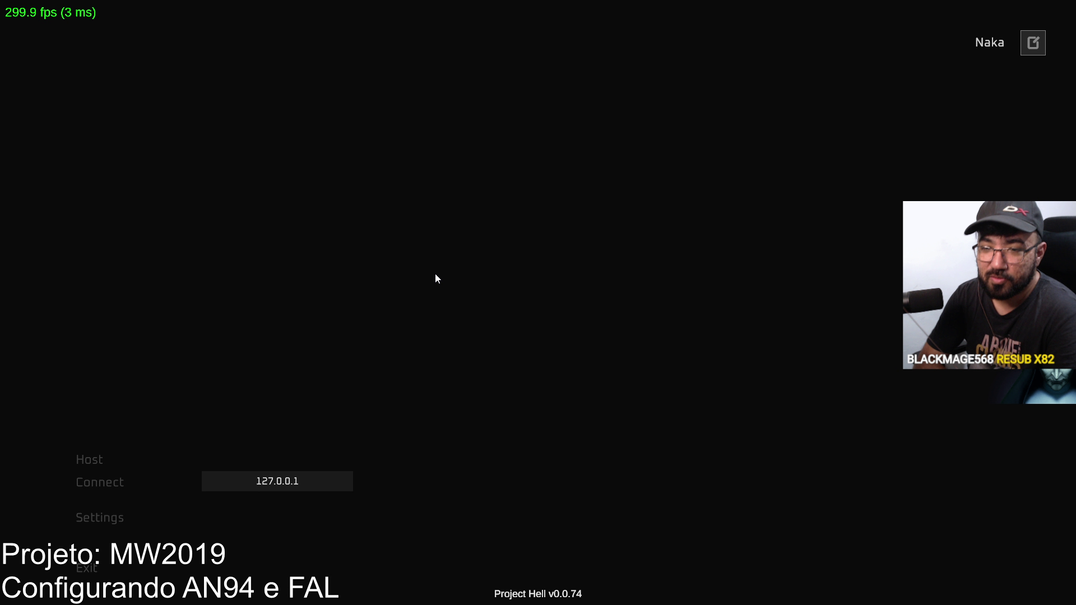
Look through the Game and Graphics pages of the game's Settings menu.
left_click(125, 516)
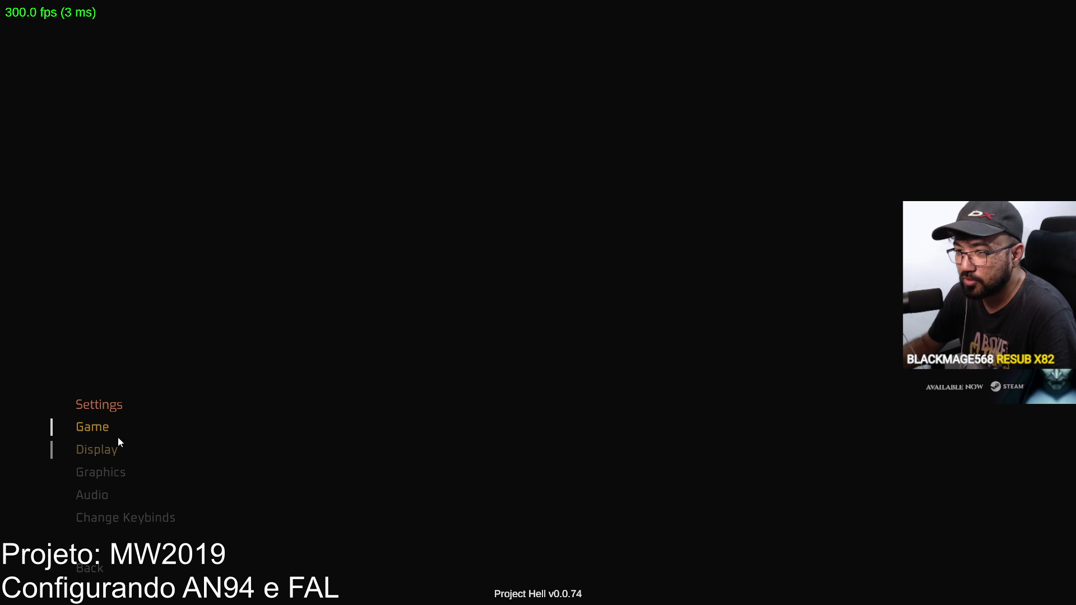
left_click(115, 427)
scroll(423, 403, "down", 1)
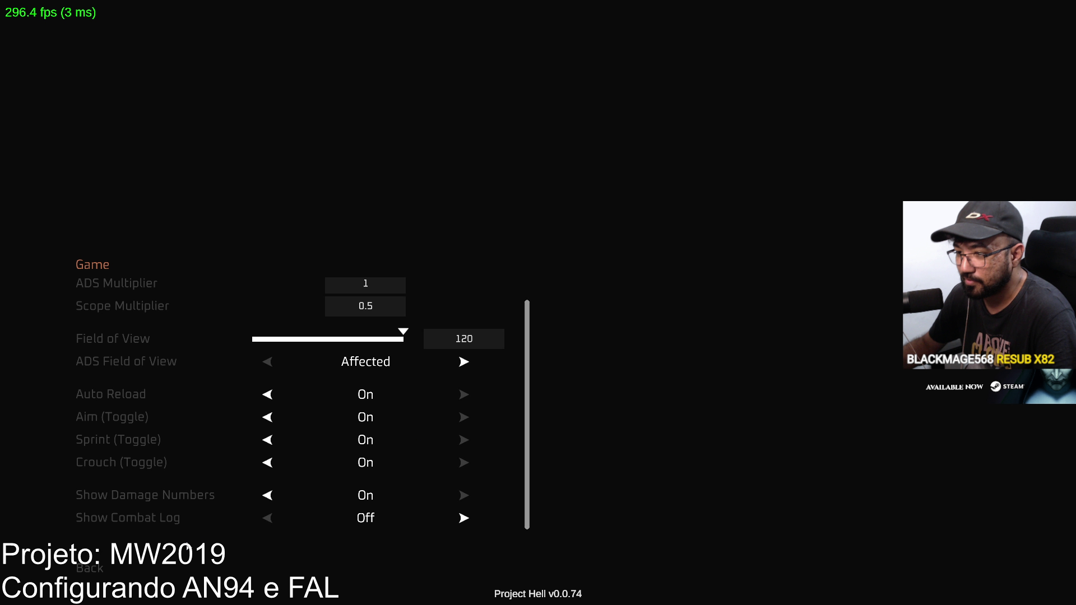
scroll(261, 492, "up", 1)
left_click(90, 568)
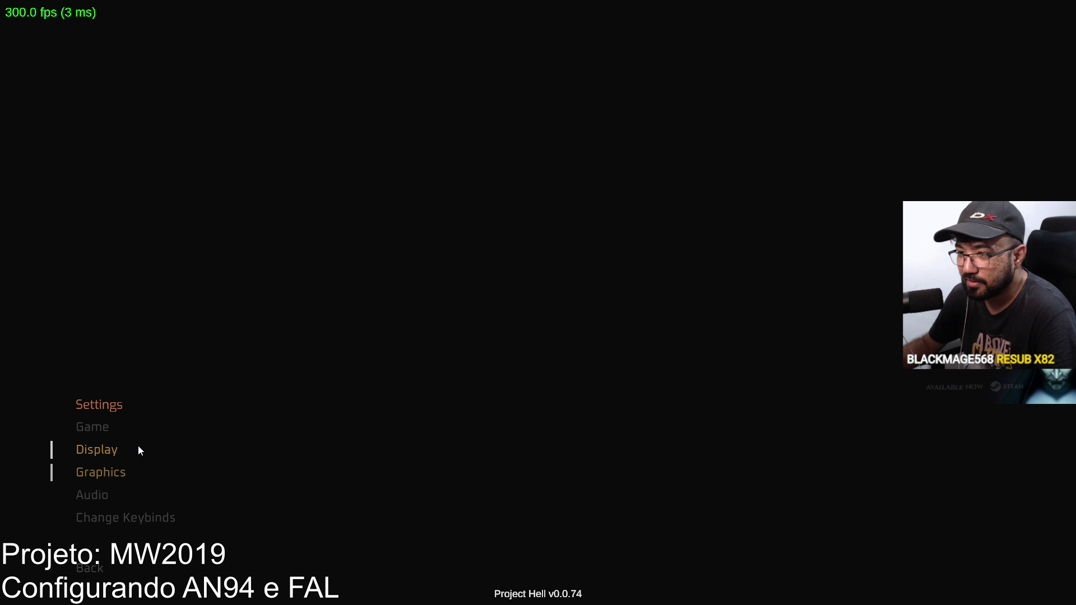
left_click(116, 470)
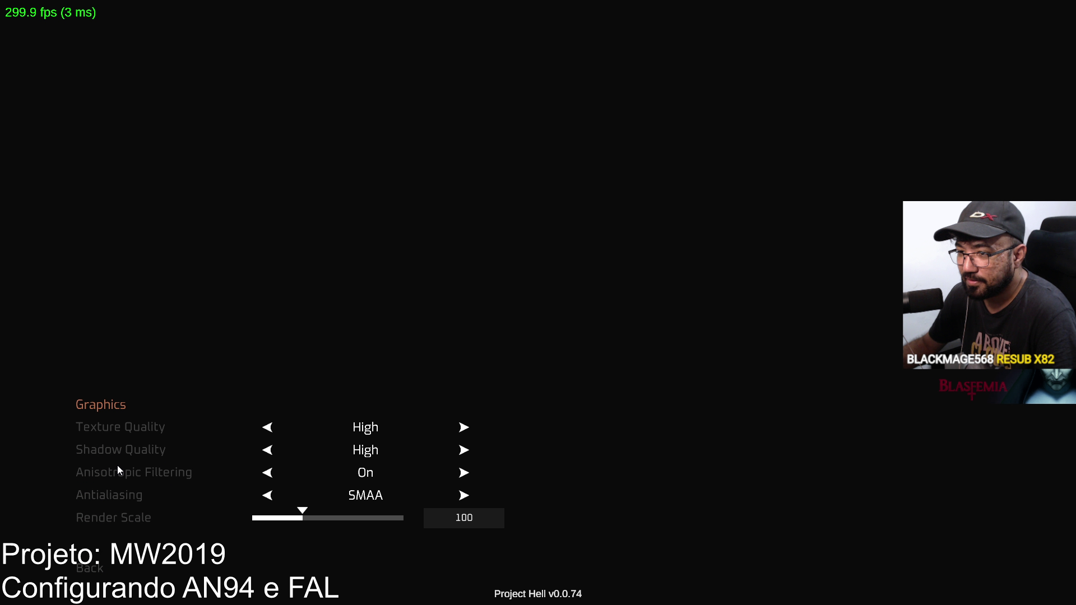
left_click(90, 571)
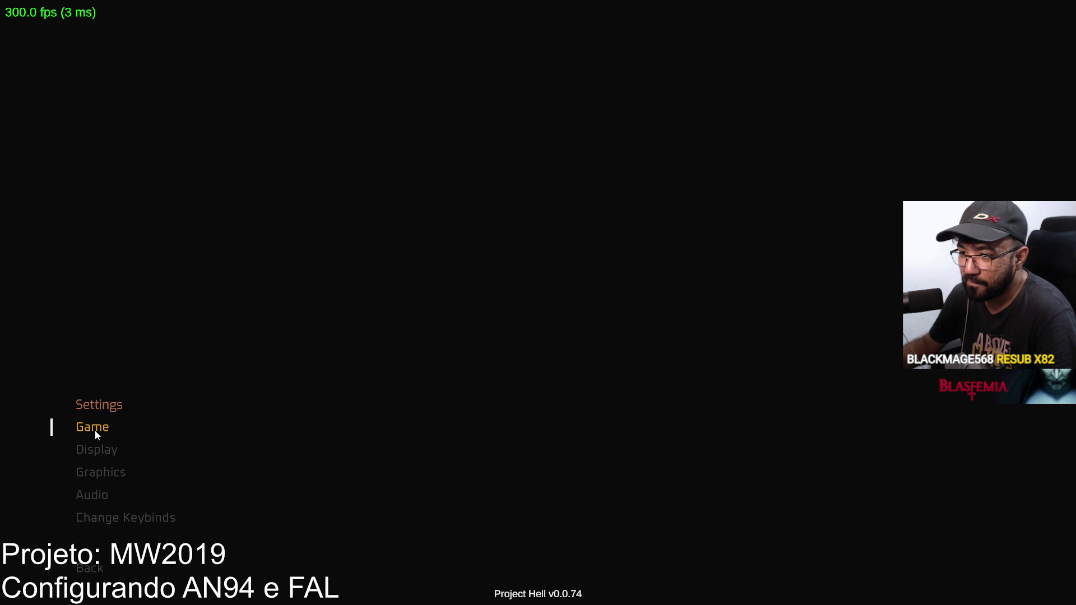
left_click(95, 430)
left_click(103, 566)
Set the Display FPS Limit slider to maximum, return to the main menu and host.
left_click(93, 454)
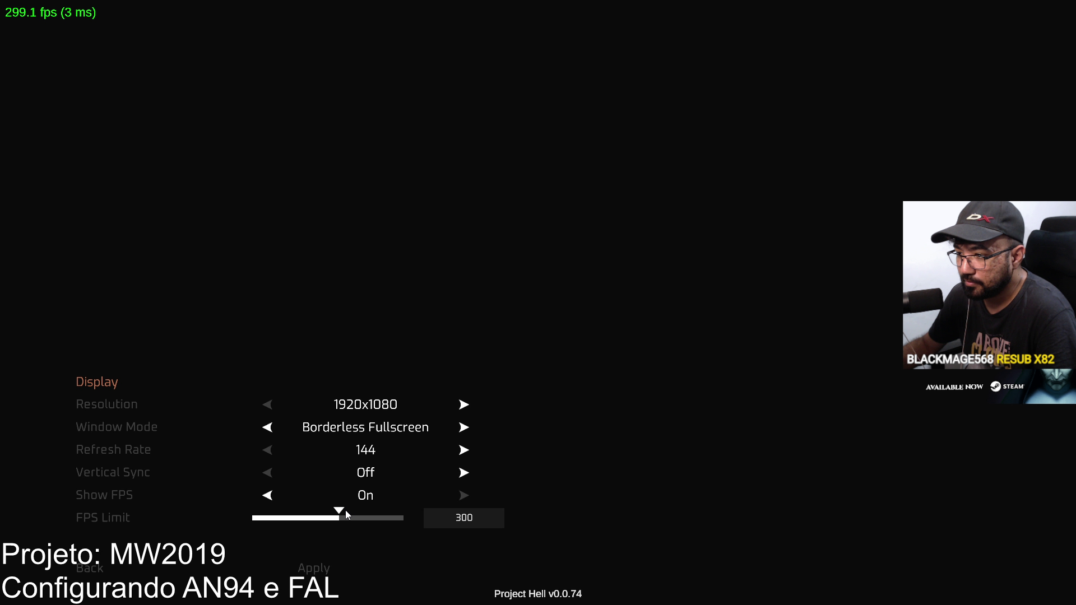
left_click_drag(342, 509, 437, 520)
left_click(90, 569)
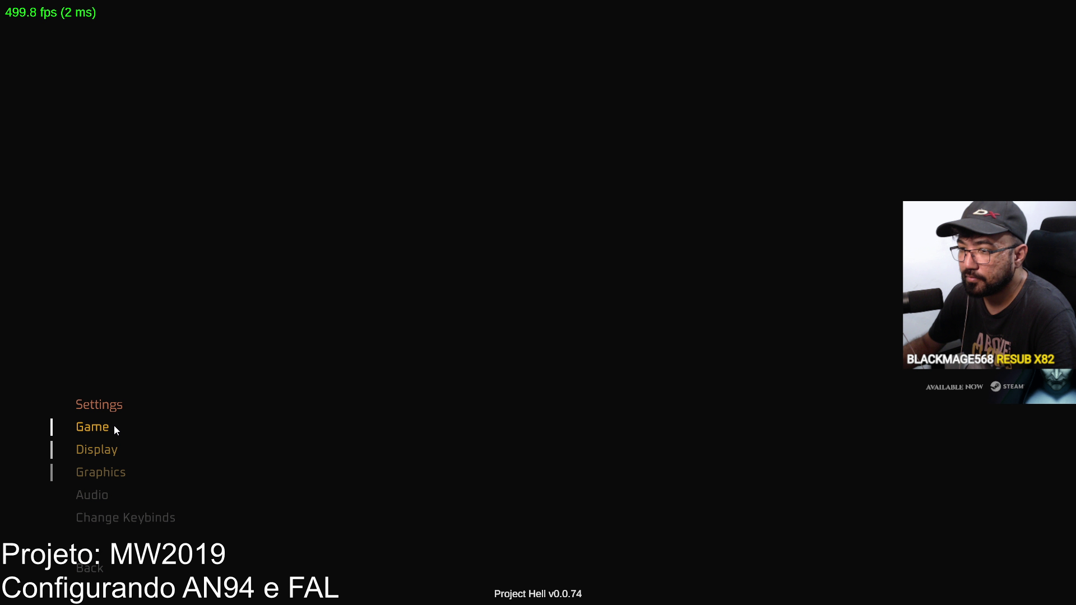
left_click(91, 568)
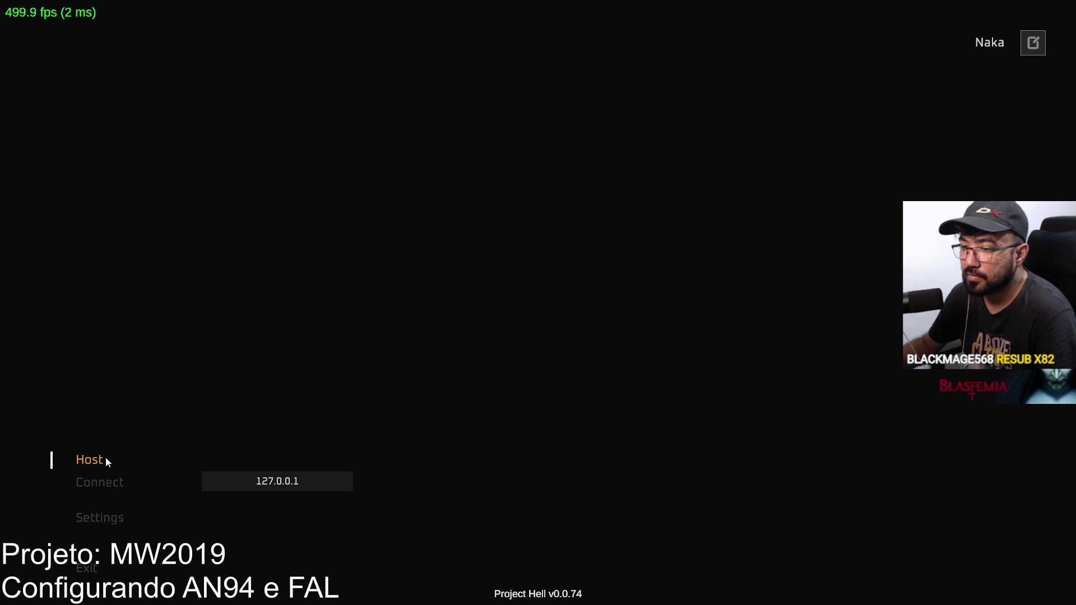
left_click(105, 457)
Launch the match on the Shipment map, walk in, and pause the game.
left_click(343, 575)
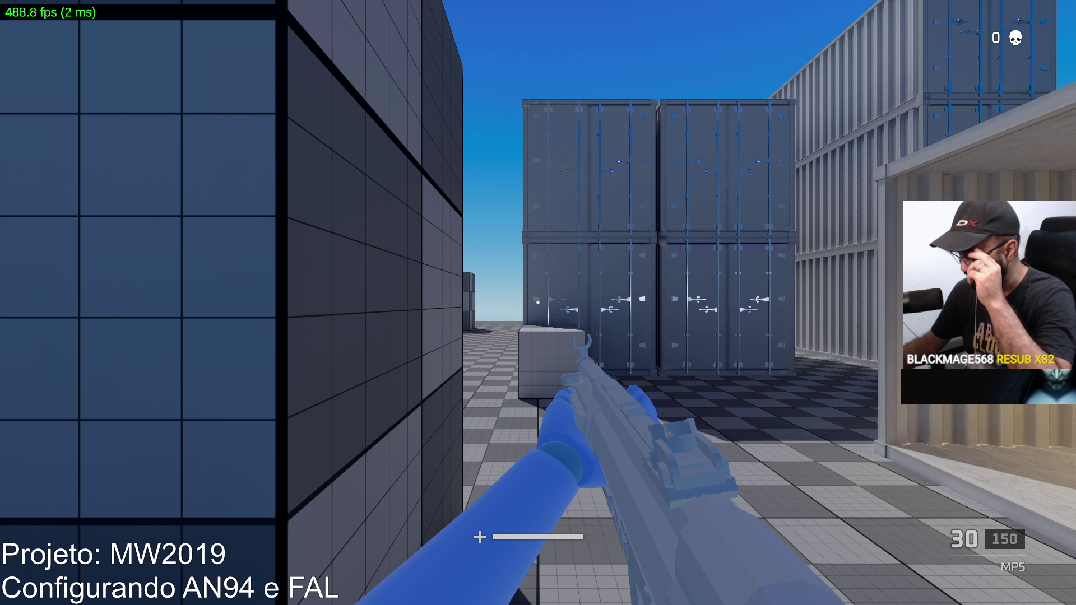
key("w")
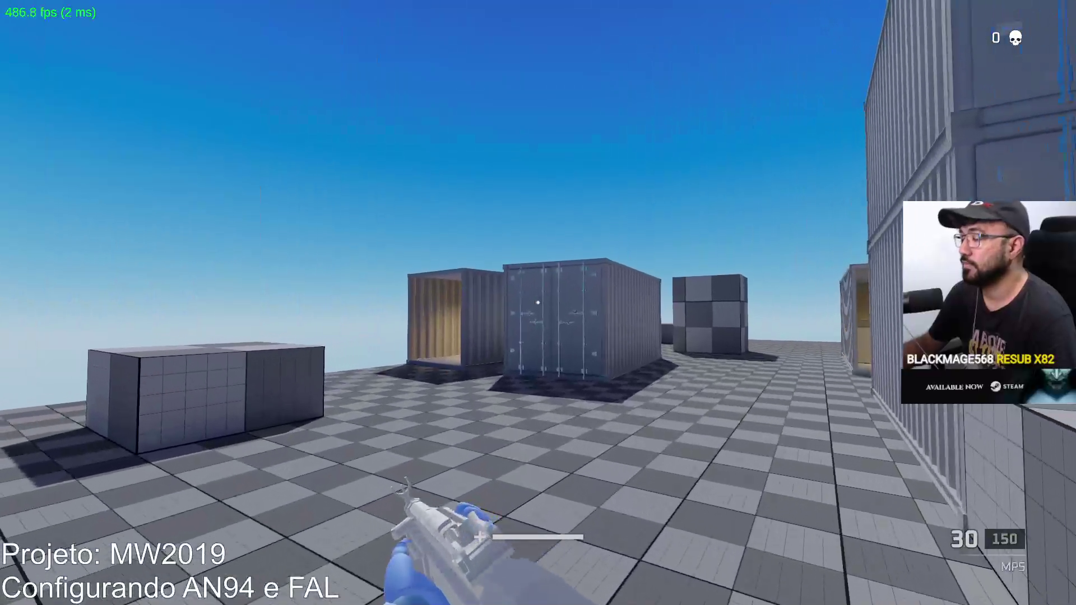
key("Escape")
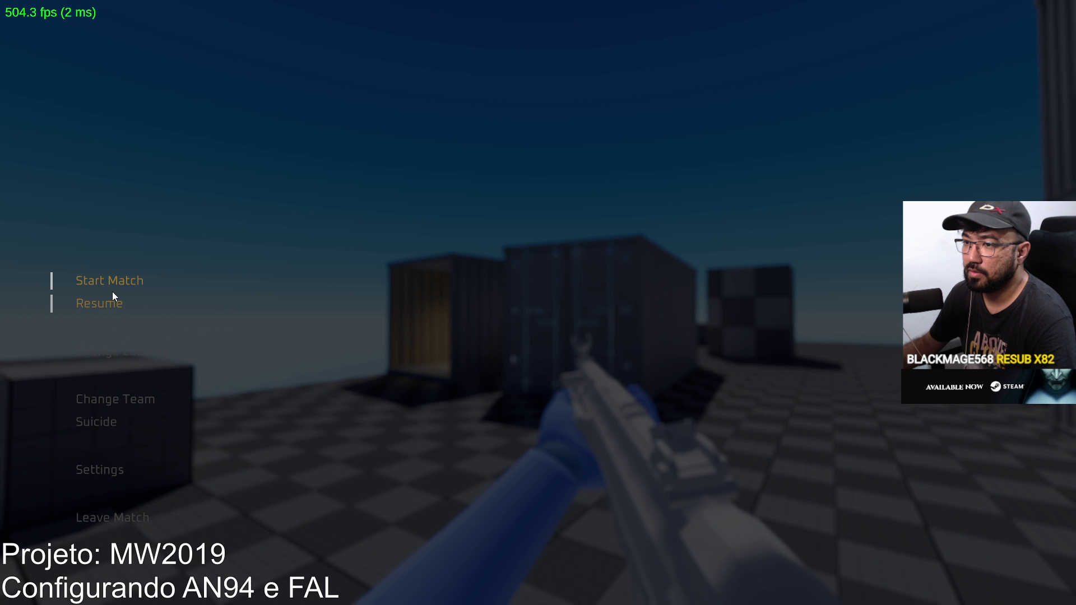
Change Loadout 1's sidearm from the X17 to the EAGLE pistol and confirm.
left_click(136, 345)
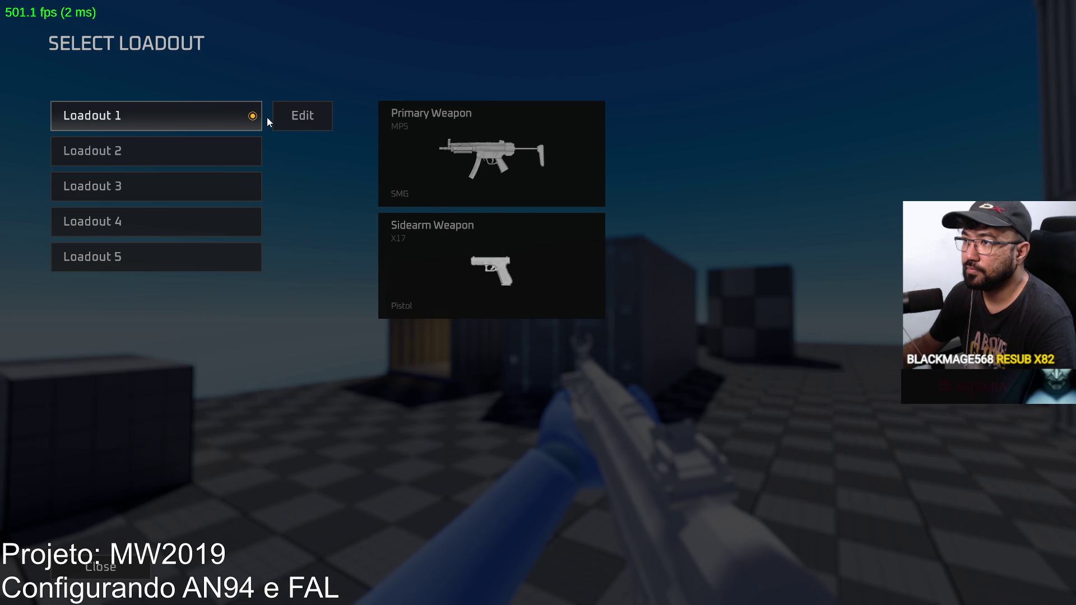
left_click(297, 115)
left_click(231, 242)
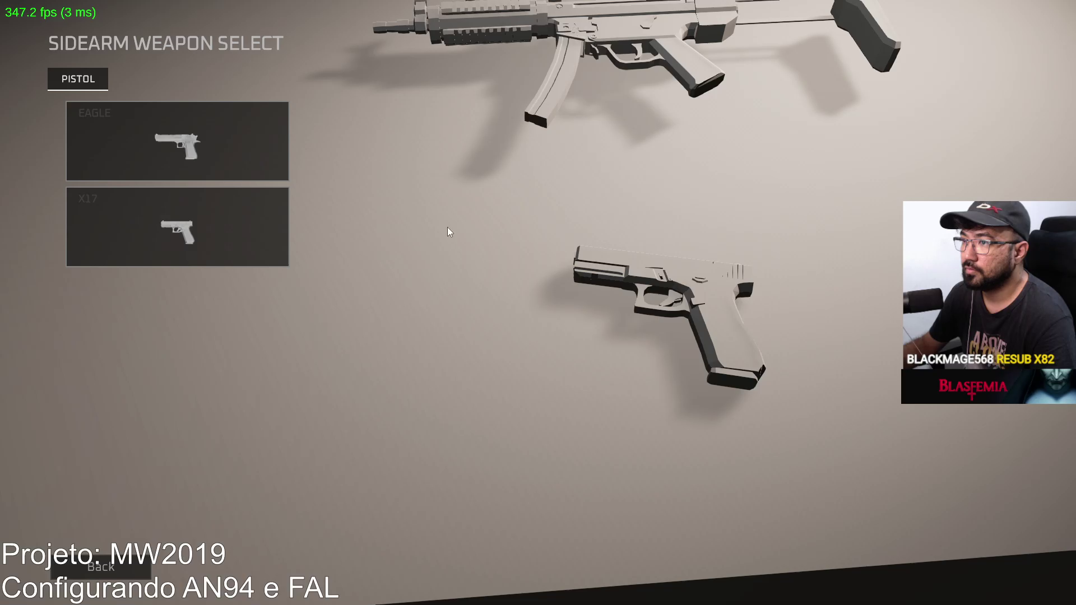
left_click(239, 236)
left_click(539, 570)
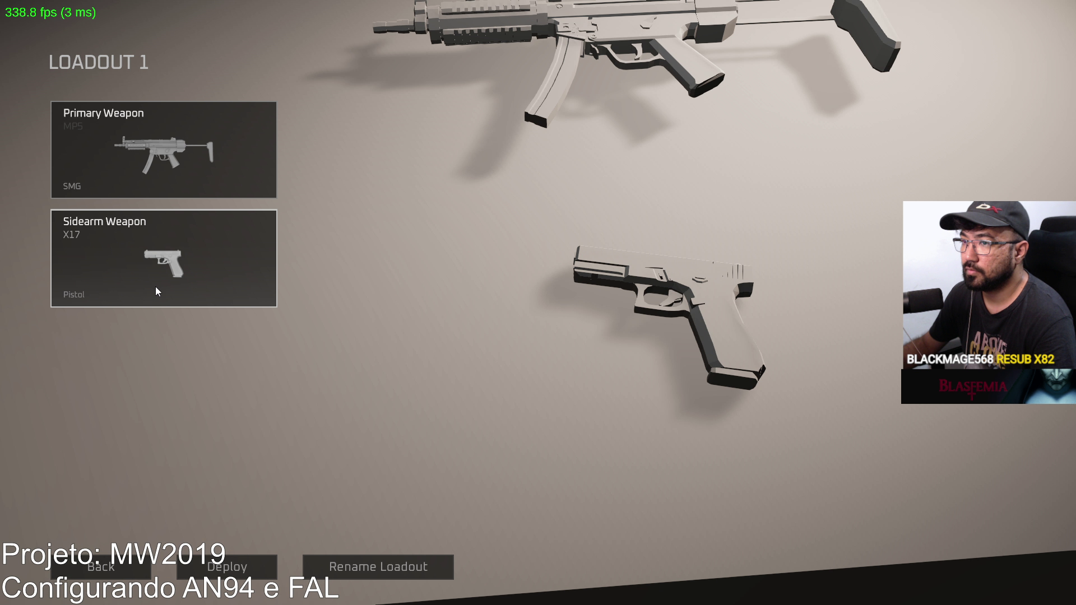
left_click(156, 287)
left_click(222, 147)
left_click(538, 567)
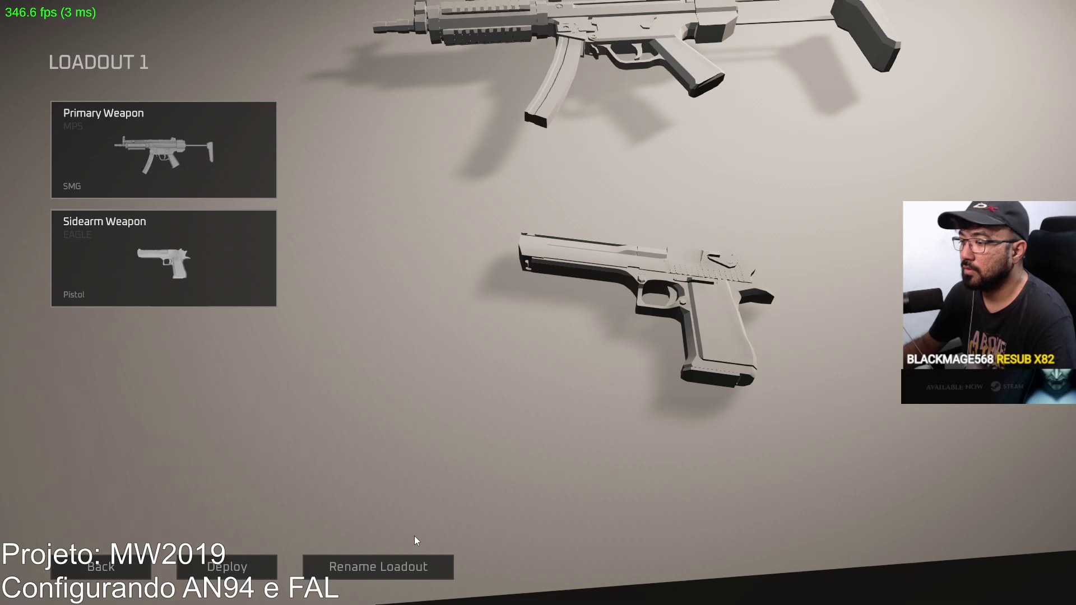
Deploy with the new loadout, fire two test shots at the grey cube, then pause.
left_click(246, 572)
key("w")
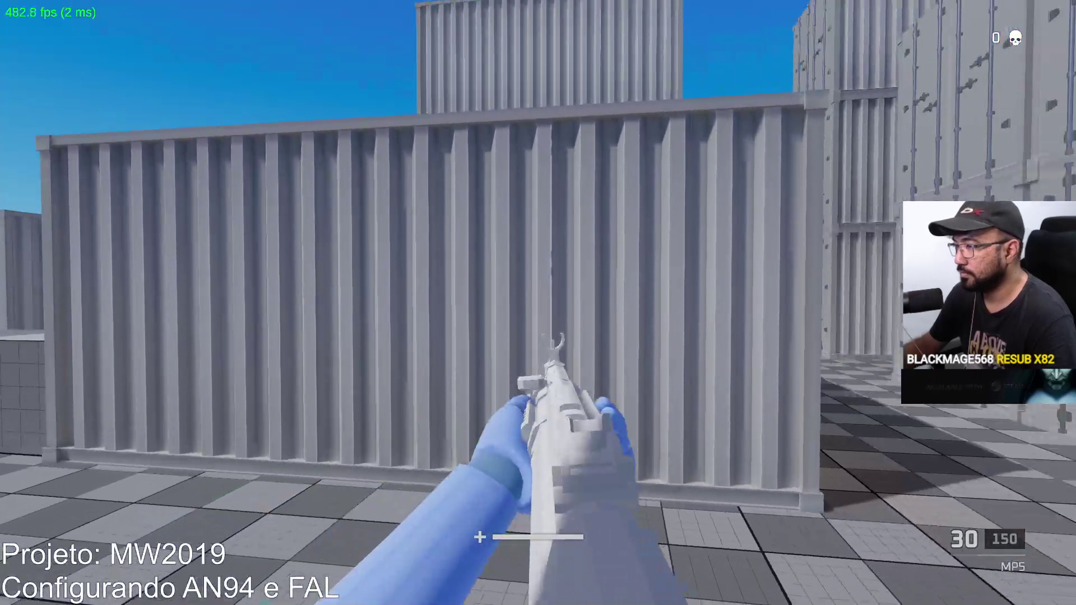
left_click(538, 302)
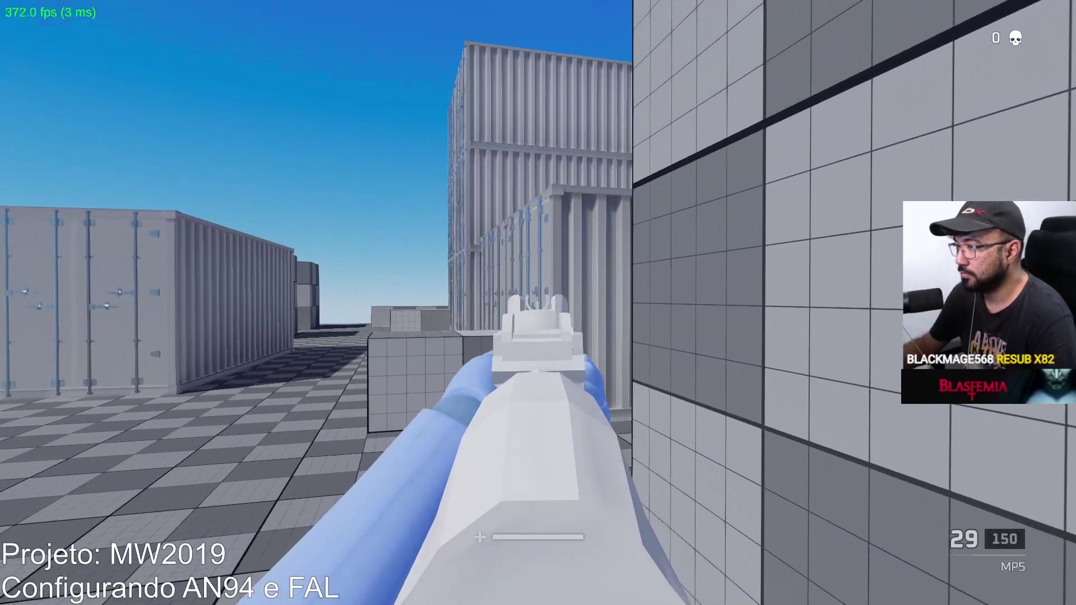
left_click(538, 302)
key("Escape")
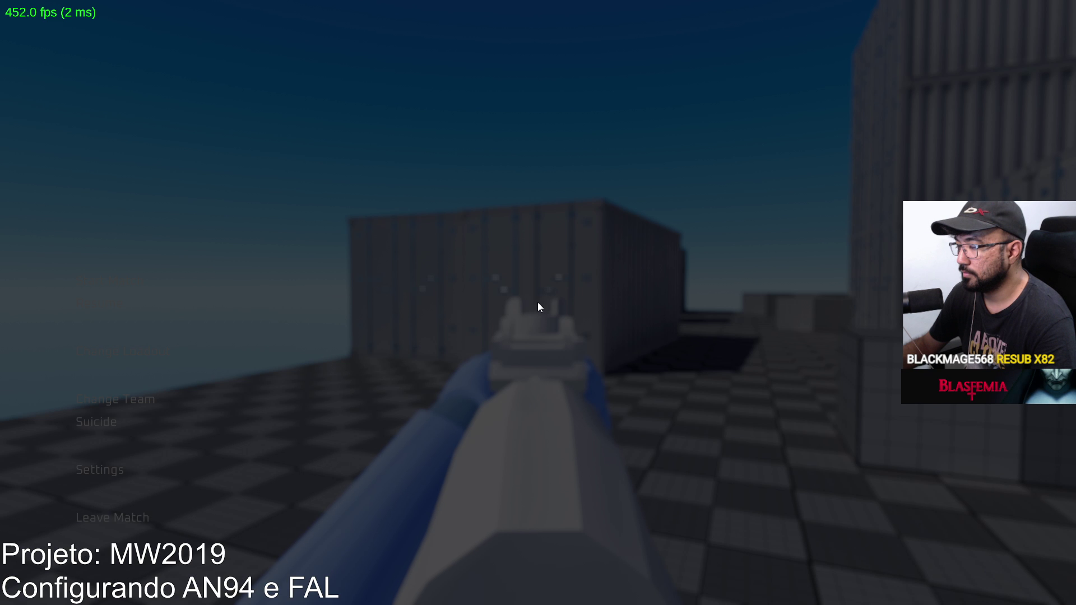
Free the mouse from the game and run 'cmd' from the Windows Run dialog.
left_click(107, 307)
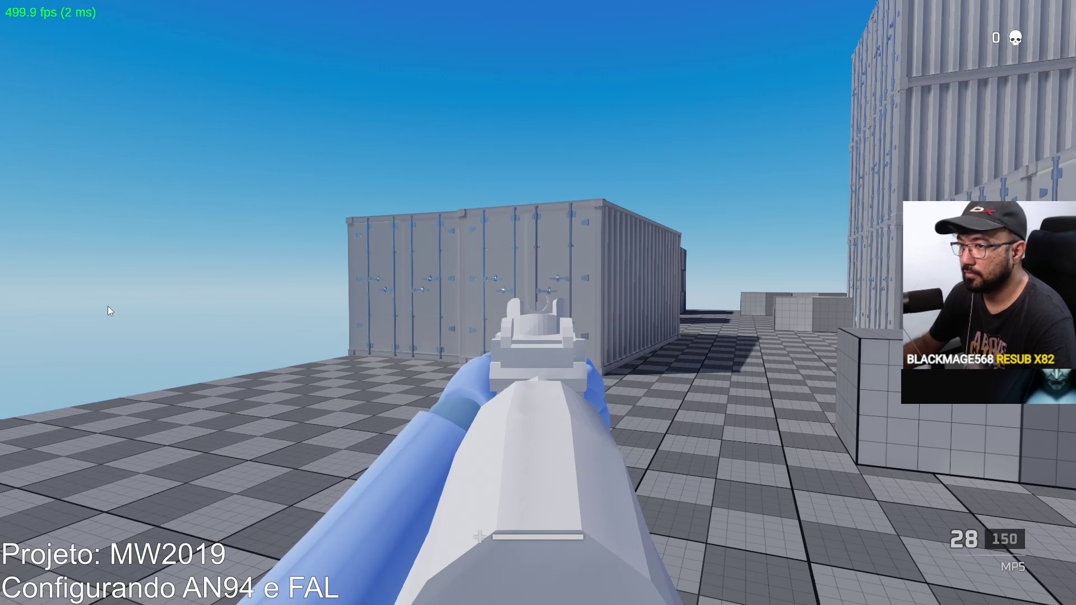
key("Escape")
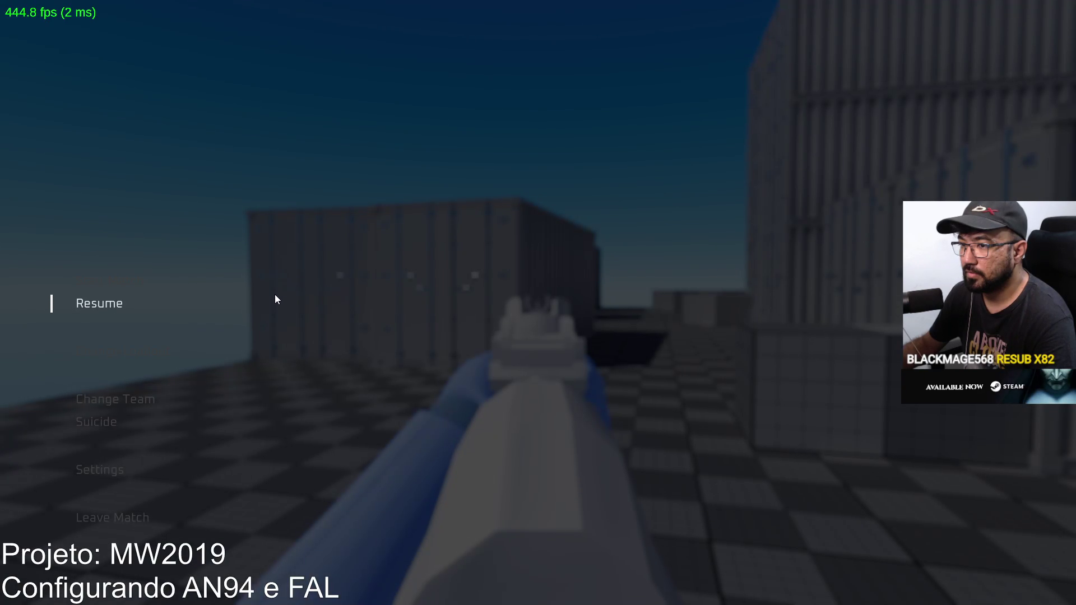
left_click(106, 304)
key("super")
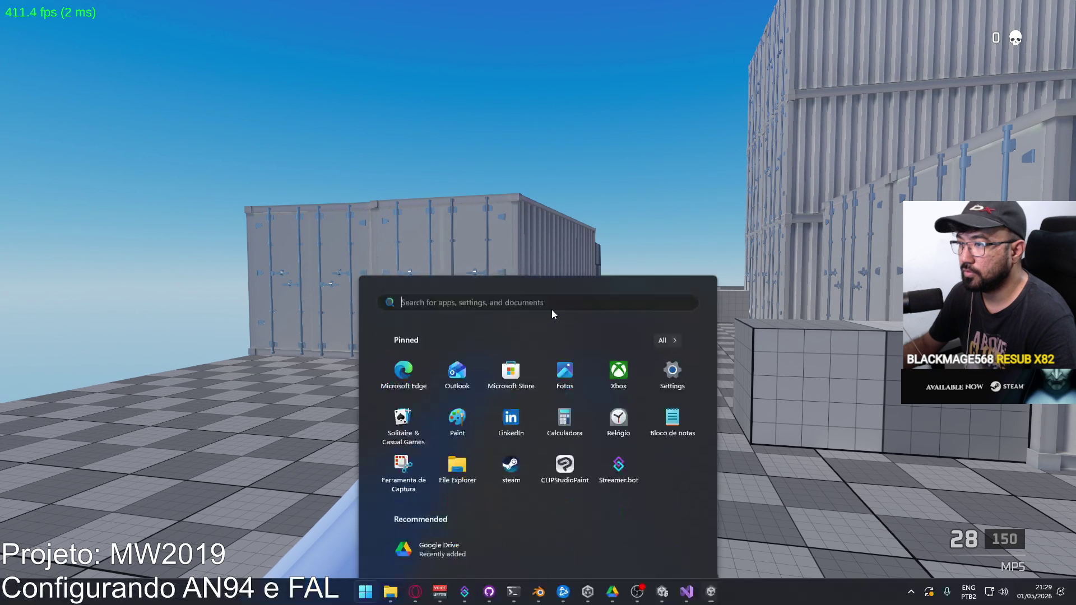
key("super")
key("super")
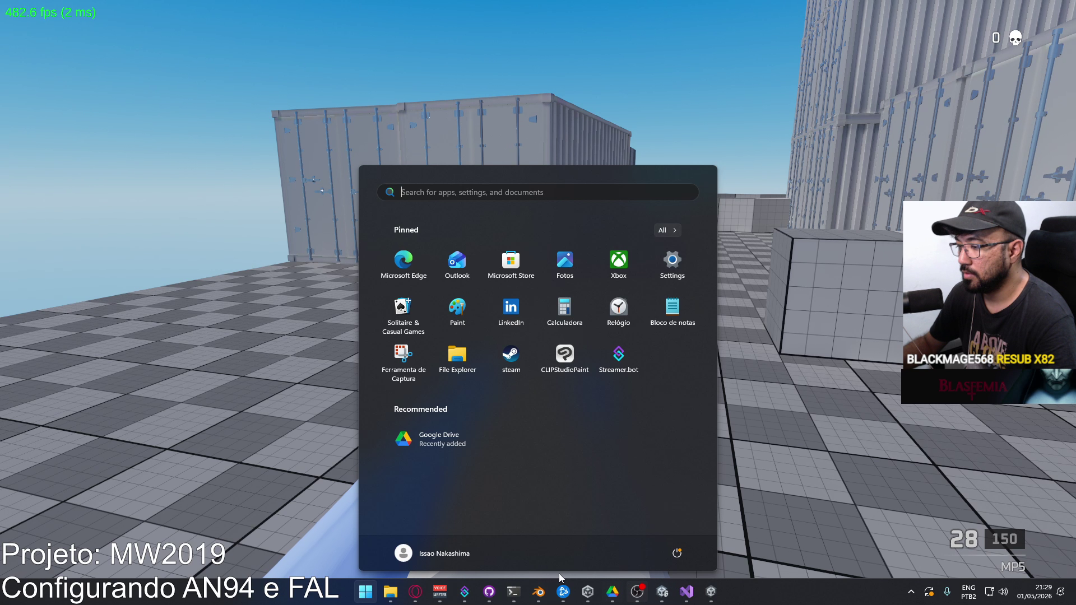
mouse_move(594, 592)
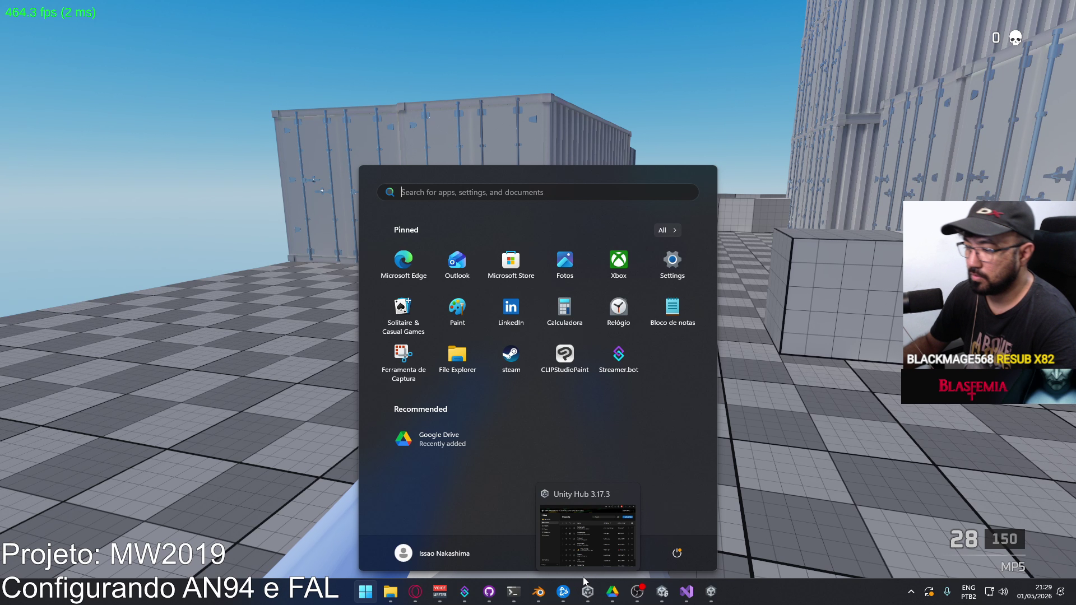
key("super+r")
type("cmd")
key("Return")
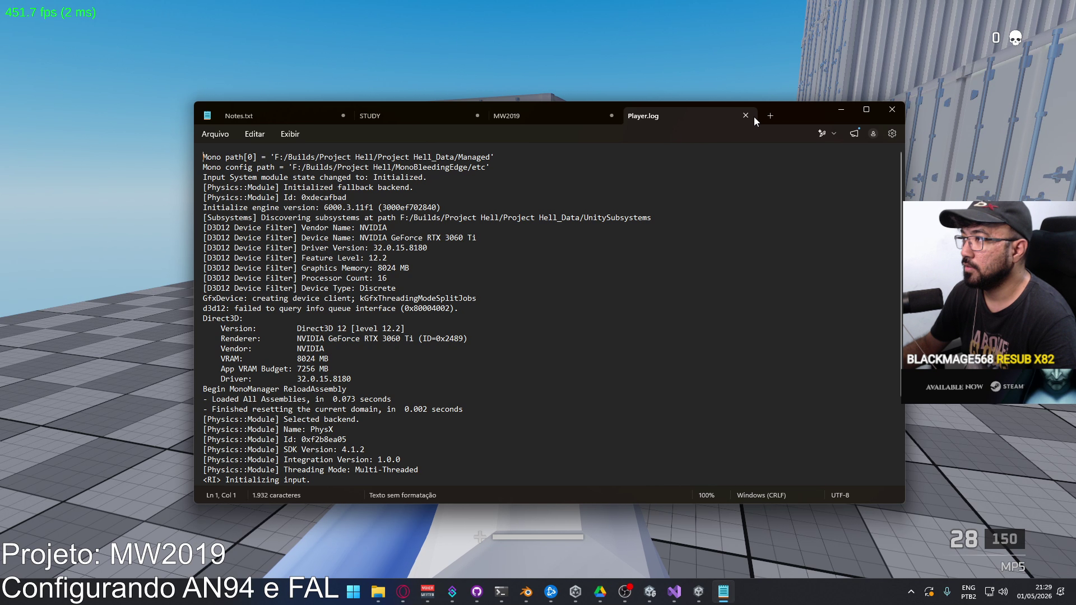
In Notepad, close the Player.log tab and switch to the MW2019 notes.
left_click(745, 115)
left_click(267, 117)
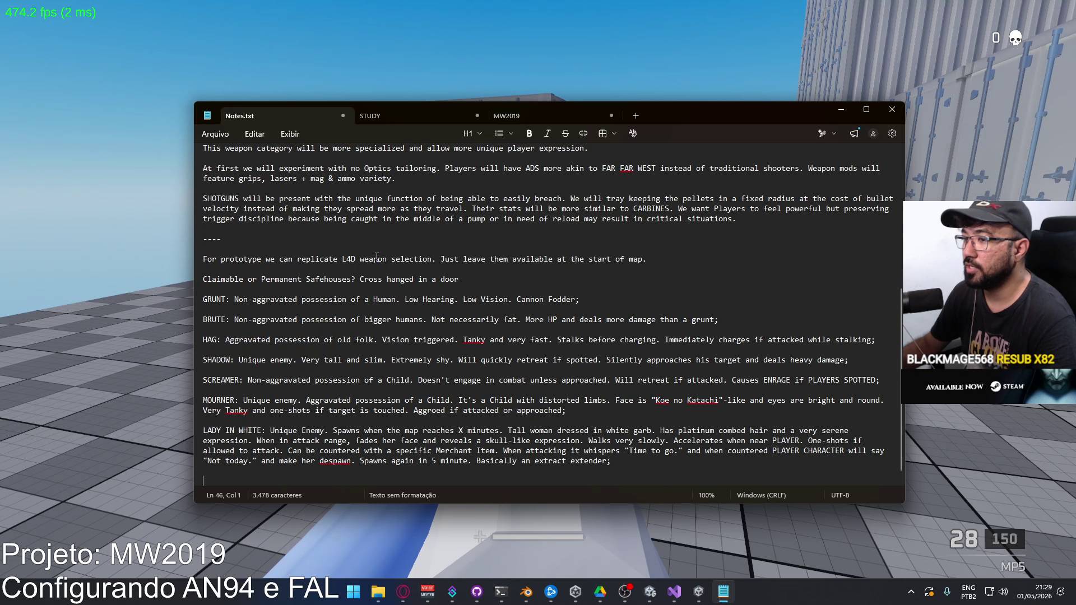
scroll(377, 256, "down", 1)
scroll(375, 236, "up", 9)
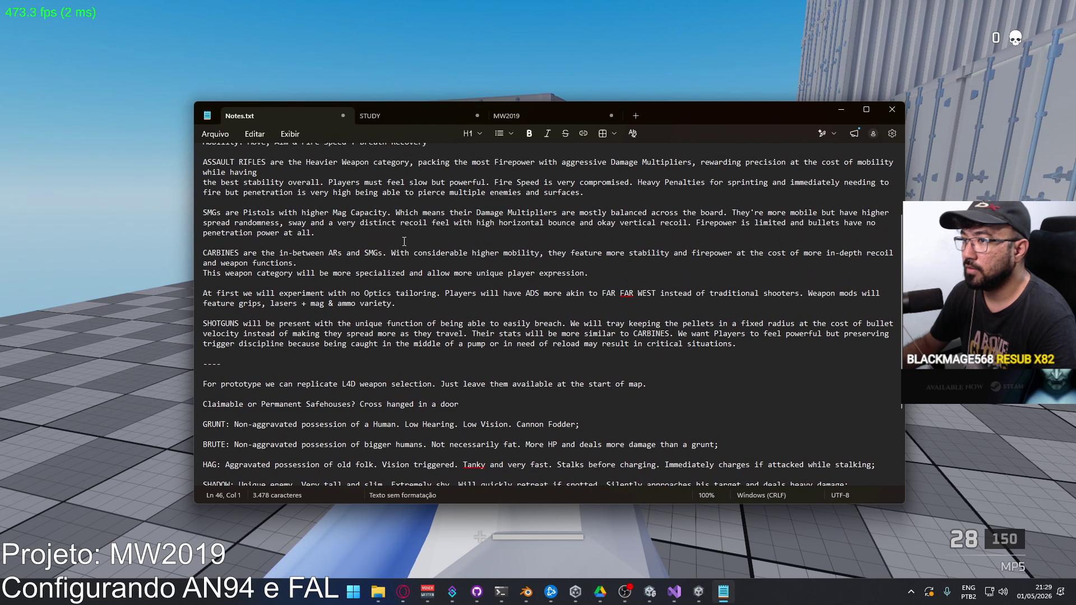
left_click(517, 114)
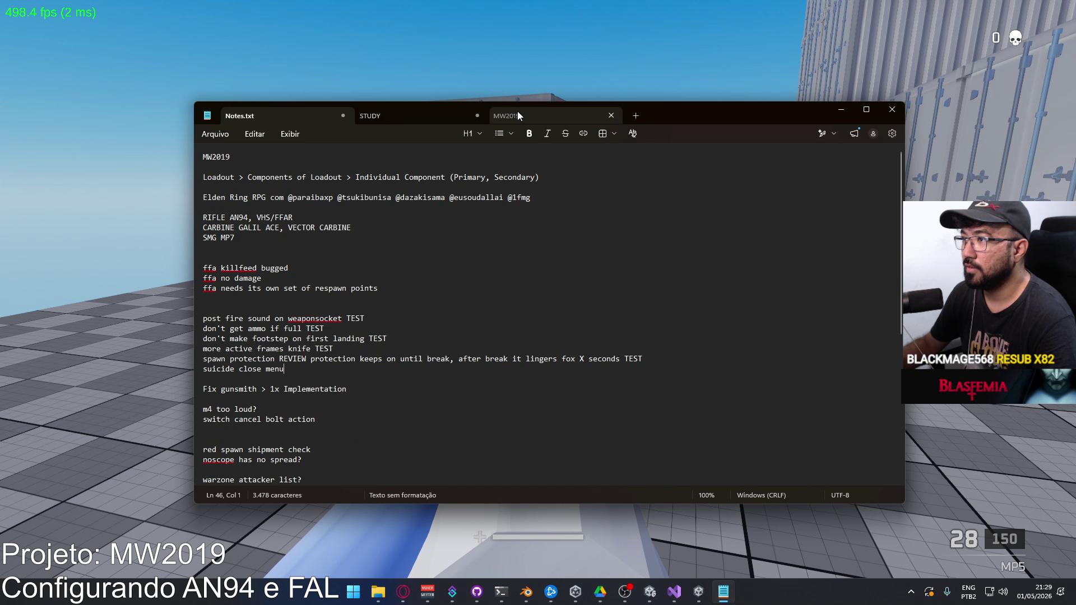
Insert a new line below 'X17 buff' in the MW2019 notes.
scroll(358, 277, "down", 3)
scroll(347, 269, "down", 1)
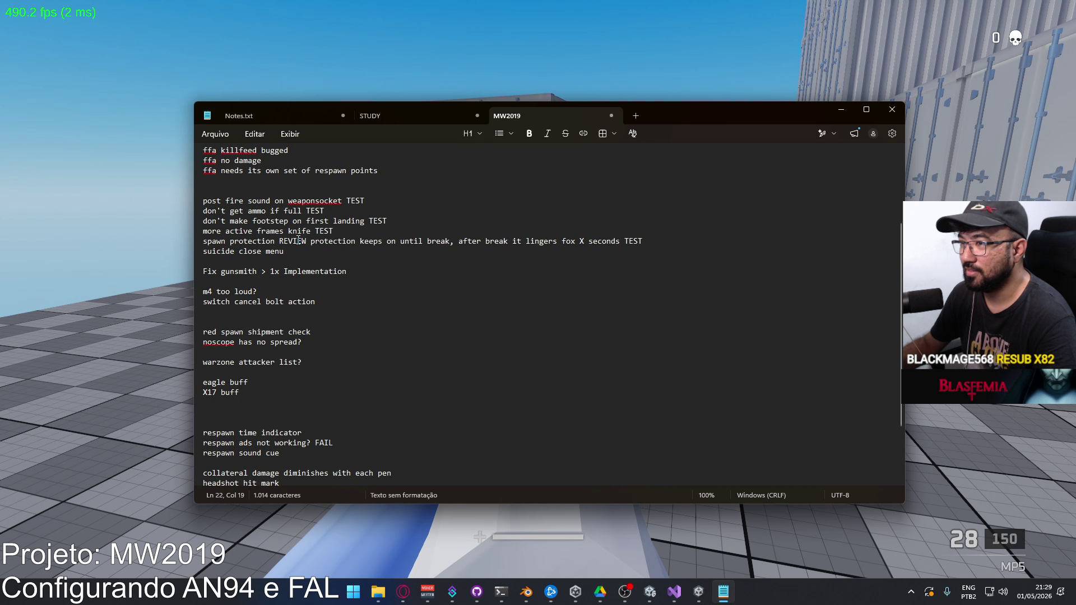
scroll(358, 240, "down", 2)
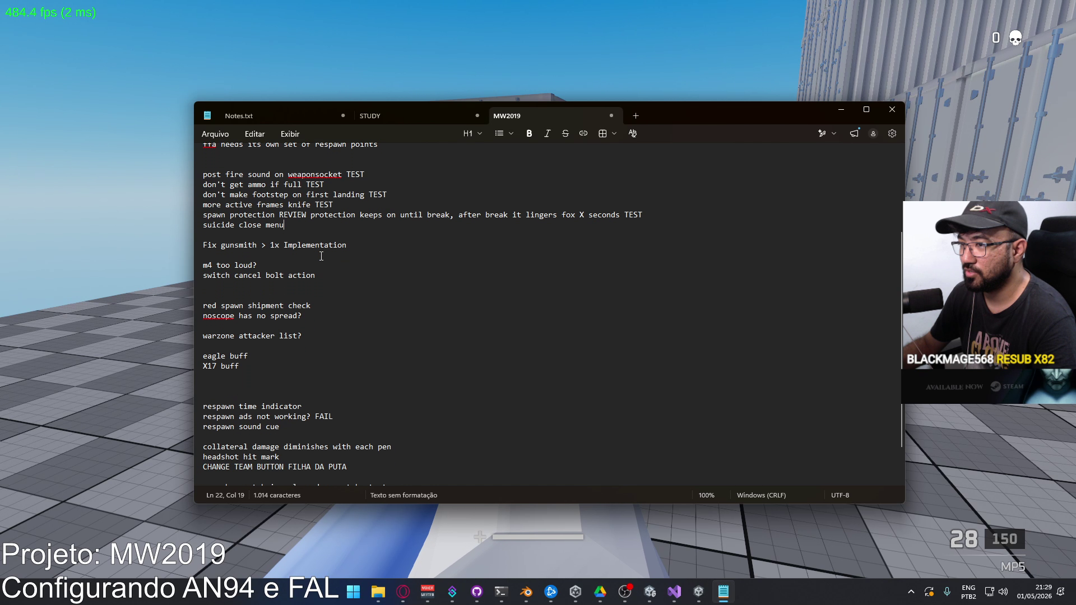
scroll(338, 274, "up", 1)
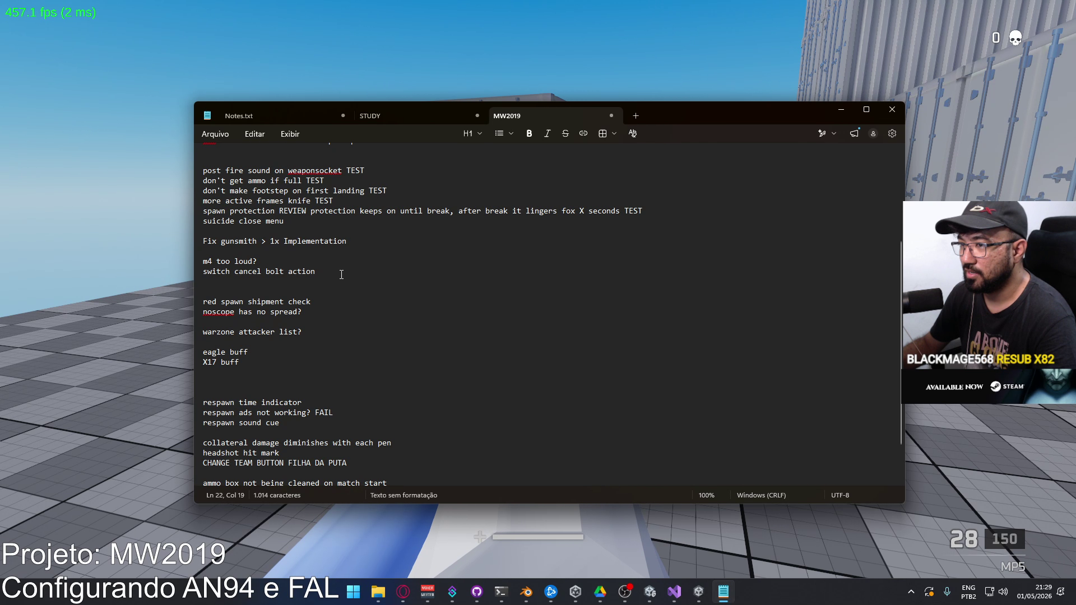
scroll(403, 277, "down", 2)
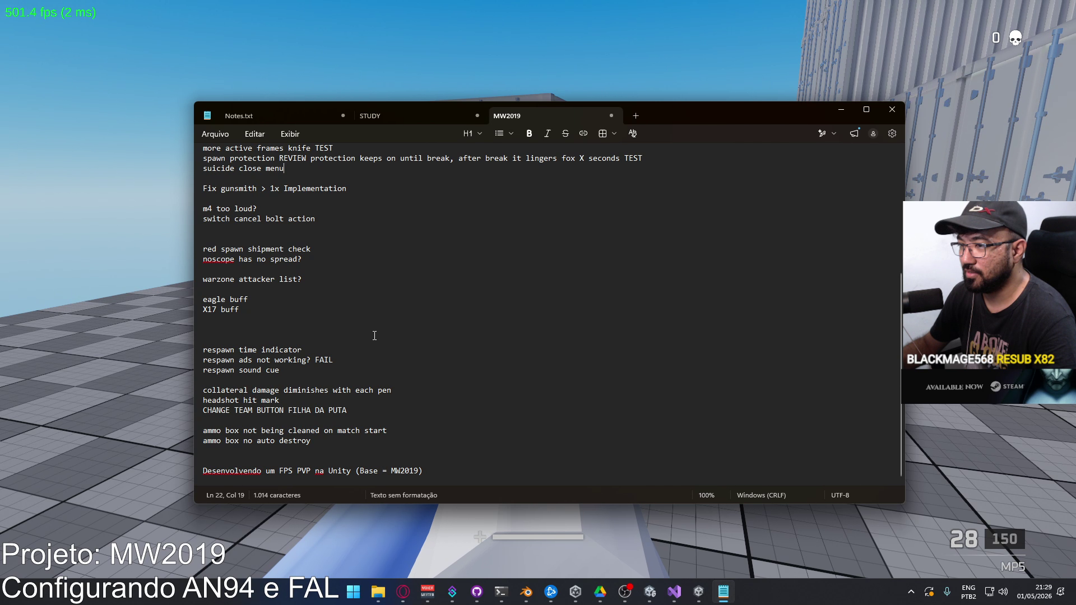
left_click(394, 318)
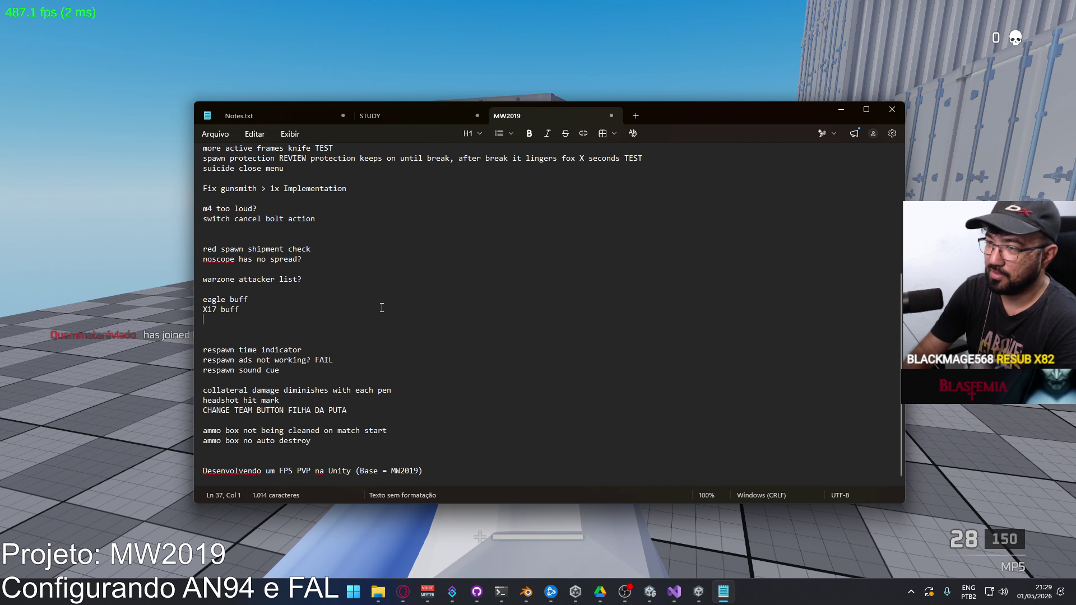
key("Return")
type("on esc cursor invisible but using hud no")
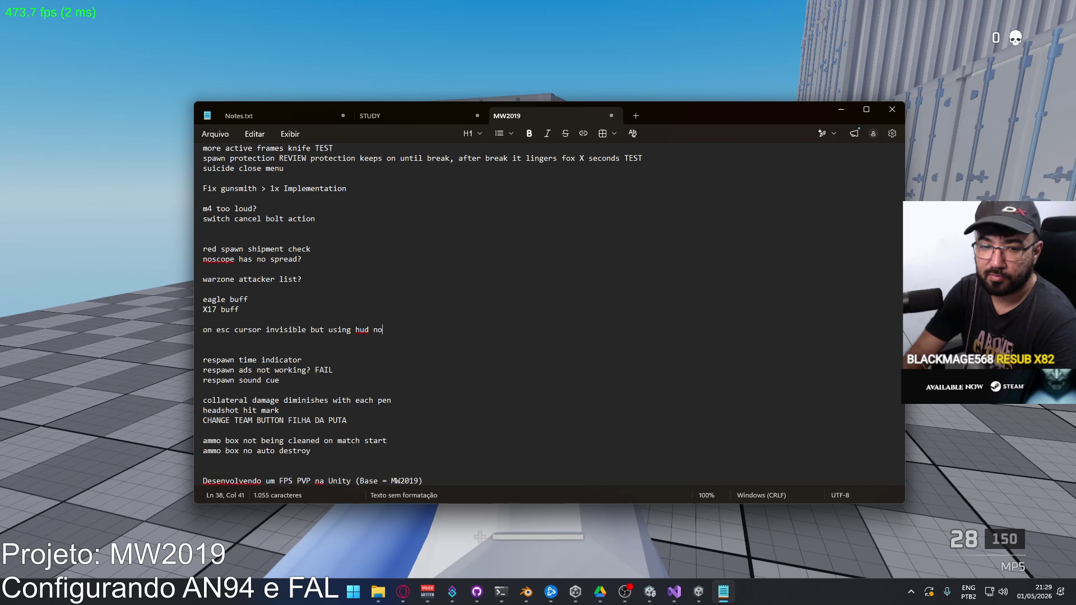
Return to the game, move between containers, check the scoreboard, fire and reload.
key("alt+Tab")
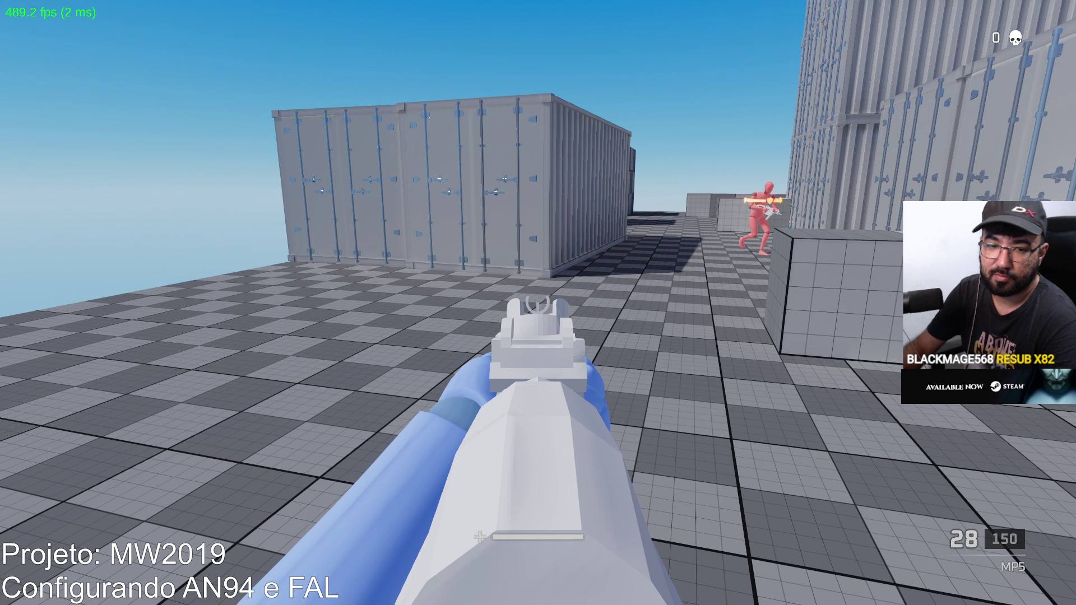
key("w")
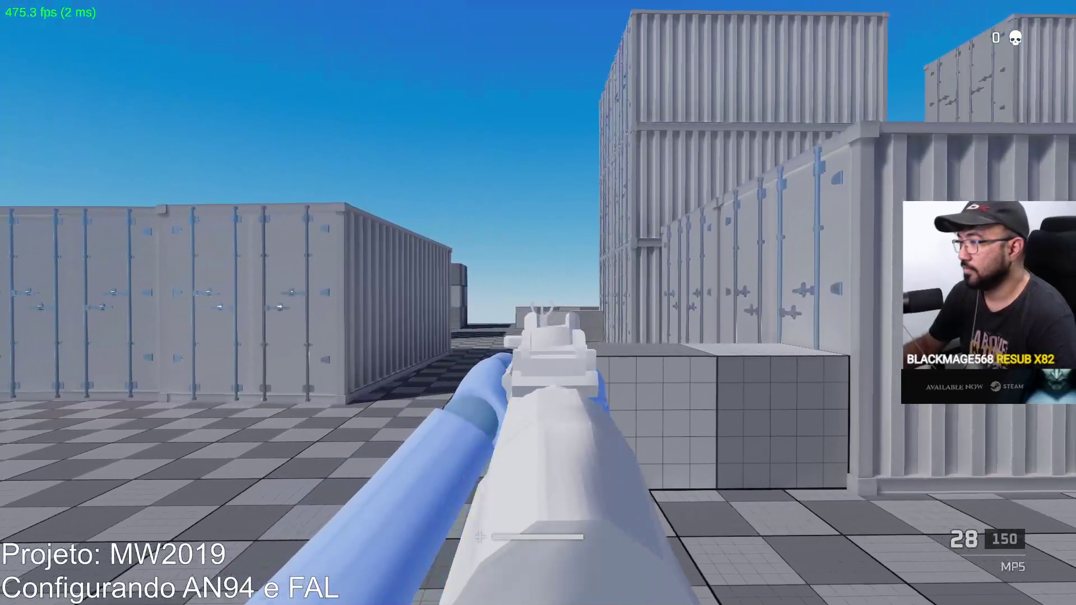
key("w")
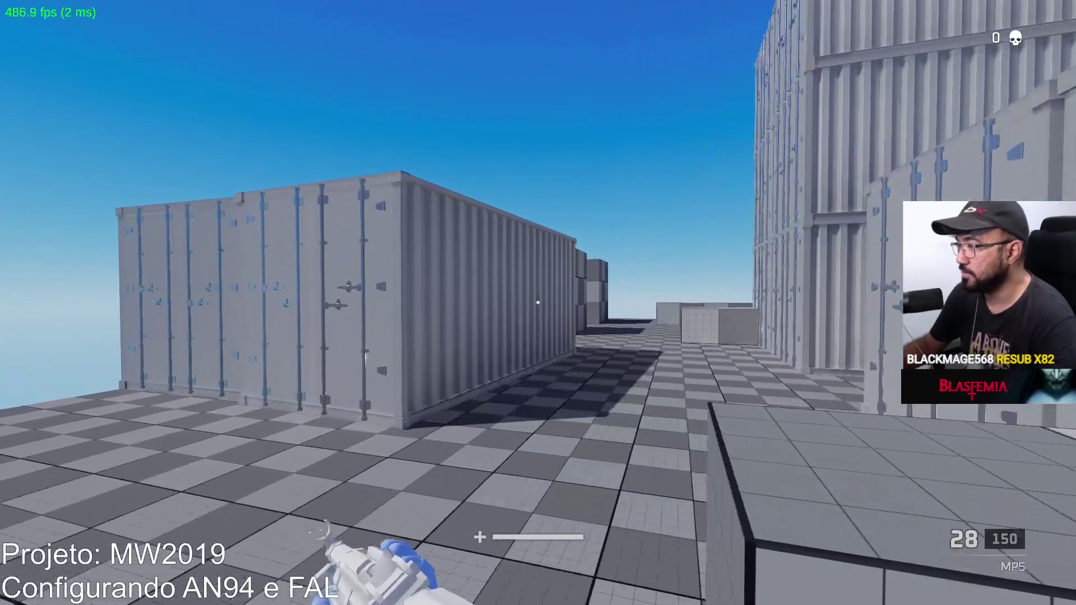
key("Tab")
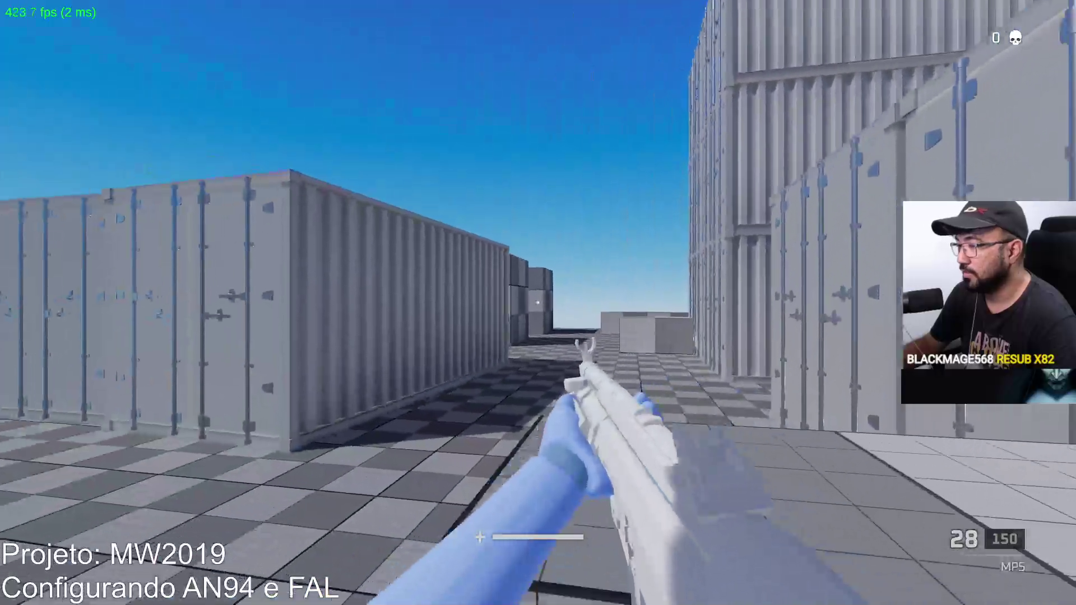
left_click(538, 303)
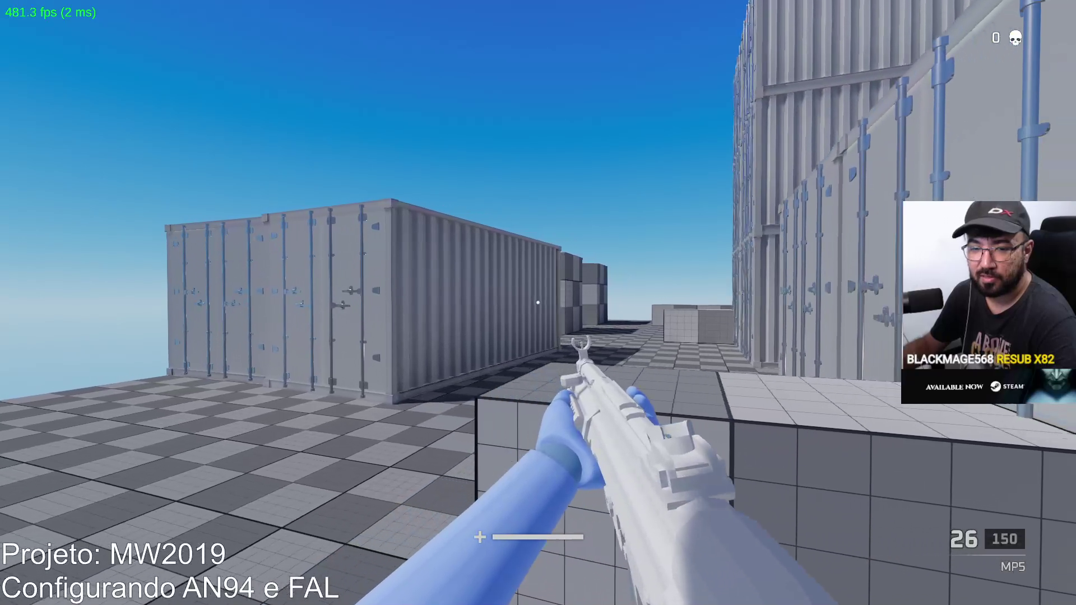
key("w")
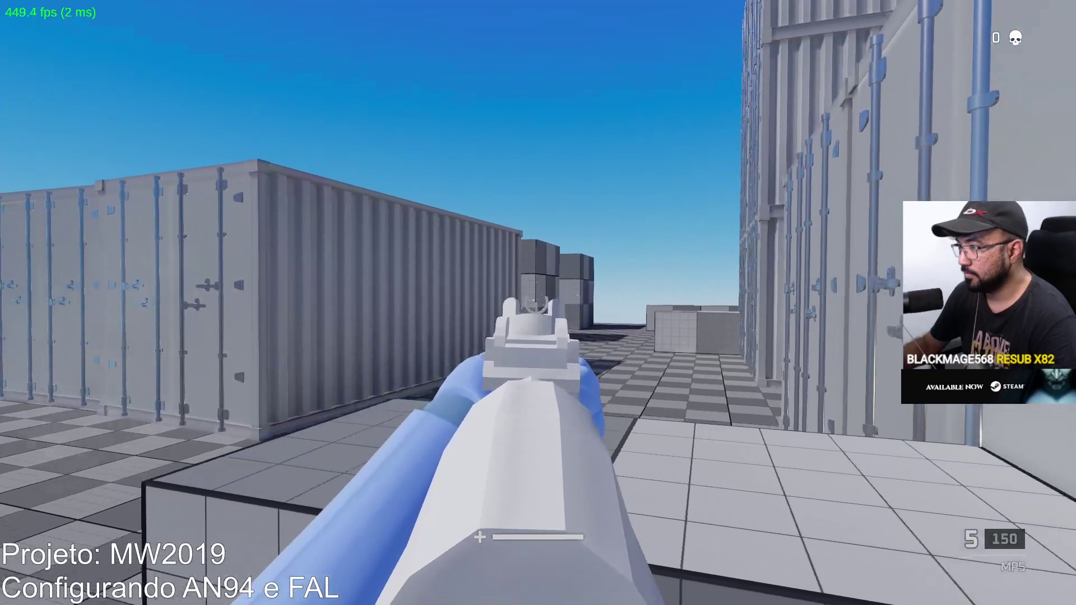
key("r")
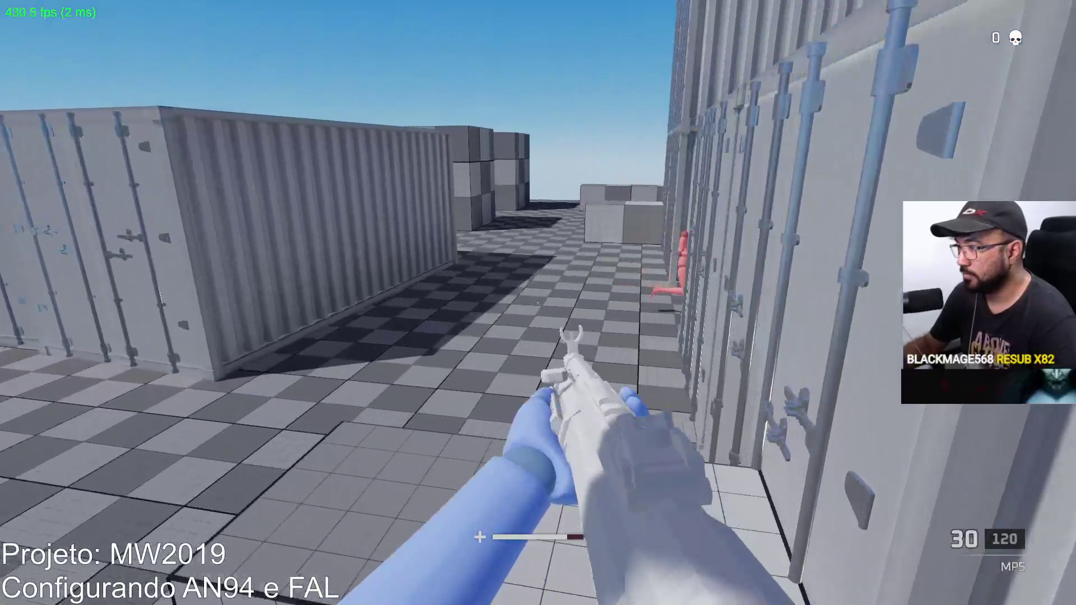
Aim down sights and kill the enemy, then trade fire with another and reload.
left_click(538, 303)
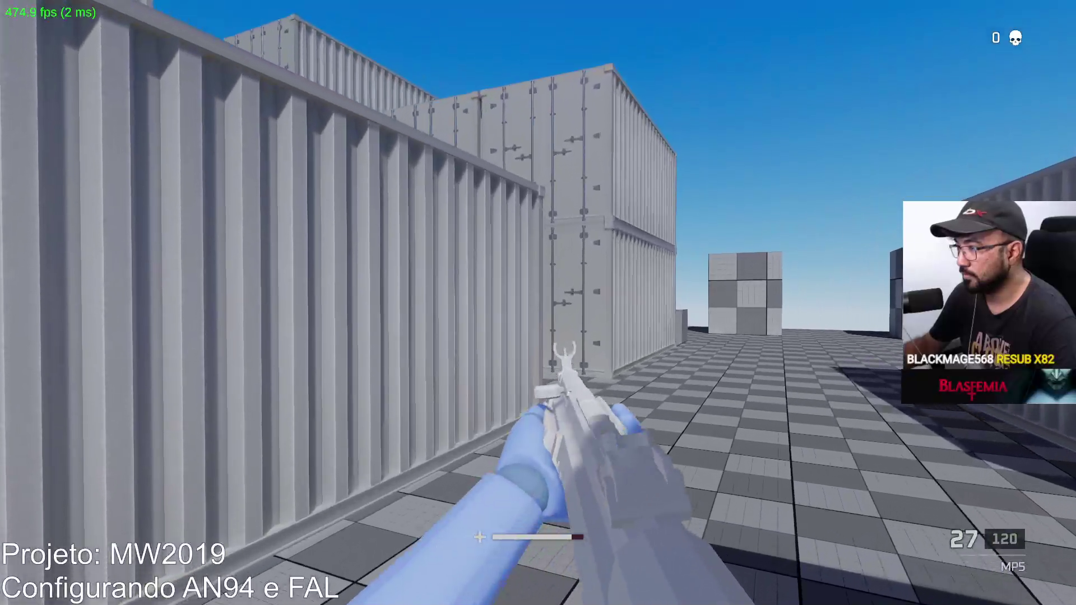
right_click(538, 302)
left_click(538, 303)
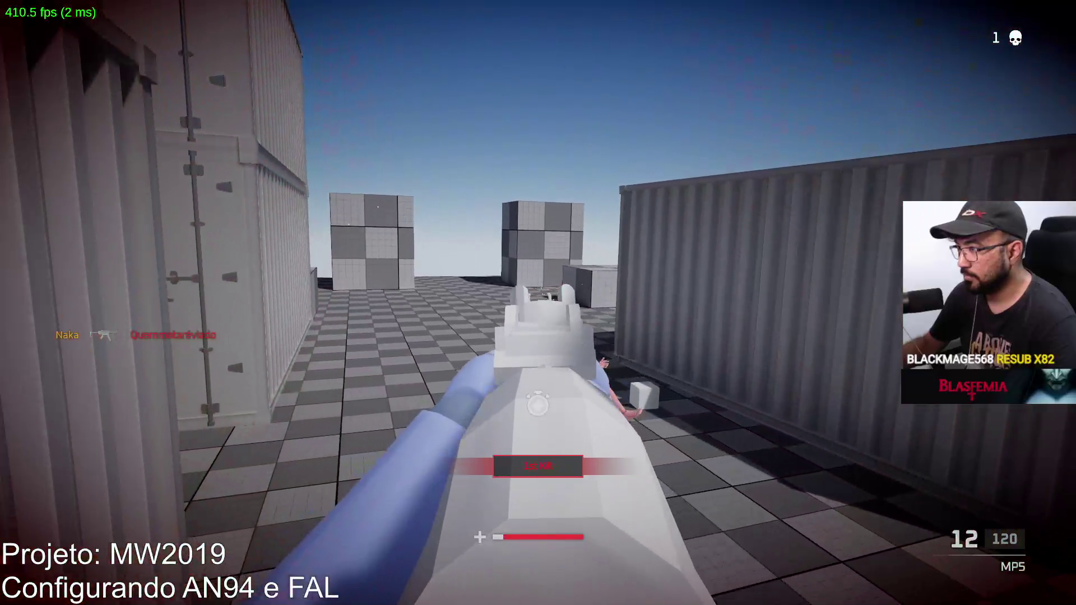
key("r")
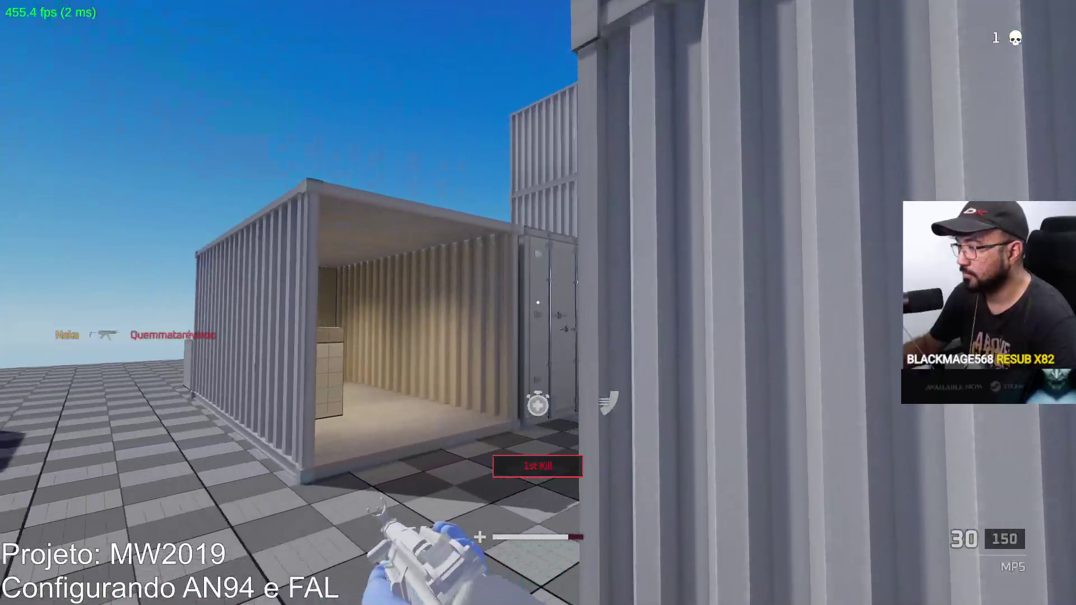
key("w")
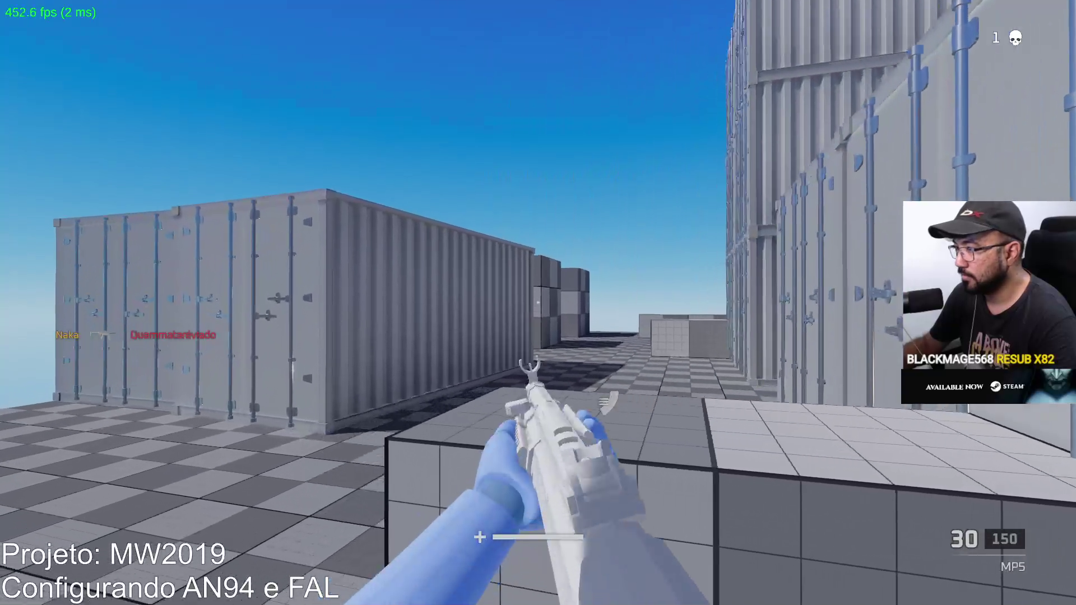
key("d")
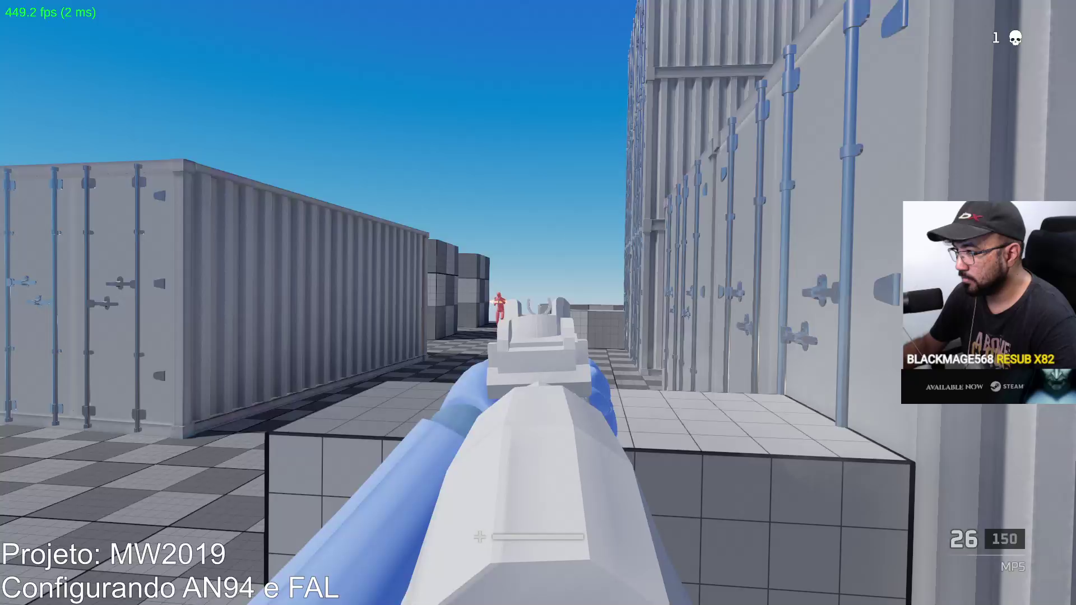
left_click(538, 303)
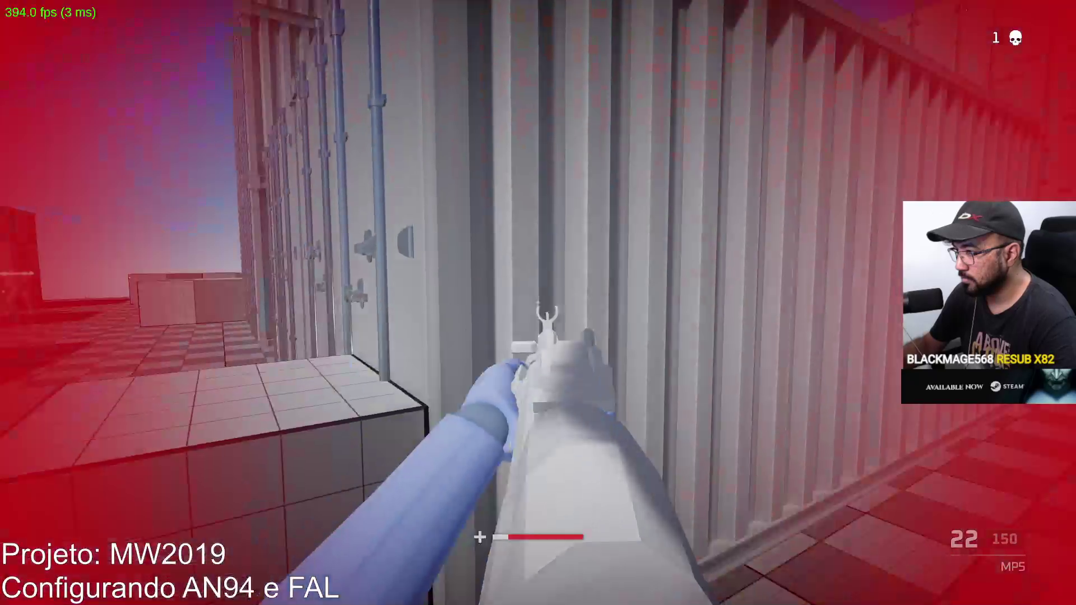
key("r")
Shoot the red enemy down the corridor, then aim and fire at it in the open.
key("w")
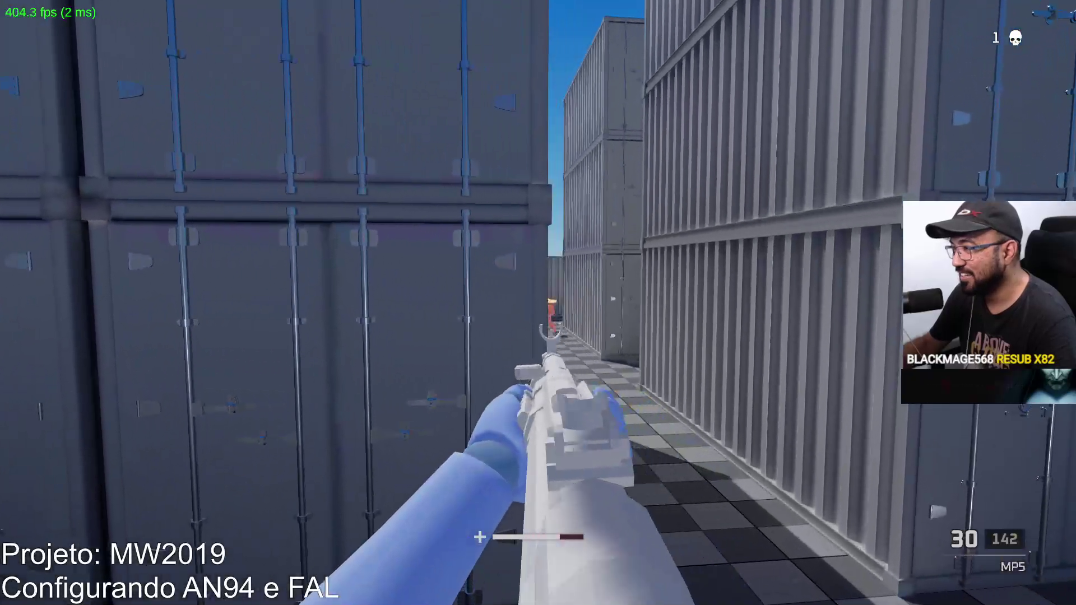
left_click(538, 303)
left_click(538, 303)
key("w")
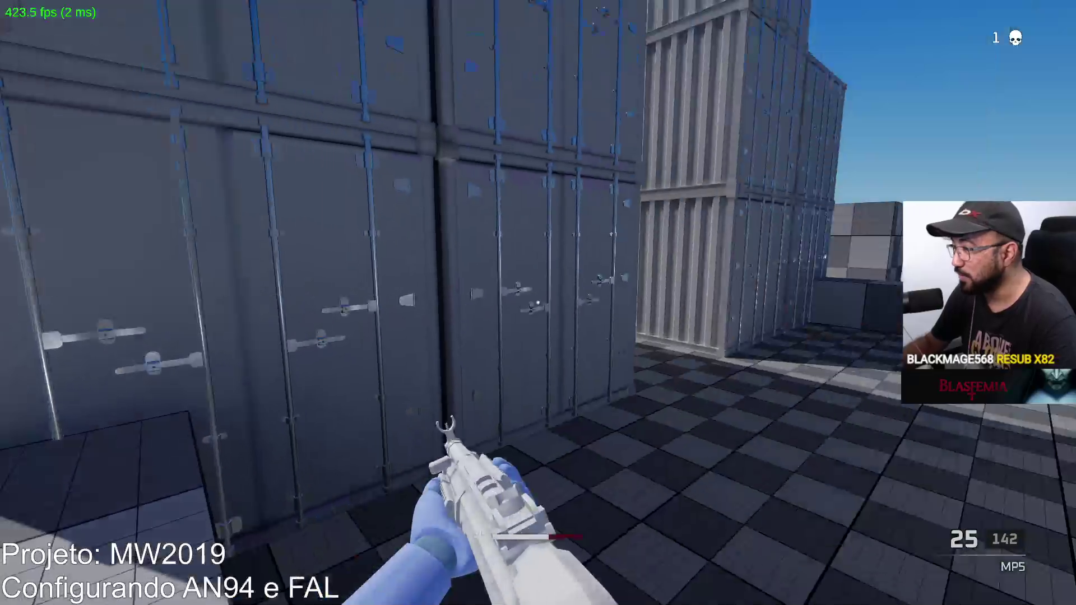
right_click(538, 302)
left_click(538, 303)
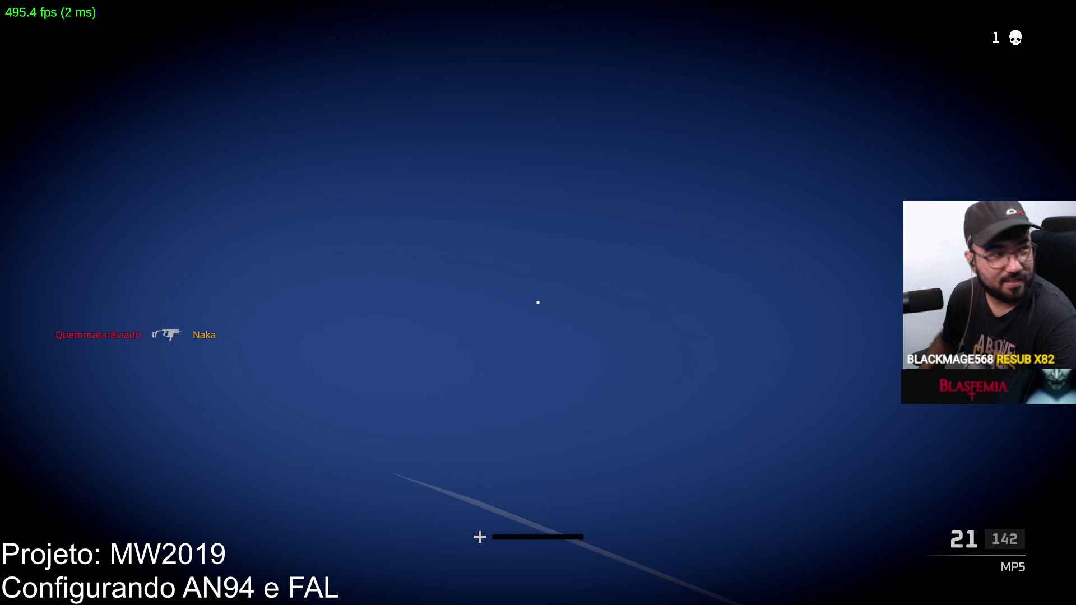
After respawning, mark the block with shots, kill the red dummy and reload.
key("w")
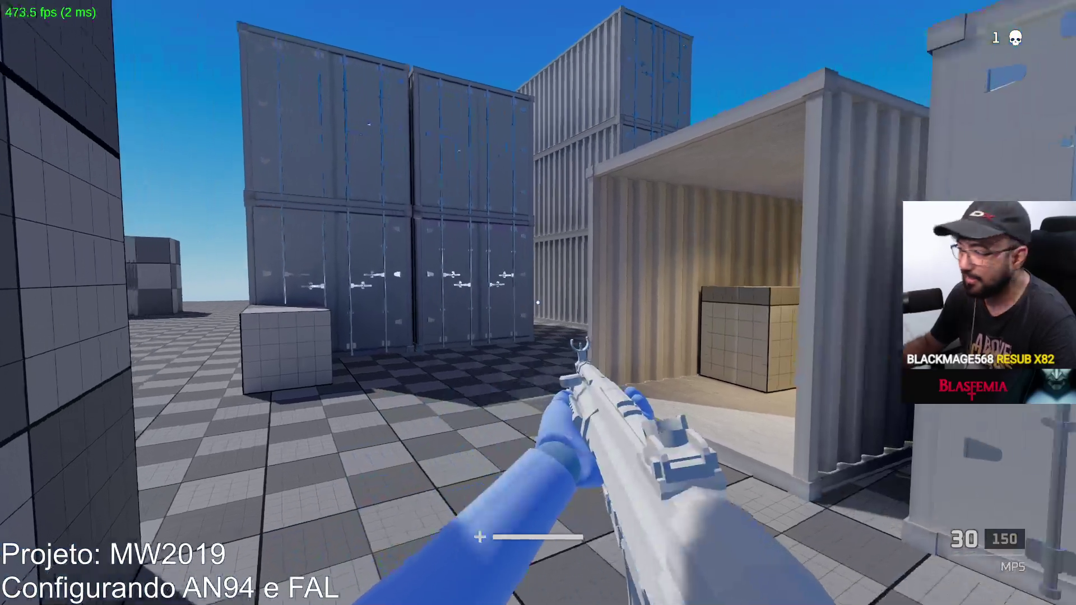
key("w")
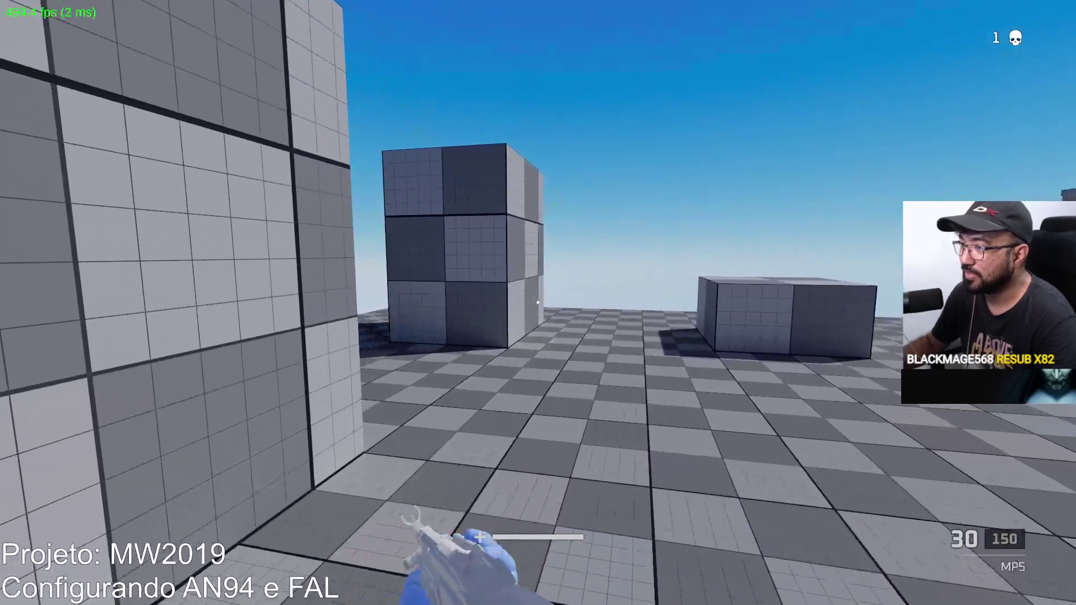
key("w")
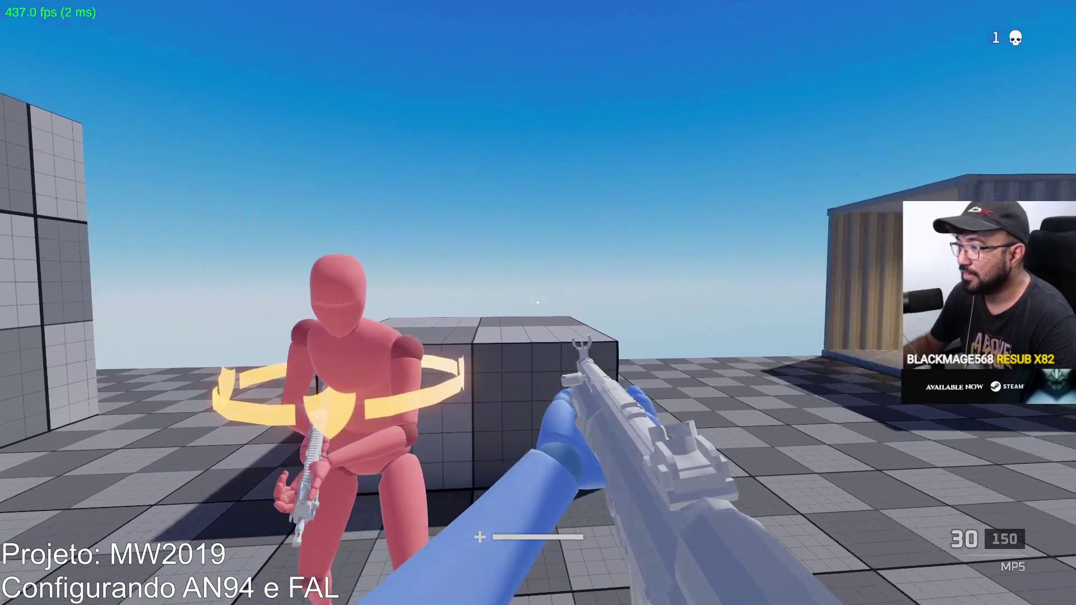
left_click(538, 302)
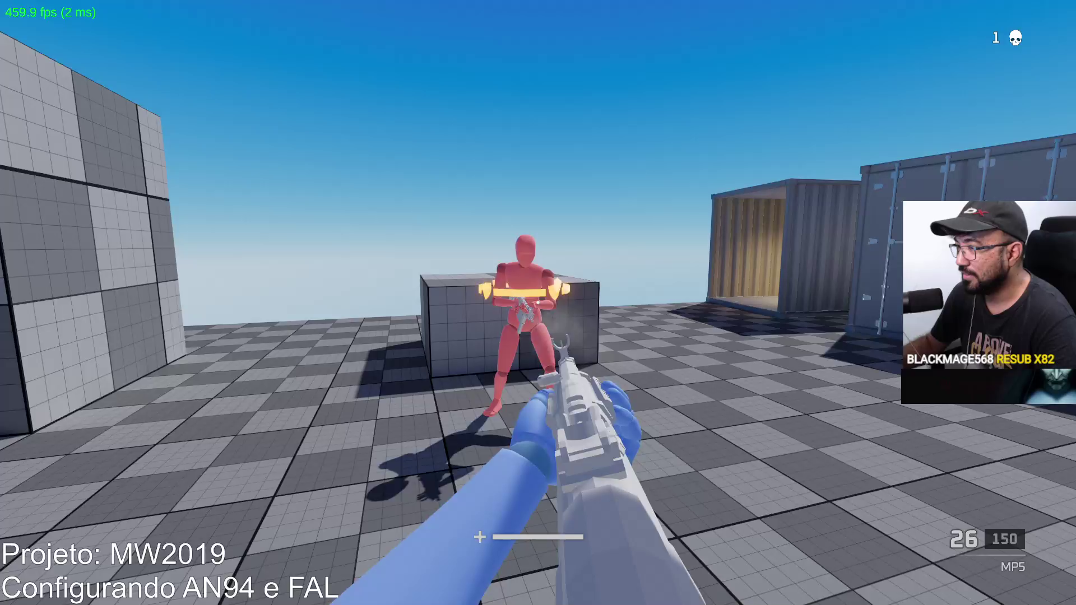
left_click(538, 303)
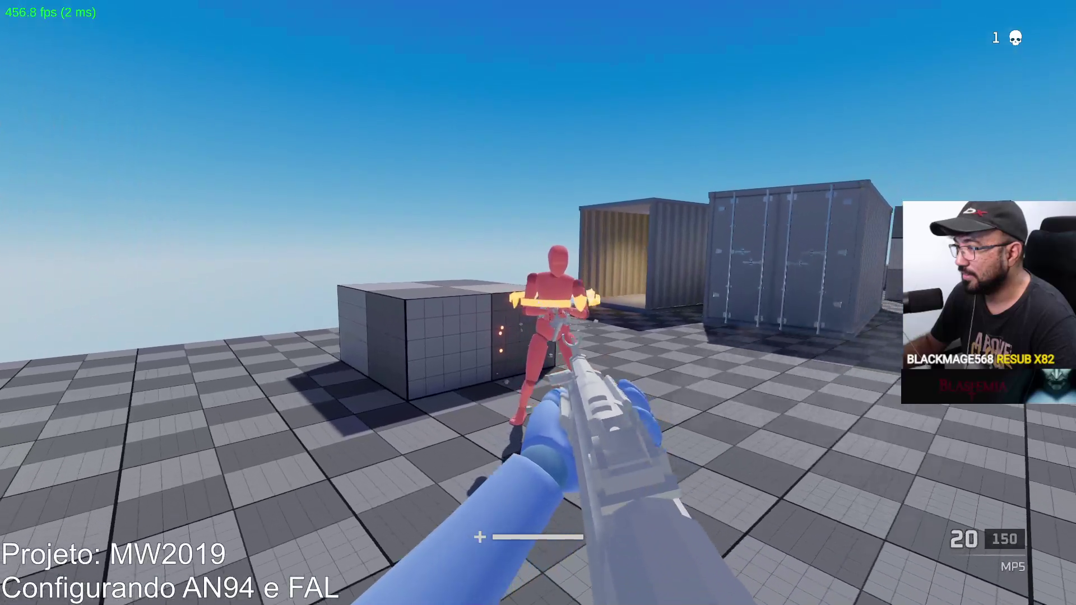
left_click(538, 302)
key("r")
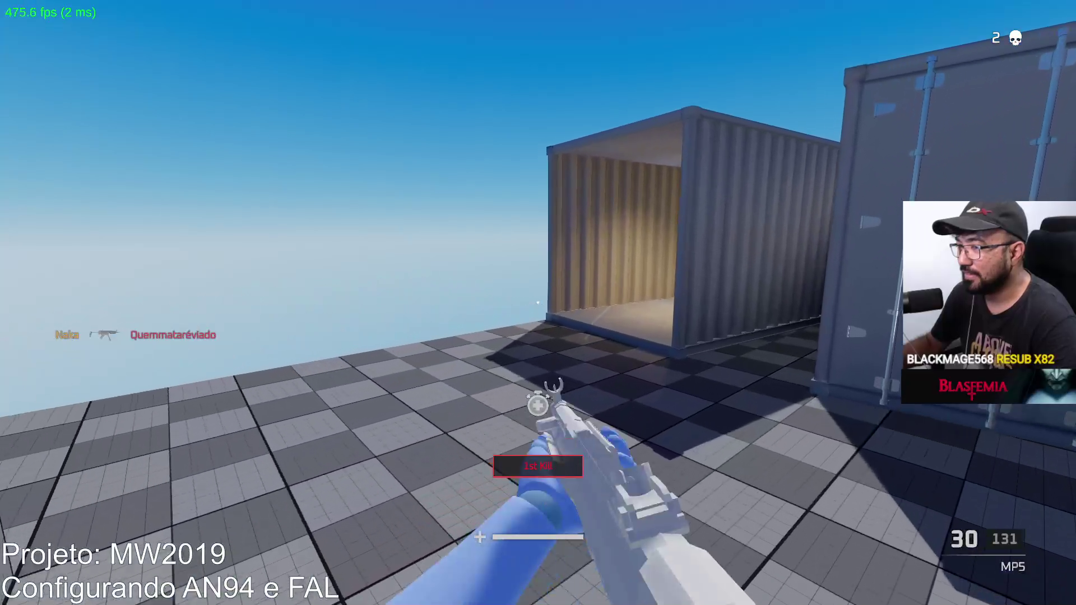
Run past the containers toward the grey block and into the corridor.
key("shift+w")
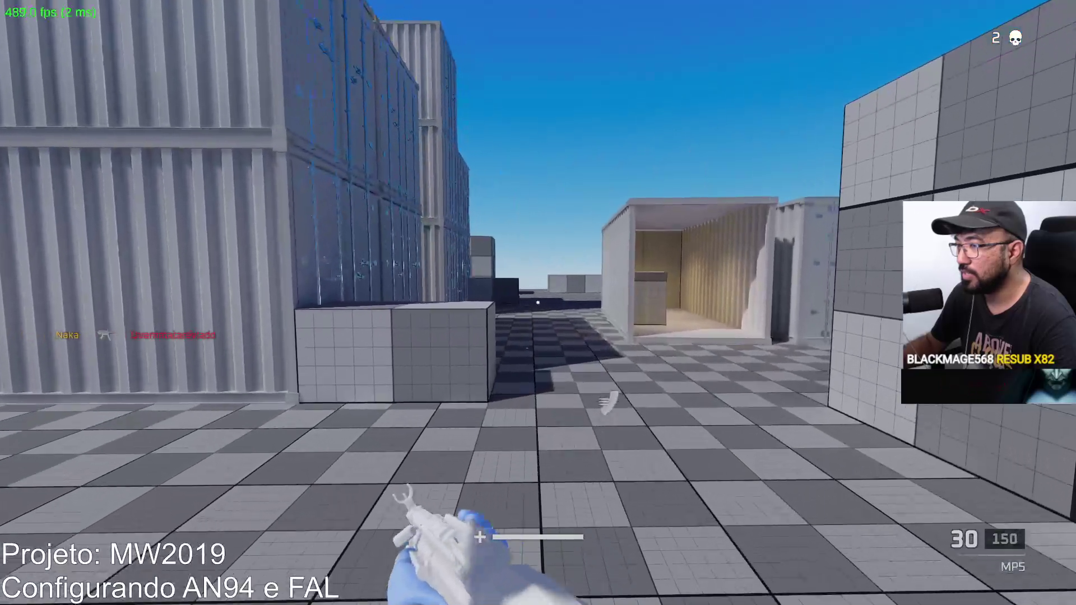
key("w")
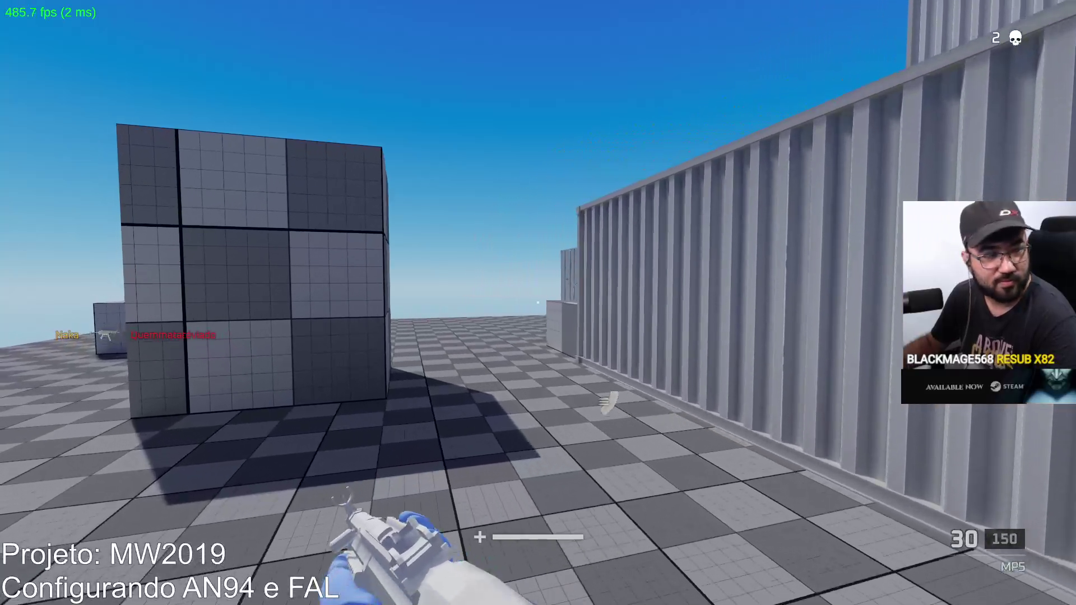
key("w")
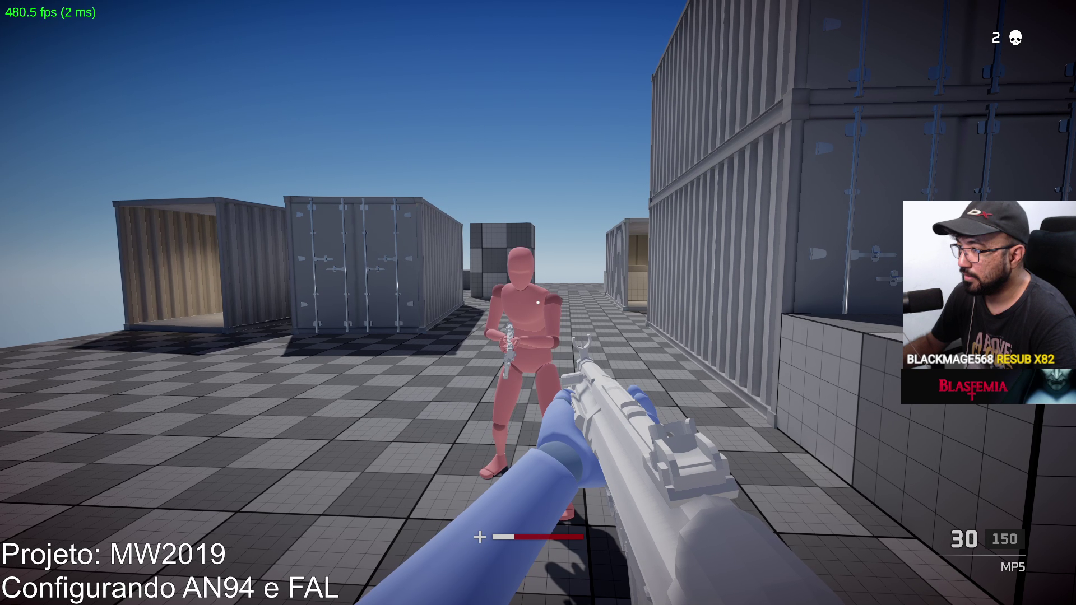
Leave the game and bring Visual Studio to the front.
key("alt+Tab")
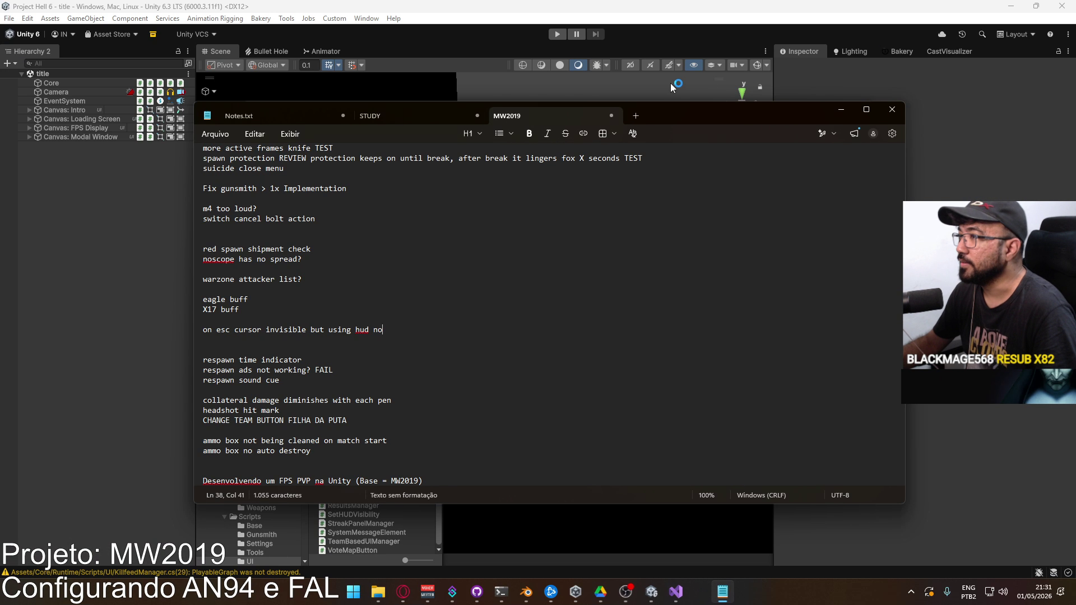
left_click(840, 109)
key("alt+Tab")
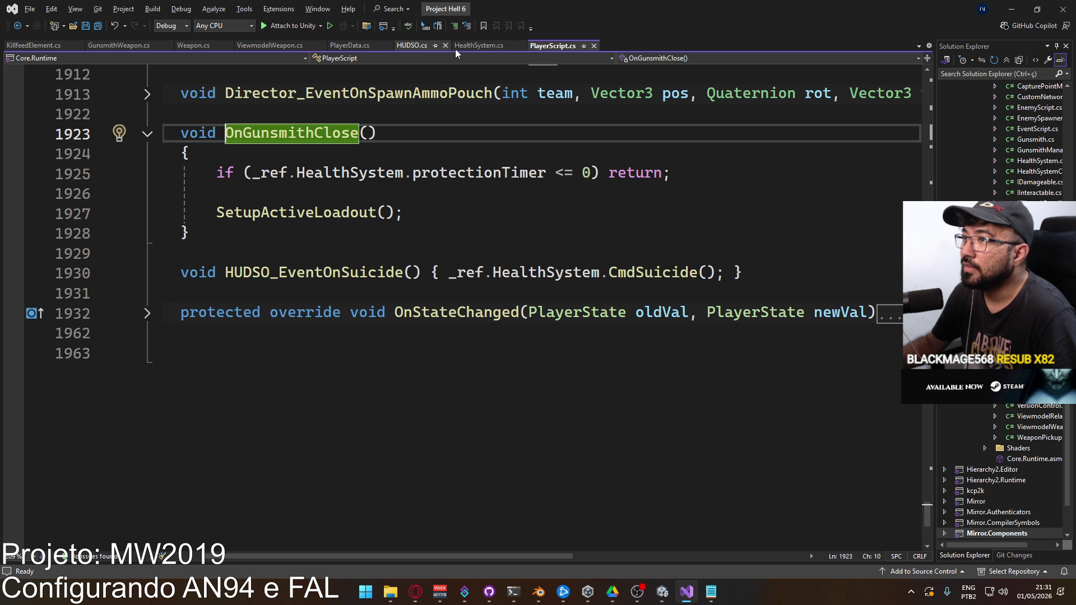
Review HealthSystem.cs, expanding the CmdBreakSpawnProtection method body.
left_click(480, 48)
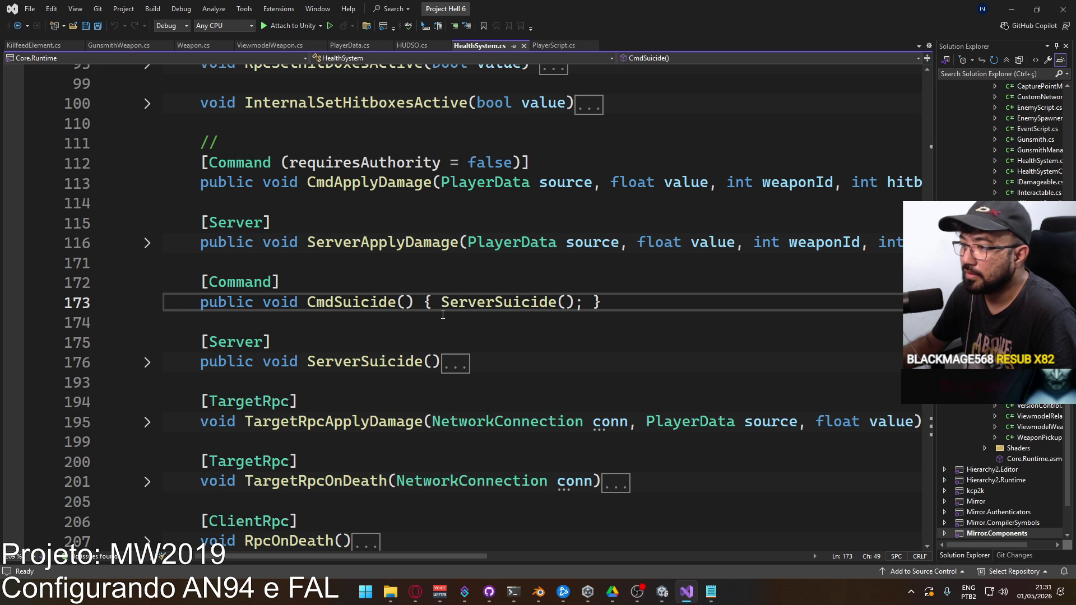
scroll(382, 285, "down", 8)
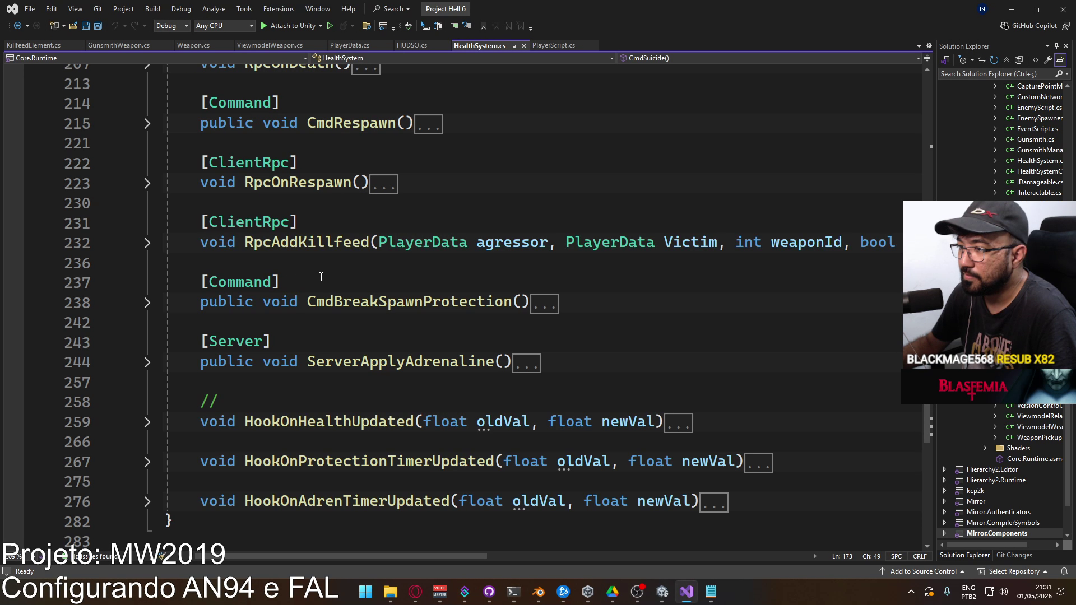
scroll(316, 276, "down", 1)
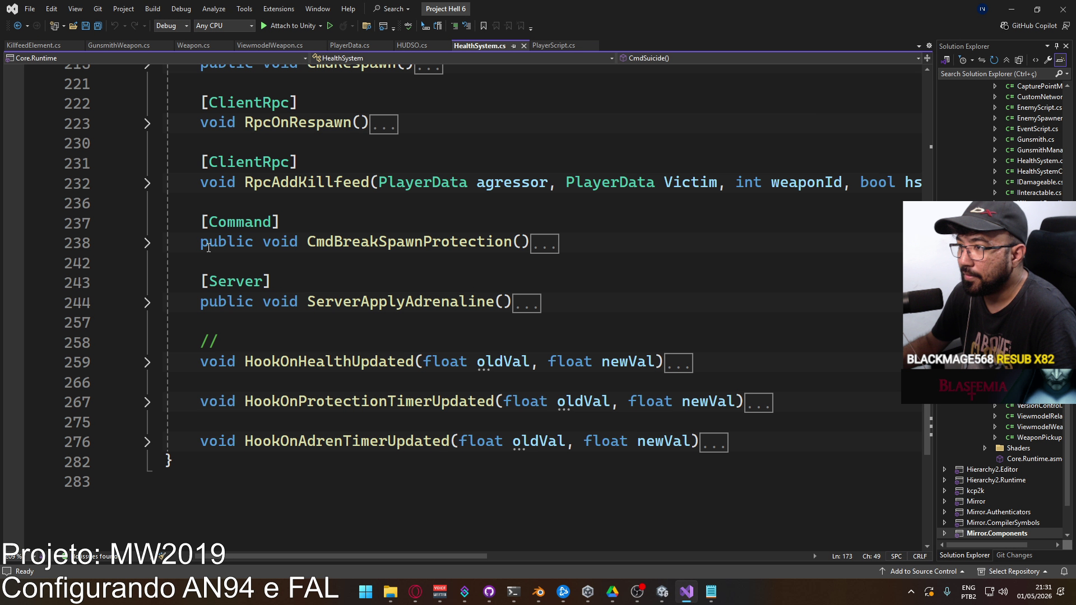
left_click(148, 244)
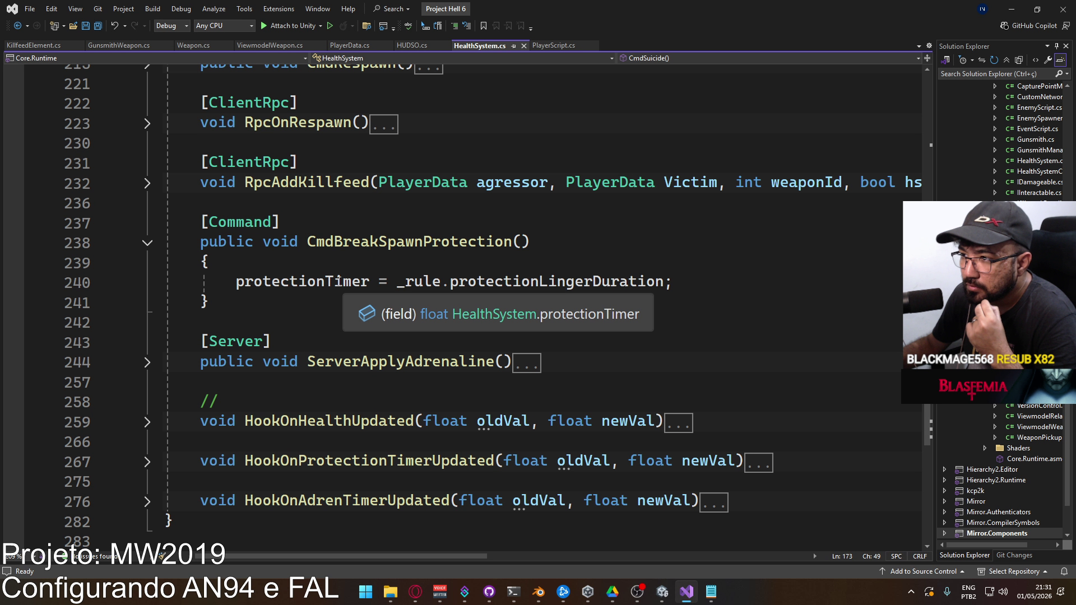
scroll(216, 263, "up", 1)
scroll(188, 264, "up", 10)
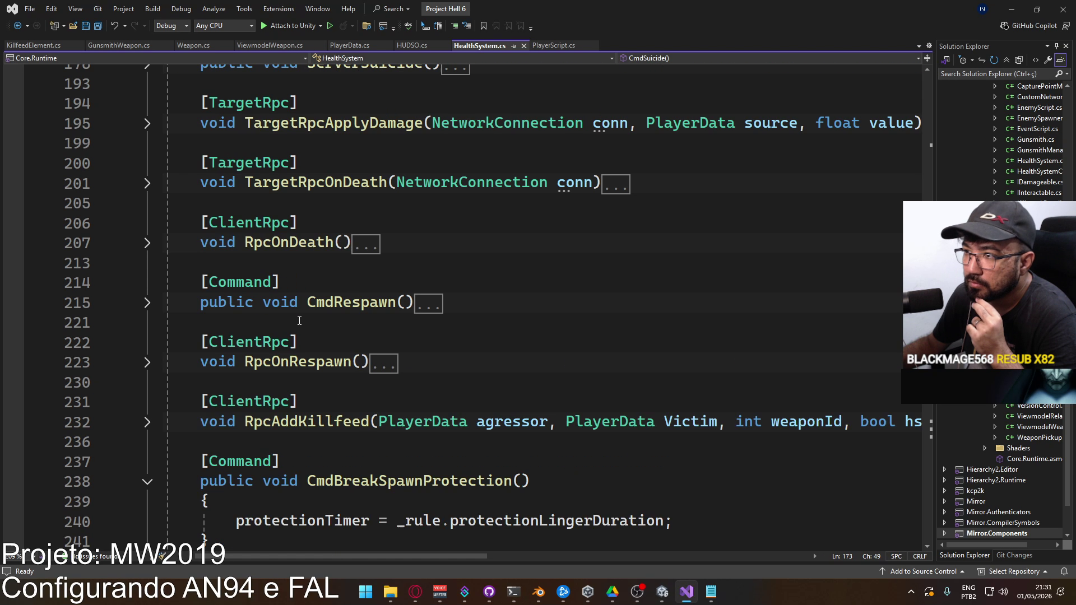
Enter Play mode, start a shipment match, and show the Player's Health System in the Inspector.
left_click(662, 591)
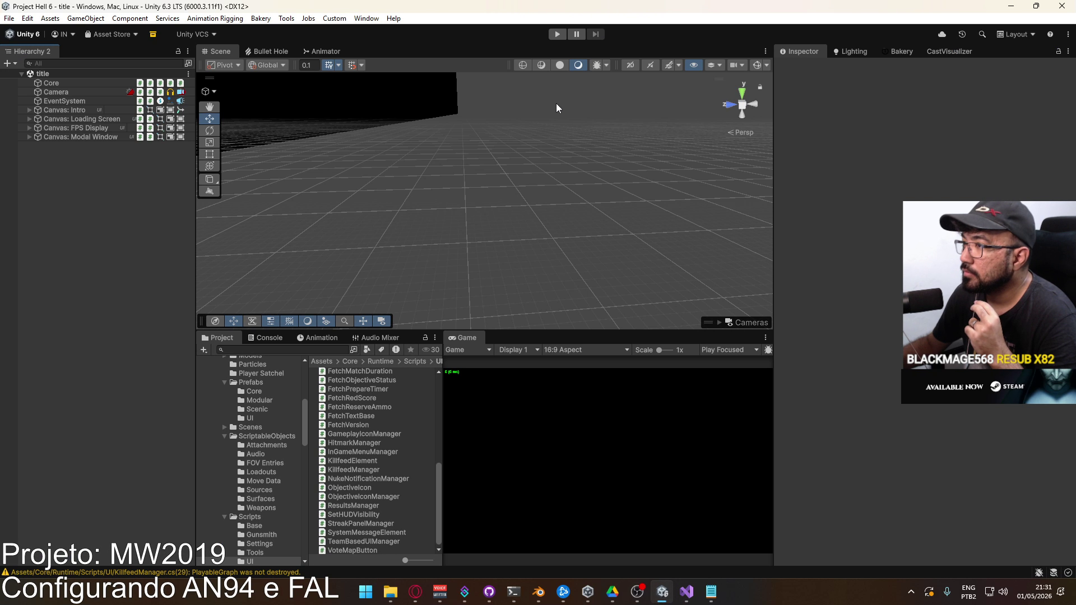
left_click(557, 34)
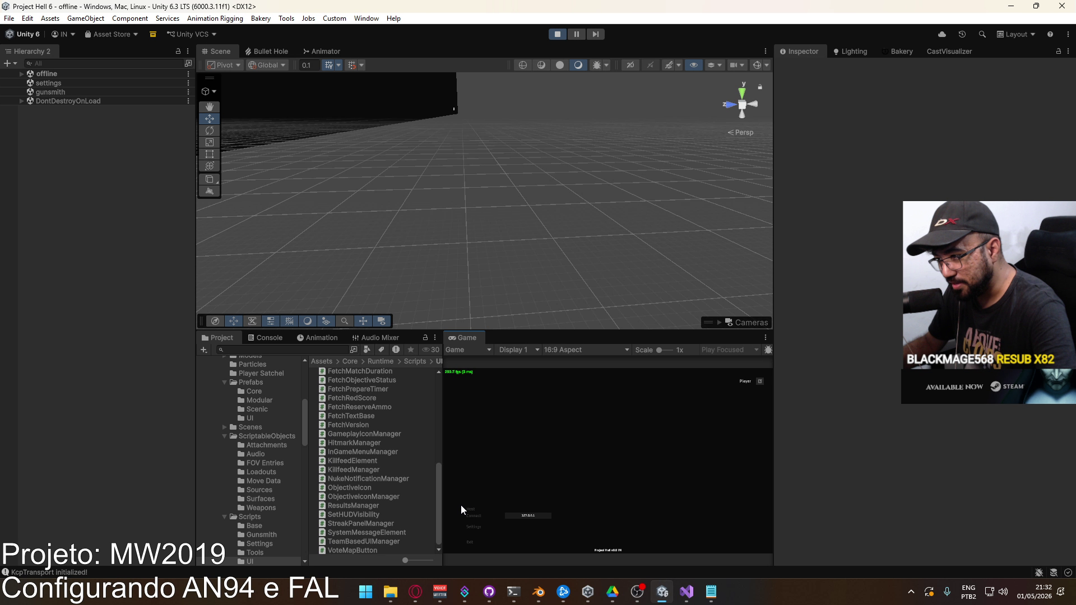
left_click(549, 547)
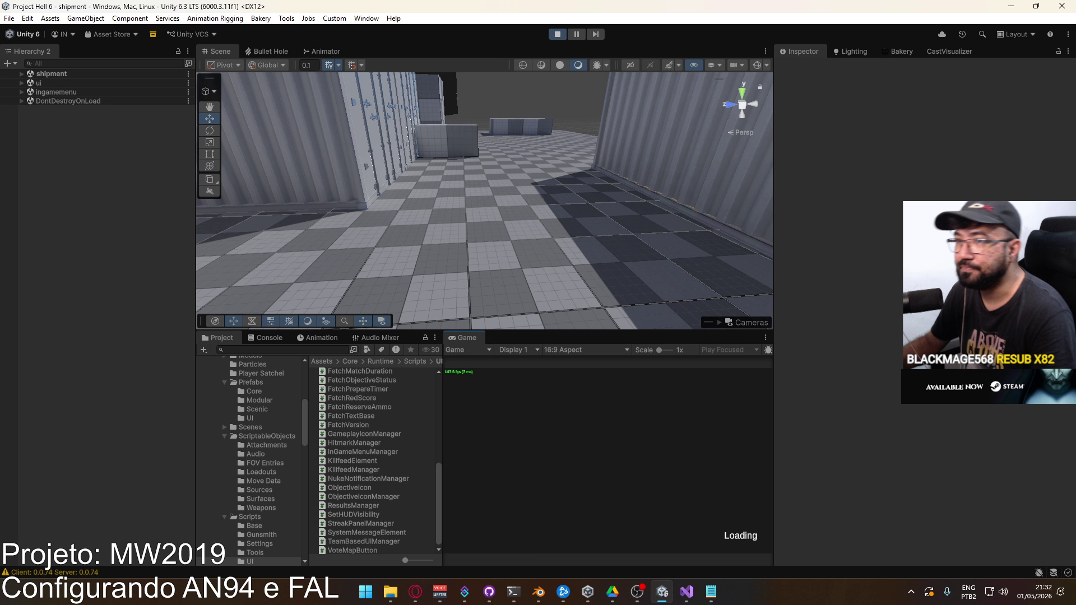
left_click(14, 74)
left_click(56, 182)
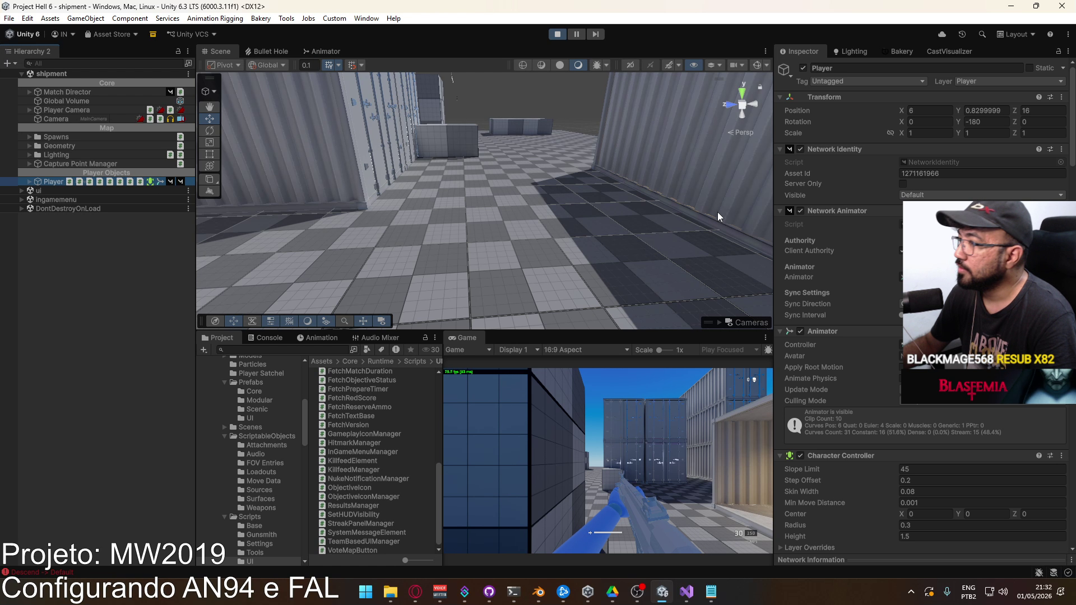
scroll(928, 406, "down", 15)
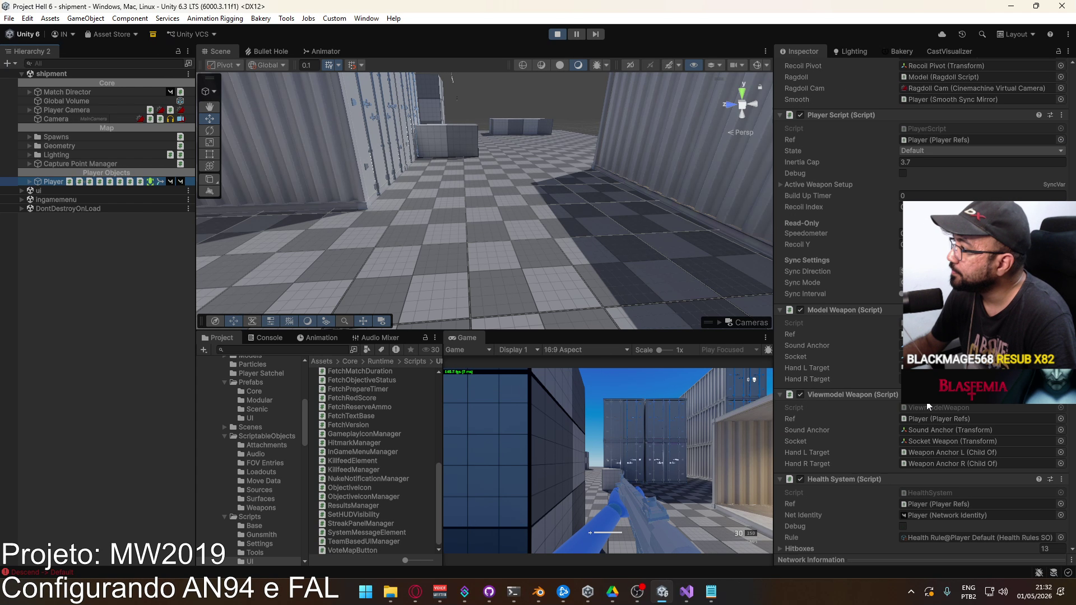
scroll(930, 405, "down", 3)
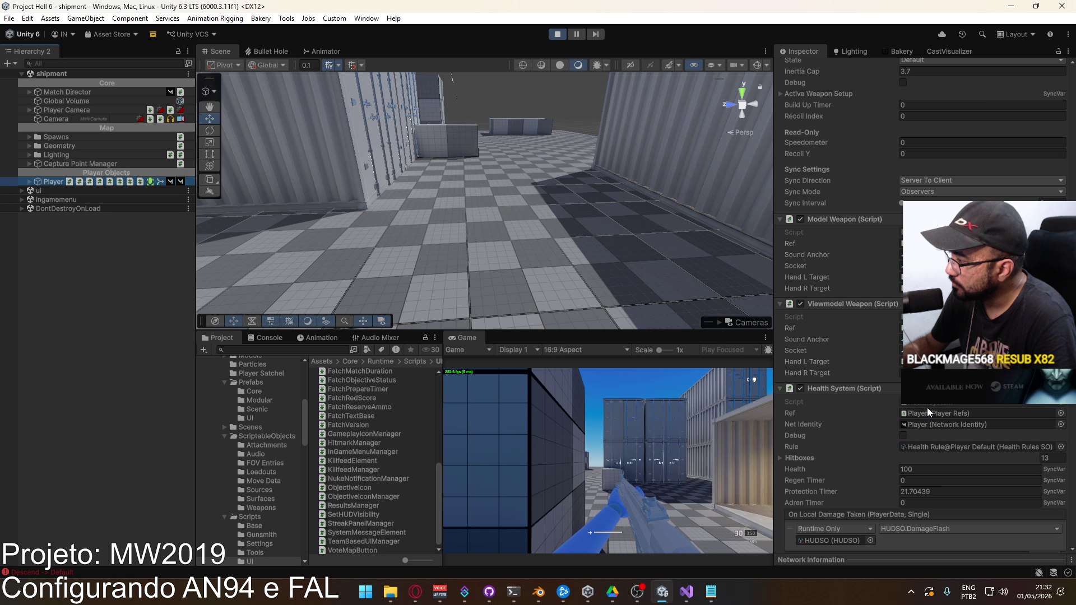
Walk and sprint down the container corridor while the protection timer runs out, then stop Play.
left_click(608, 460)
key("w")
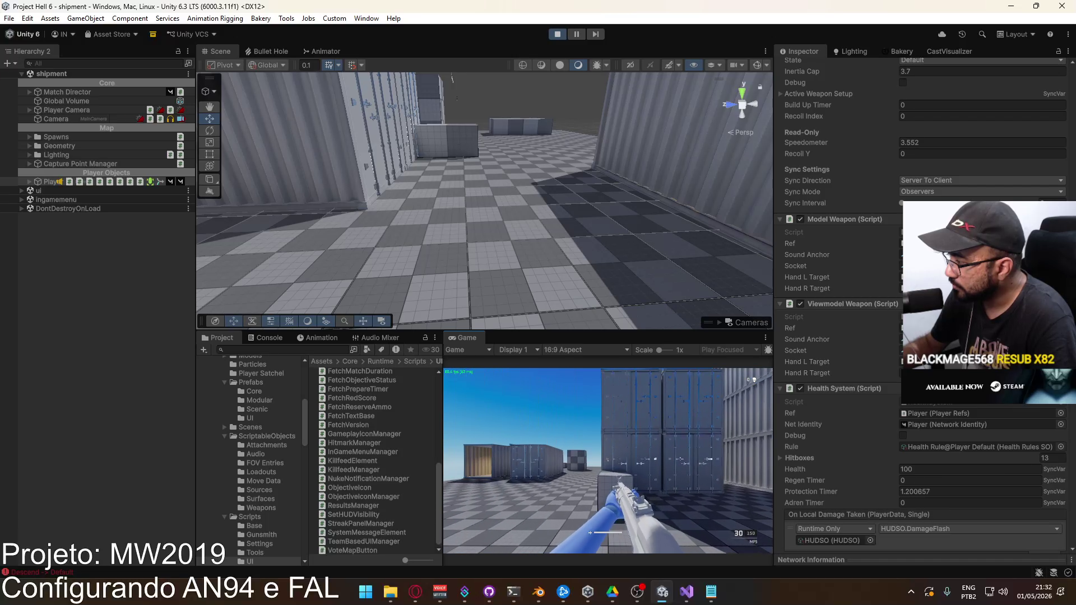
key("shift")
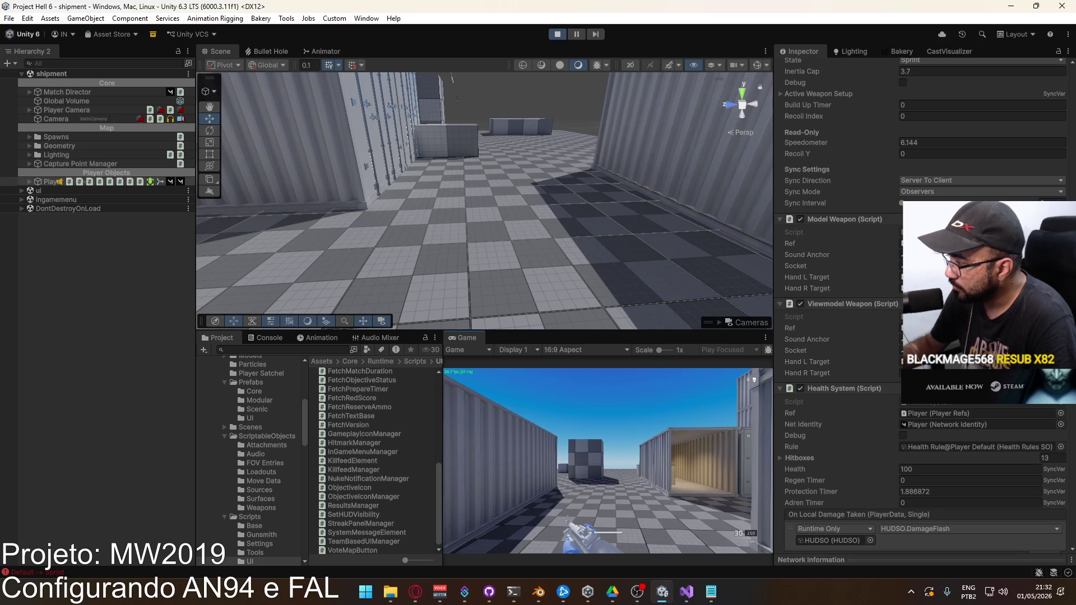
key("w")
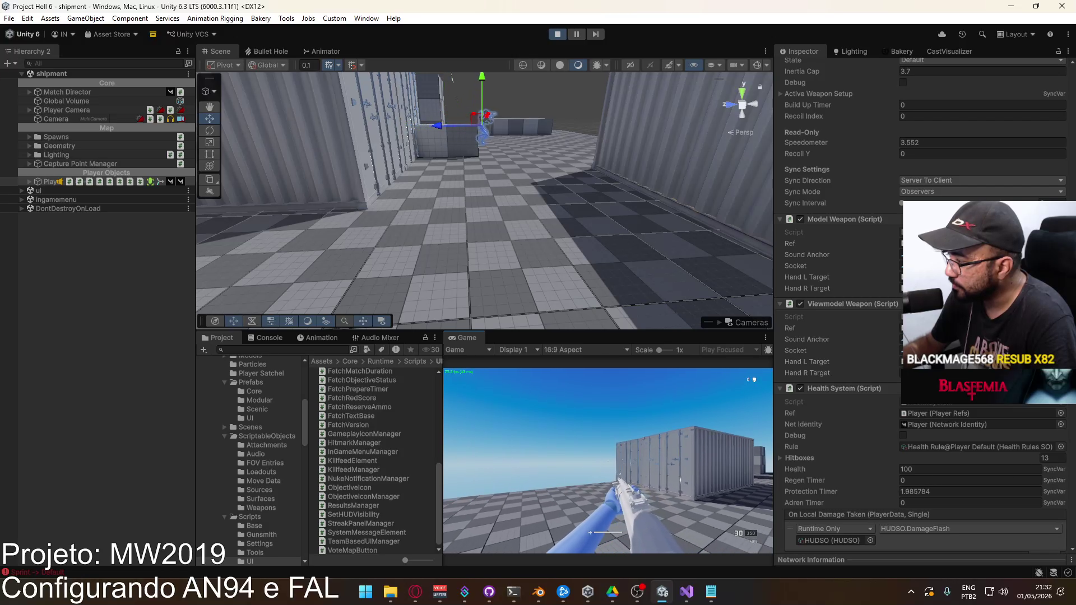
key("shift")
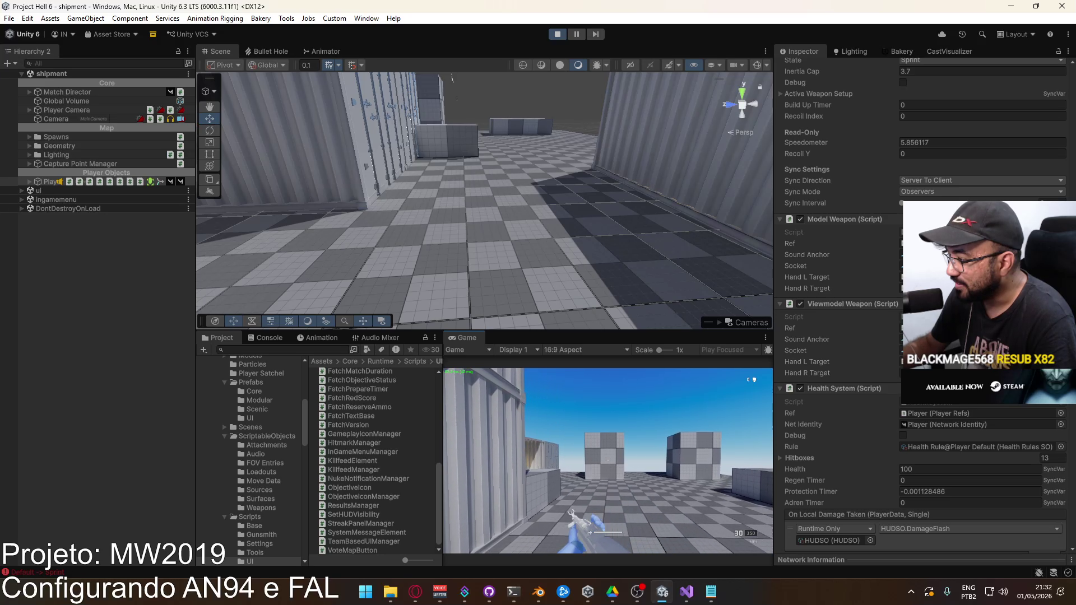
key("super")
key("super")
left_click(557, 34)
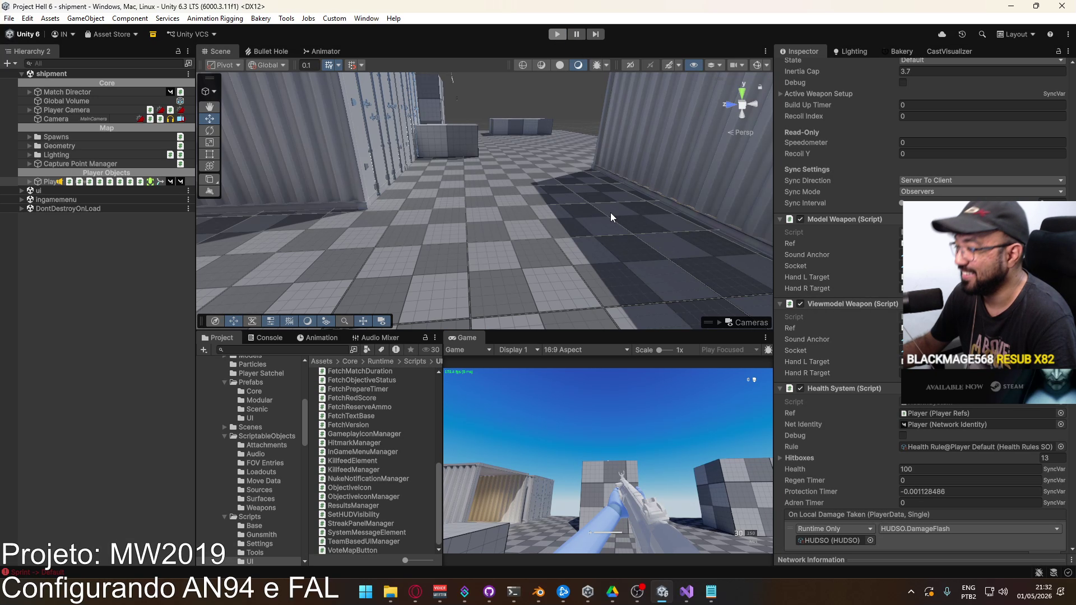
left_click(681, 601)
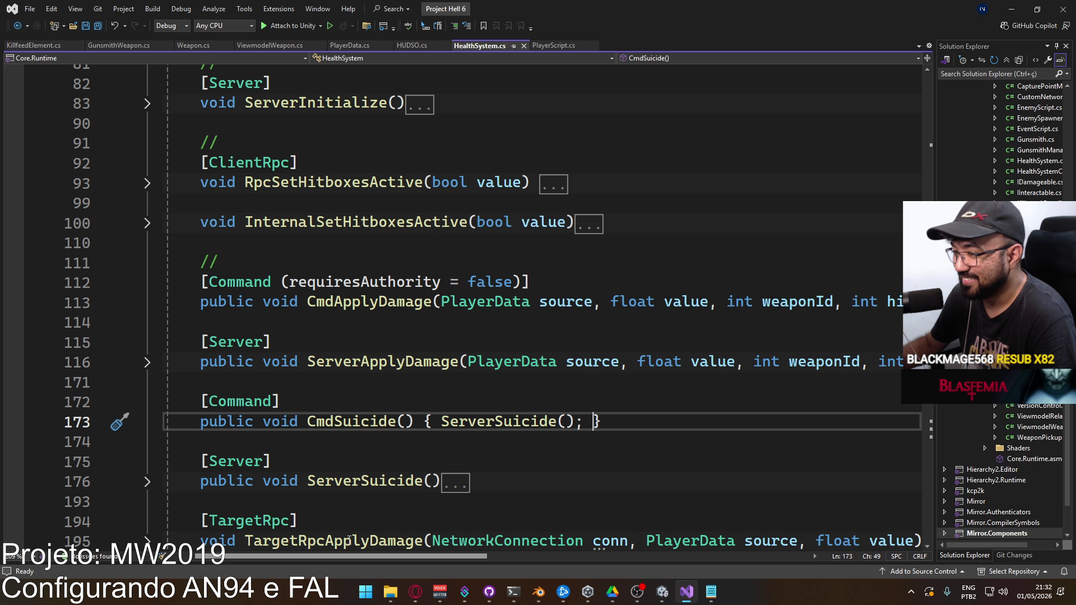
scroll(381, 400, "down", 10)
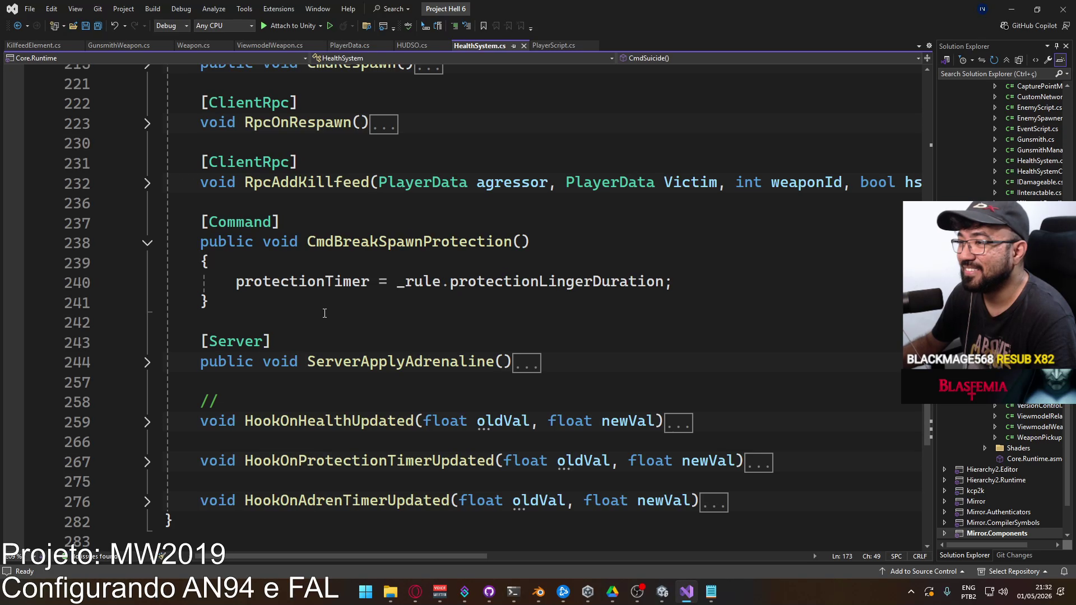
scroll(369, 334, "up", 2)
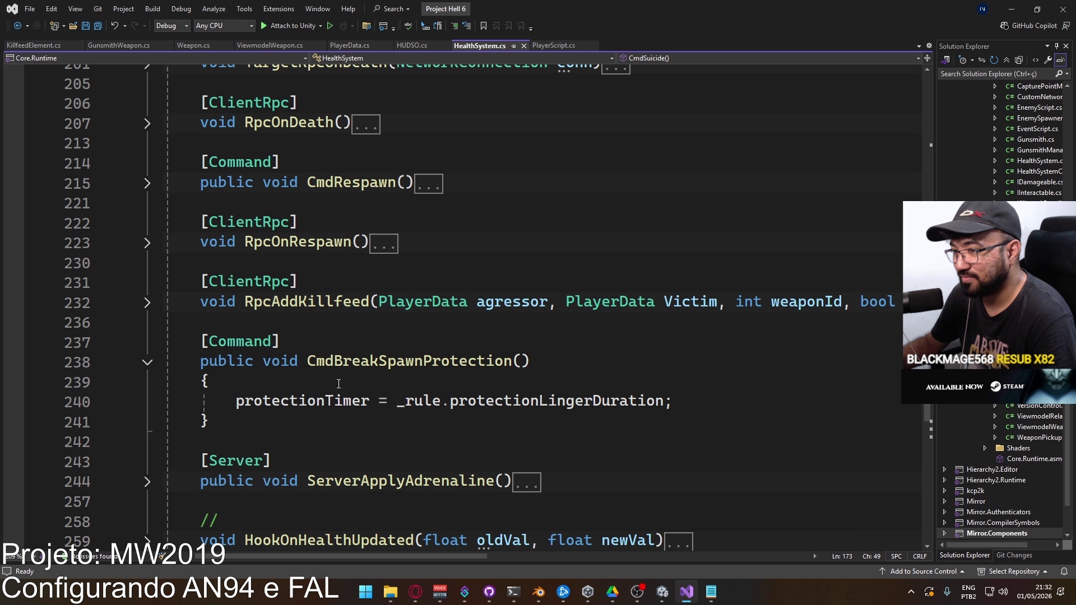
scroll(370, 382, "up", 12)
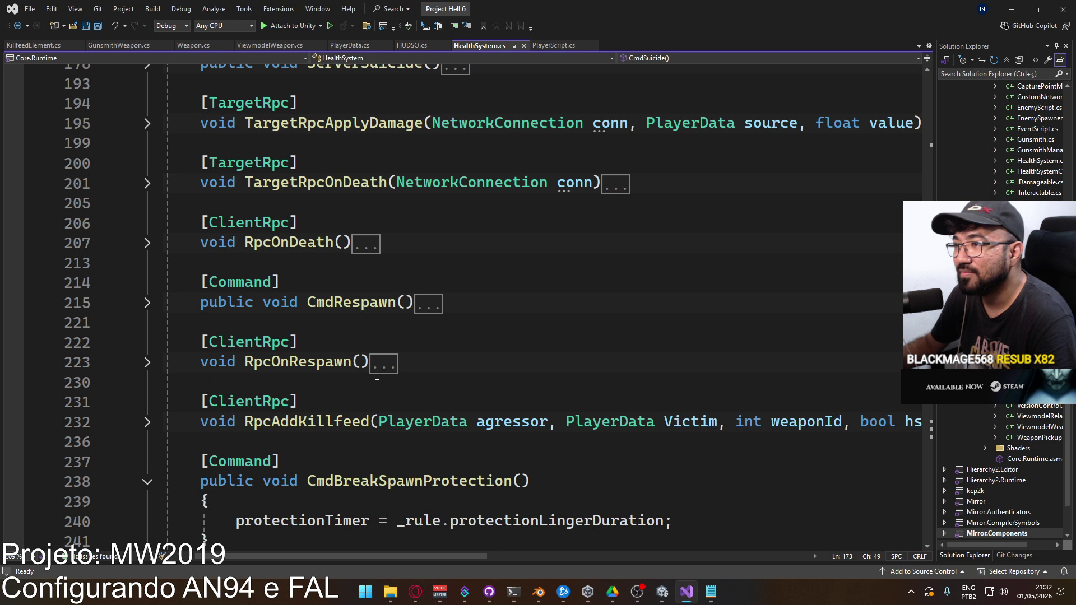
scroll(385, 372, "up", 8)
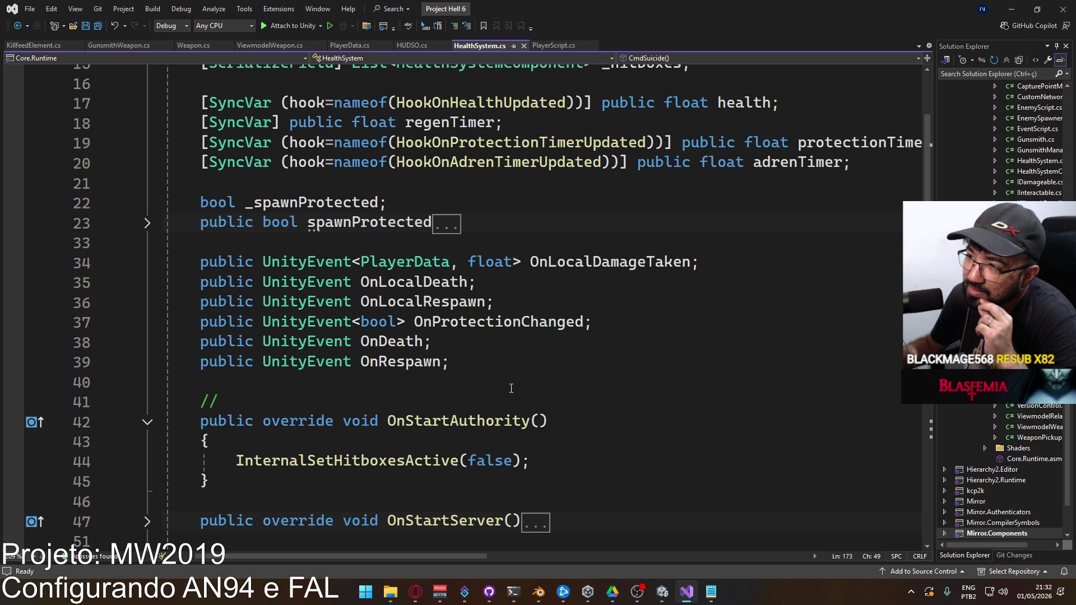
scroll(511, 388, "up", 2)
left_click(151, 343)
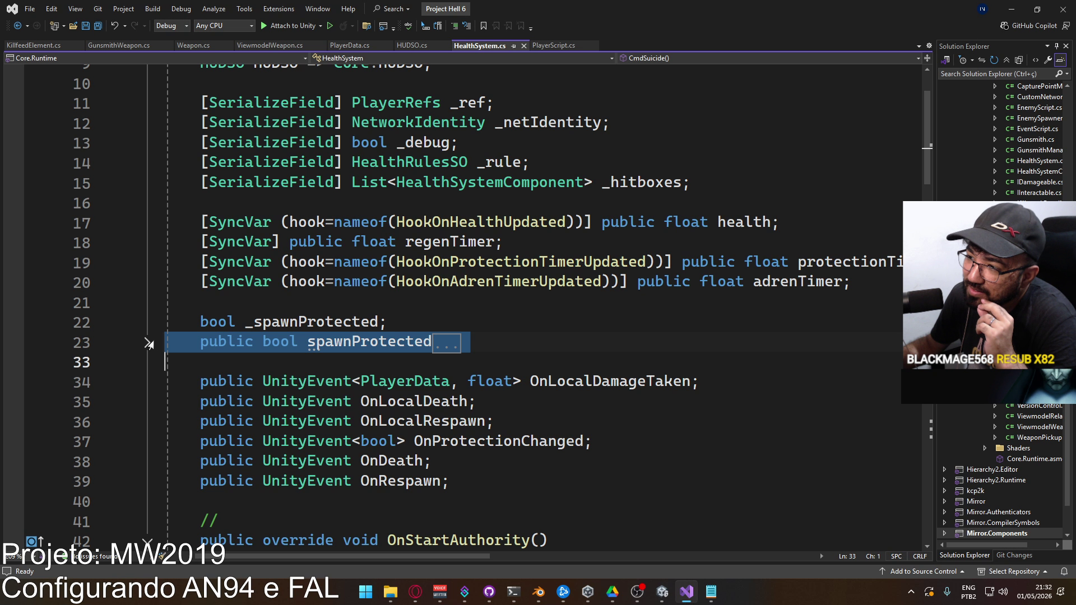
left_click(148, 343)
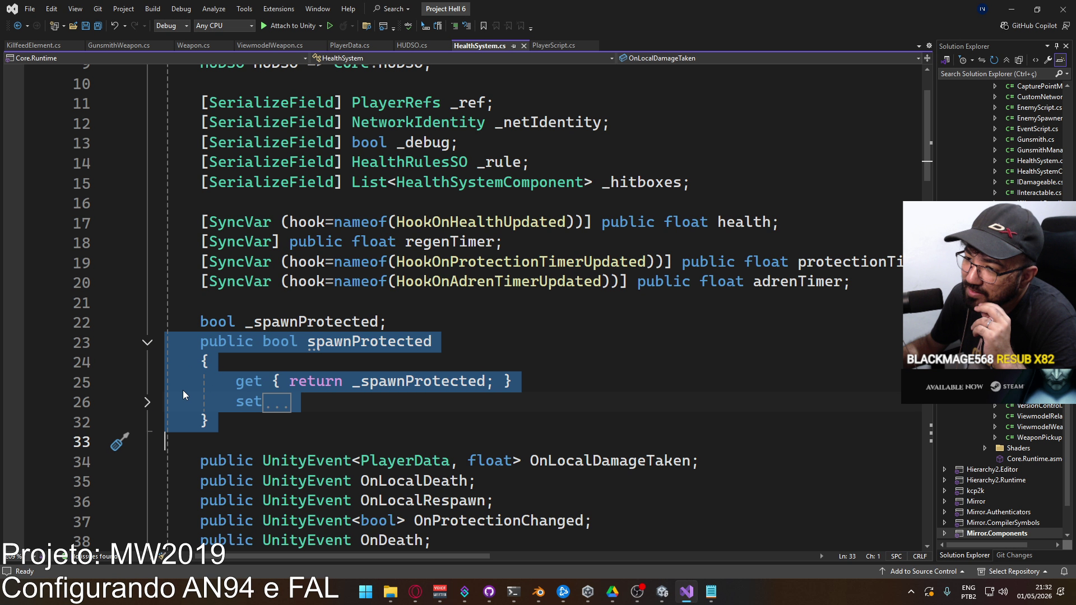
left_click(147, 342)
scroll(305, 383, "down", 9)
scroll(304, 382, "down", 15)
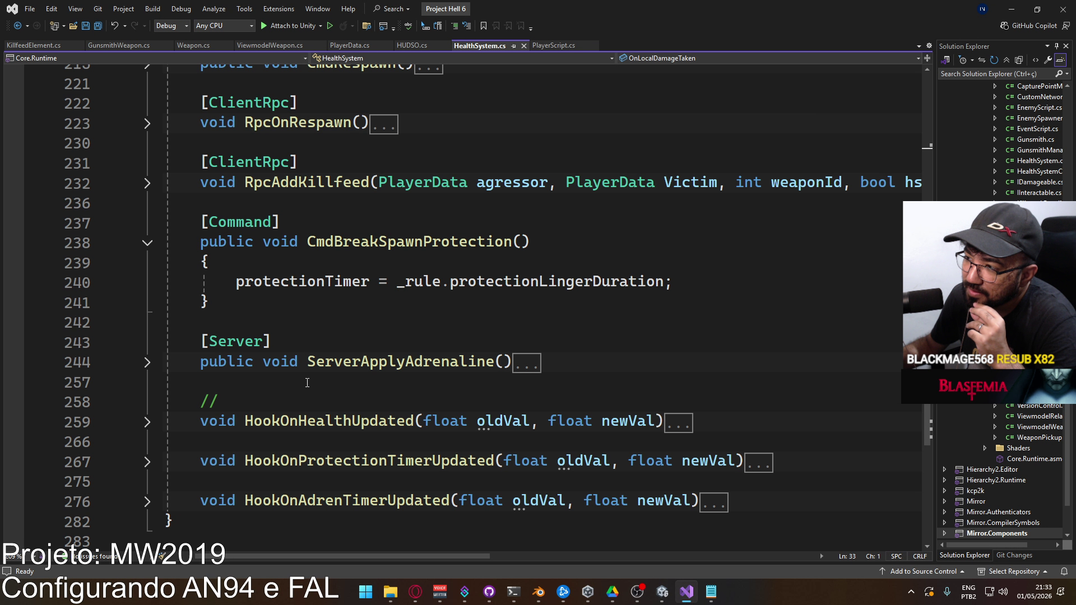
scroll(308, 383, "down", 2)
scroll(314, 383, "up", 2)
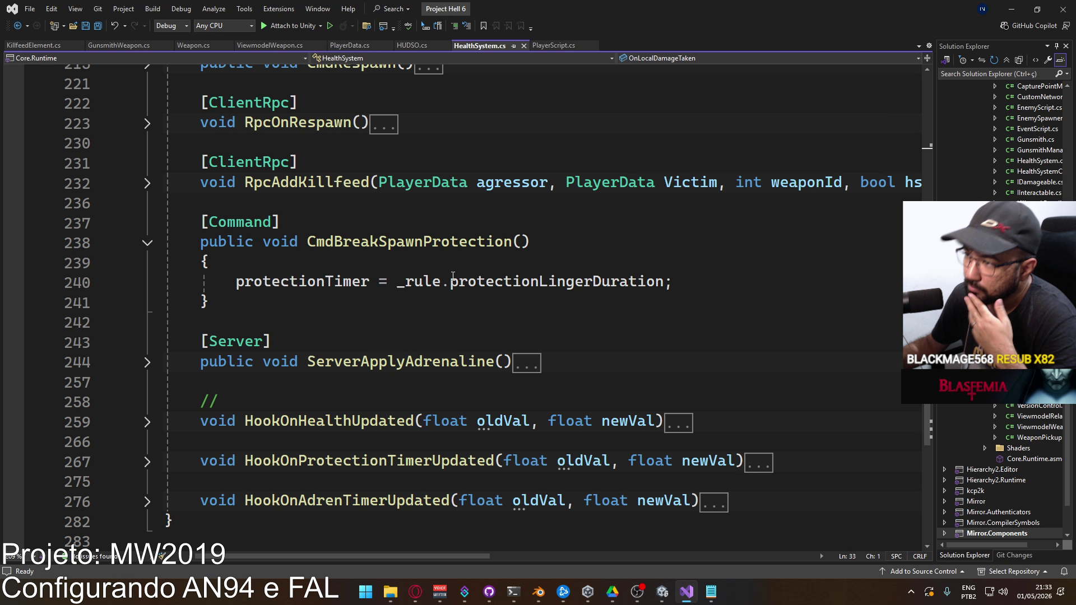
mouse_move(452, 275)
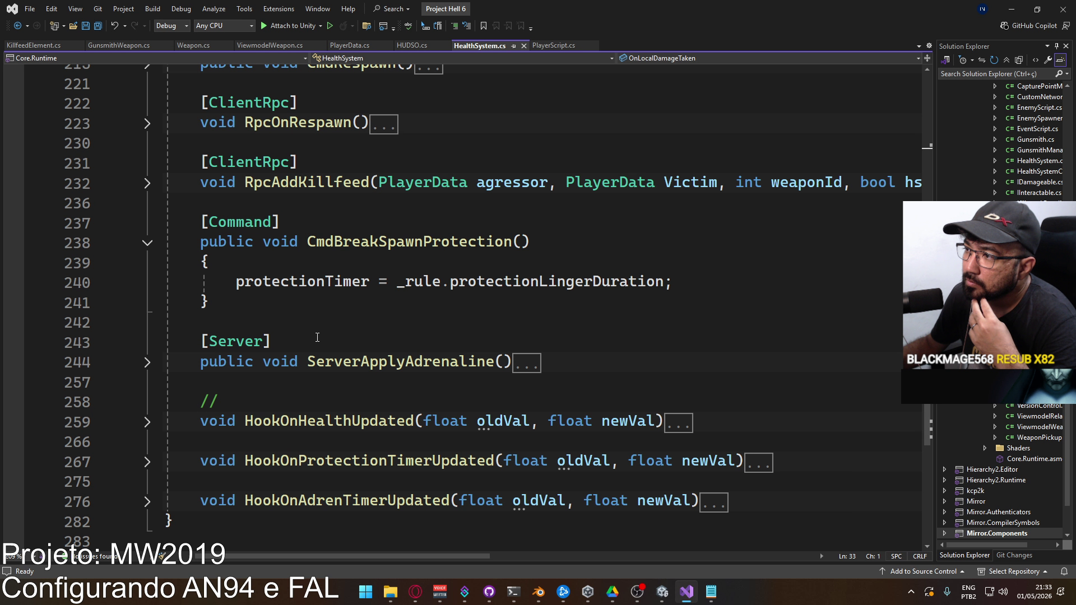
scroll(607, 432, "up", 20)
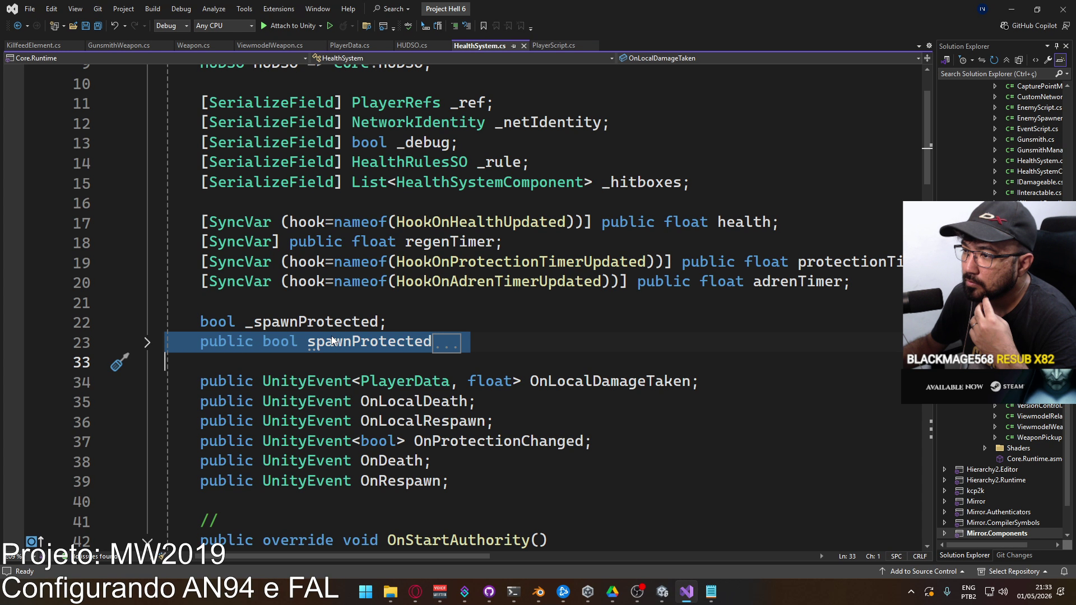
left_click(148, 343)
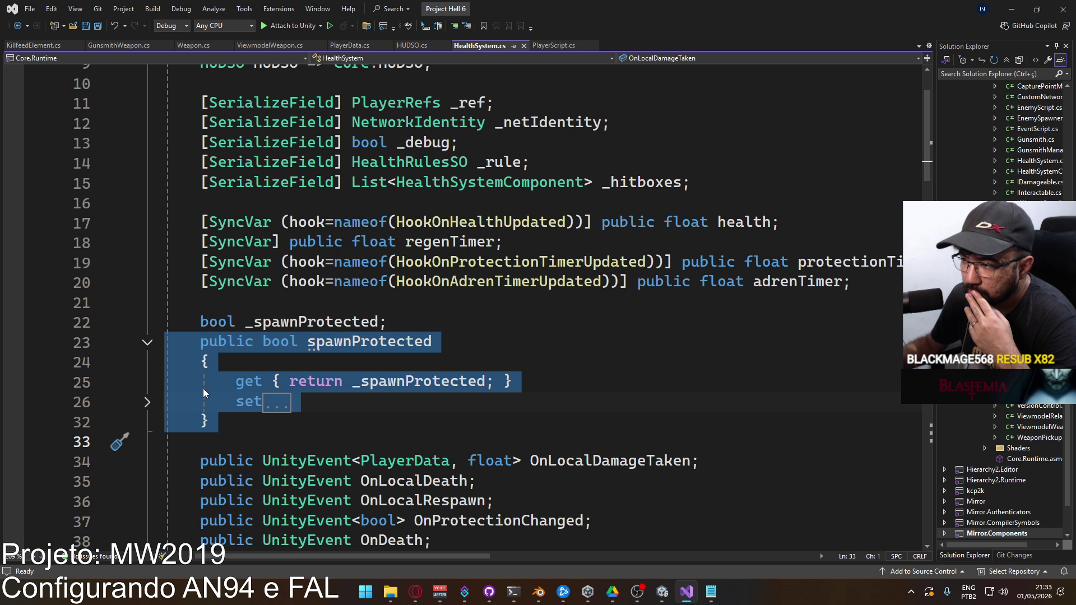
left_click(148, 404)
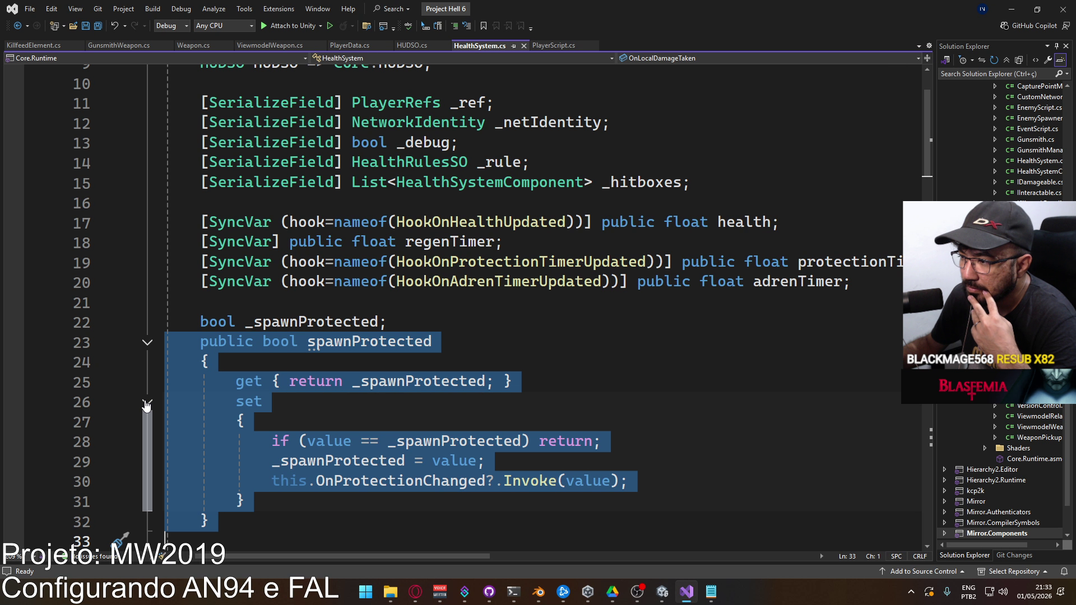
left_click(147, 403)
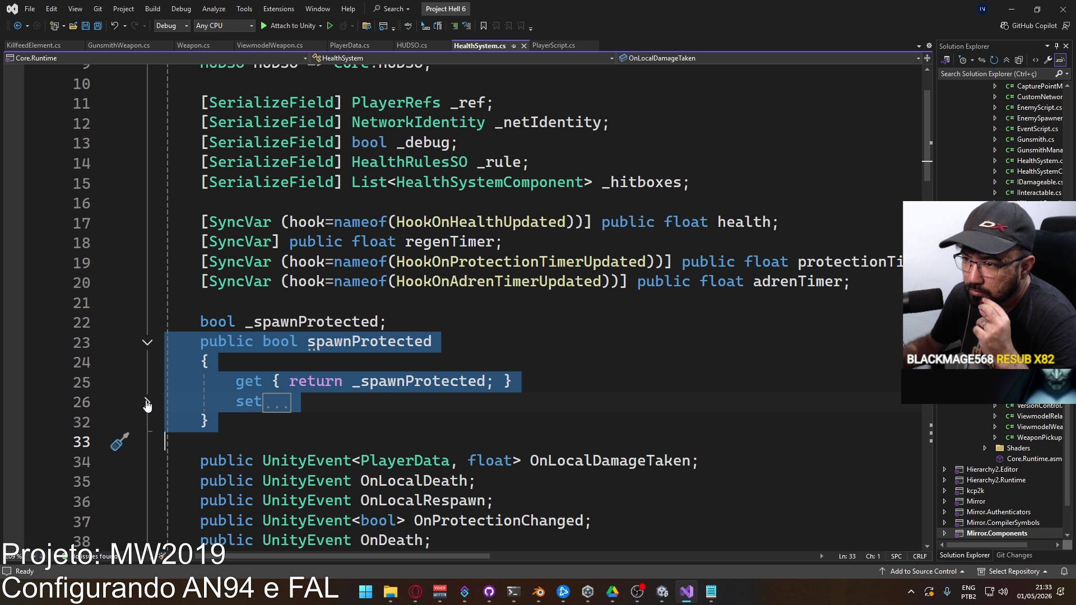
left_click(148, 343)
scroll(298, 373, "down", 3)
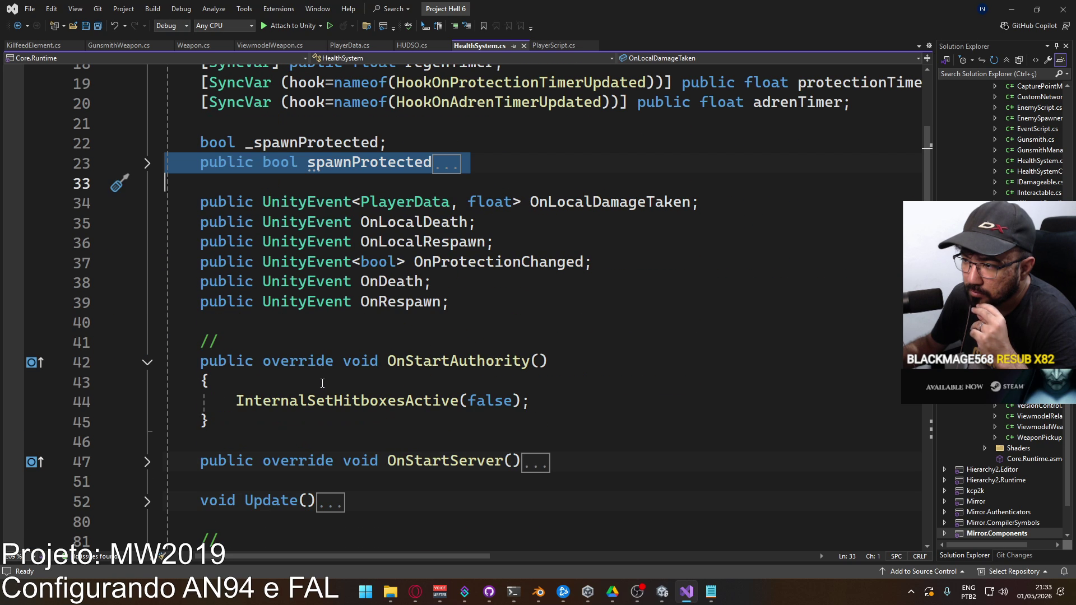
scroll(257, 373, "up", 2)
left_click(293, 300)
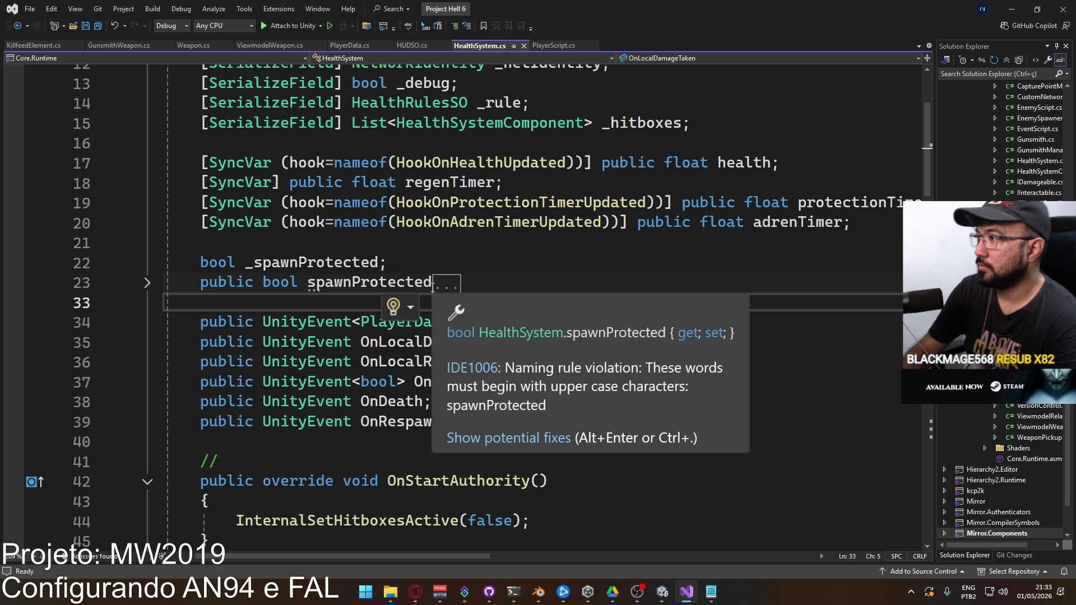
Add a blank line below line 33 and put the cursor on blank line 21.
key("Return")
key("Up")
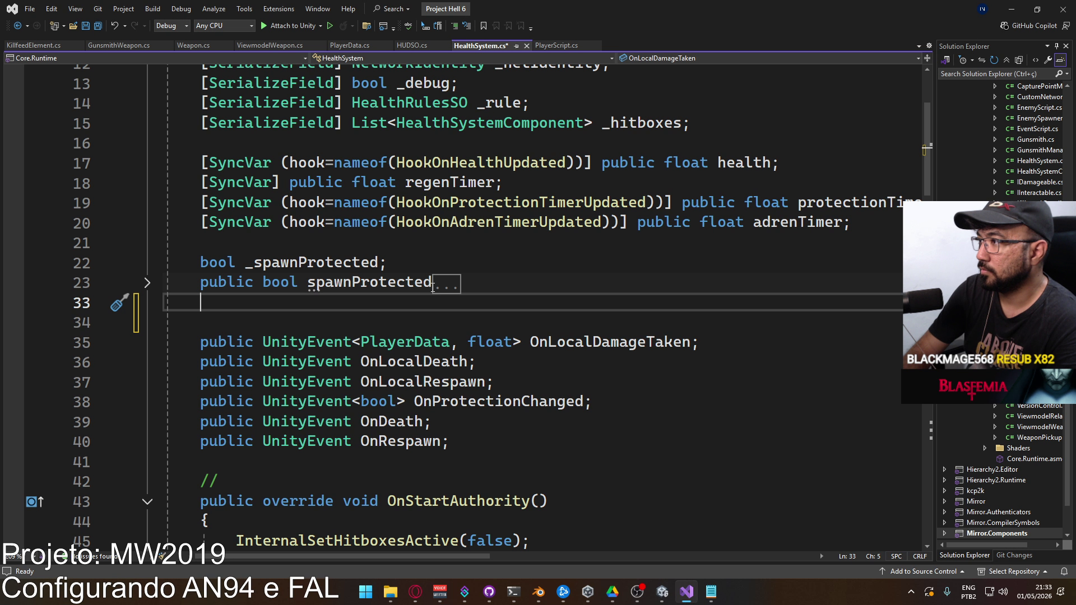
scroll(500, 243, "up", 1)
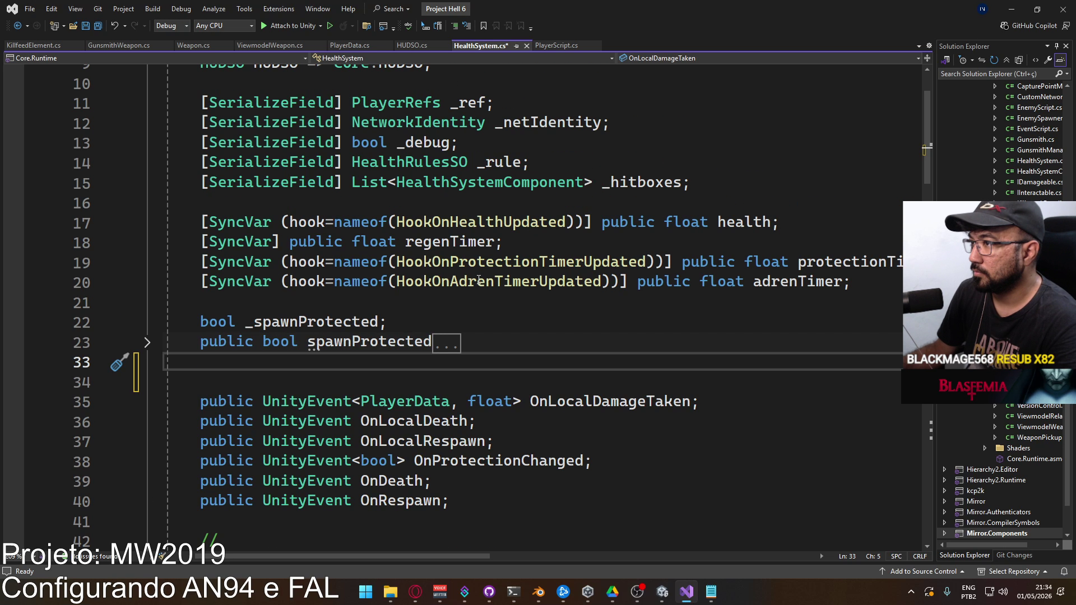
scroll(374, 301, "up", 1)
scroll(417, 264, "down", 2)
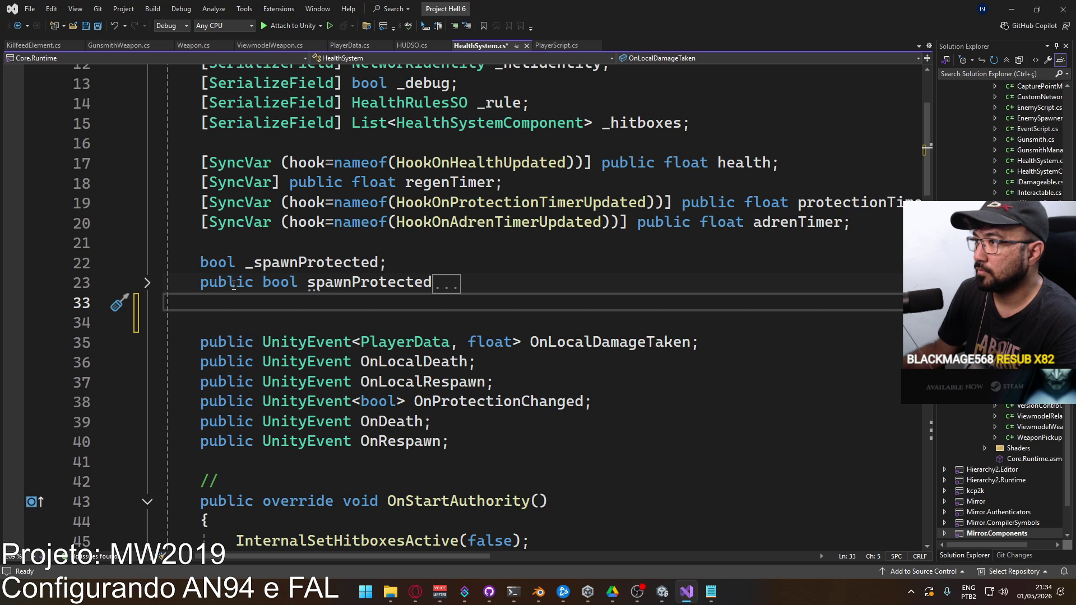
left_click(408, 243)
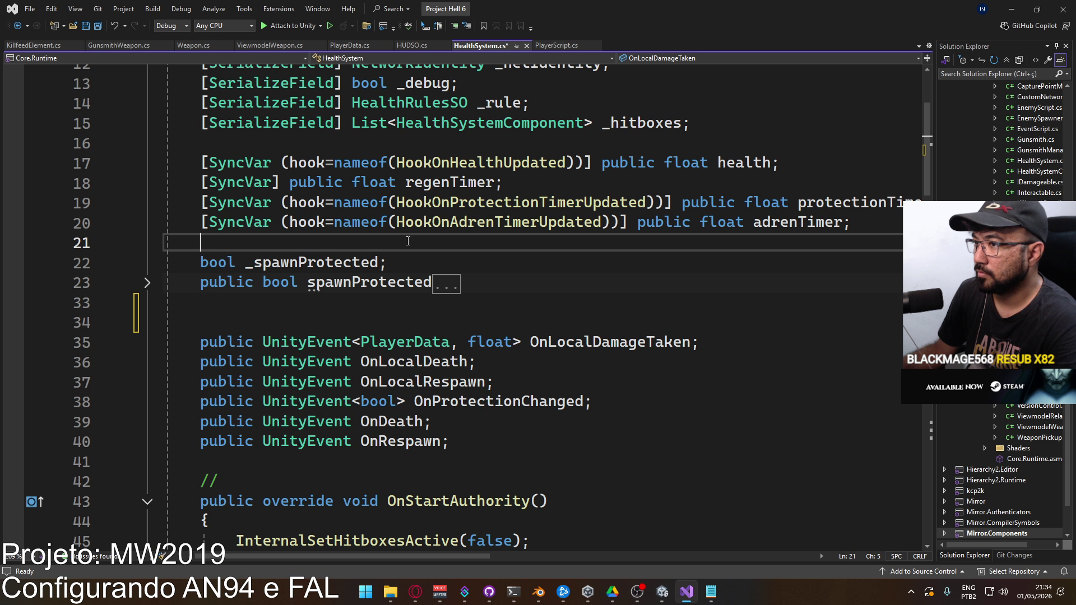
Expand the RpcOnRespawn, CmdRespawn and ServerInitialize method bodies.
scroll(480, 337, "down", 5)
scroll(480, 338, "down", 9)
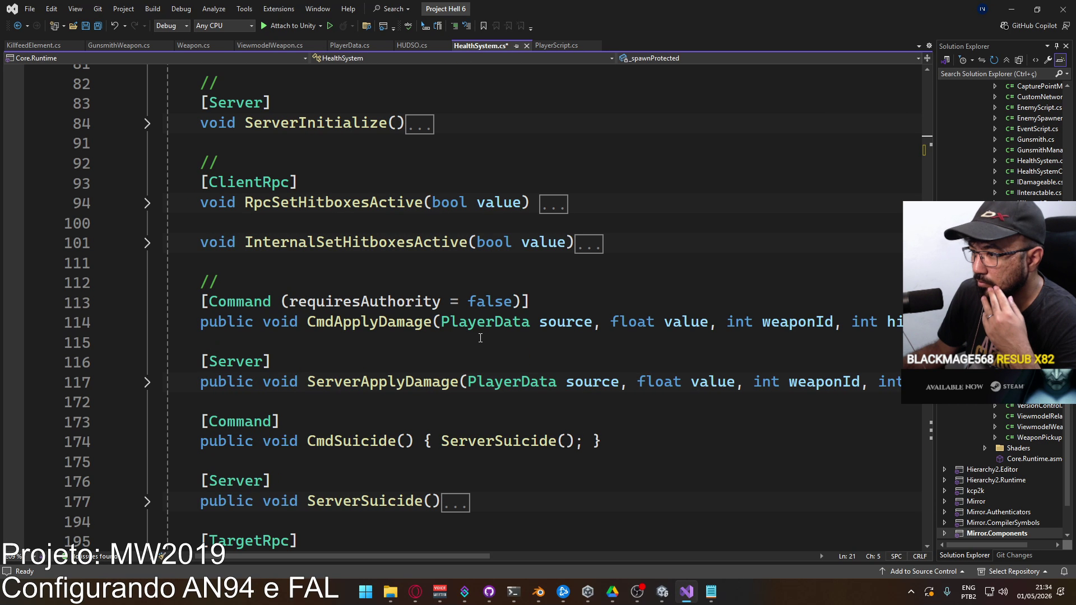
scroll(481, 338, "down", 1)
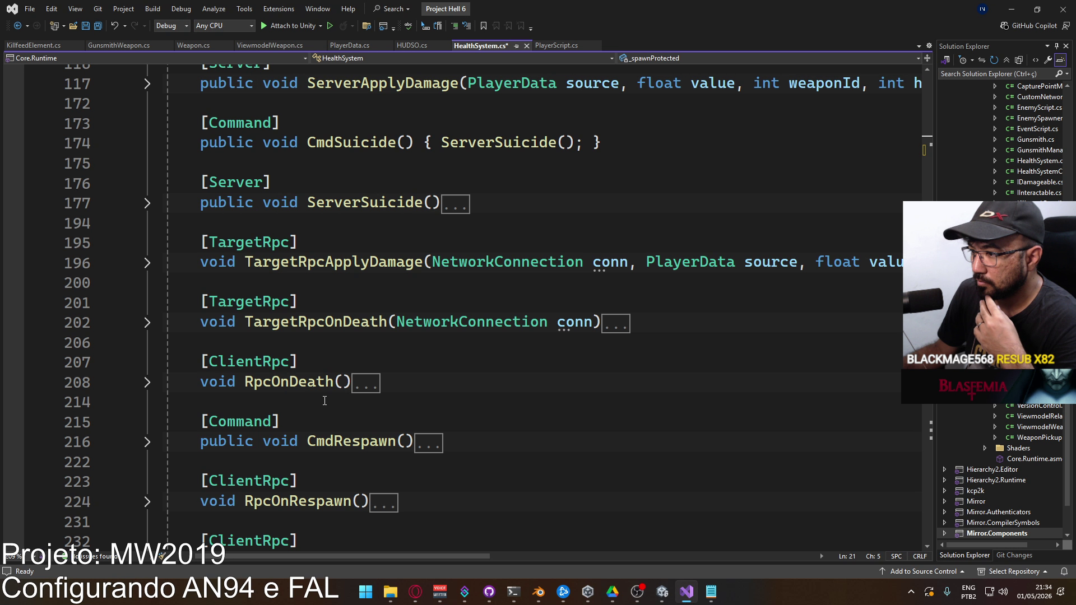
scroll(214, 441, "down", 1)
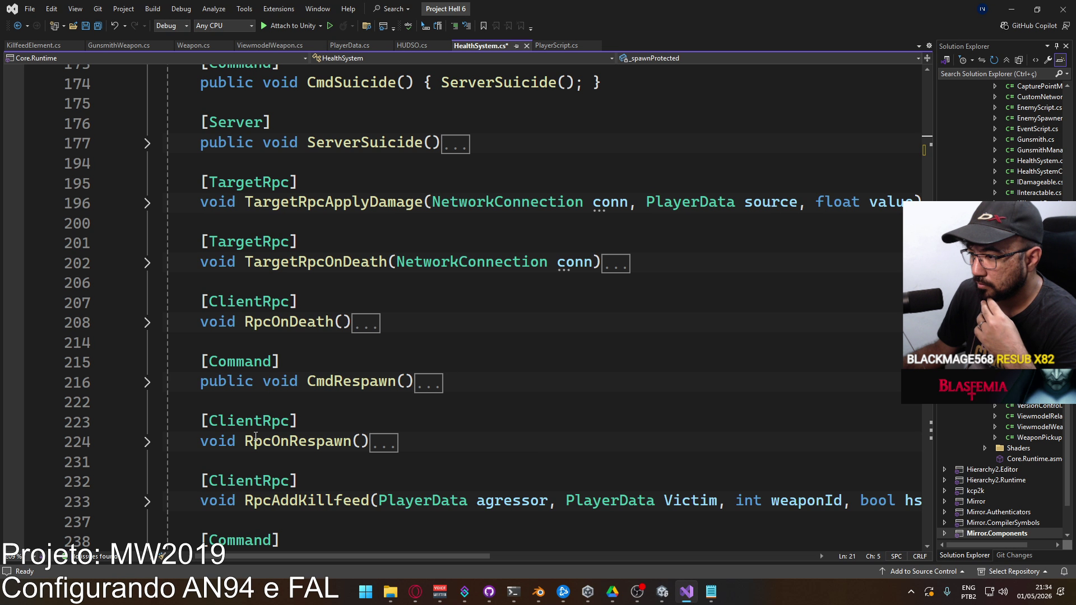
left_click(146, 444)
scroll(232, 420, "down", 2)
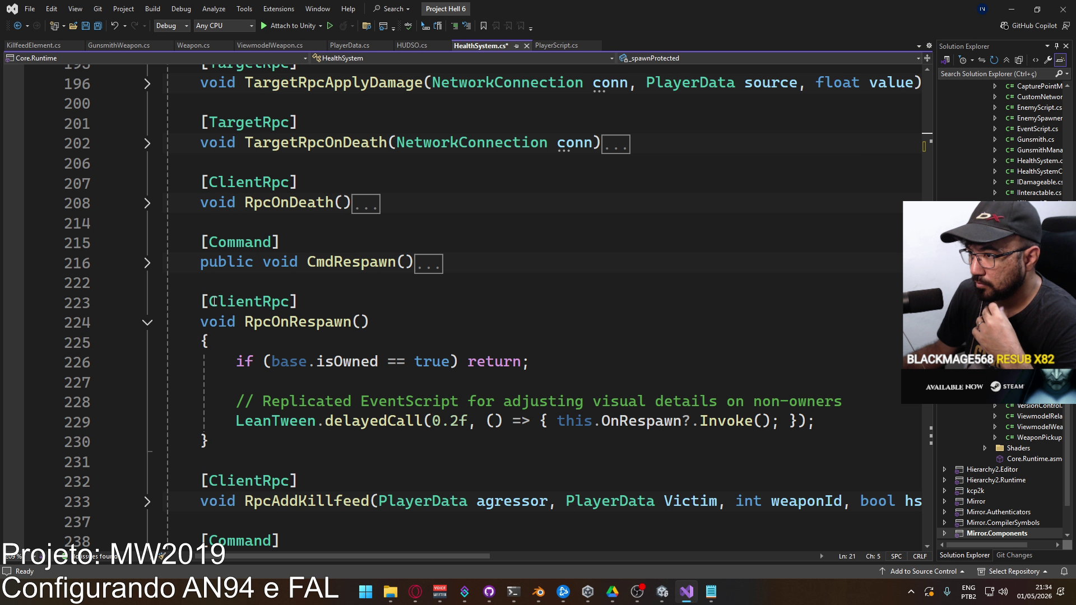
left_click(146, 262)
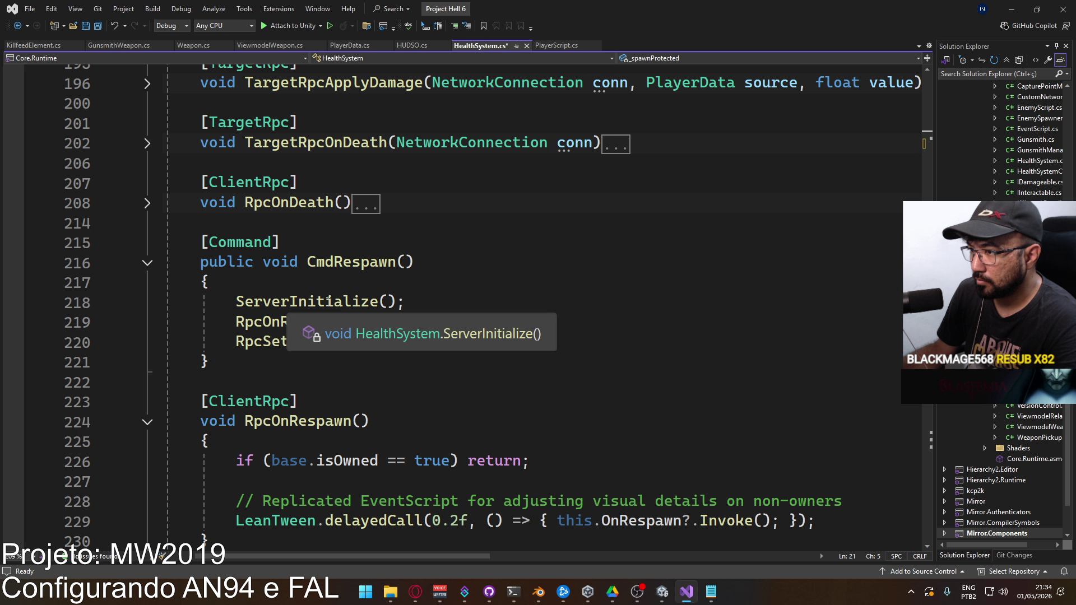
left_click(301, 302, "ctrl")
left_click(146, 307)
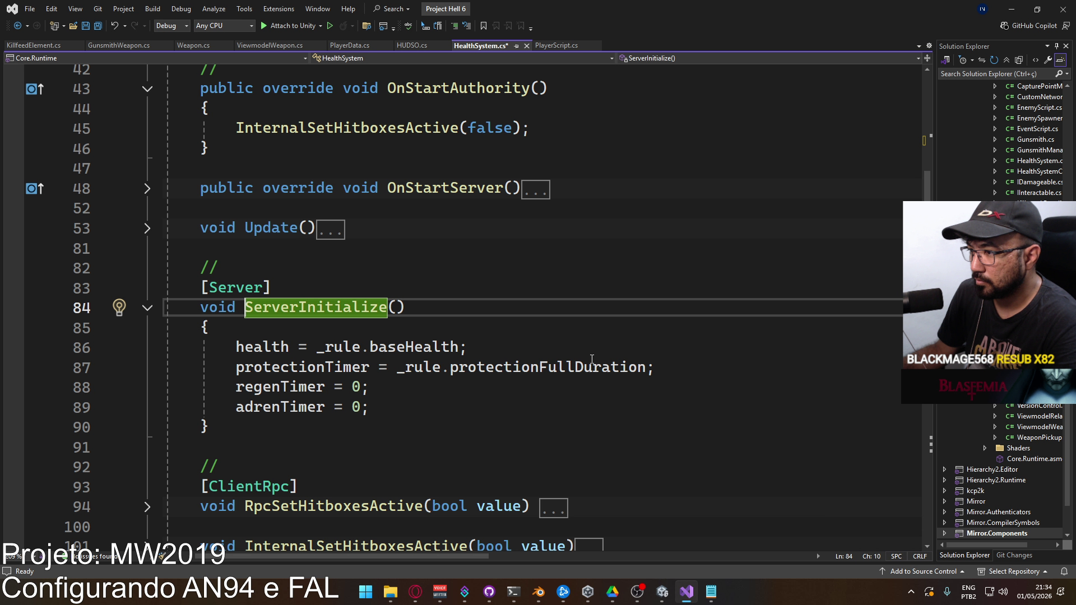
scroll(426, 384, "up", 10)
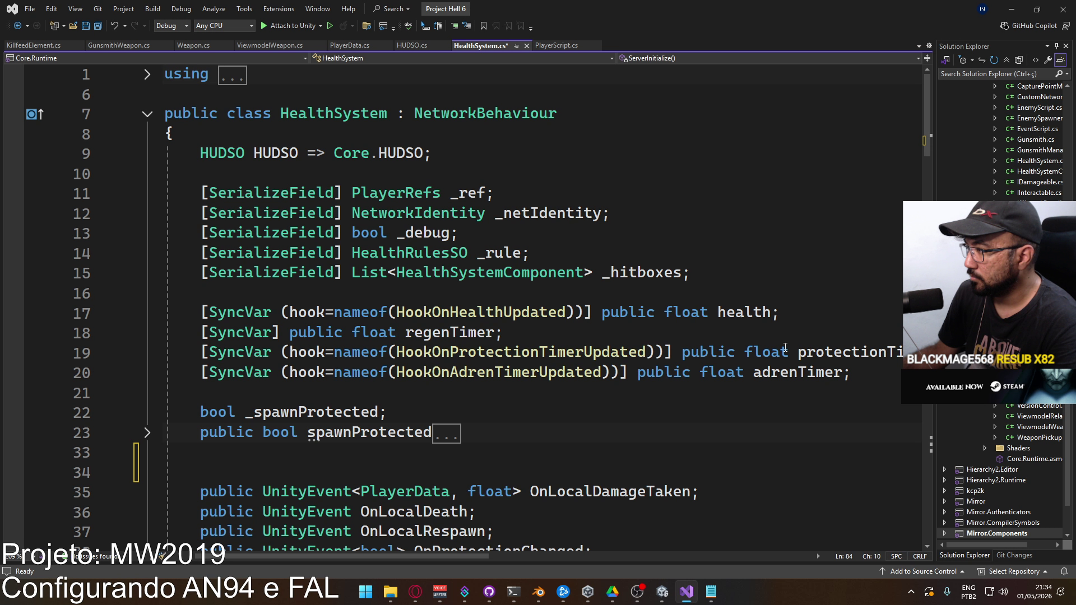
Move the protectionTimer SyncVar declaration to just below adrenTimer.
left_click(202, 372)
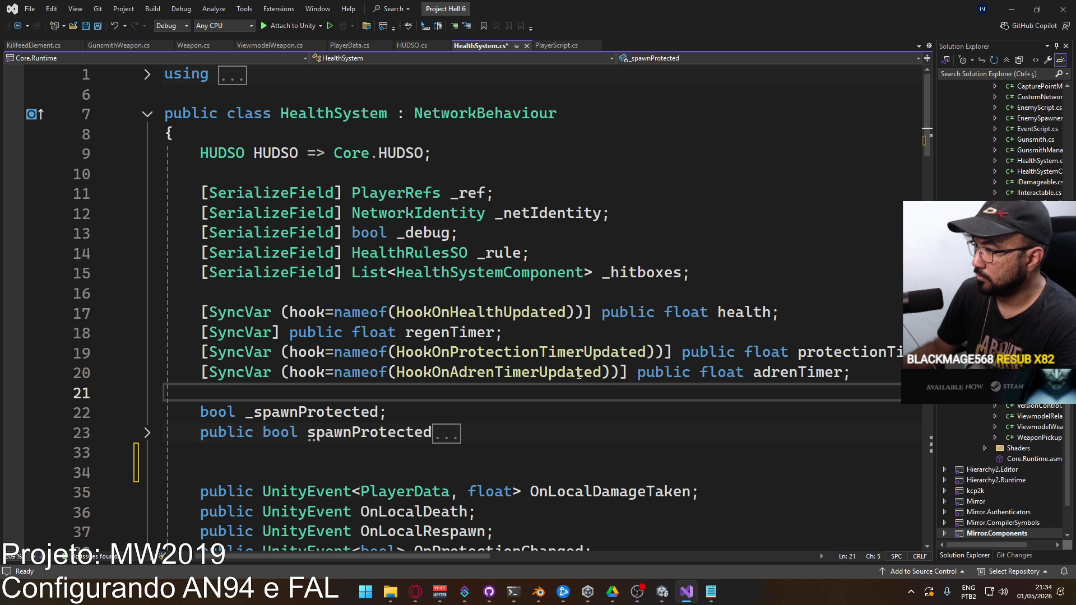
key("Up")
key("End")
key("shift+Up")
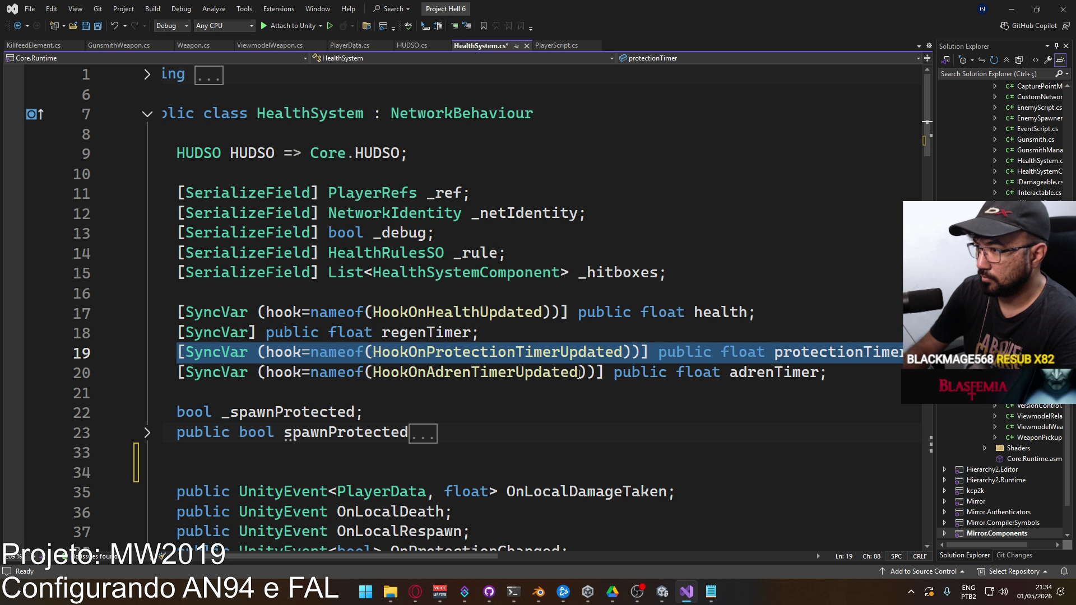
key("Delete")
key("Down")
key("Down")
key("Return")
key("Return")
key("Up")
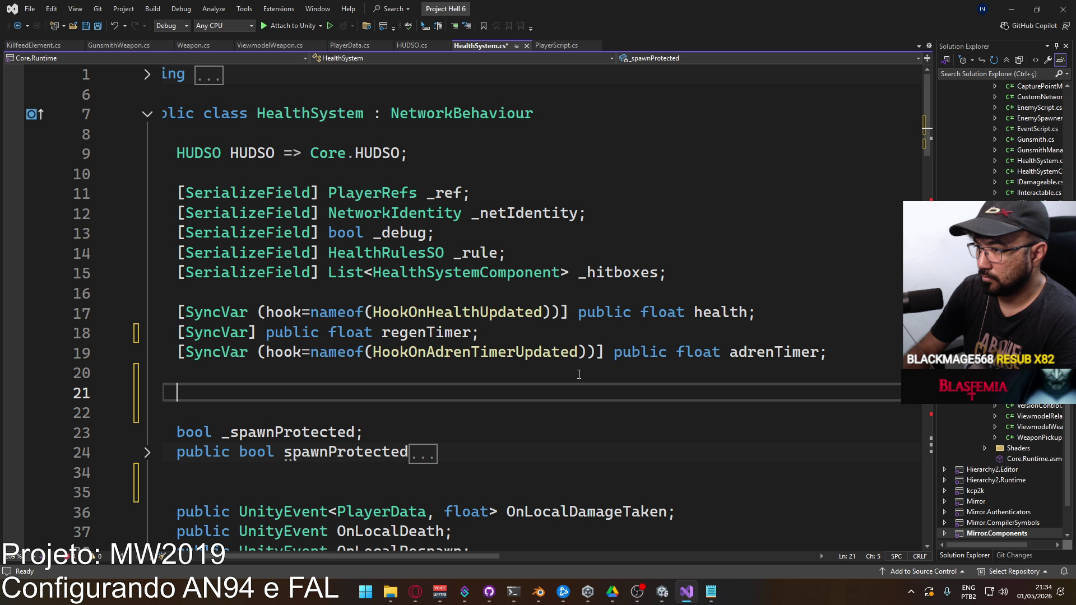
type("[SyncVar(hook = nameof(HookOnProtectionTimerUpdated))] public float protectionTimer;")
Add '[SyncVar] public bool protectionBroke;' on the next line and save HealthSystem.cs.
key("Return")
type("[Syn")
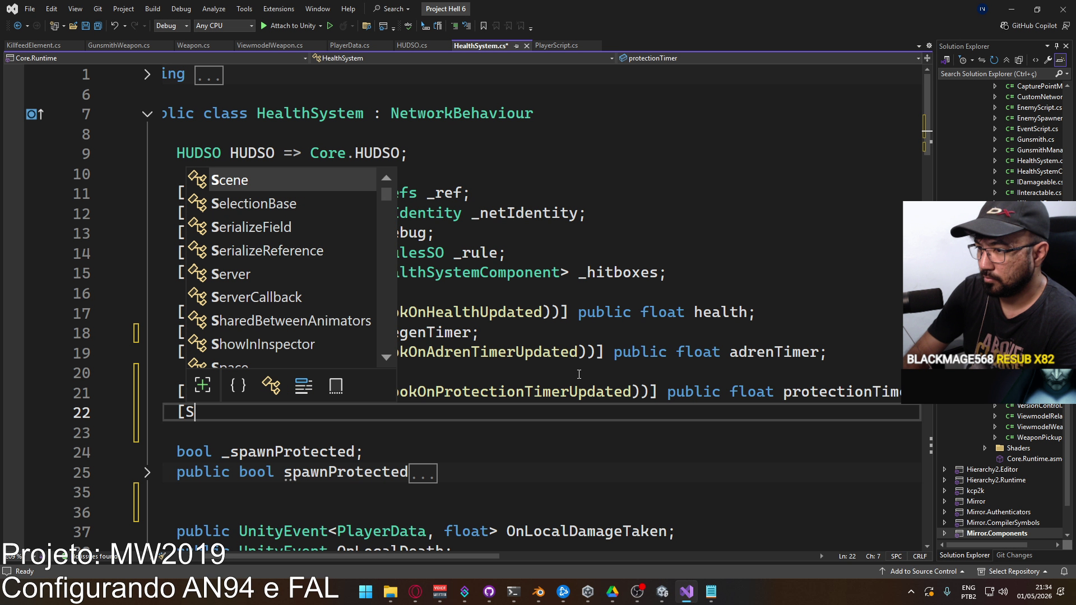
key("Tab")
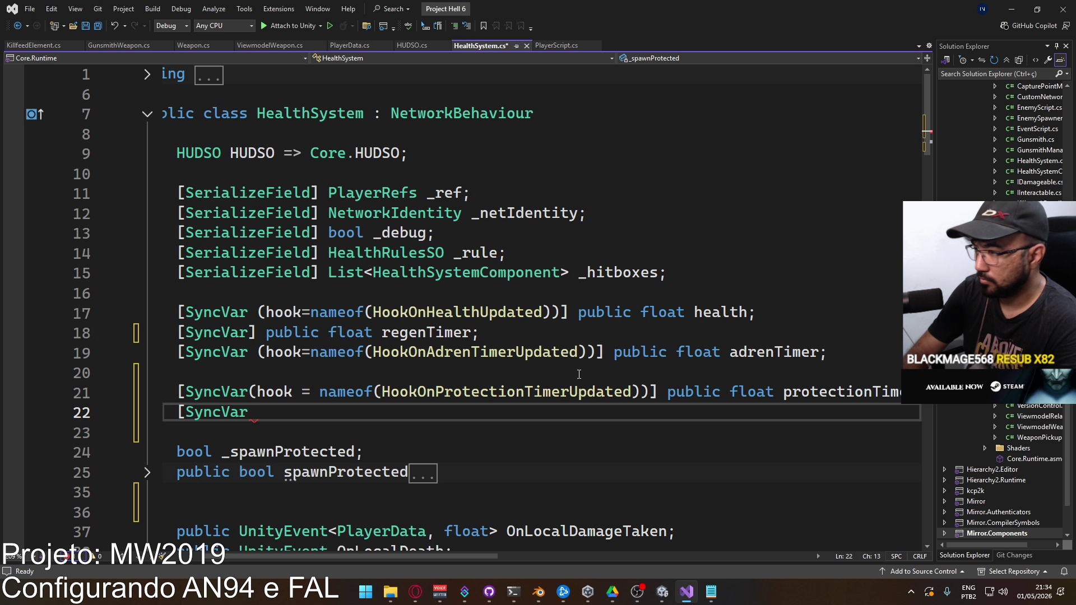
type("] public boo")
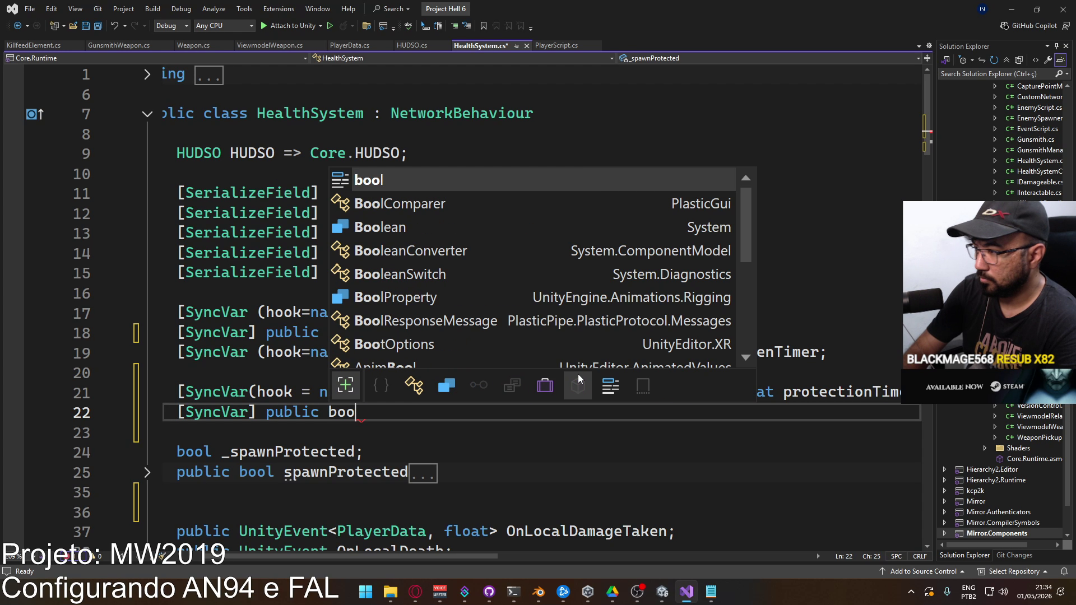
type("l protecti")
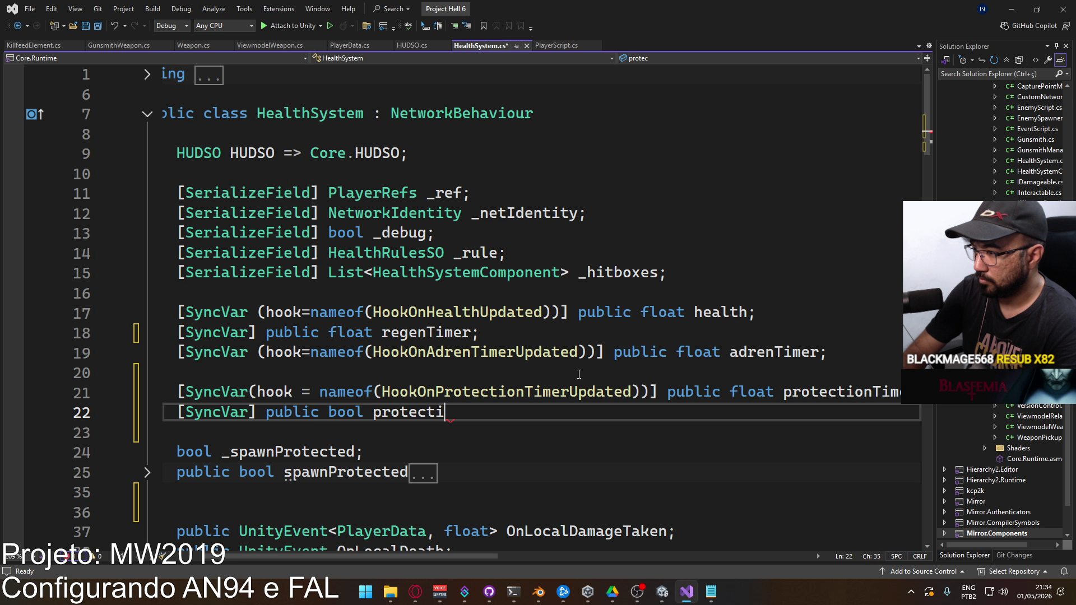
type("onBroke;")
key("ctrl+s")
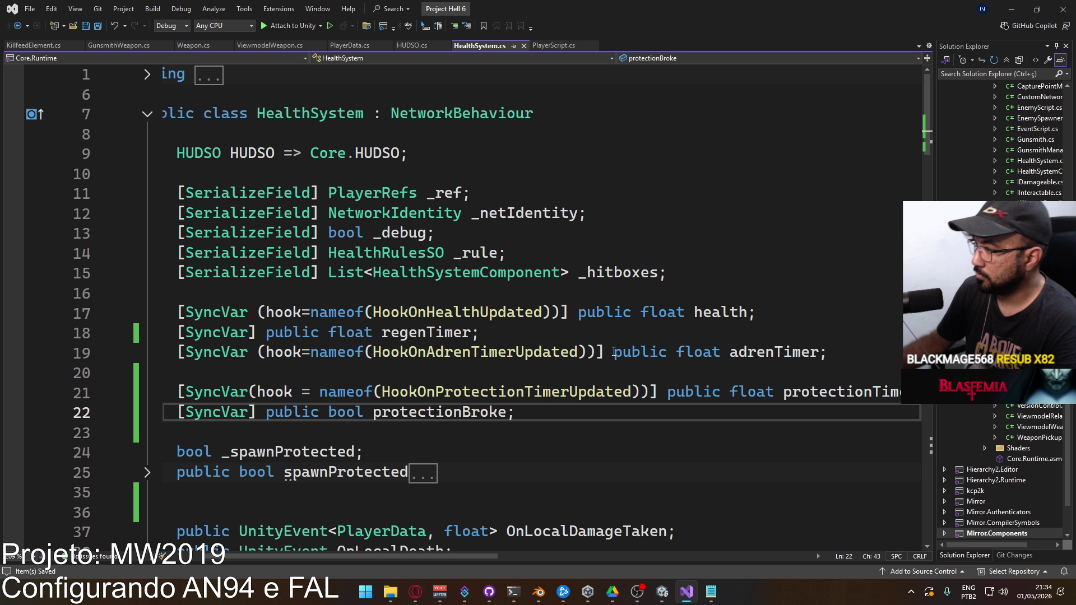
scroll(614, 352, "down", 10)
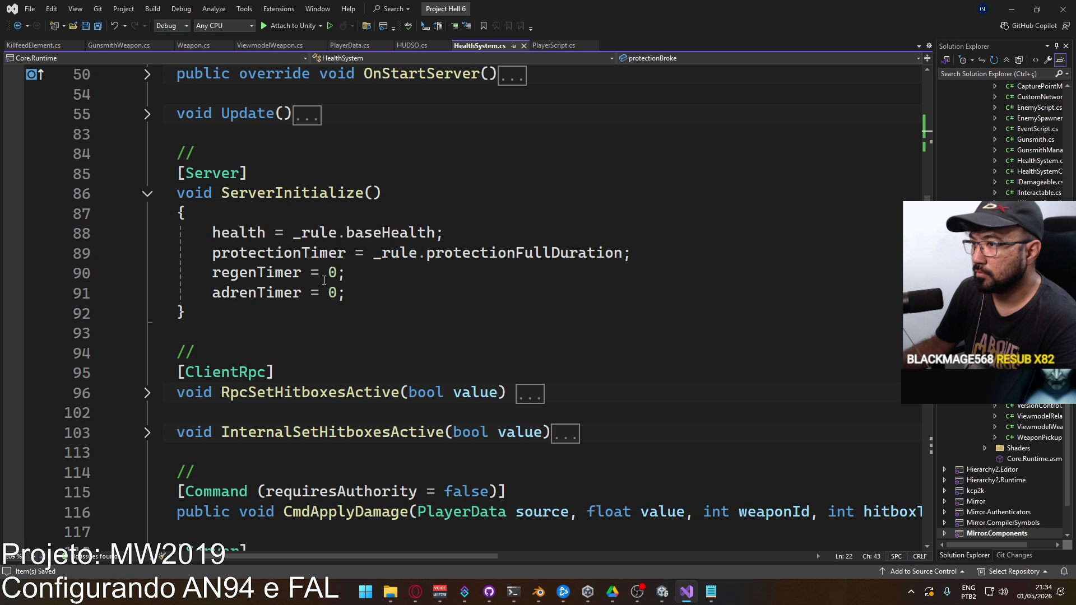
Reset 'protectionBroke = false;' after the adrenTimer reset in ServerInitialize and save.
left_click(365, 293)
key("Return")
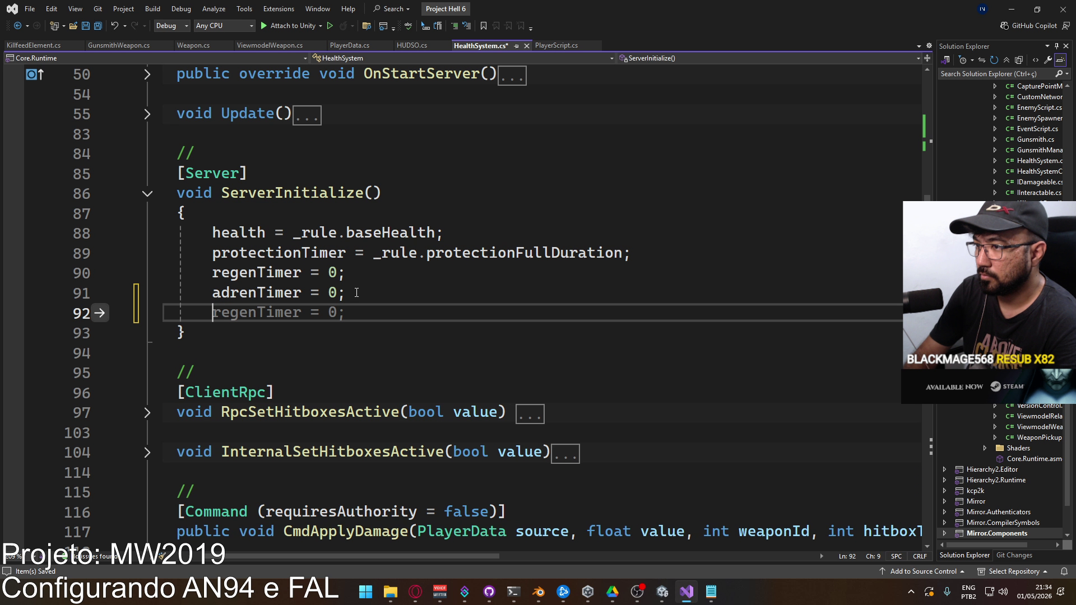
type("prote")
key("Tab")
type("= true")
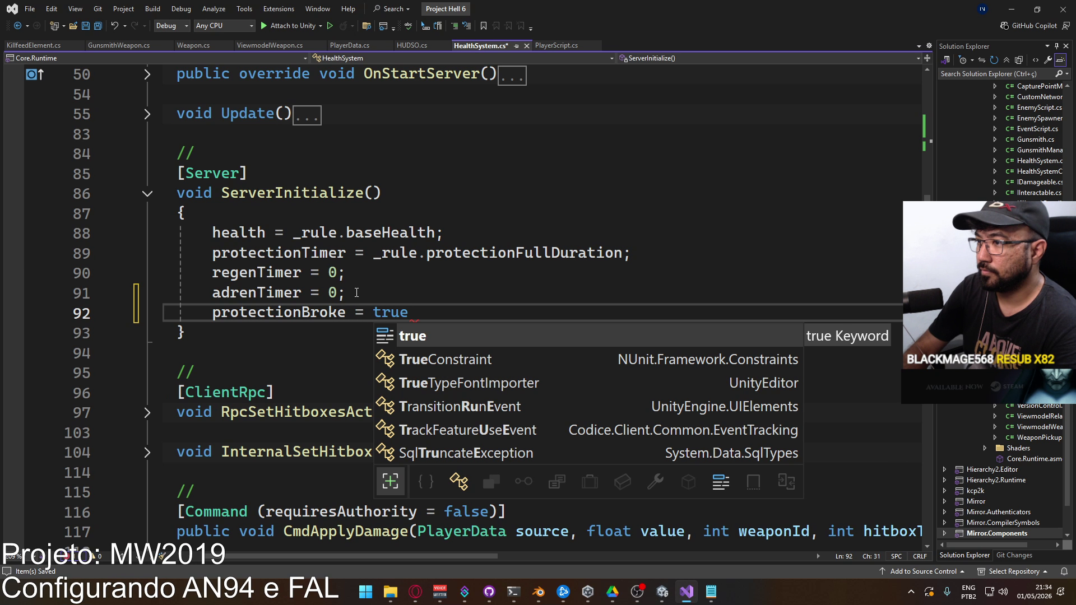
key("BackSpace")
key("BackSpace")
key("BackSpace")
type("false;")
key("ctrl+s")
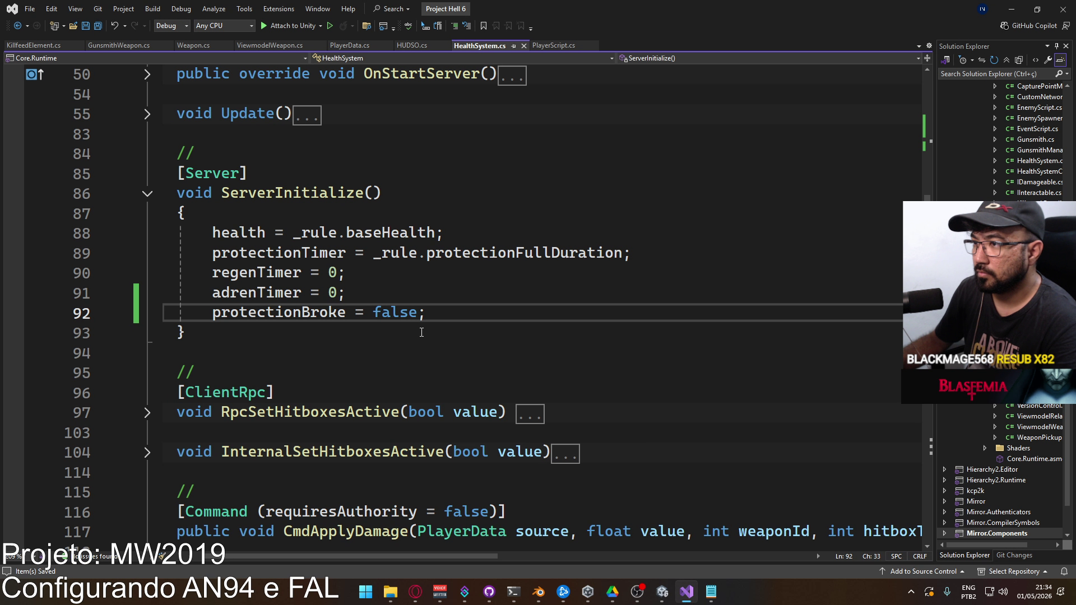
Start CmdBreakSpawnProtection with 'if (protectionBroke == true) return;'.
scroll(336, 308, "down", 8)
scroll(304, 328, "down", 5)
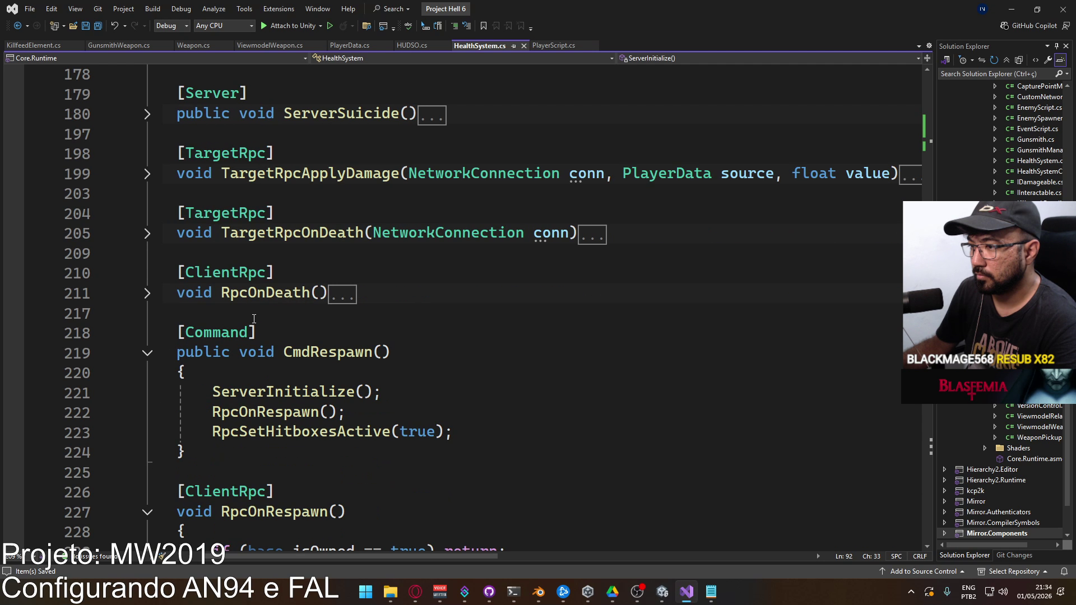
scroll(301, 332, "up", 1)
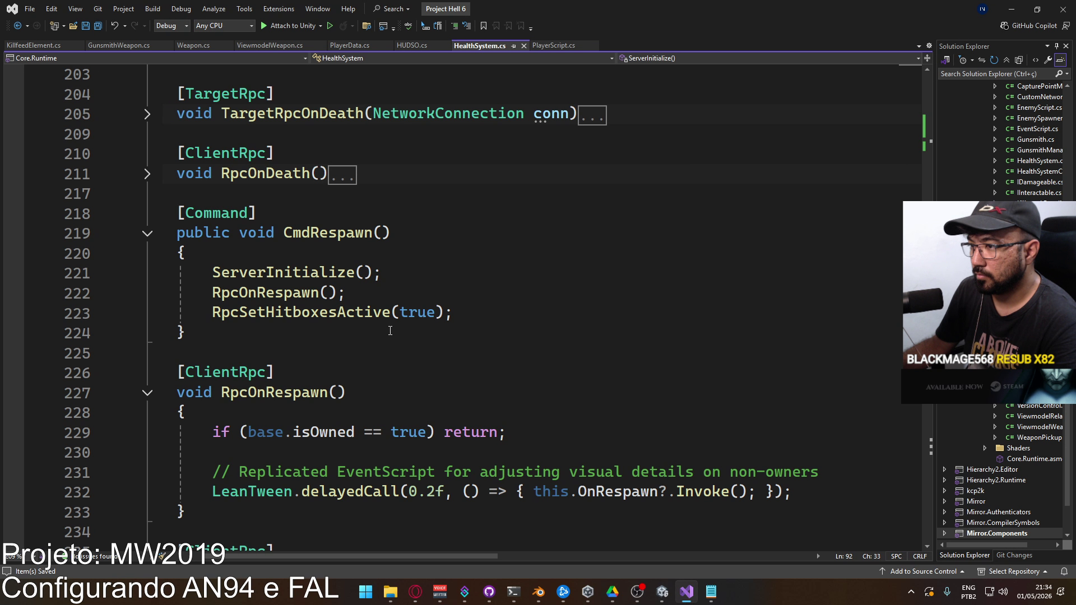
scroll(390, 331, "down", 5)
left_click(616, 352)
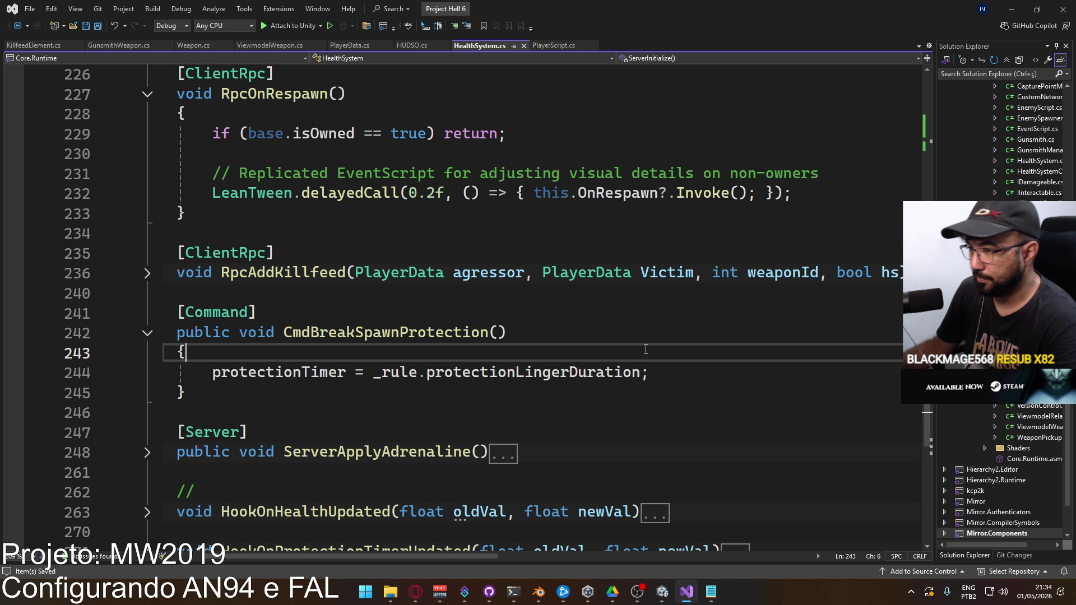
key("Return")
type("if (rp")
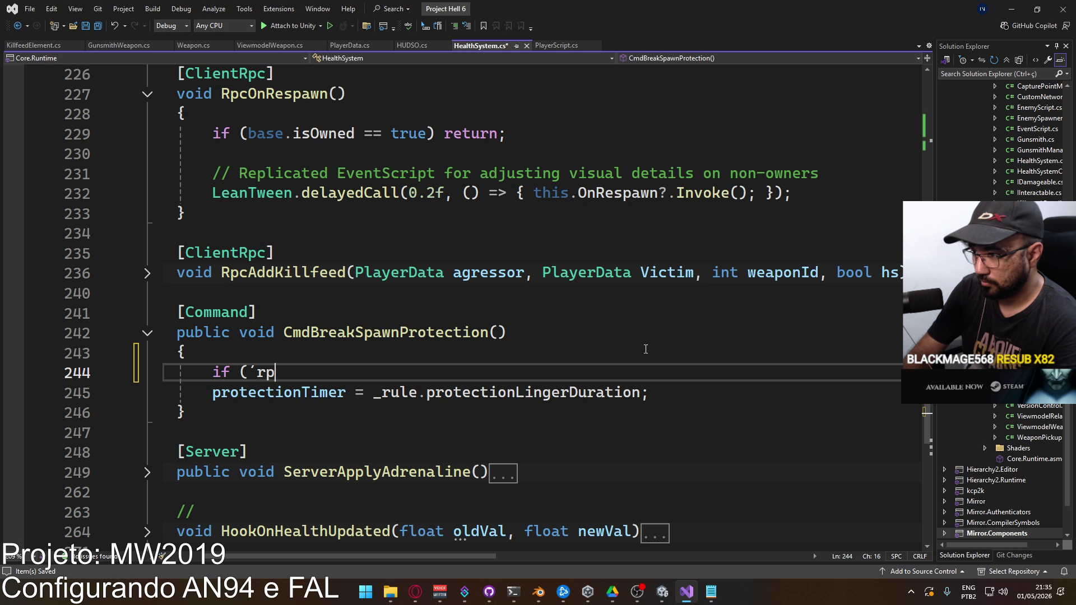
key("BackSpace")
key("BackSpace")
type("opr")
key("BackSpace")
key("BackSpace")
key("BackSpace")
type("prote")
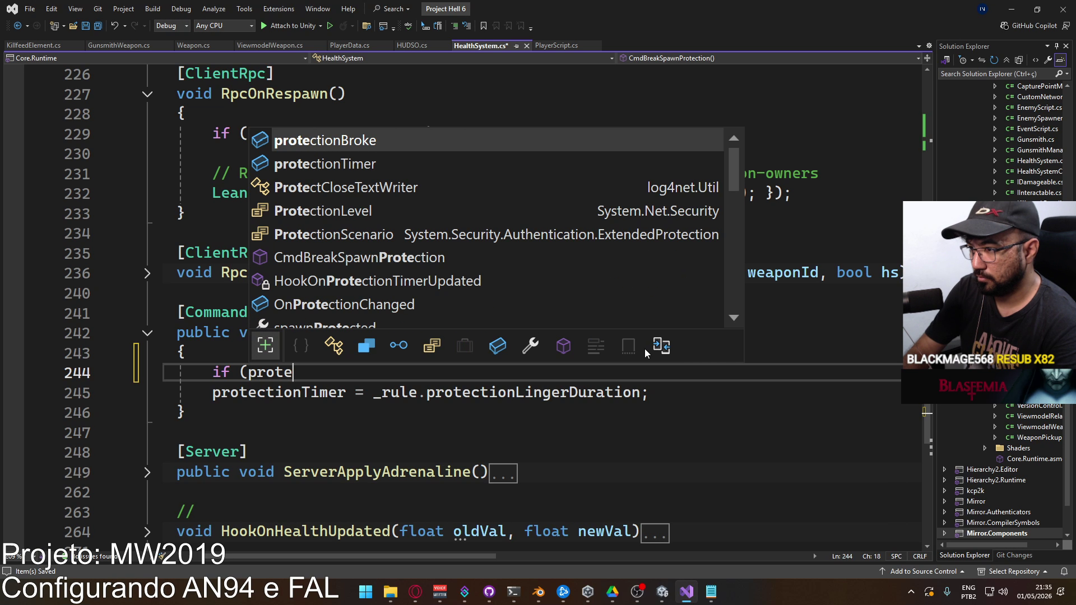
type(" == tur")
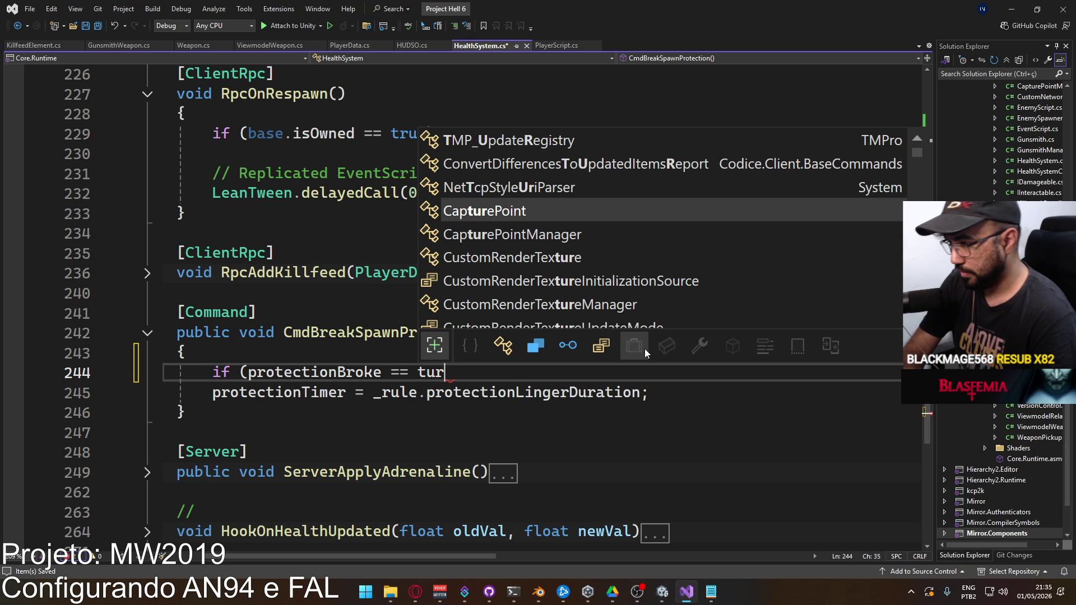
key("BackSpace")
key("BackSpace")
type("rue)")
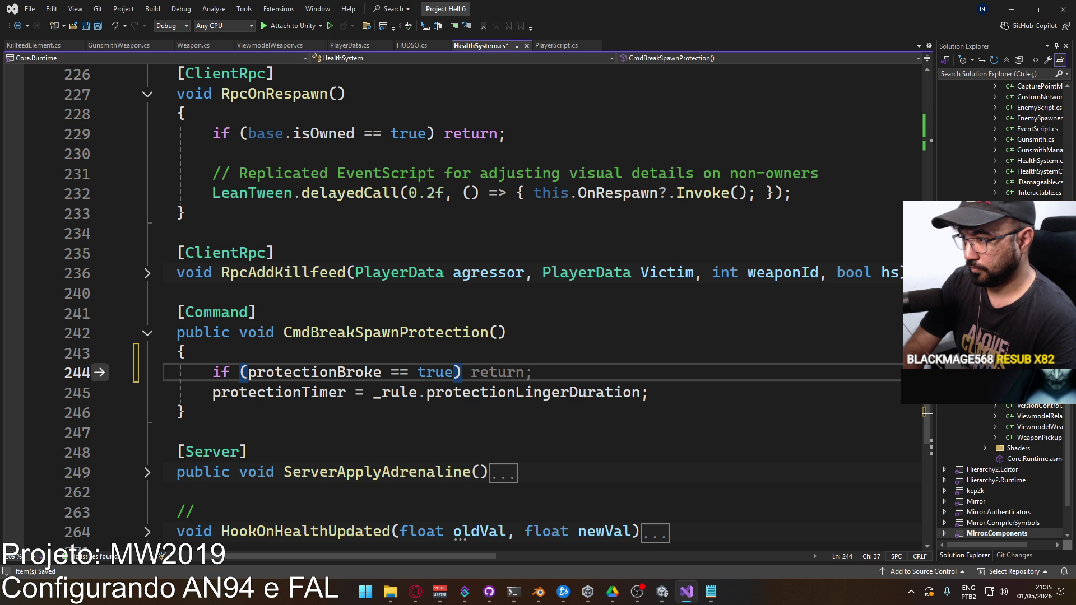
type(" return;")
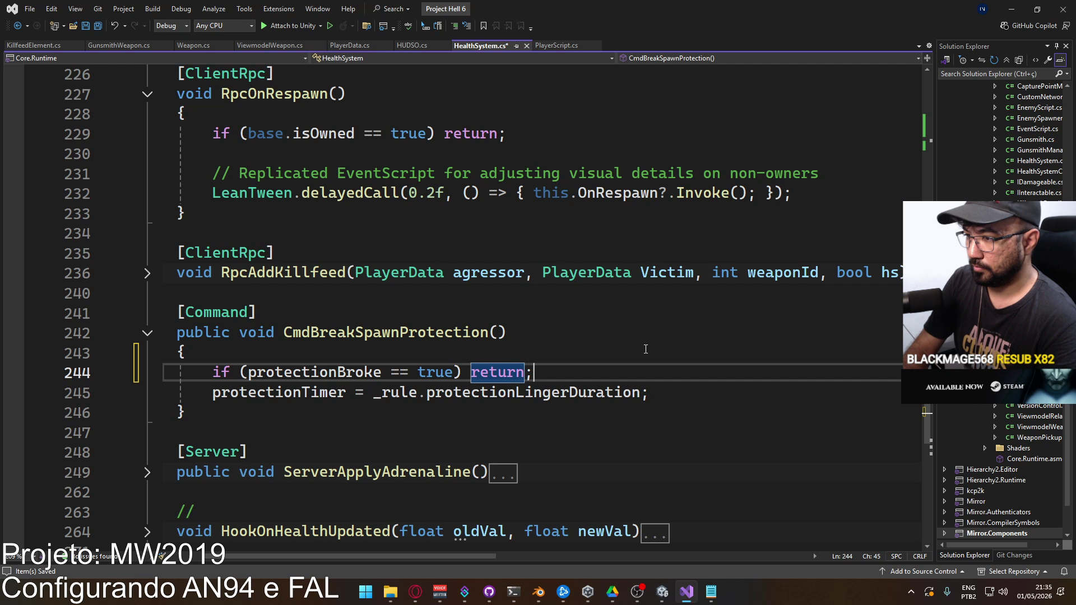
key("Return")
Add 'protectionBroke = true;' after the protectionTimer assignment and save HealthSystem.cs.
left_click(682, 416)
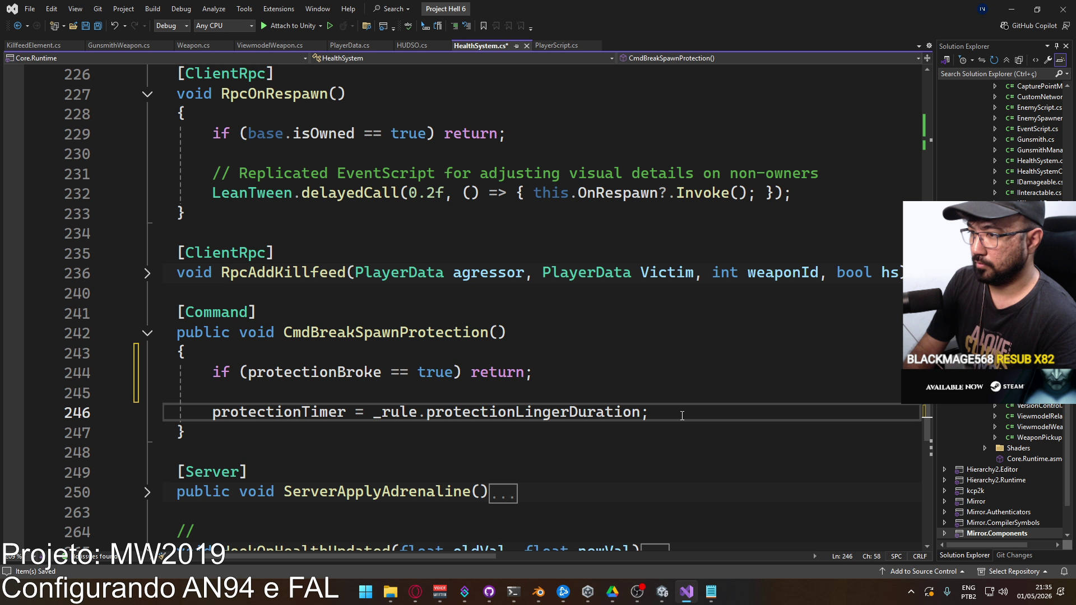
key("Return")
type("prote")
key("Tab")
type("= fal")
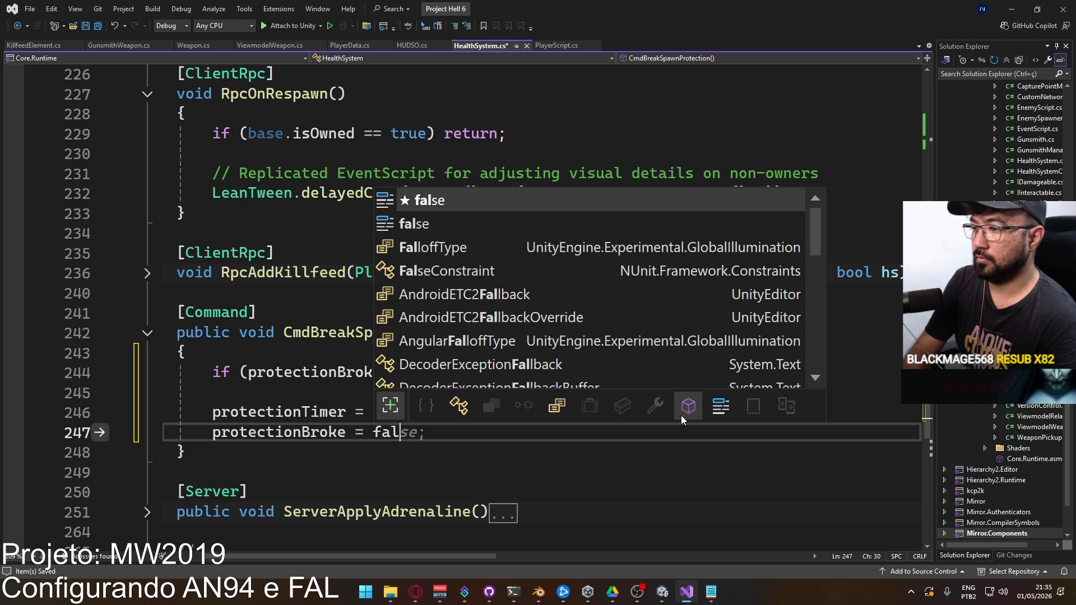
key("BackSpace")
key("BackSpace")
key("BackSpace")
type("true")
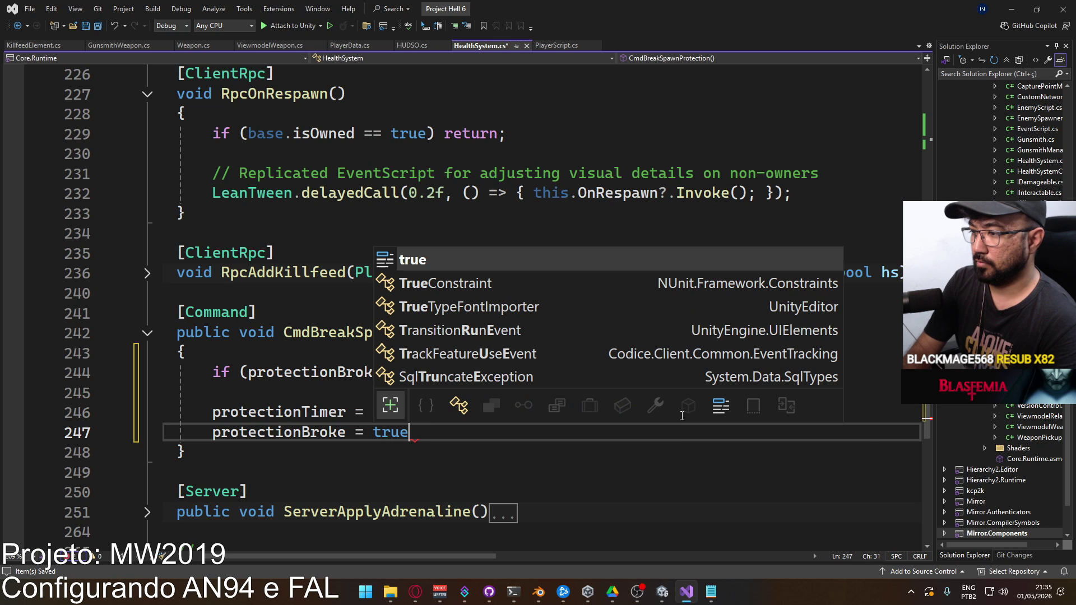
type(";")
key("ctrl+s")
scroll(441, 338, "down", 2)
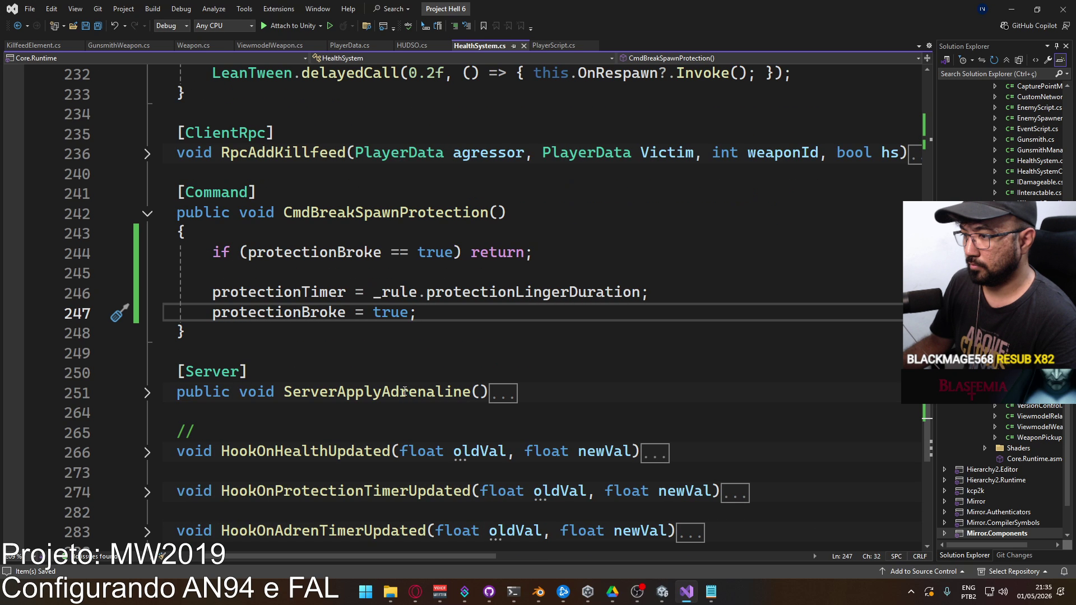
scroll(317, 306, "up", 4)
scroll(281, 270, "up", 2)
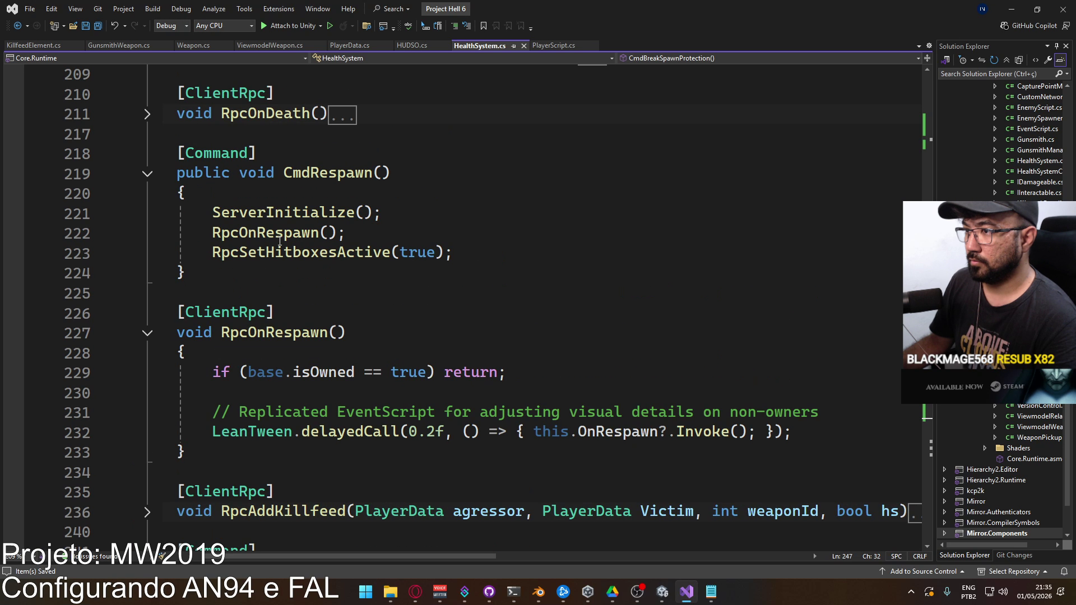
left_click(269, 214, "ctrl")
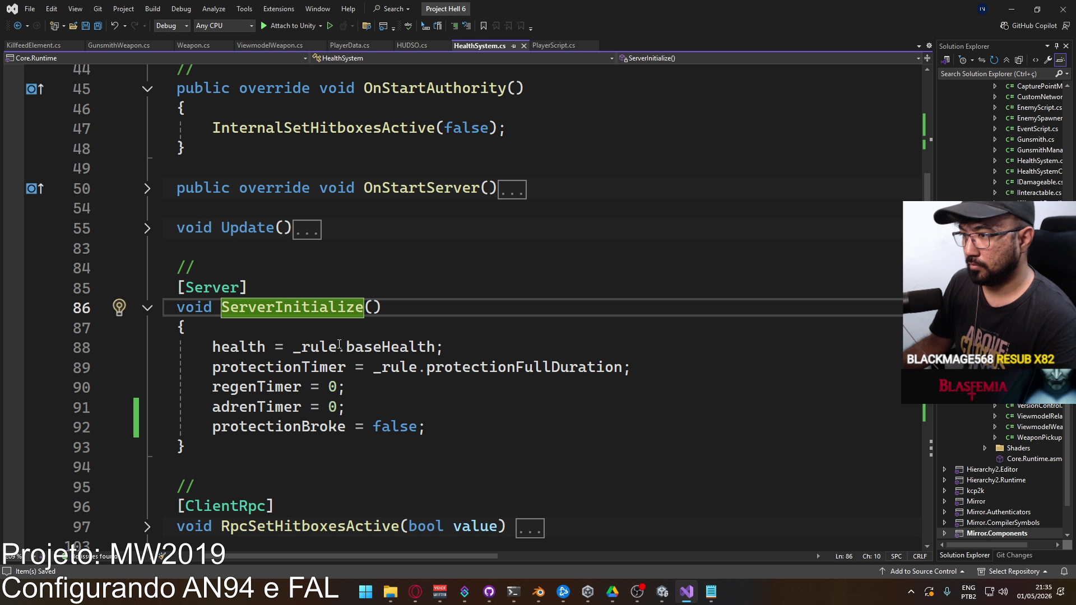
scroll(289, 321, "down", 3)
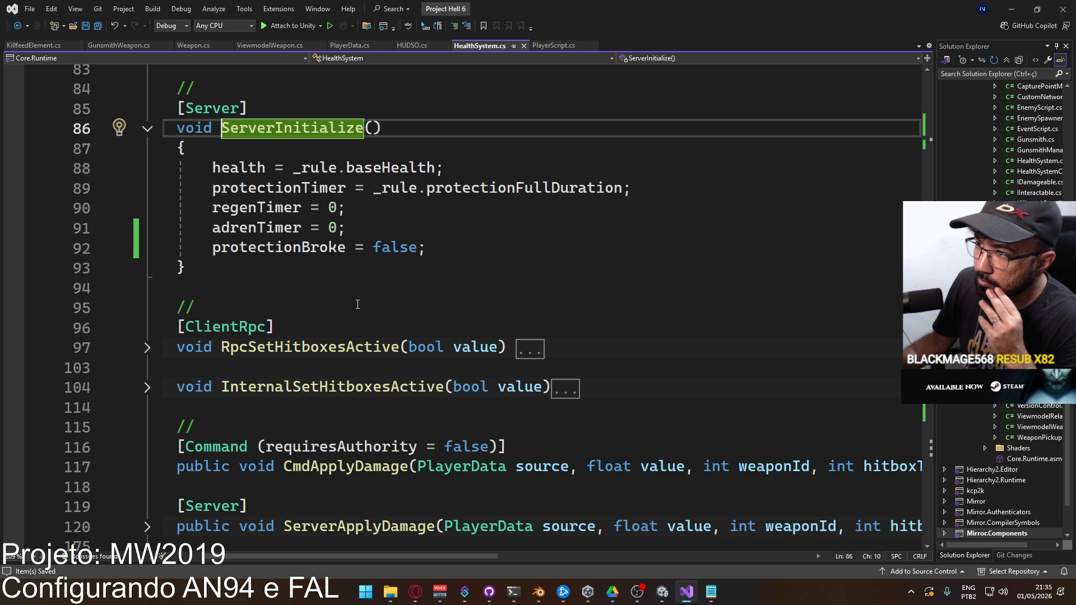
scroll(356, 303, "down", 10)
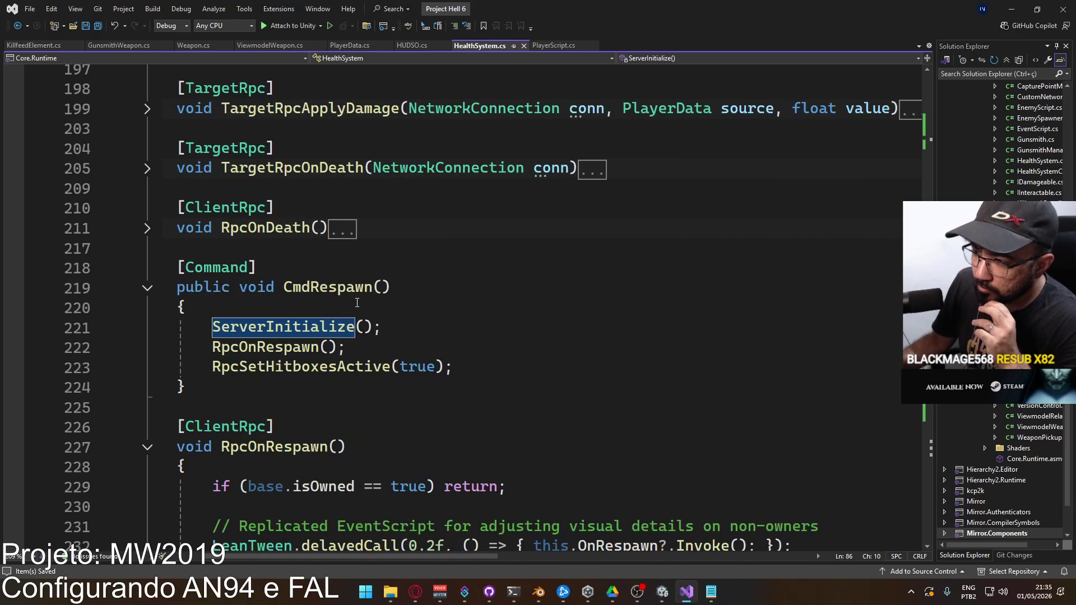
scroll(357, 302, "down", 6)
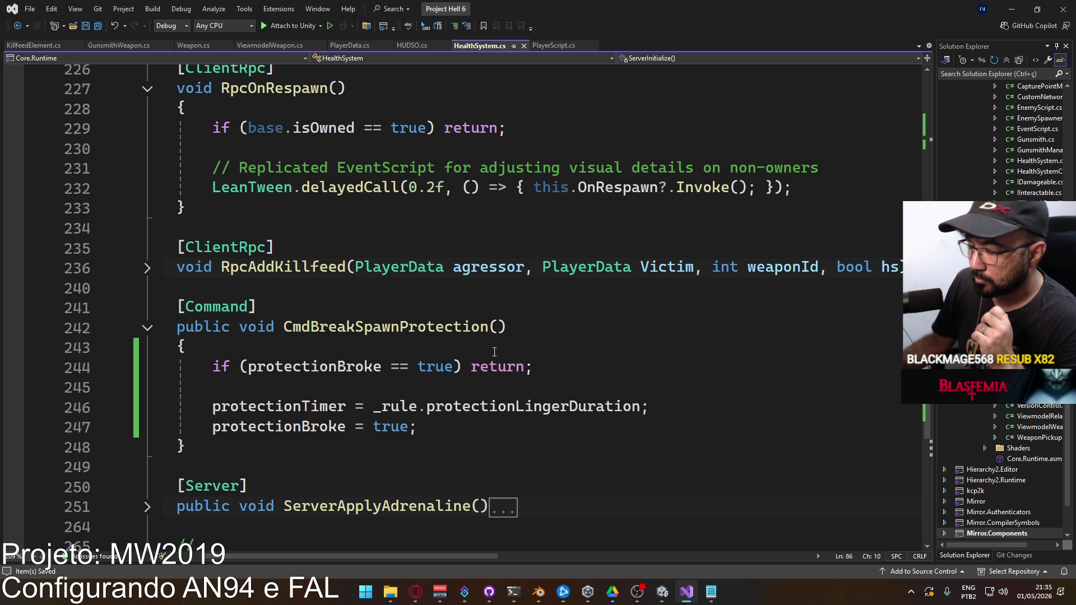
left_click(532, 351)
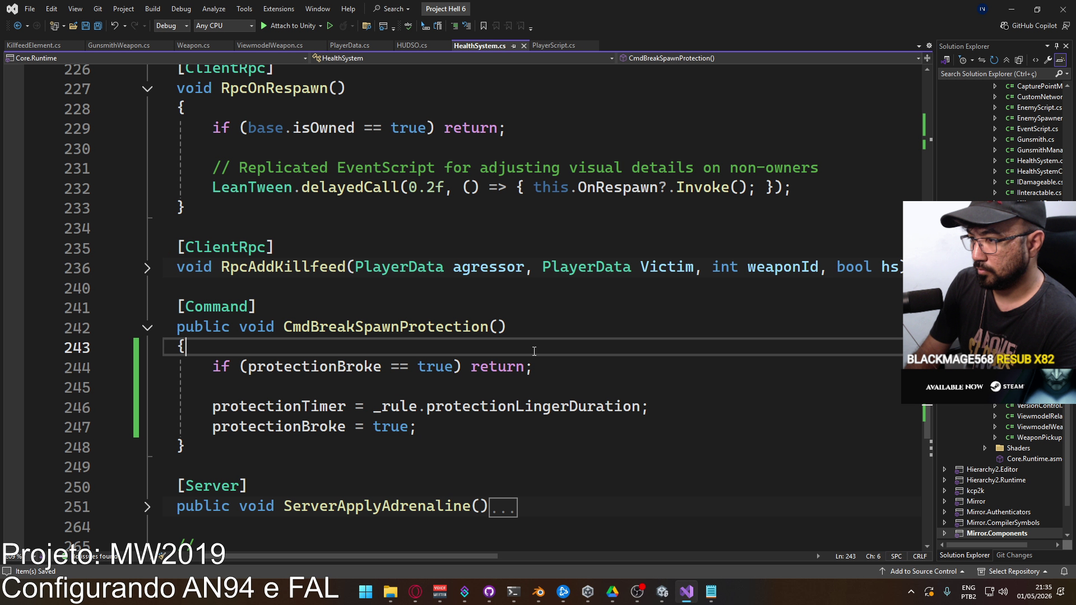
key("Return")
type("if (prote")
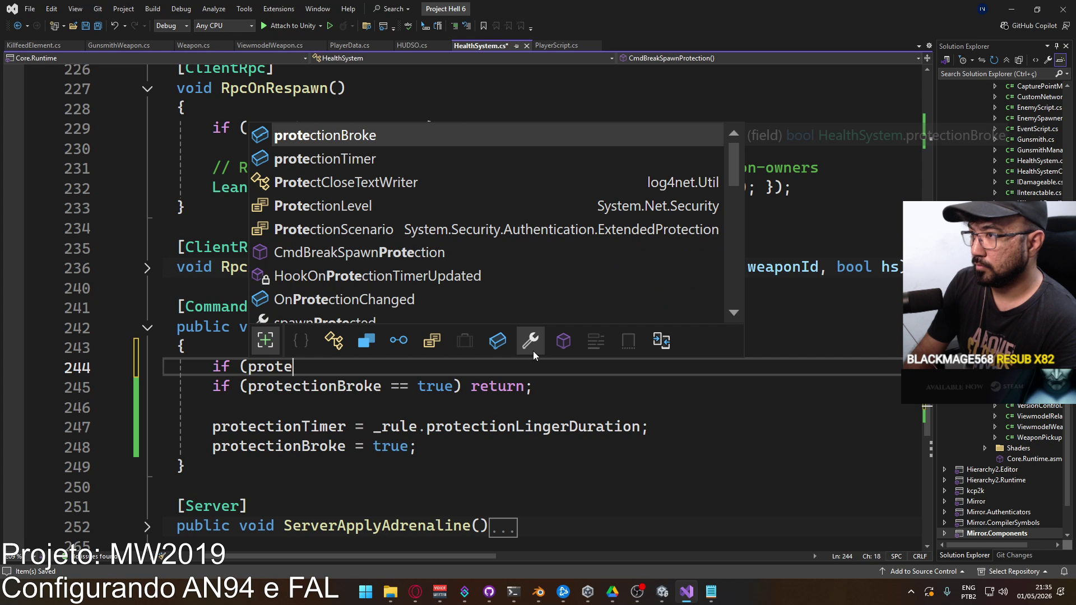
key("Tab")
type("== fal")
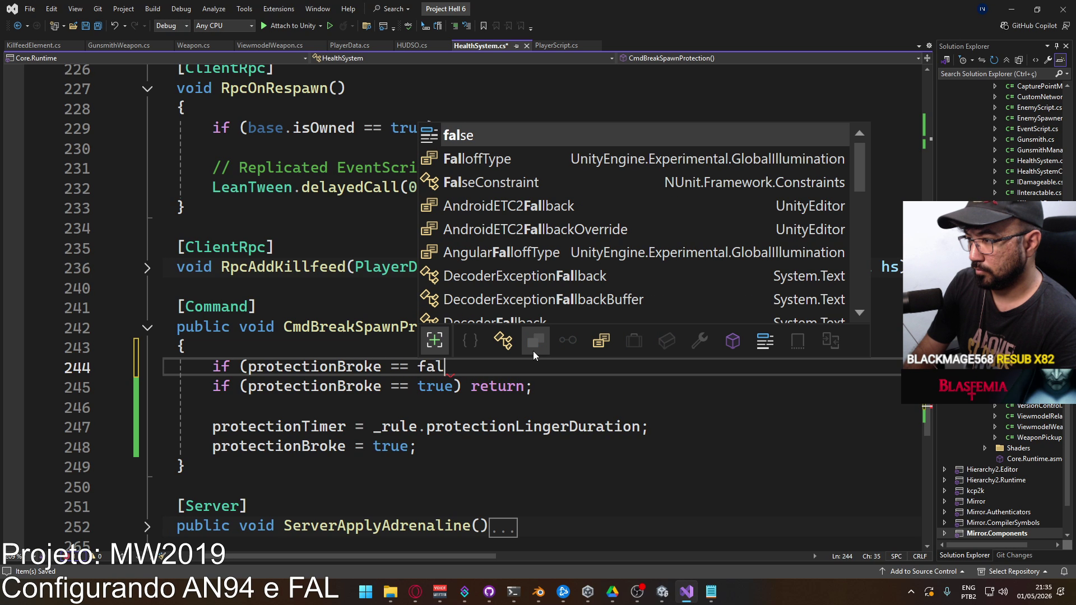
key("Tab")
type("&&")
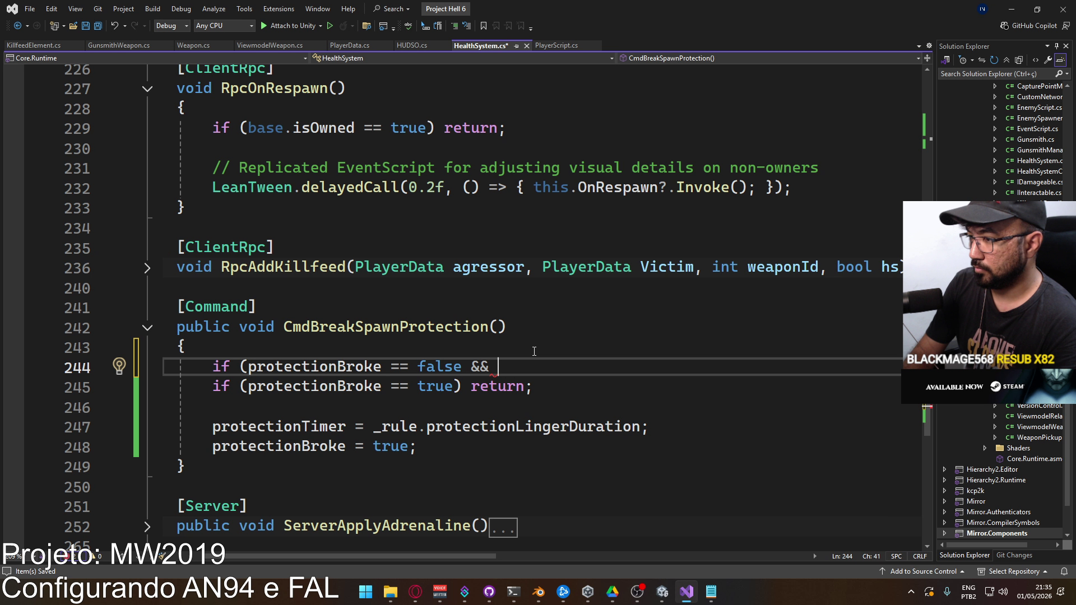
type(" prot")
key("Tab")
type("<=")
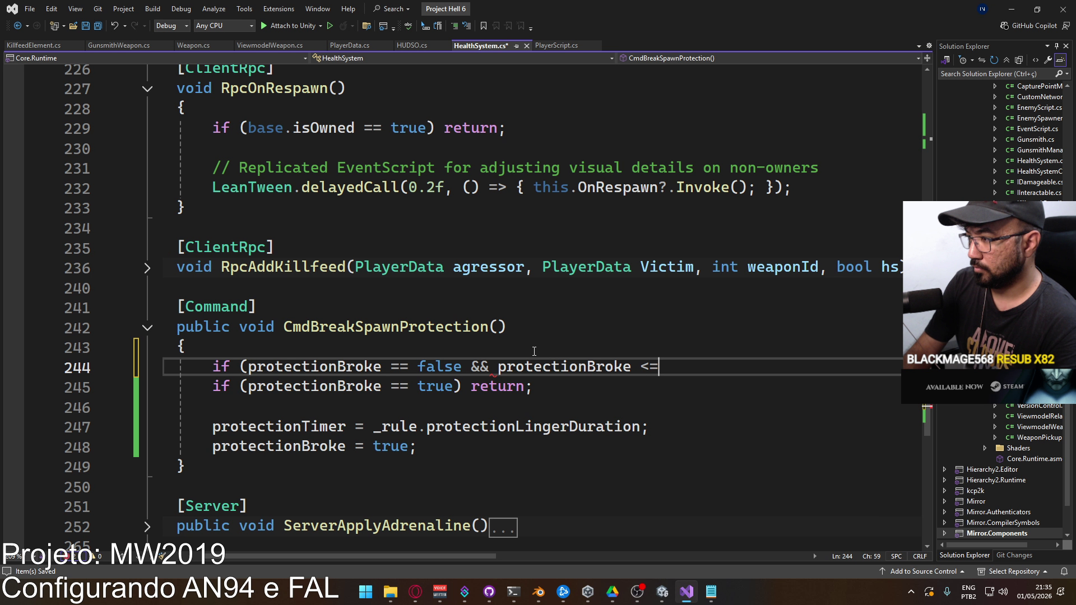
type(" 0)")
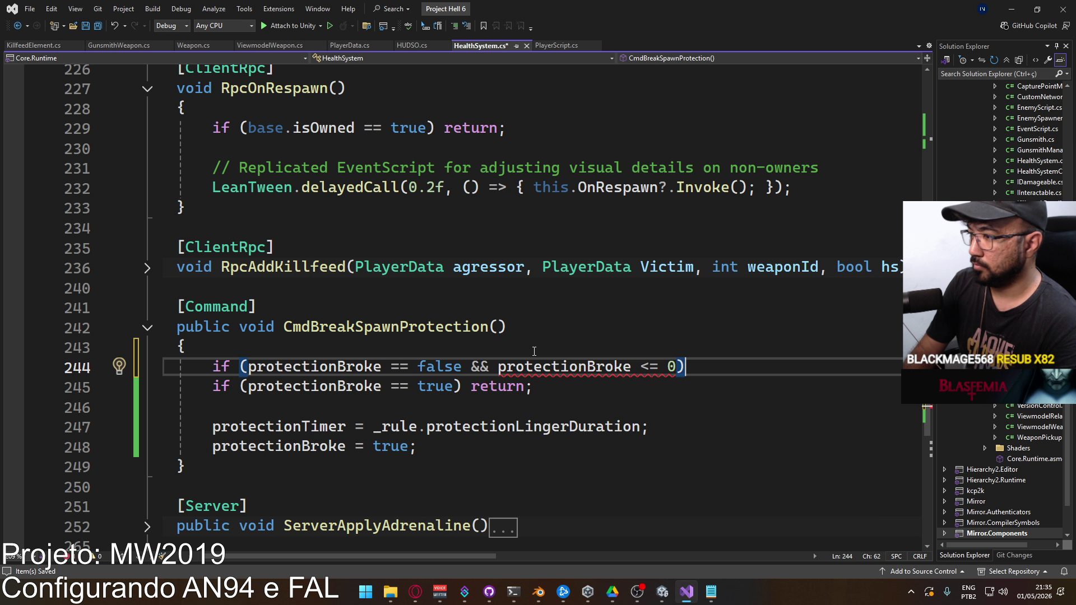
key("Return")
type("{")
key("Return")
key("Return")
type("}")
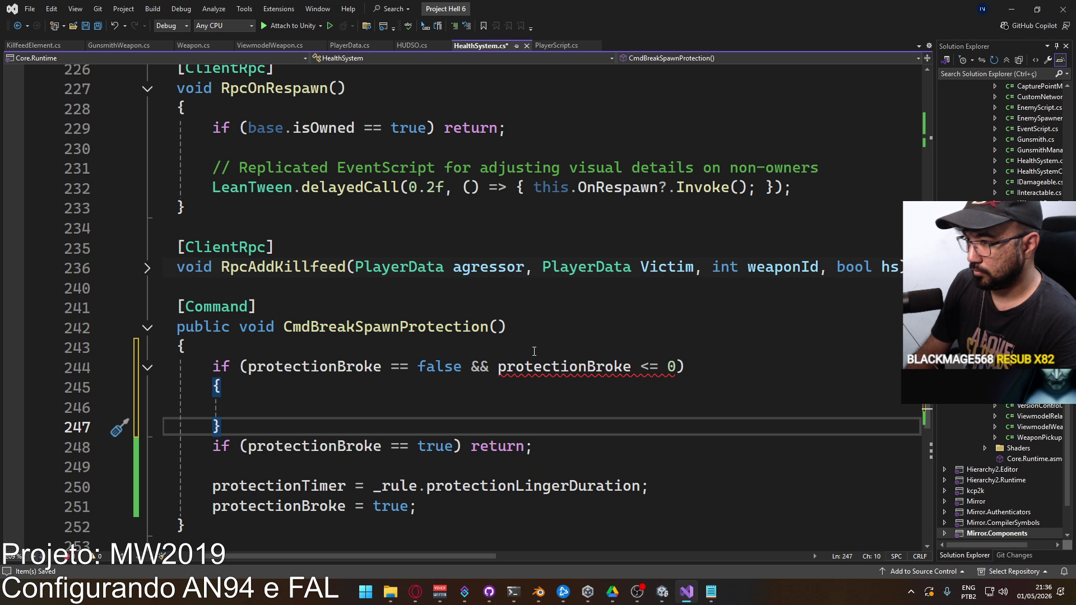
key("ctrl+z")
key("ctrl+z")
key("ctrl+z")
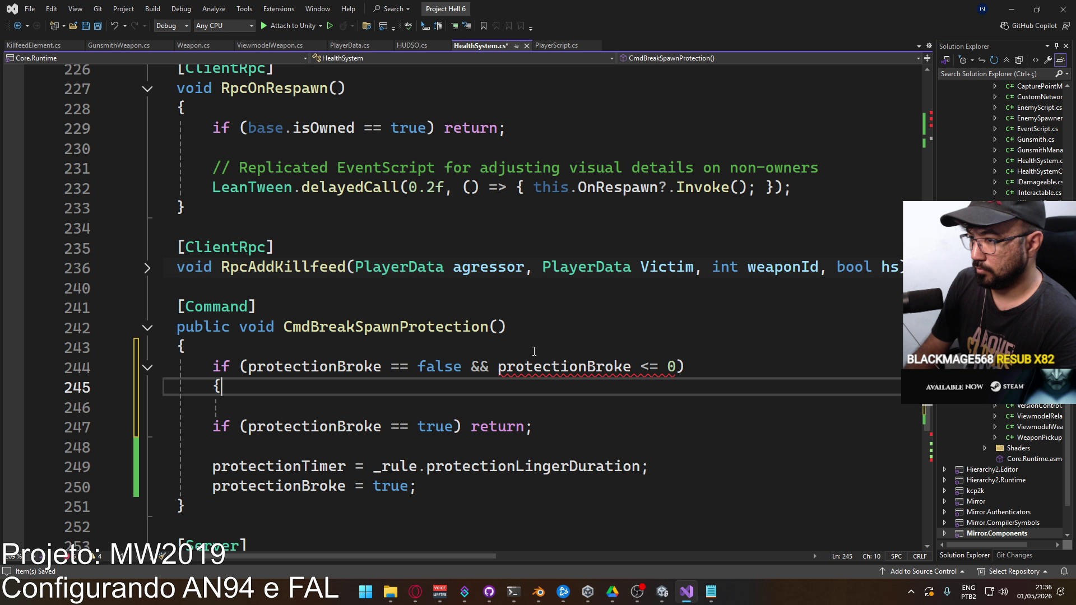
key("ctrl+z")
key("ctrl+z")
key("ctrl+z")
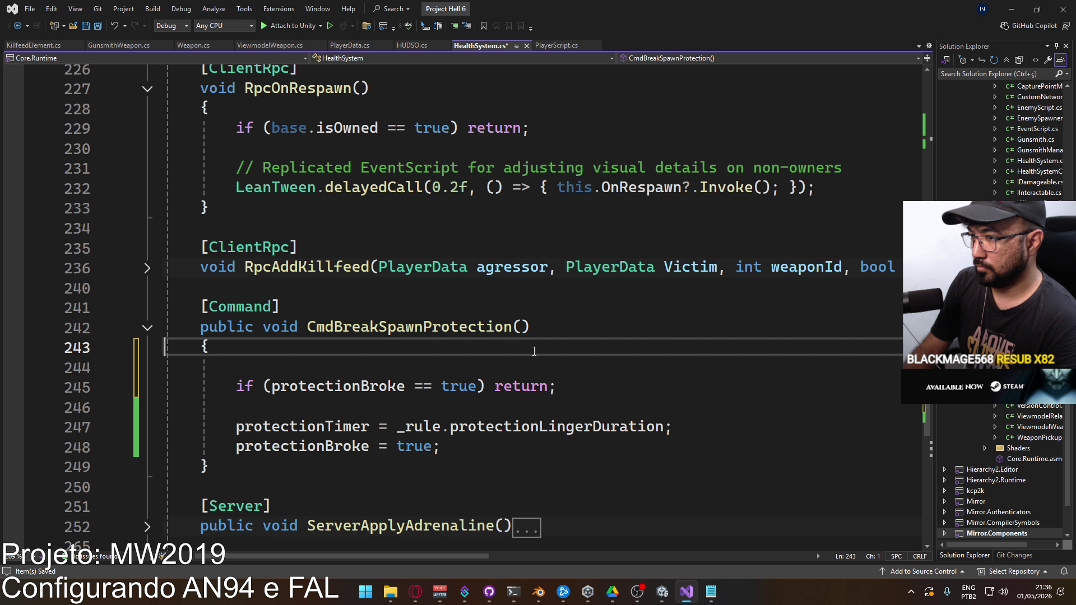
scroll(537, 354, "up", 12)
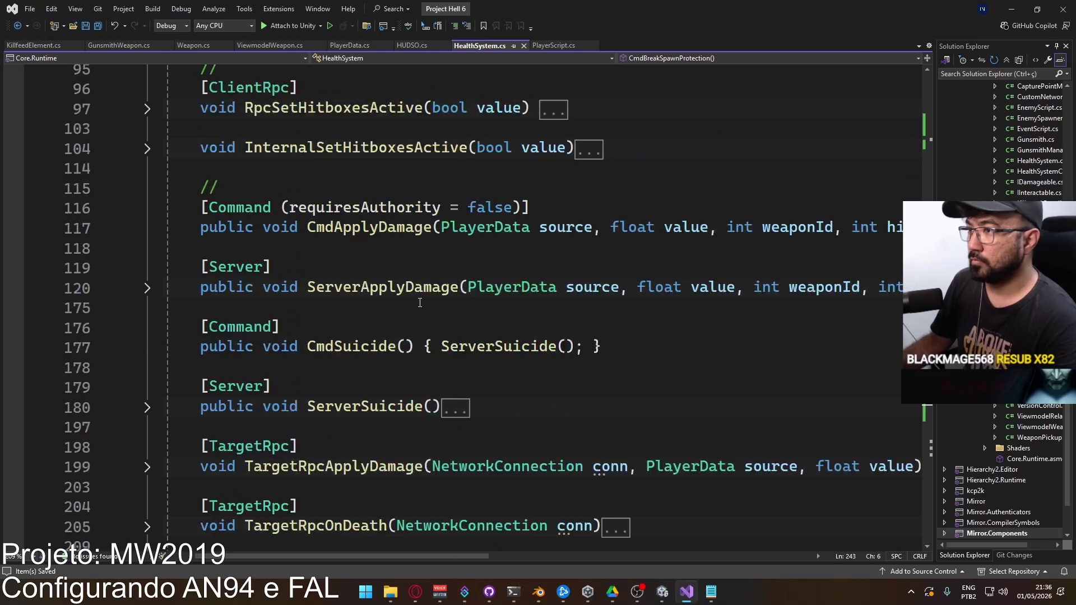
In Update, add 'if (protectionTimer < 0 && protectionBroke == false)' after the timer decrement.
scroll(305, 237, "down", 3)
scroll(393, 292, "up", 8)
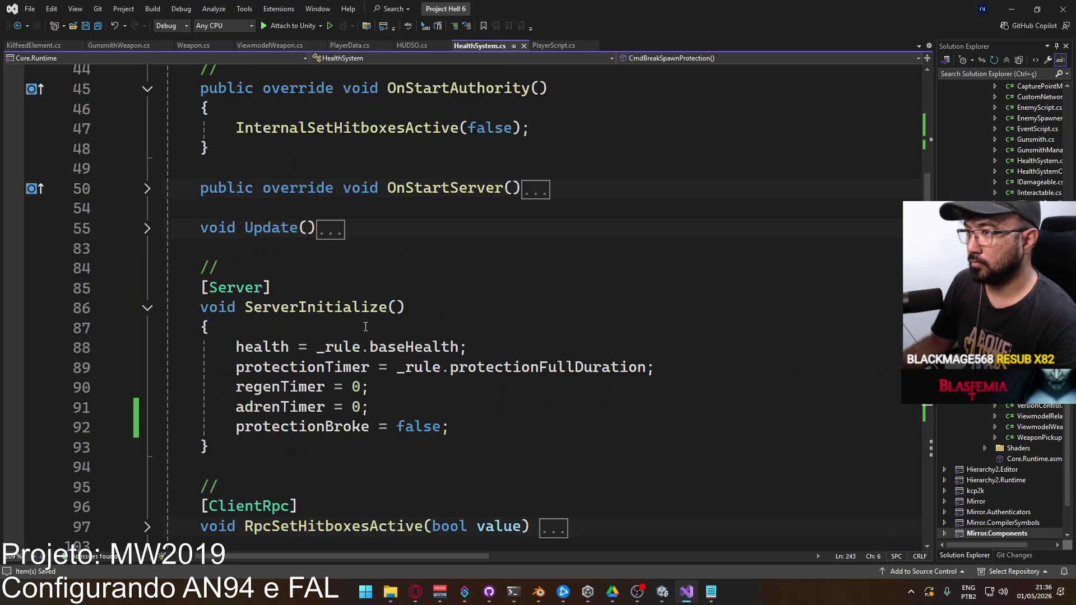
left_click(147, 348)
scroll(330, 372, "down", 6)
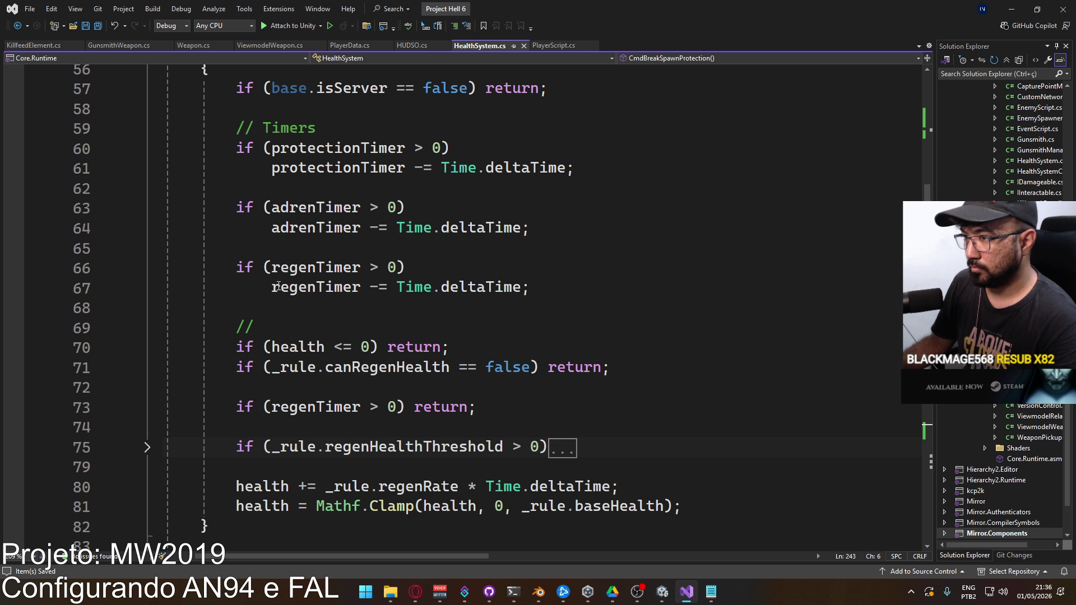
scroll(590, 228, "up", 1)
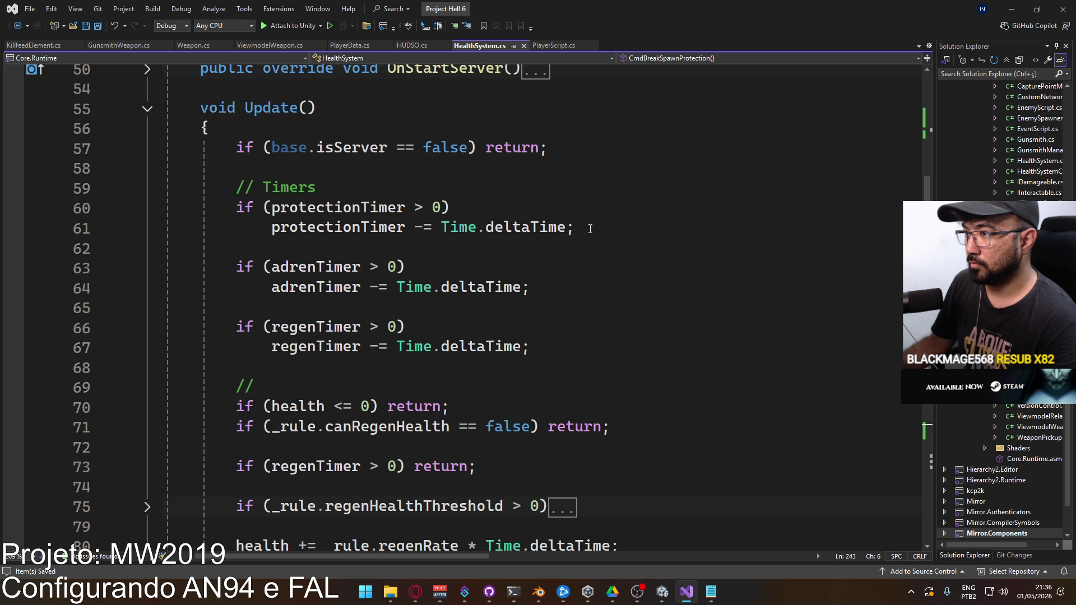
left_click(594, 224)
key("Return")
key("Return")
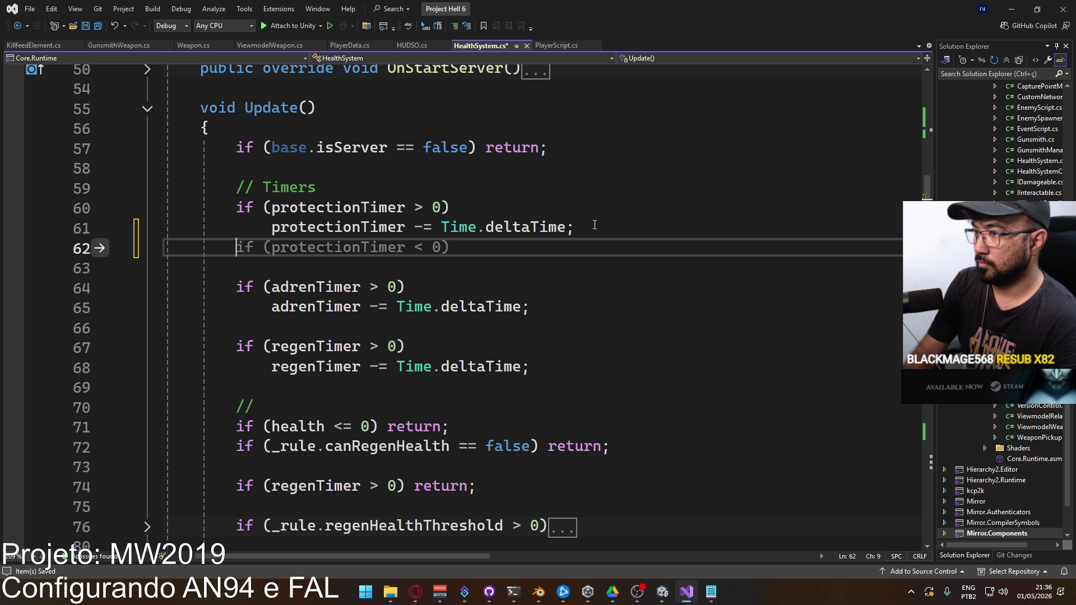
type("if (protectionTimer")
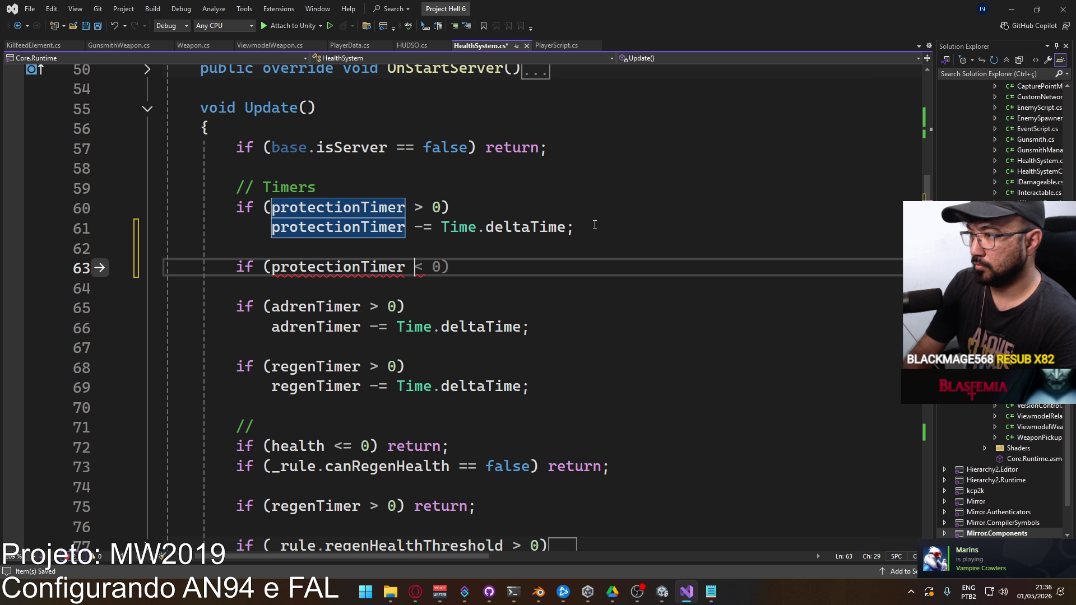
type(" < 9")
key("BackSpace")
type("0 && _p")
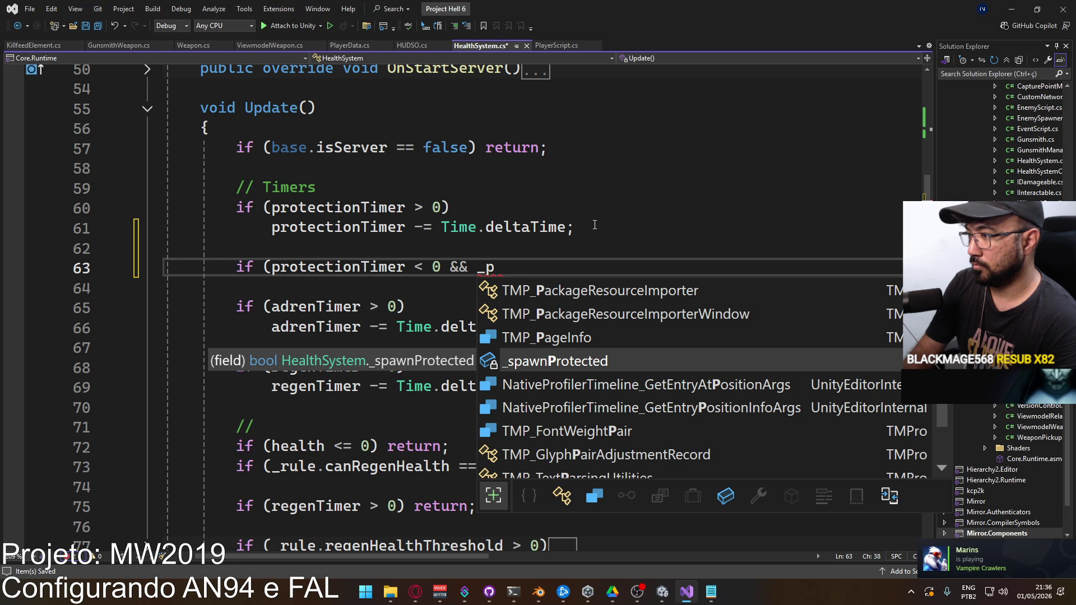
key("BackSpace")
key("BackSpace")
type("pro")
key("Up")
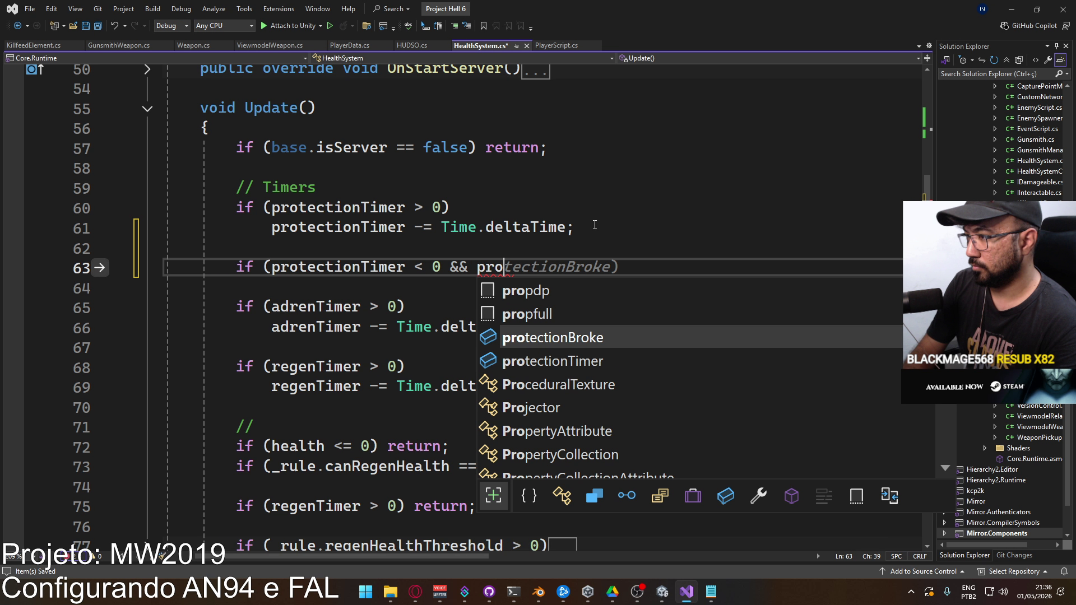
type("== ")
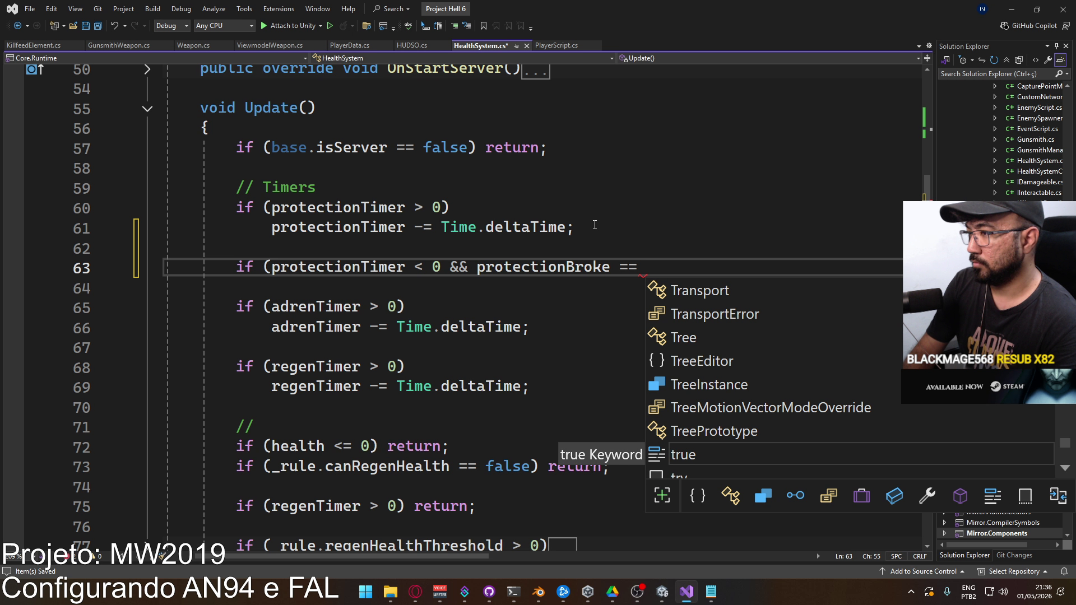
type("false)")
Give the condition the body 'protectionBroke = true;' and save HealthSystem.cs.
key("Return")
type("prote")
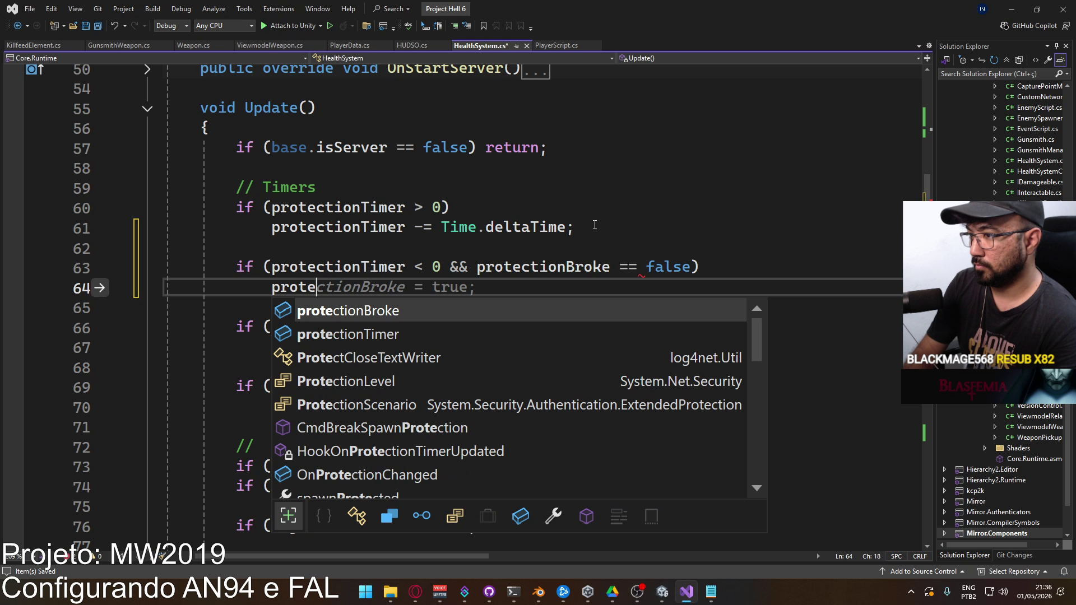
key("Tab")
type("= true;")
key("ctrl+s")
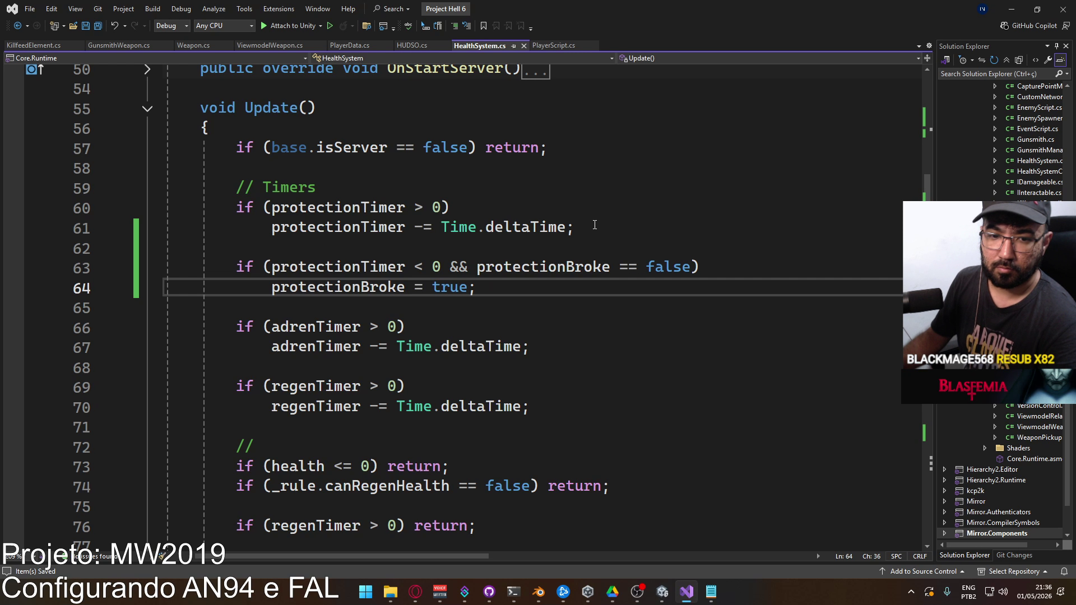
mouse_move(666, 587)
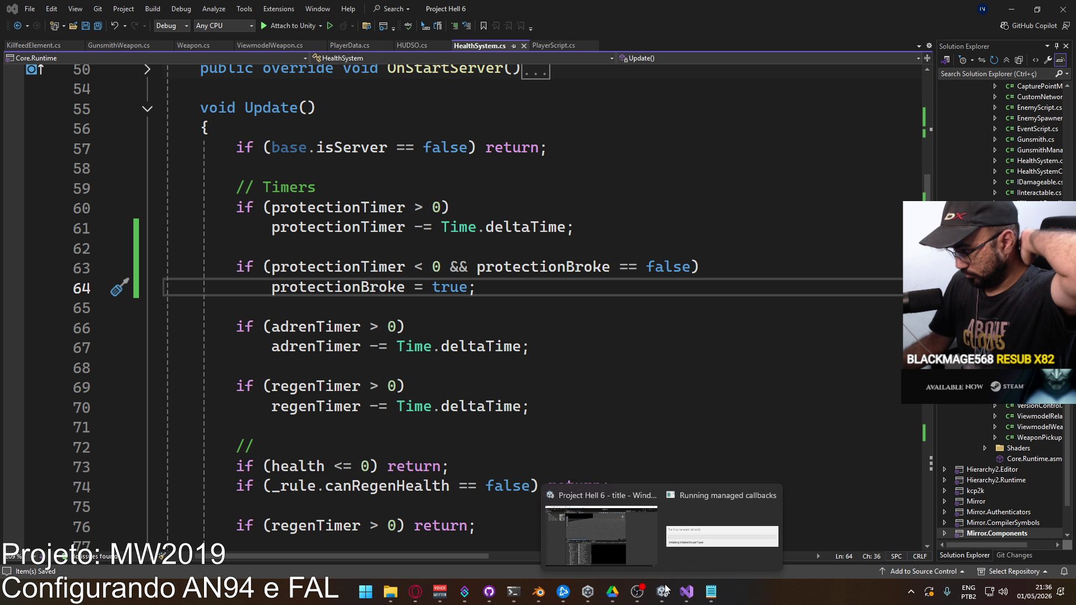
Enter Play mode and host a match on the shipment map.
left_click(662, 521)
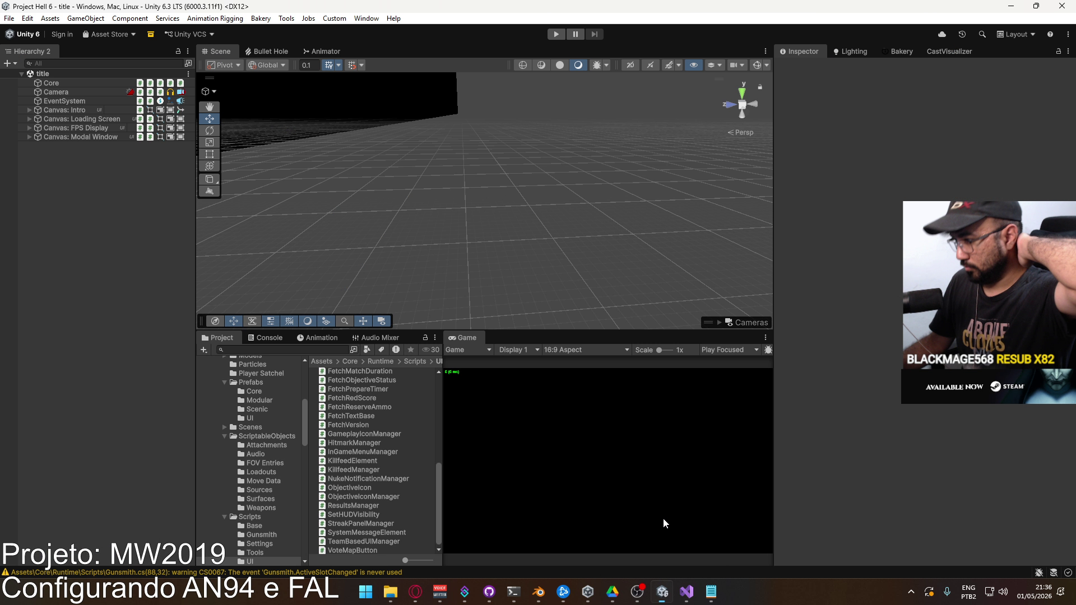
left_click(555, 35)
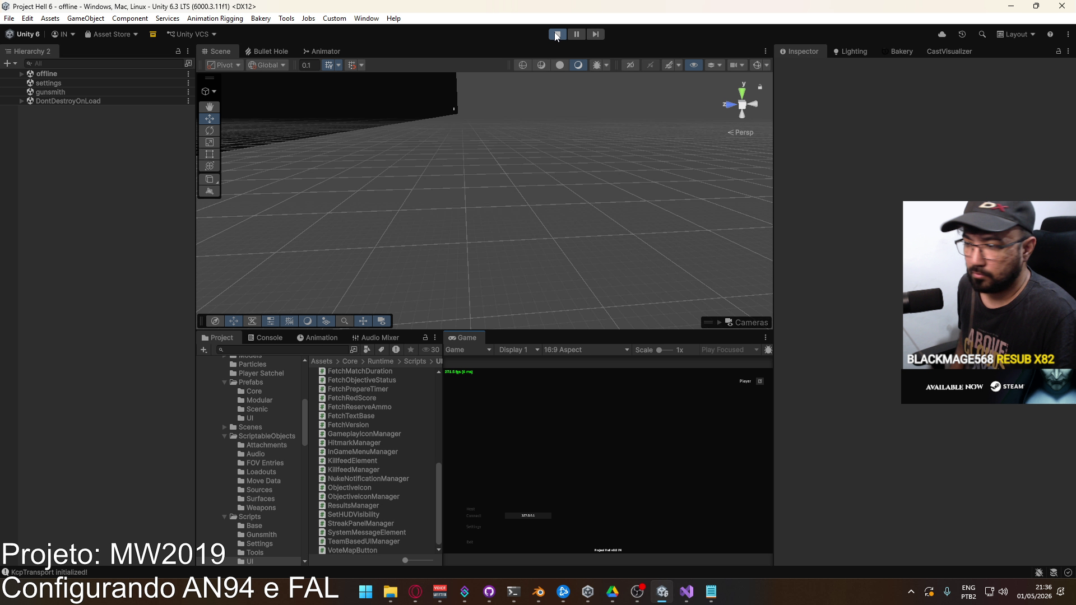
left_click(480, 507)
left_click(538, 546)
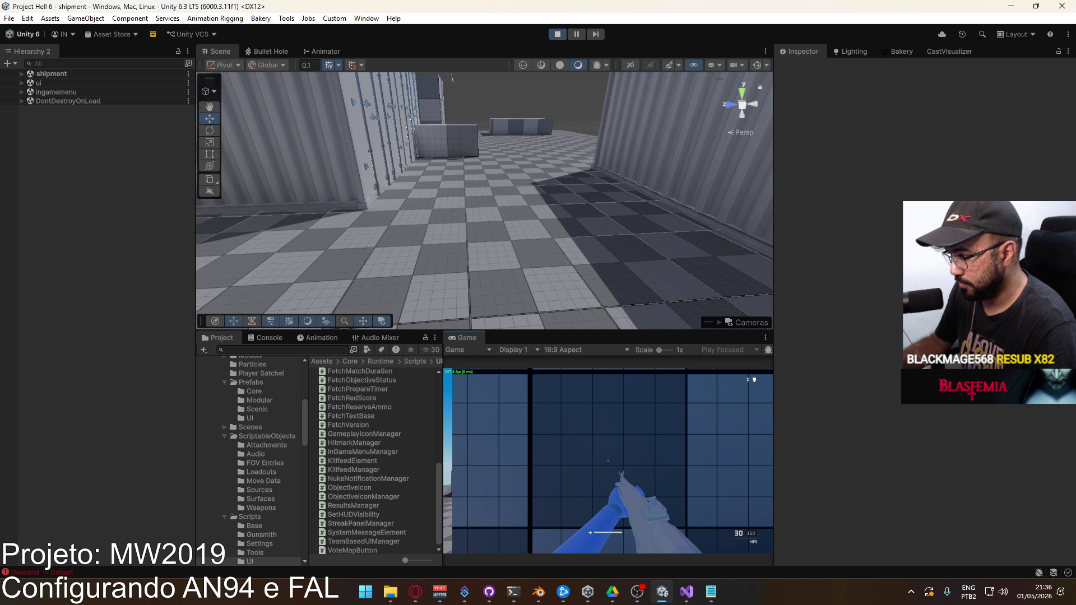
Set the Eagle as Loadout 1's sidearm and deploy into the match.
left_click(491, 475)
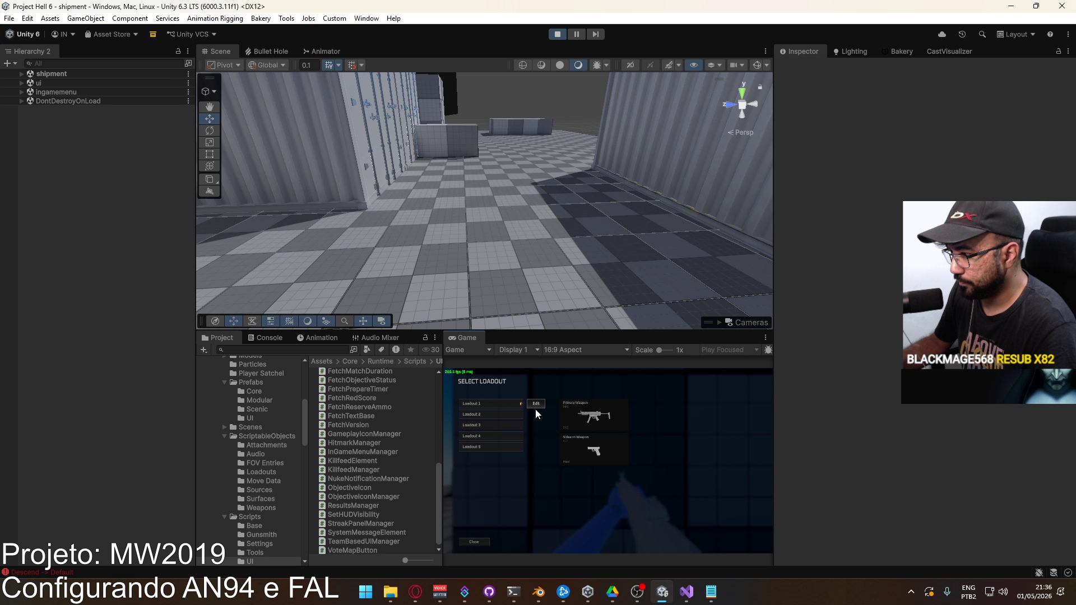
left_click(532, 412)
left_click(500, 412)
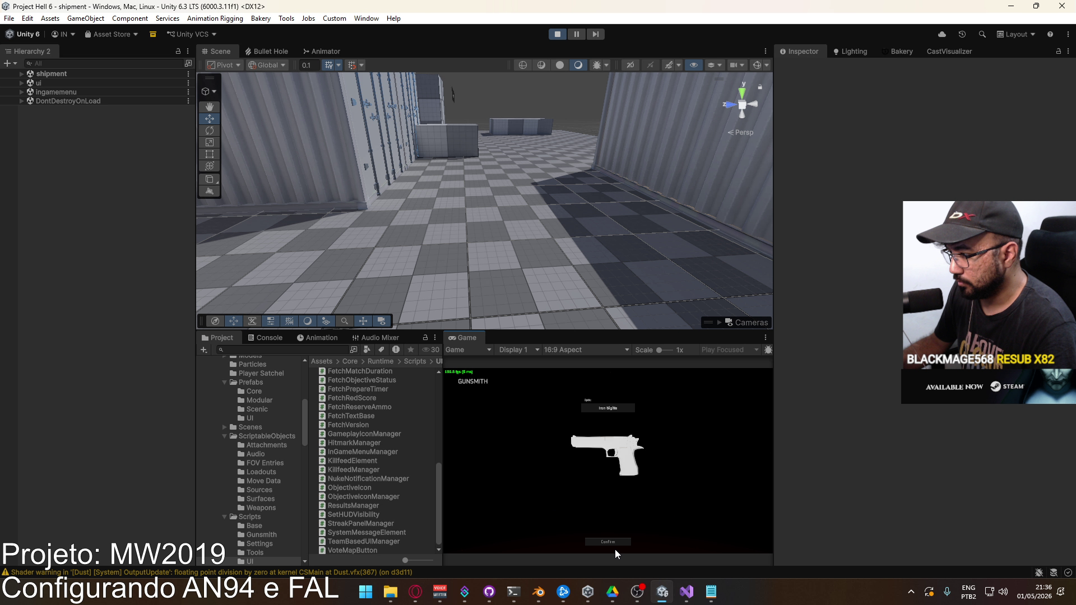
left_click(516, 543)
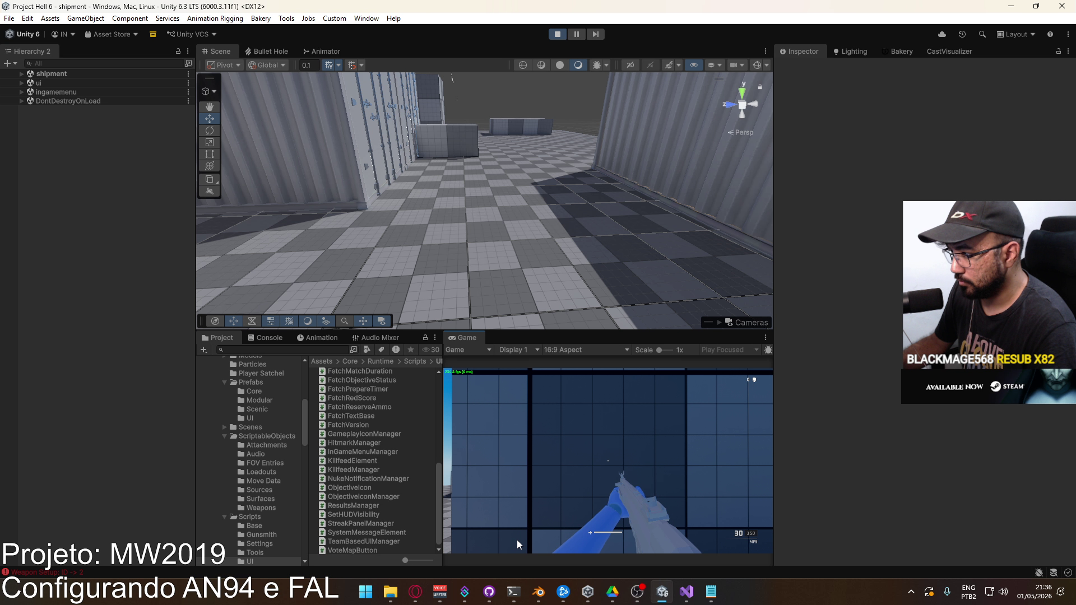
left_click(21, 74)
Select the Player, then walk down the container alley and fire at the wall.
left_click(48, 182)
scroll(924, 302, "down", 15)
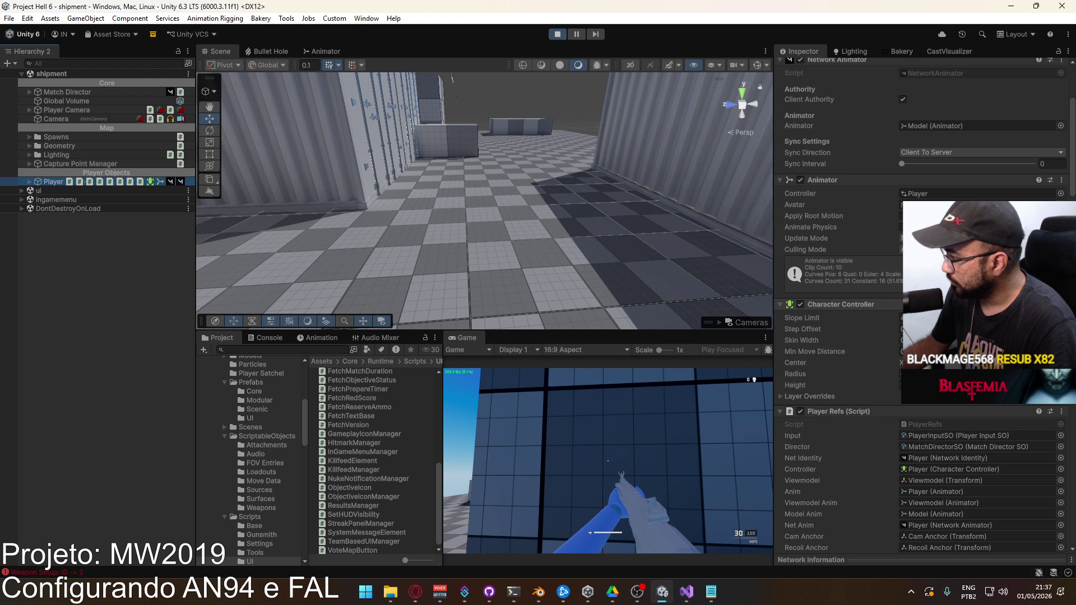
scroll(924, 303, "down", 10)
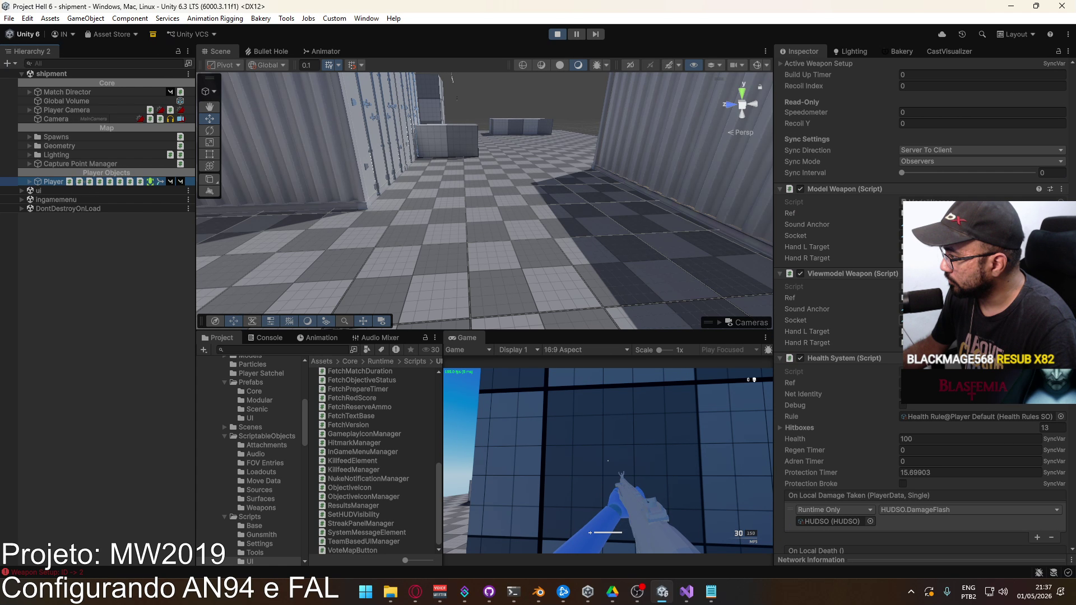
left_click(630, 411)
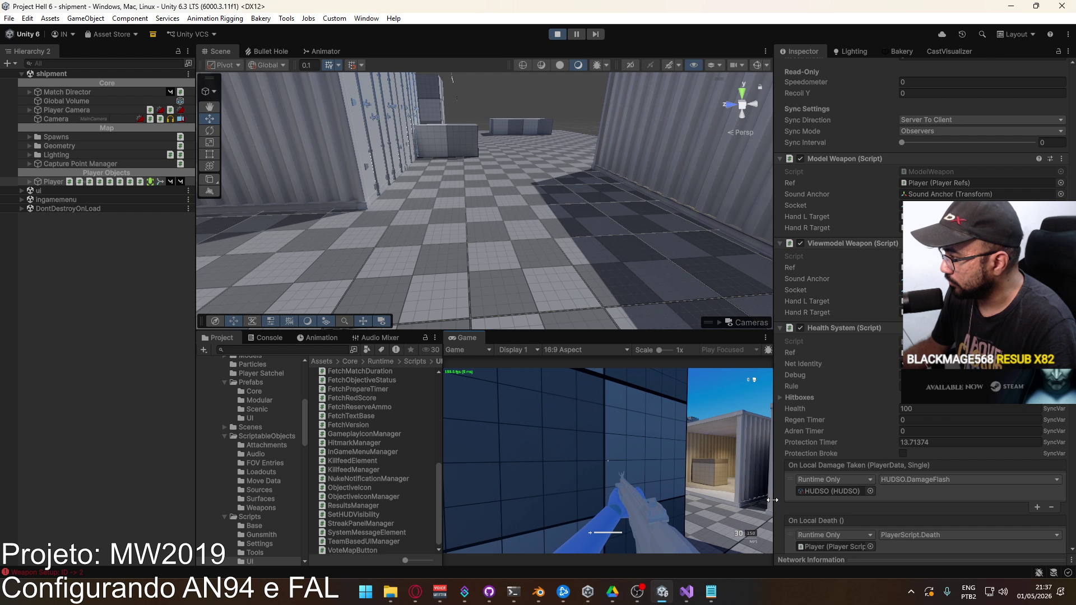
key("w")
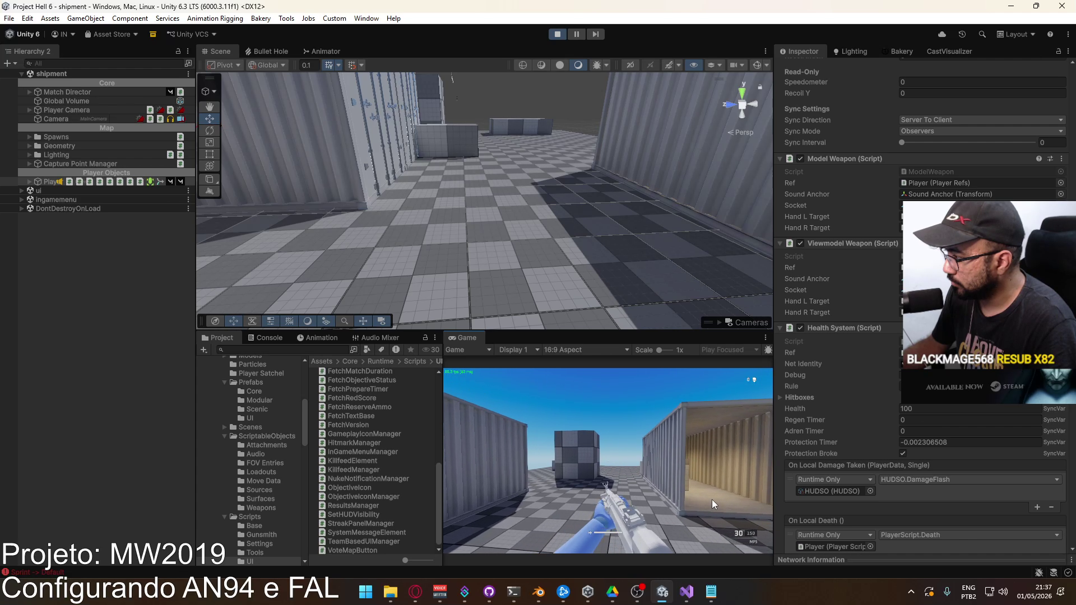
left_click(663, 459)
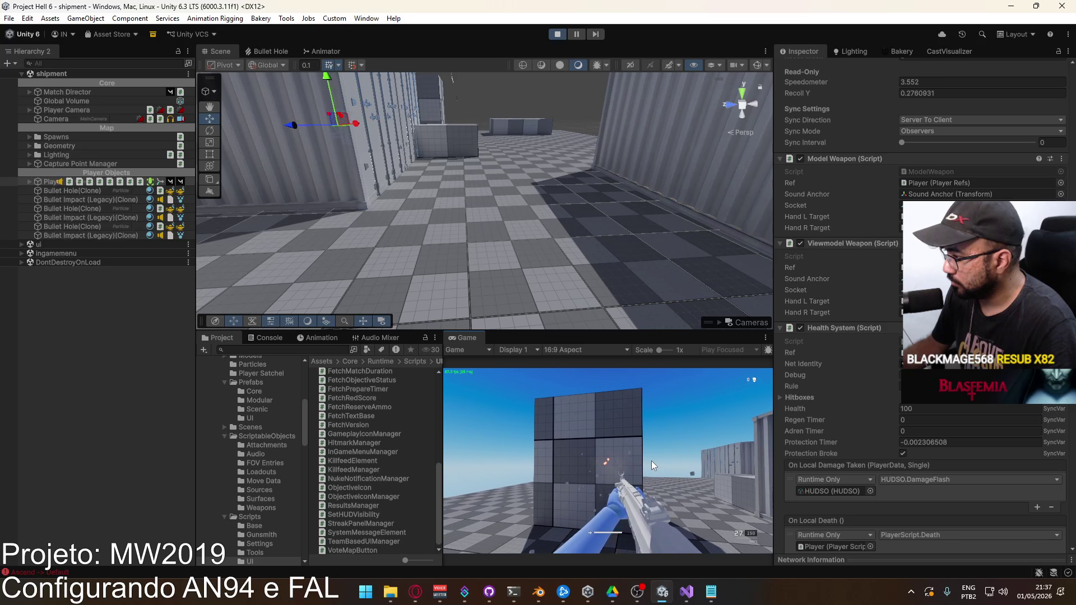
key("Escape")
left_click(650, 461)
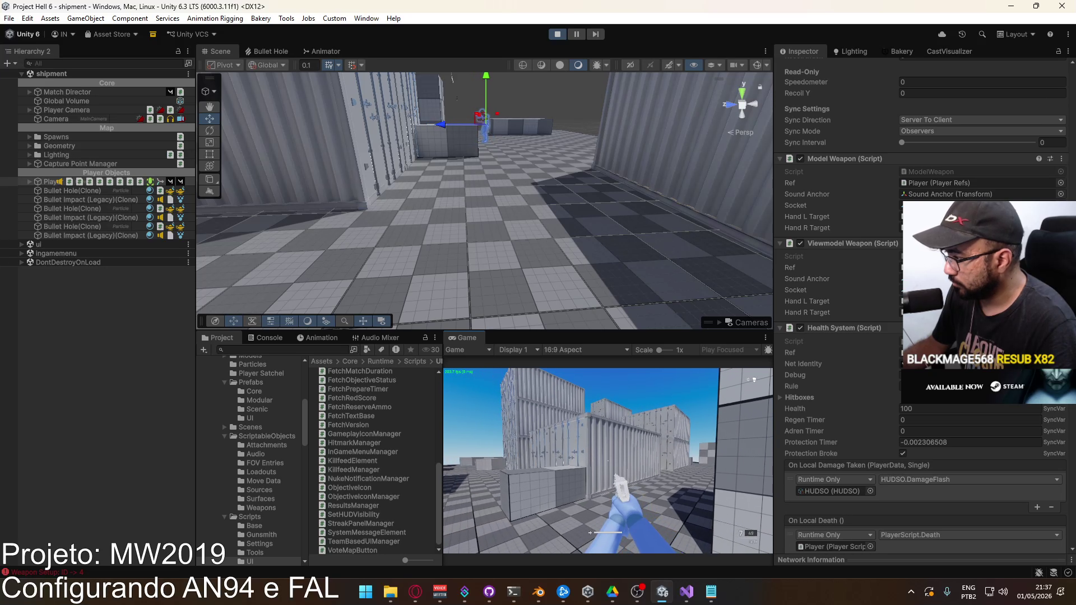
key("super")
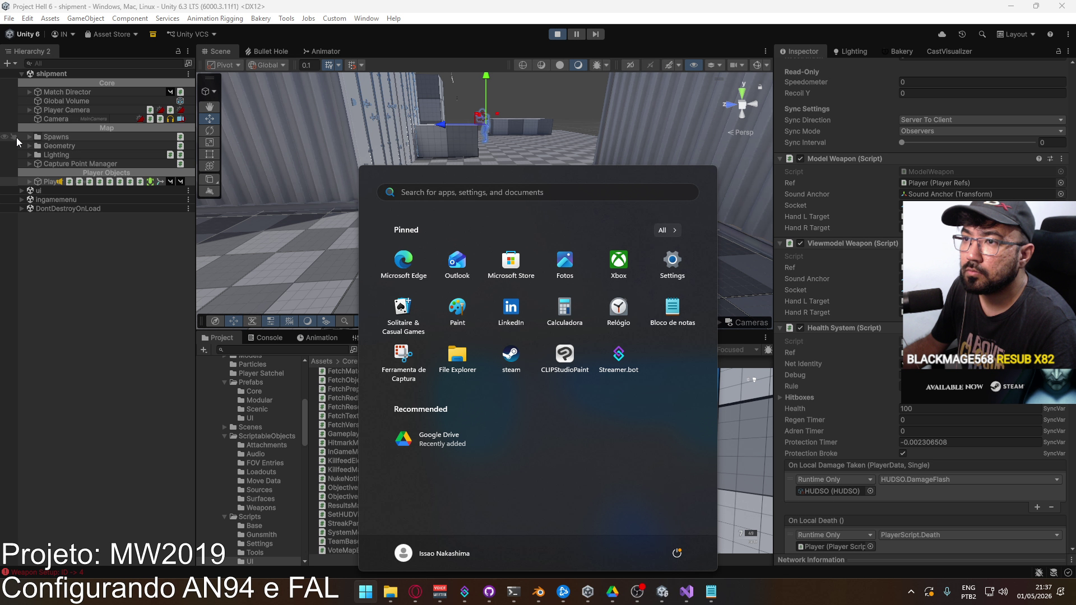
Tick Debug on the Player's Health System and Player Script components.
left_click(34, 181)
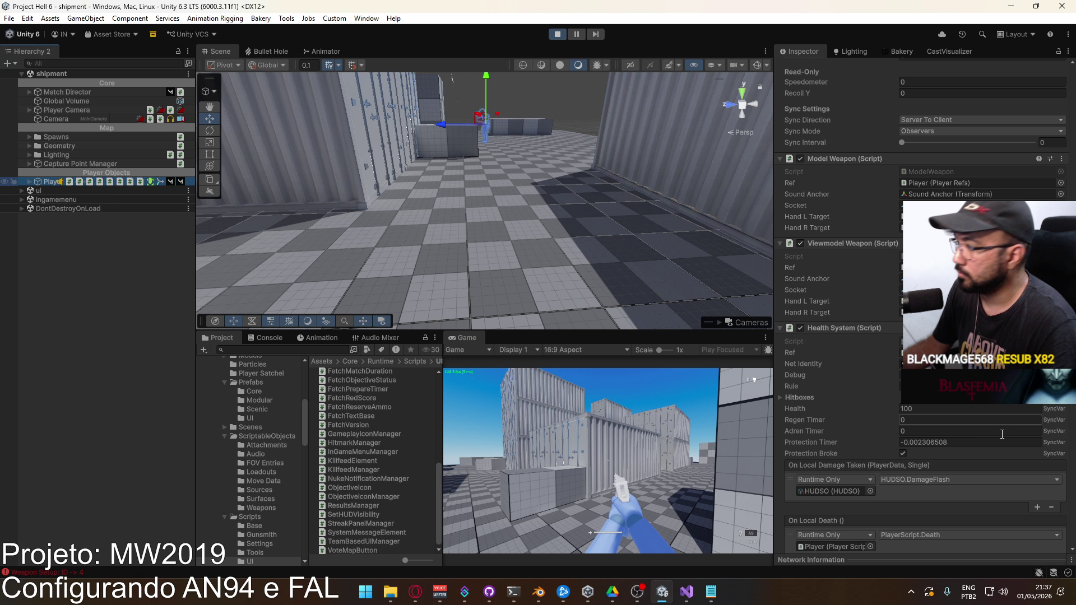
scroll(952, 439, "down", 10)
scroll(947, 442, "up", 3)
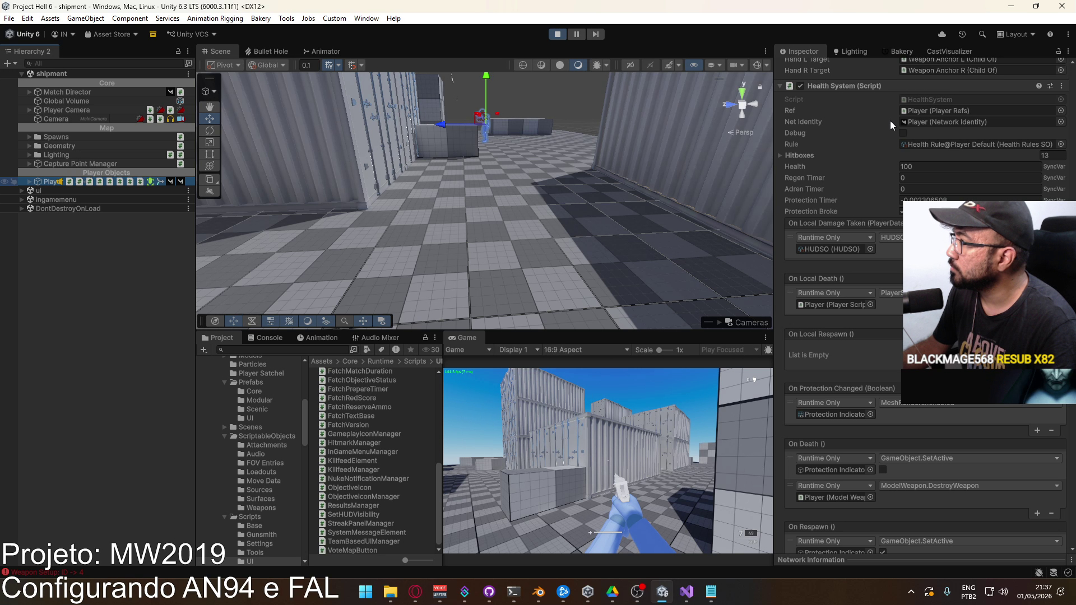
left_click(902, 133)
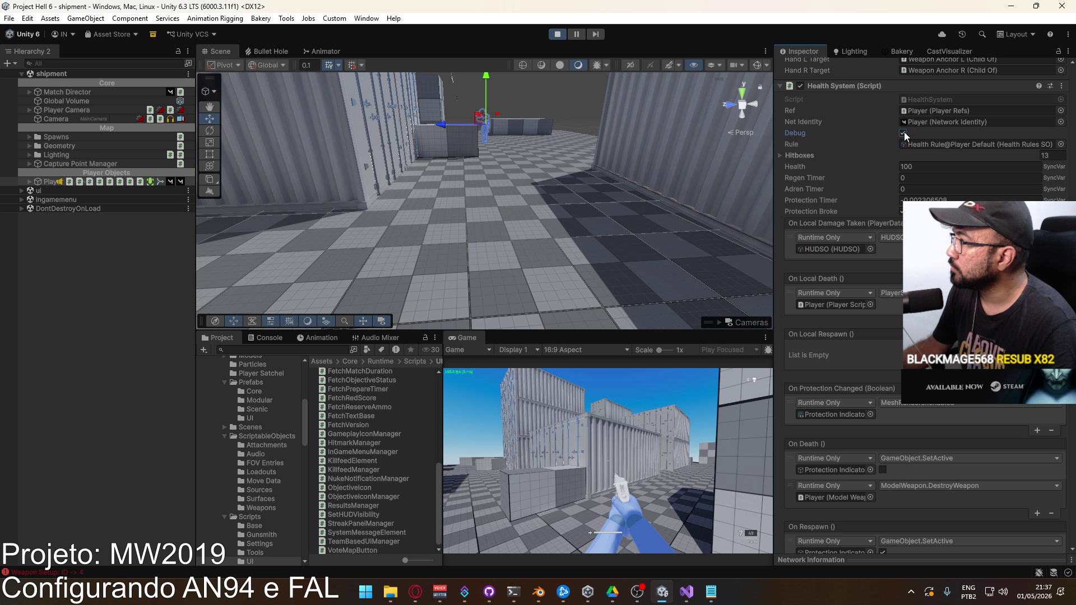
scroll(904, 132, "up", 4)
scroll(900, 187, "up", 6)
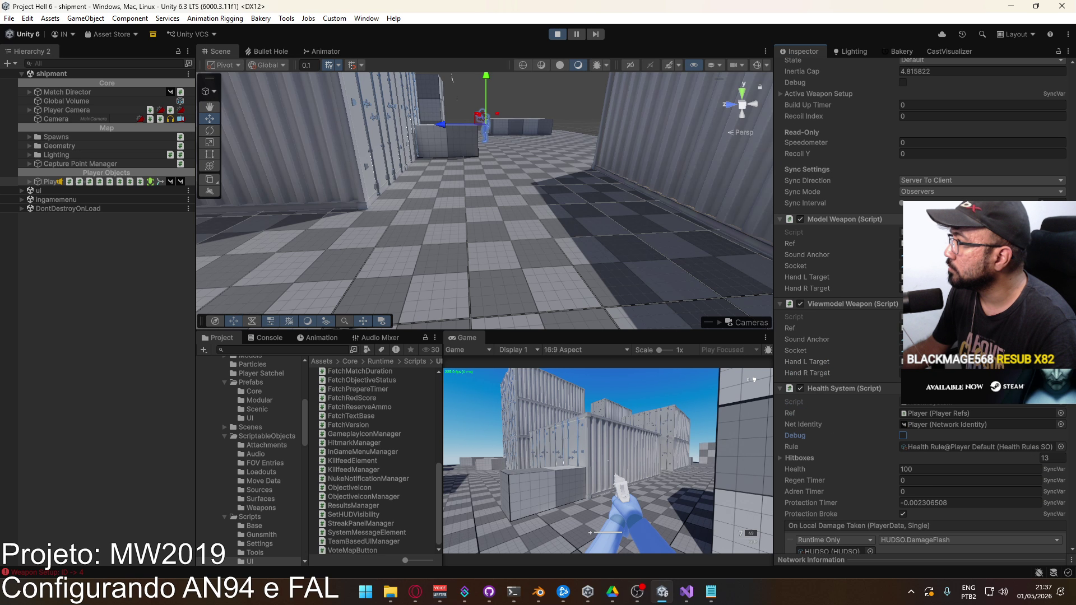
left_click(903, 173)
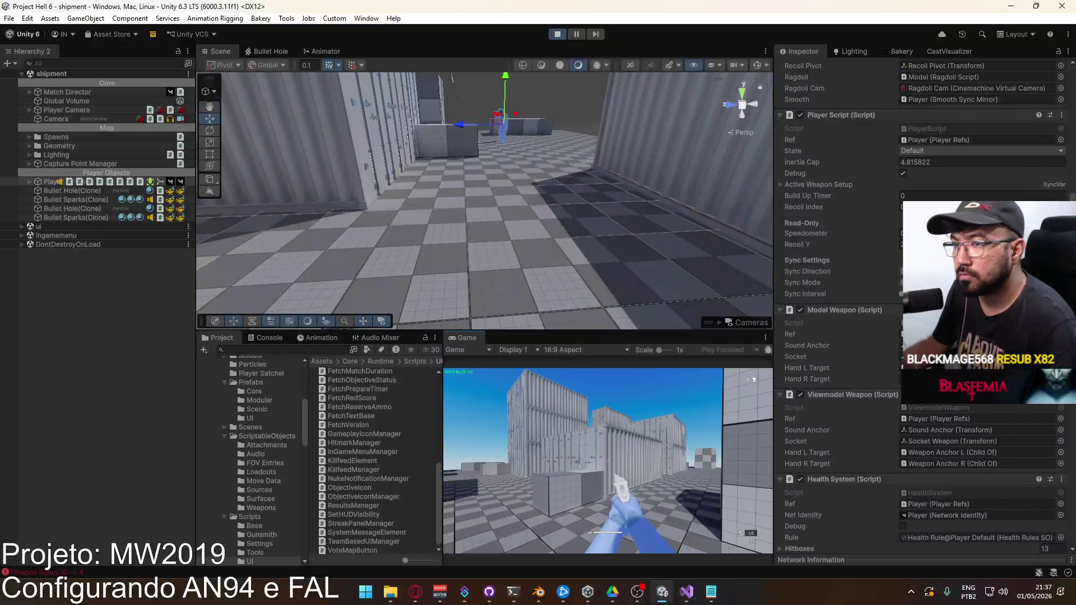
Fire the Eagle at the wall, reload, and fire again to leave bullet holes.
left_click(580, 460)
key("r")
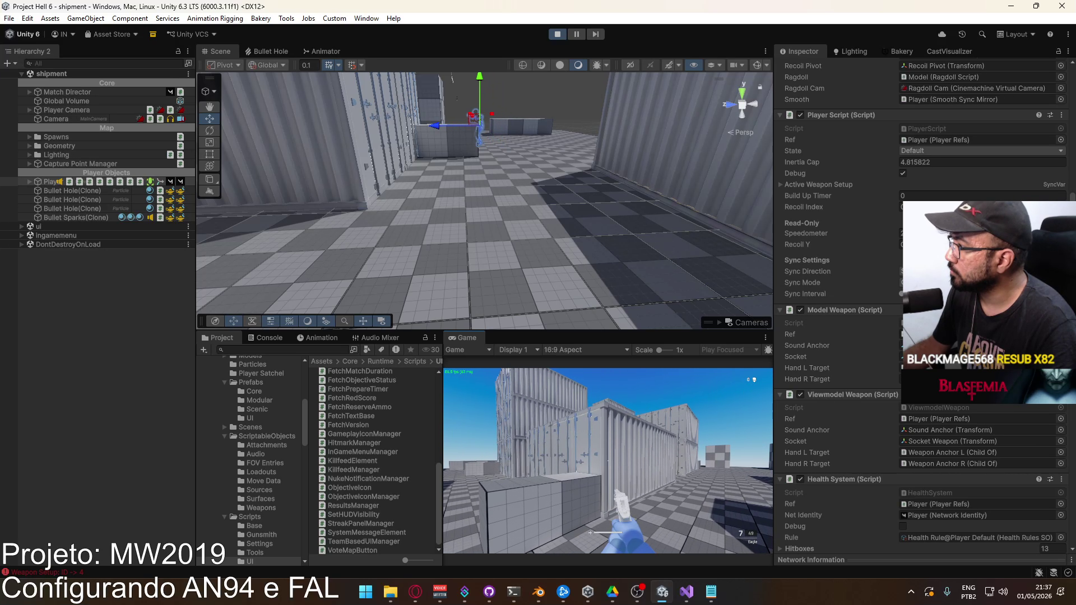
left_click(608, 461)
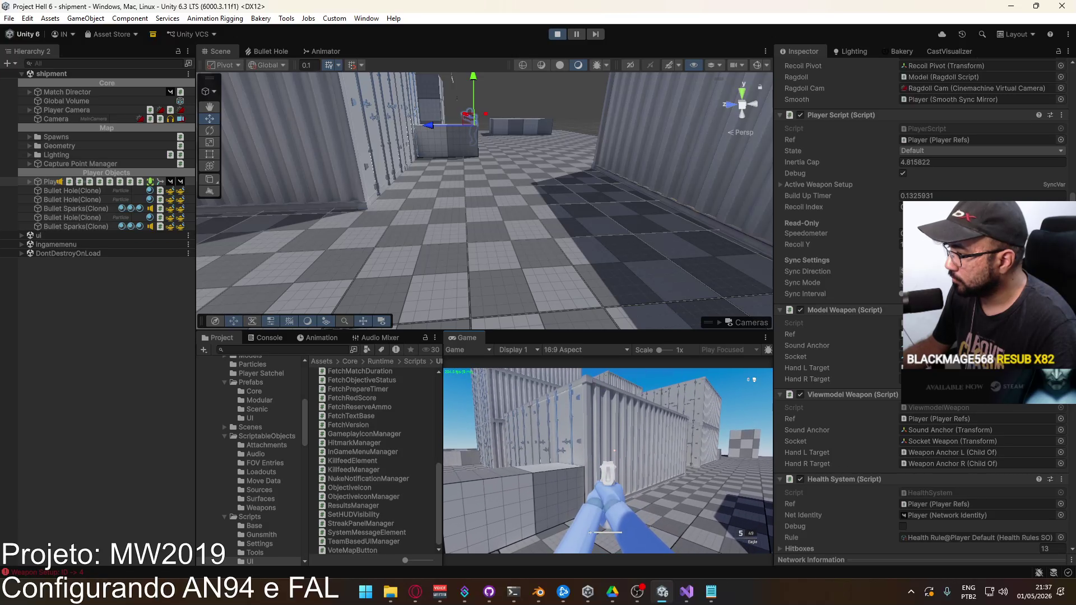
key("super")
type("r2modman")
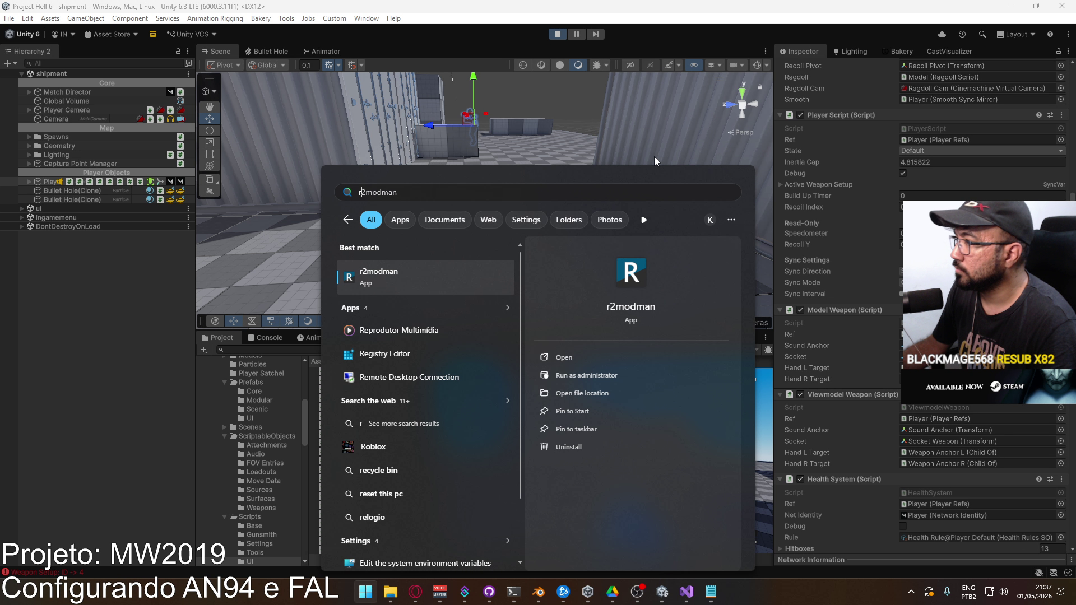
key("Escape")
Open the Weapon Eagle asset from ScriptableObjects > Weapons and make its Spread Build Up Curve linear.
left_click(265, 436)
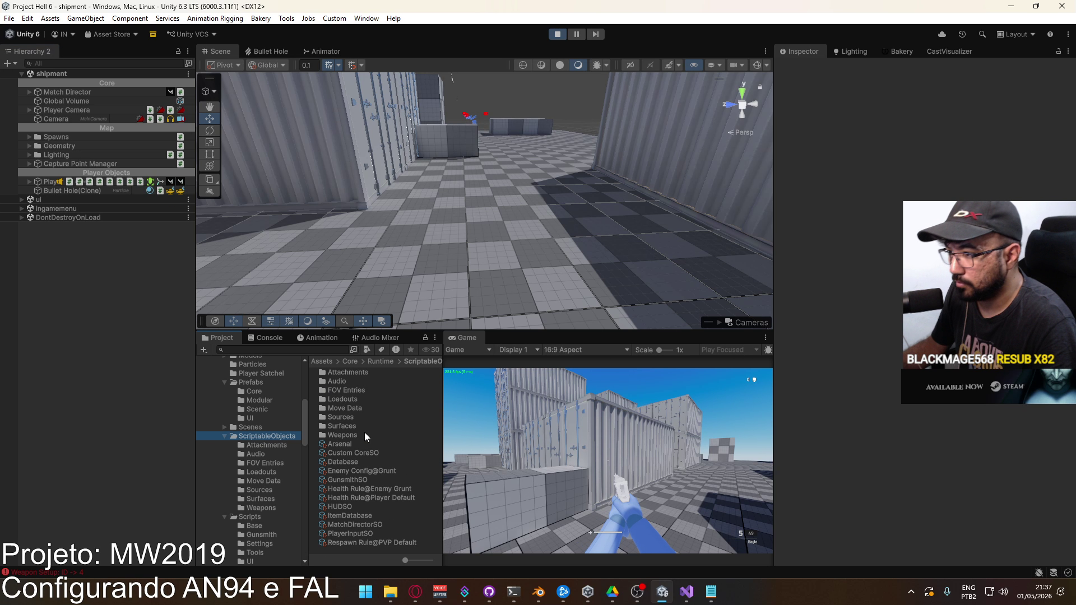
double_click(354, 435)
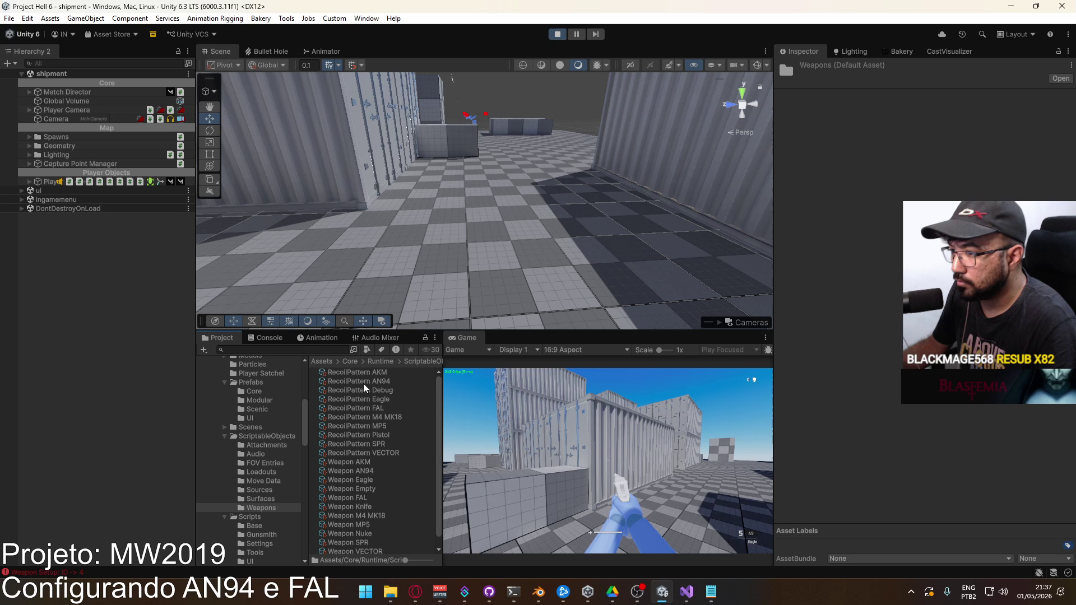
left_click(369, 479)
scroll(841, 291, "down", 6)
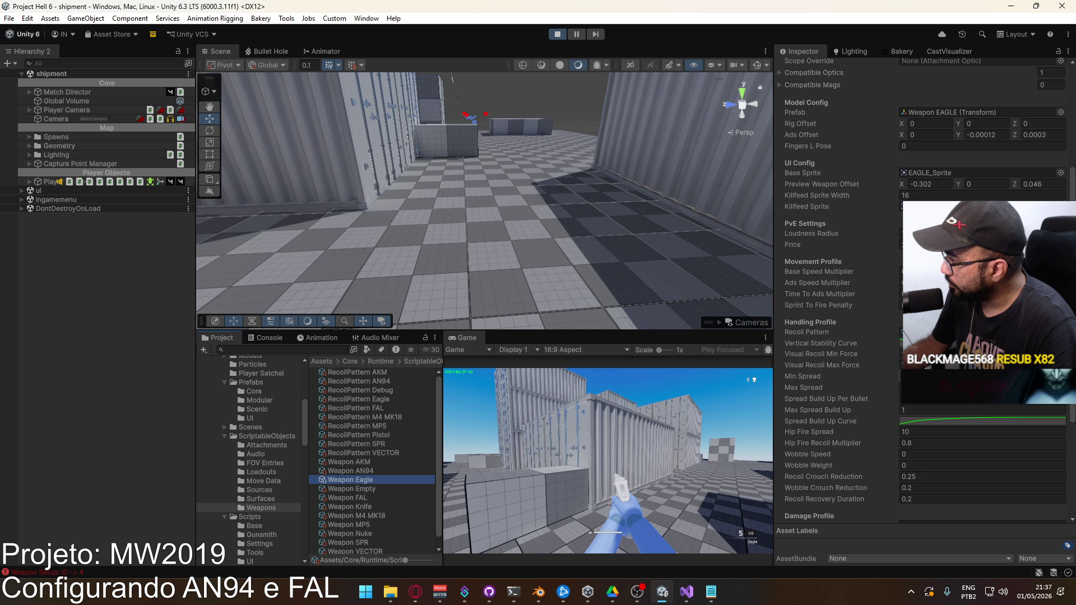
left_click(929, 419)
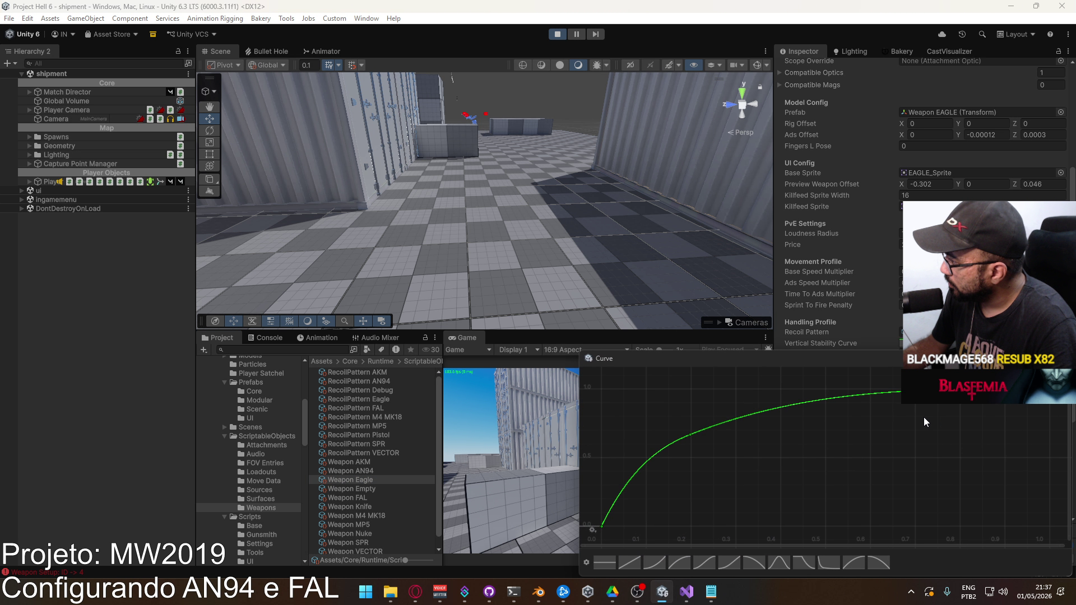
left_click(628, 568)
key("Escape")
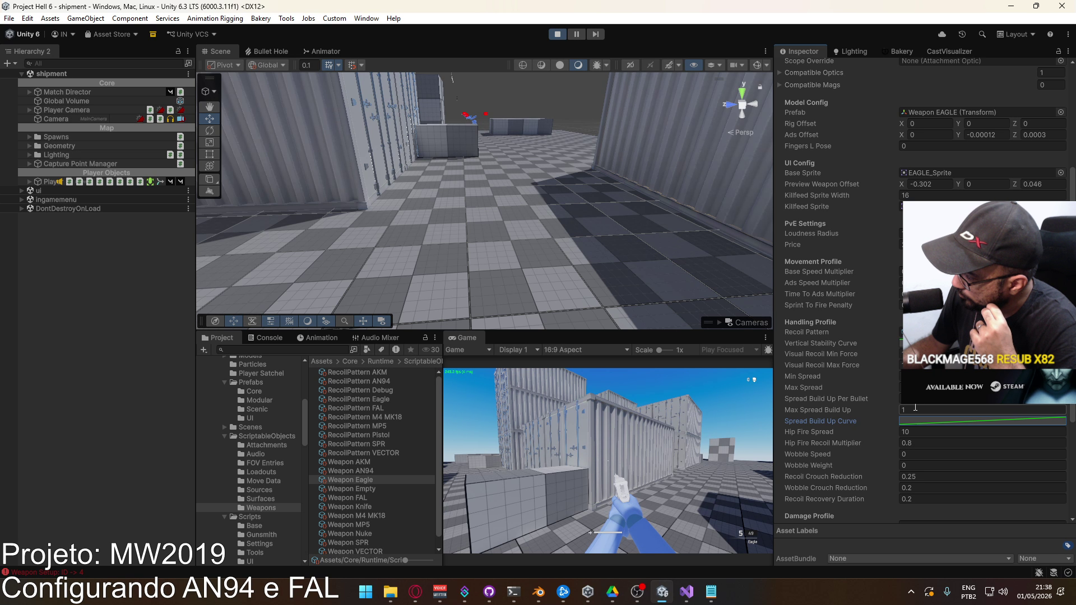
Set Spread Build Up Per Bullet to 1 and lower Hip Fire Spread from 10 to 8.
left_click(919, 398)
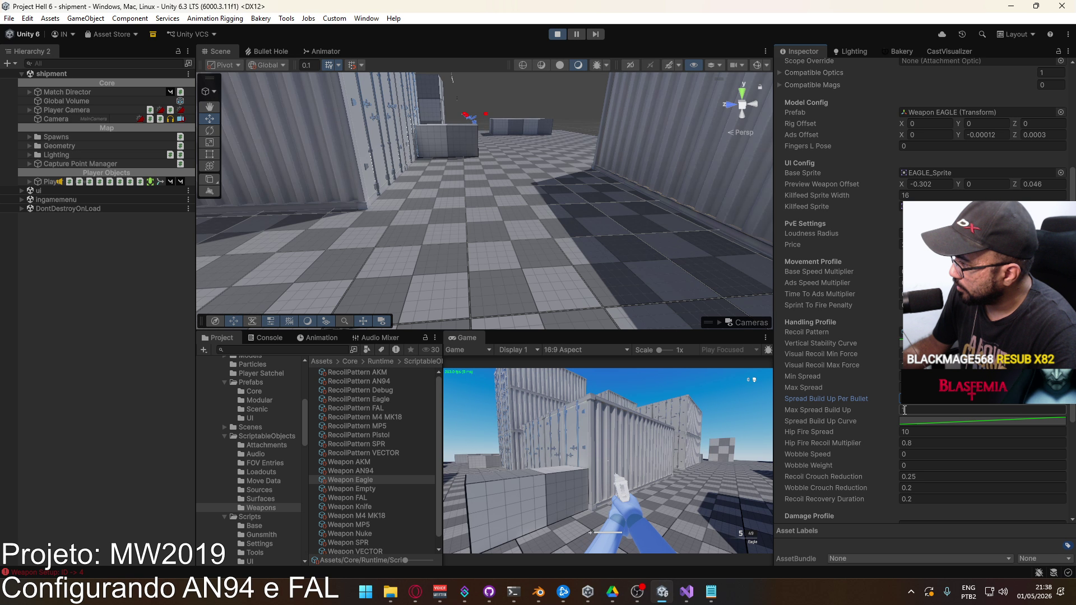
type("1")
key("Return")
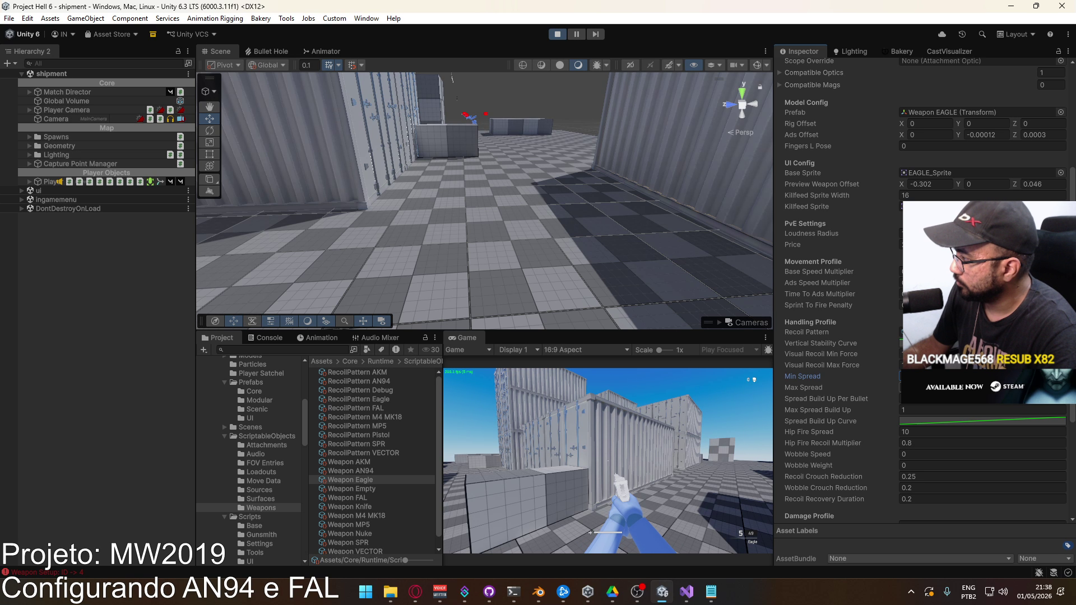
left_click(917, 430)
type("8")
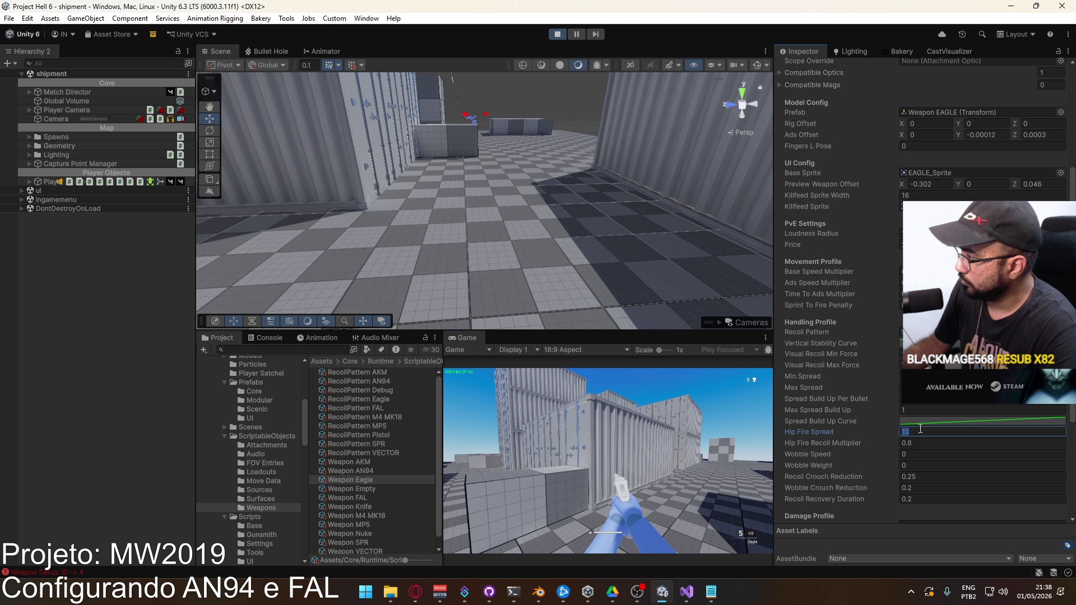
left_click(896, 386)
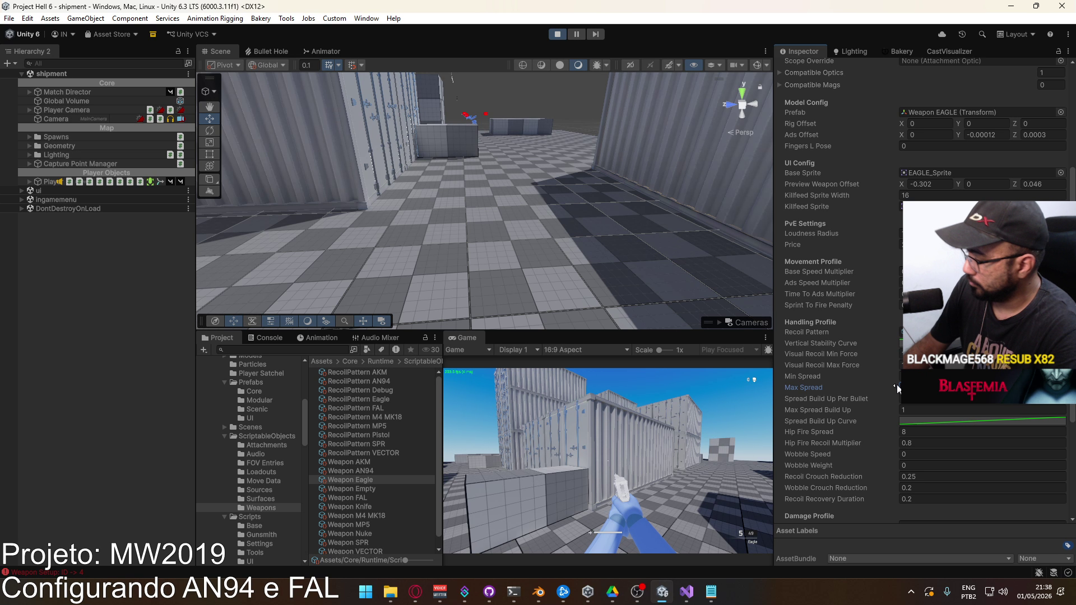
Fire several test shots at the container wall in the running game.
left_click(608, 460)
left_click(608, 460)
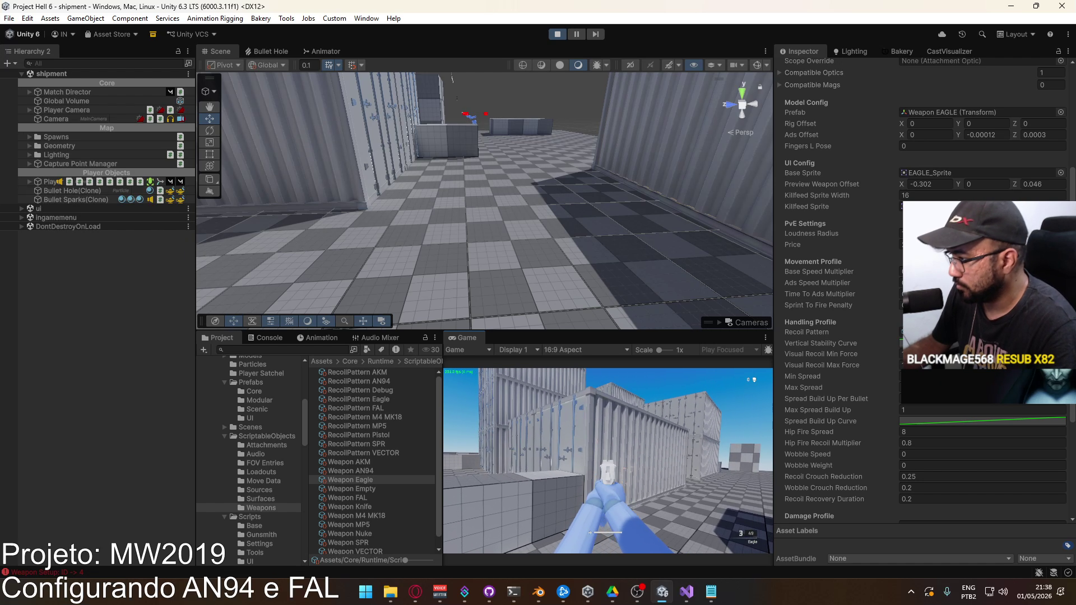
left_click(607, 461)
left_click(607, 460)
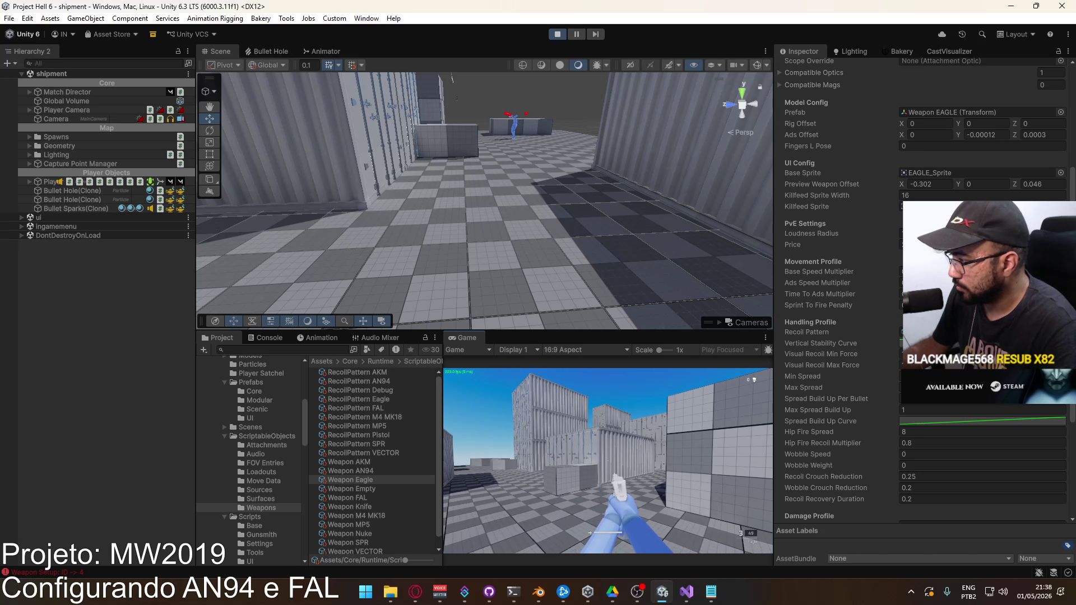
left_click(607, 461)
left_click(608, 461)
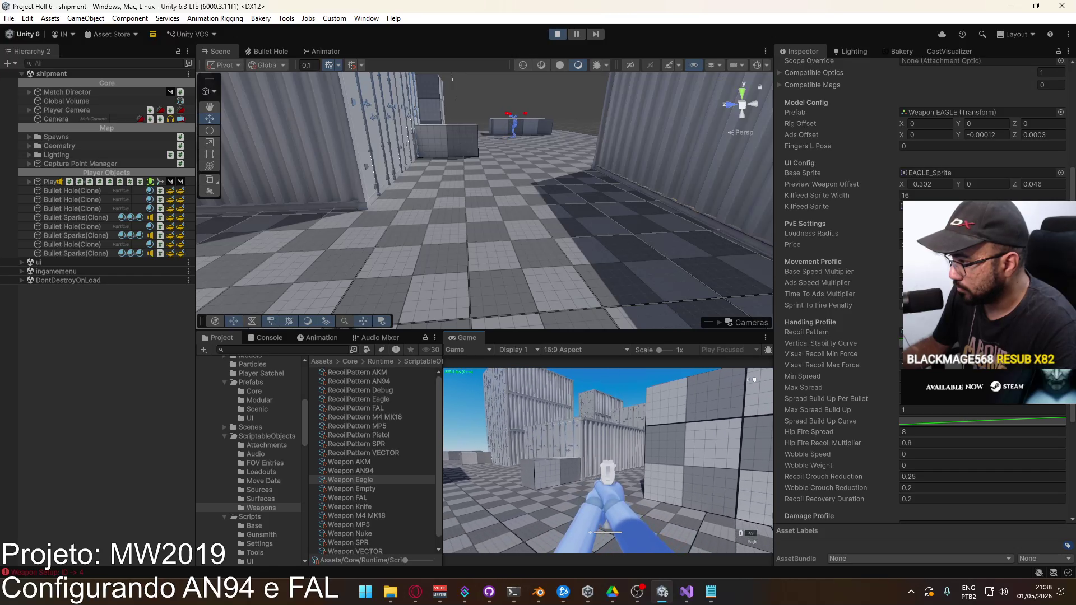
Reload with R, fire three more shots, reload again, then show the Prefabs folder.
key("r")
left_click(607, 461)
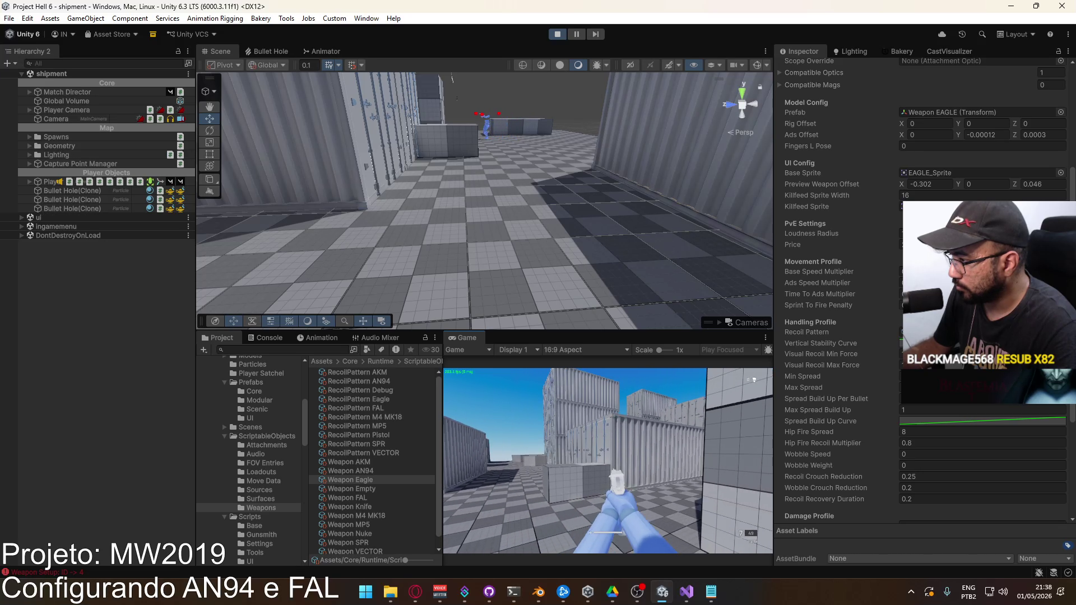
left_click(607, 461)
left_click(608, 461)
left_click(607, 460)
left_click(607, 461)
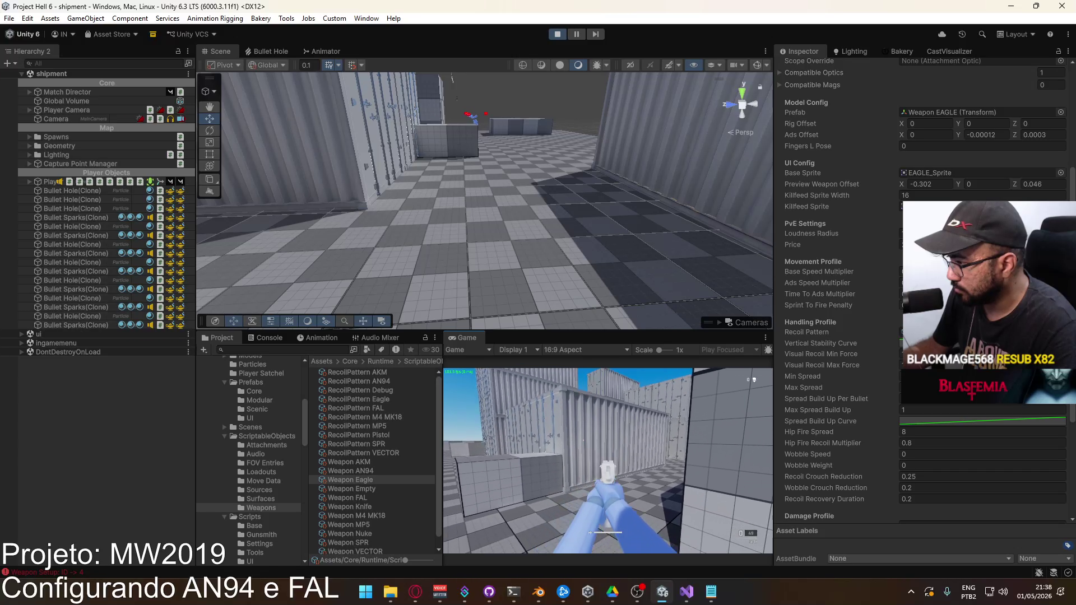
key("r")
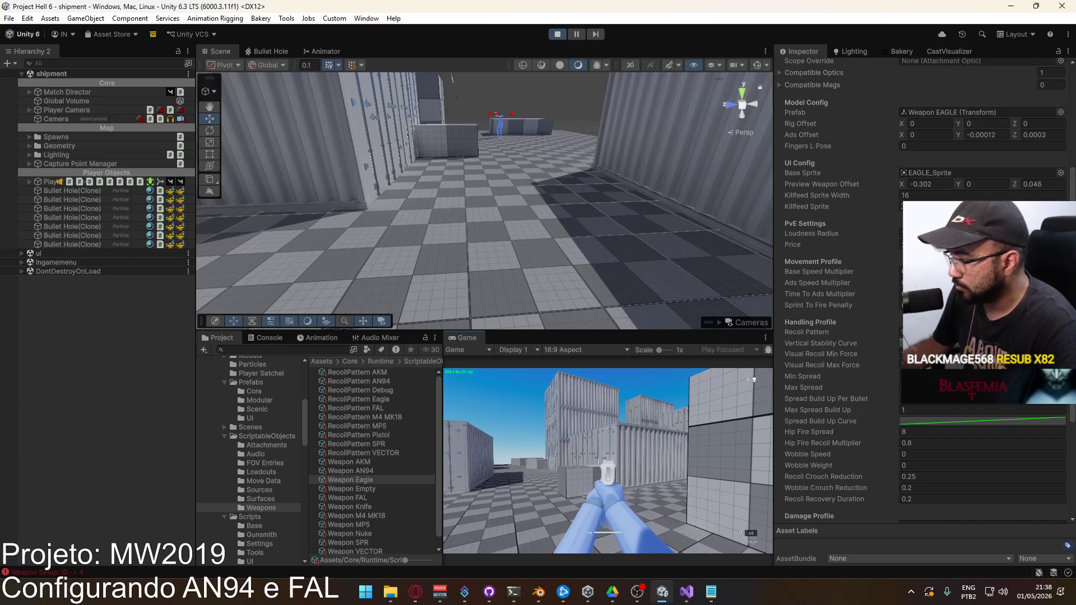
key("super")
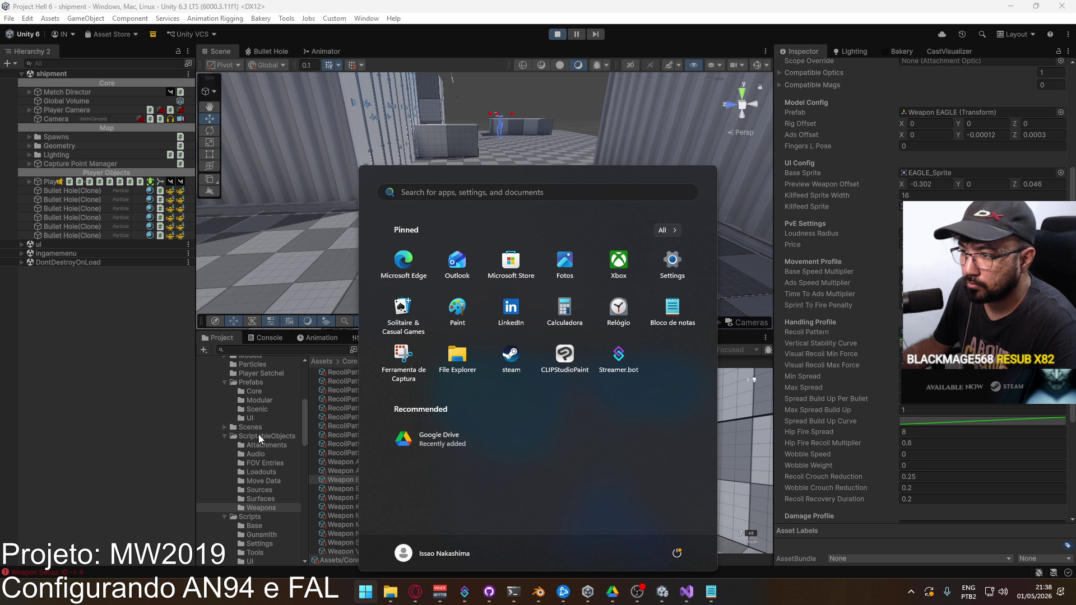
left_click(254, 382)
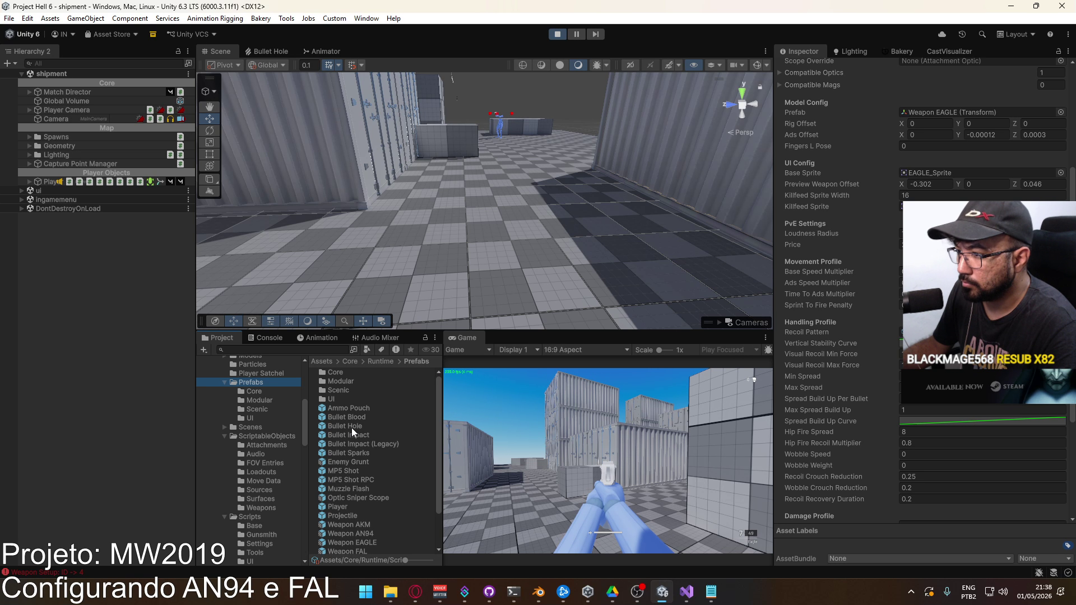
Open the Bullet Hole prefab's VFX graph and drag a new connection out of the Lifetime port.
left_click(390, 426)
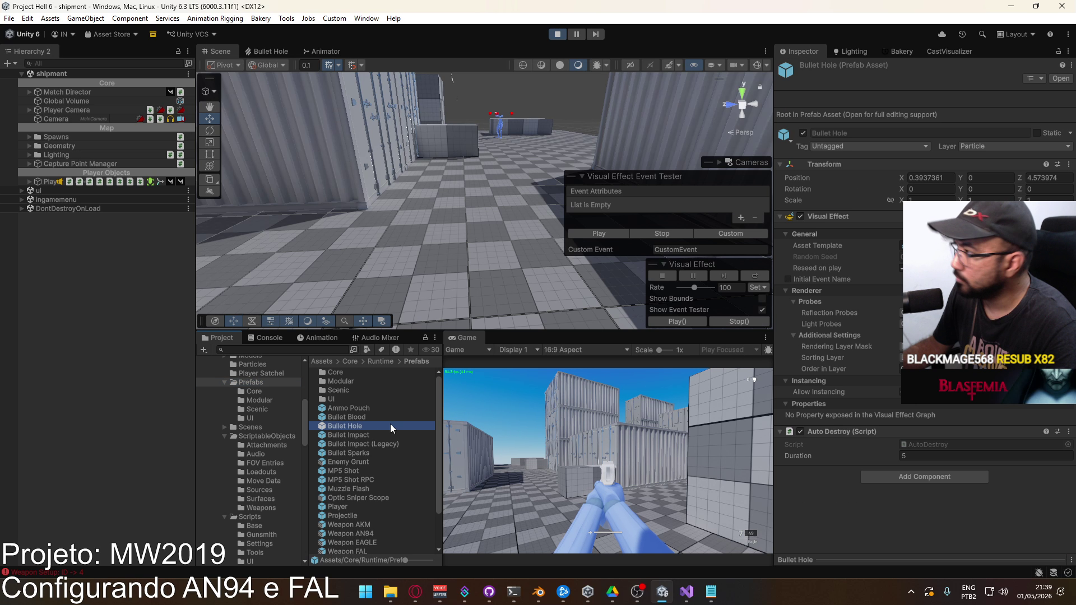
double_click(953, 245)
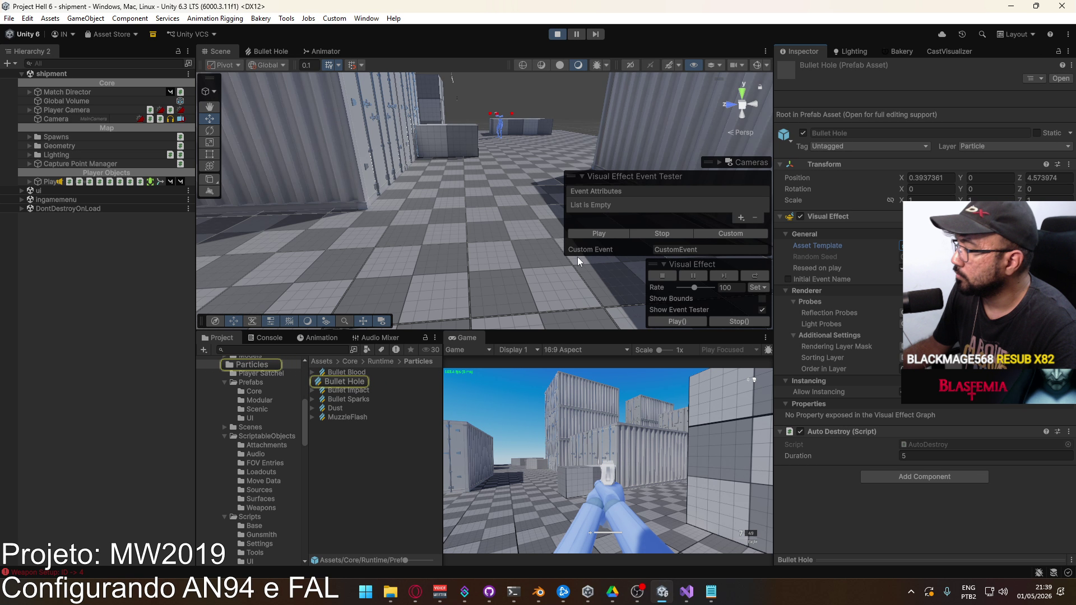
scroll(630, 251, "up", 8)
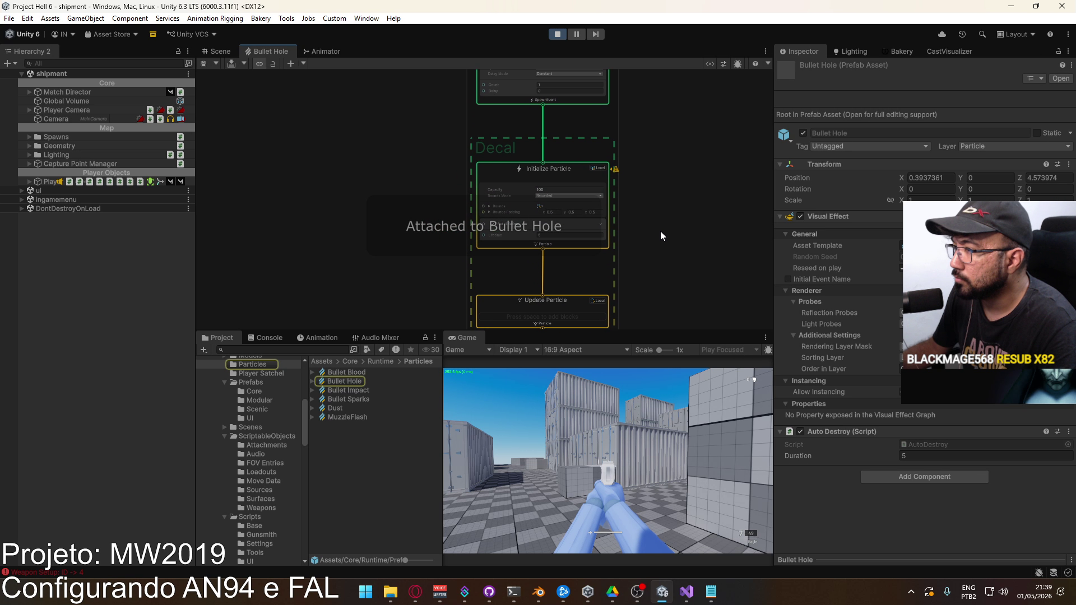
mouse_move(378, 233)
left_mouse_down()
mouse_move(304, 215)
mouse_move(292, 181)
left_mouse_up()
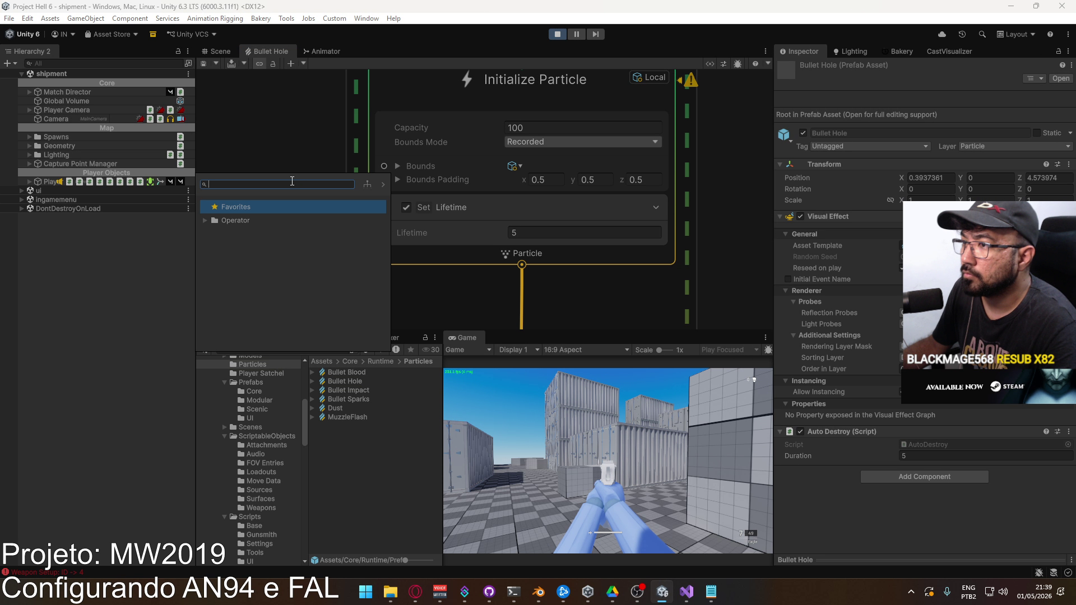
Add a float node to Lifetime and convert it into a property named Duration.
type("float")
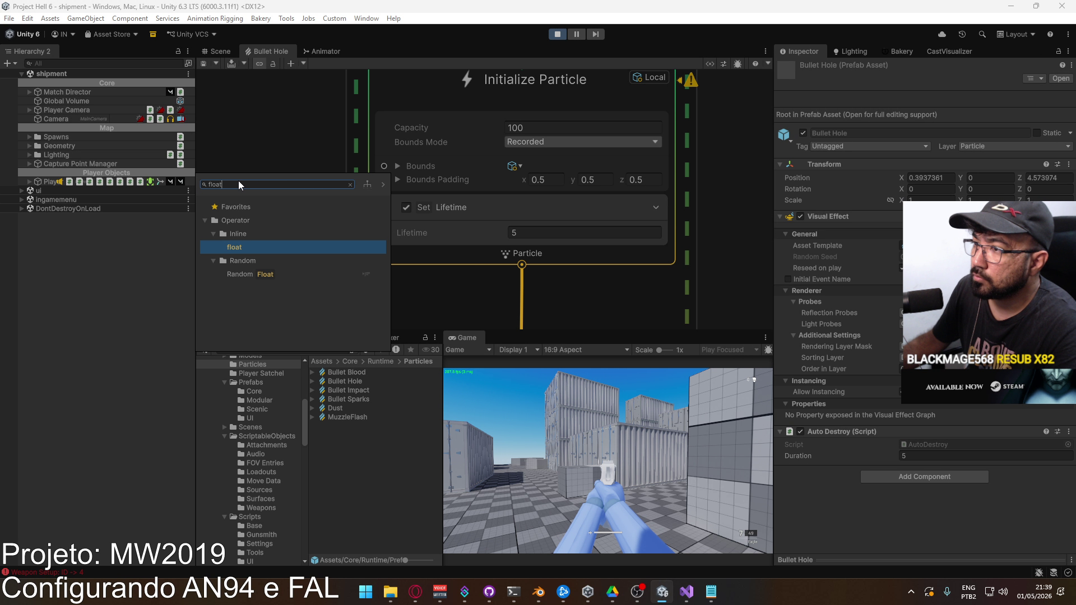
left_click(254, 248)
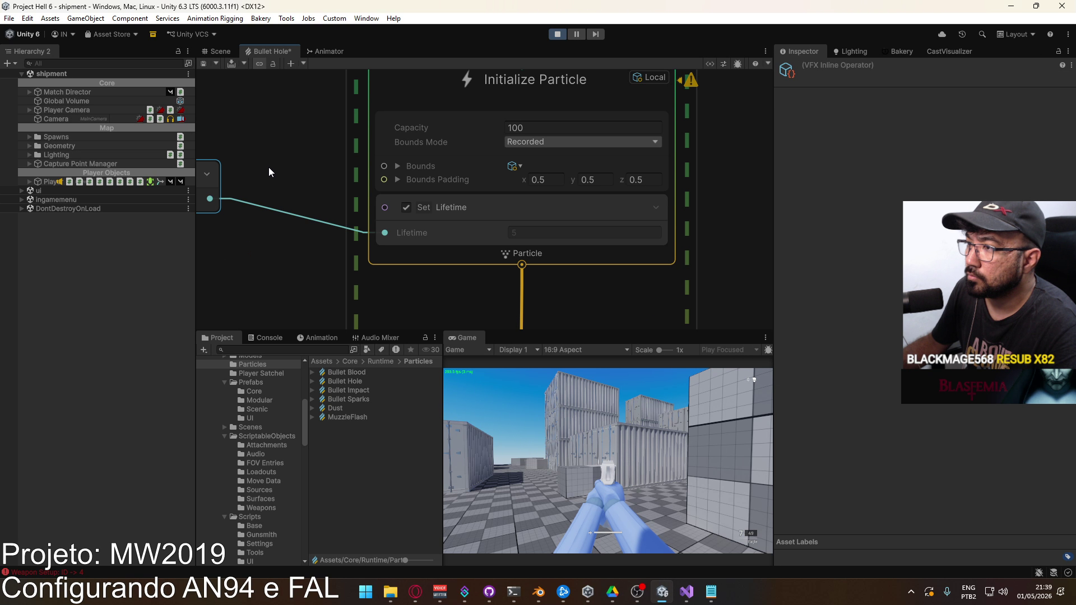
left_click_drag(268, 167, 405, 195)
right_click(372, 197)
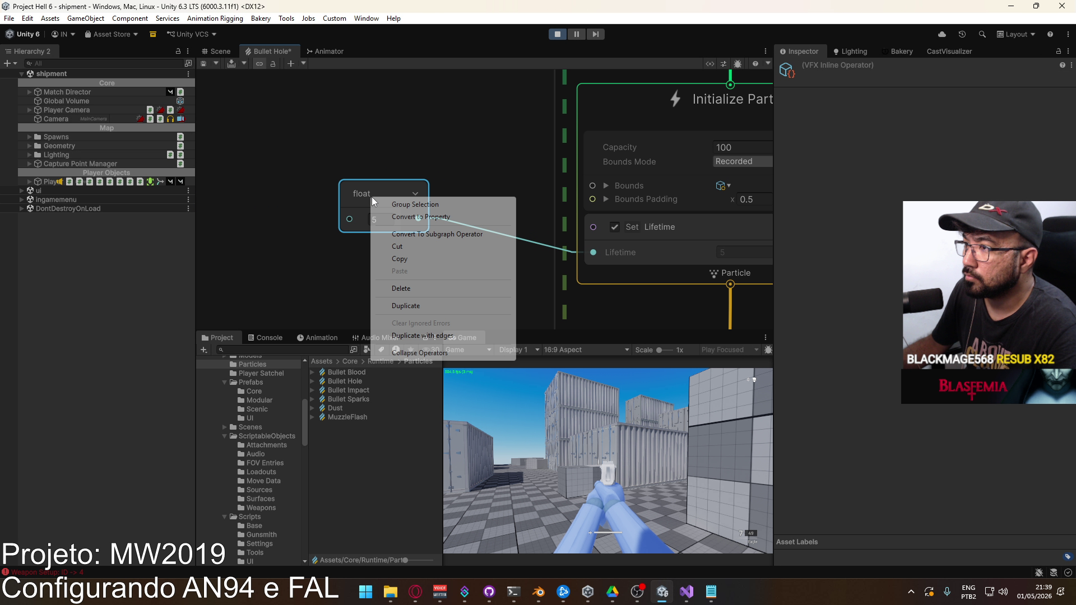
left_click(447, 218)
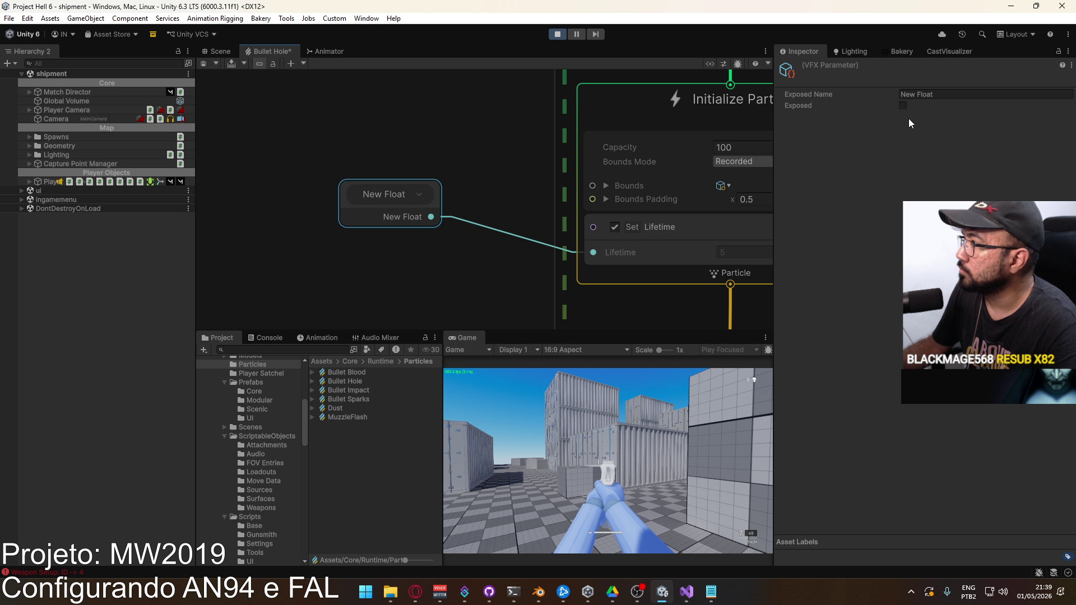
left_click(943, 93)
type("Duration")
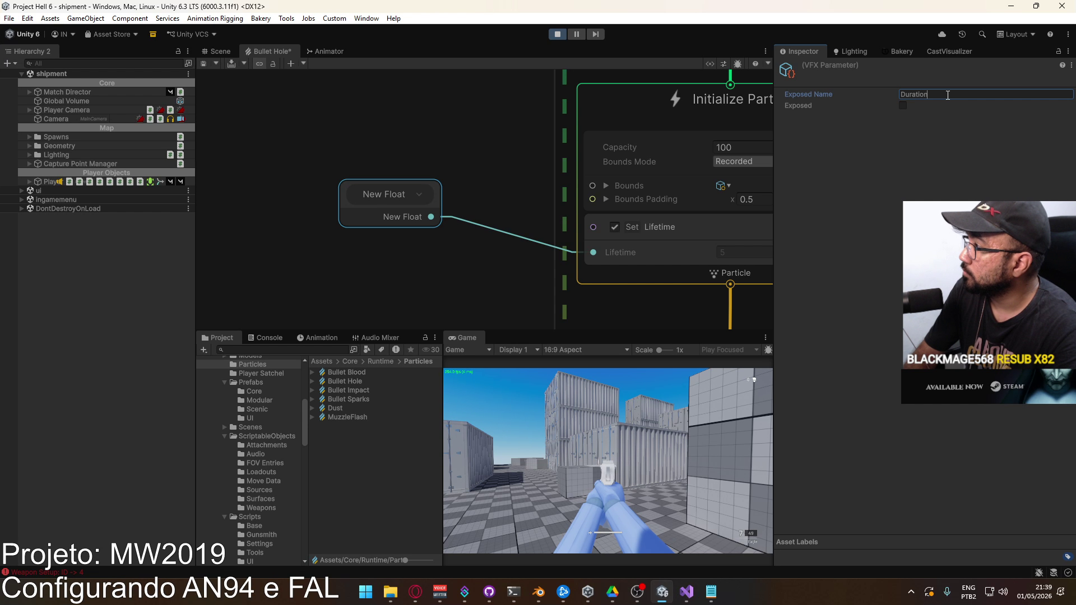
key("Return")
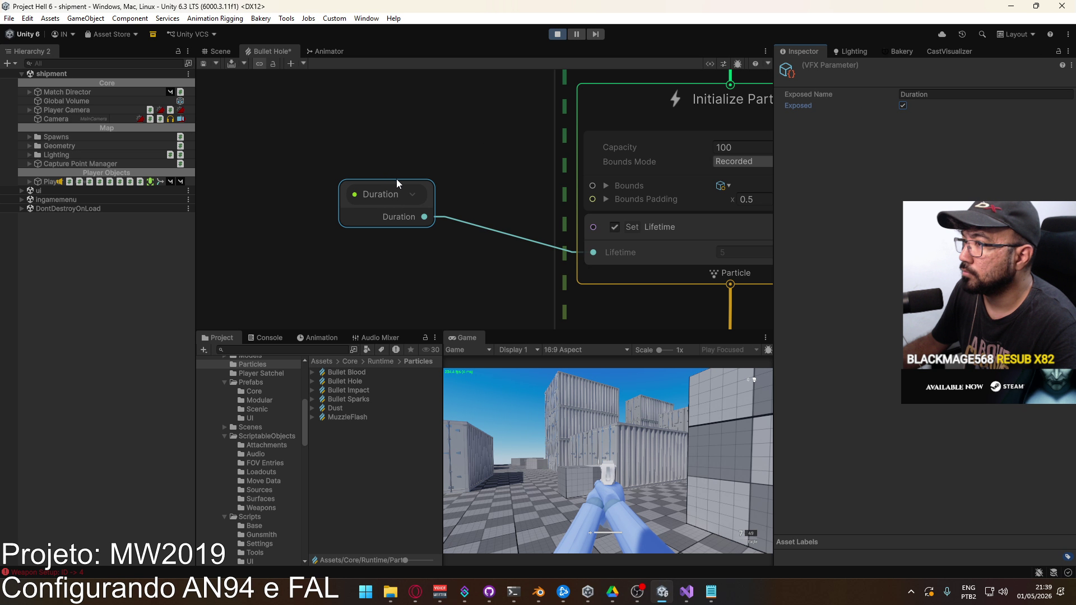
left_click(412, 193)
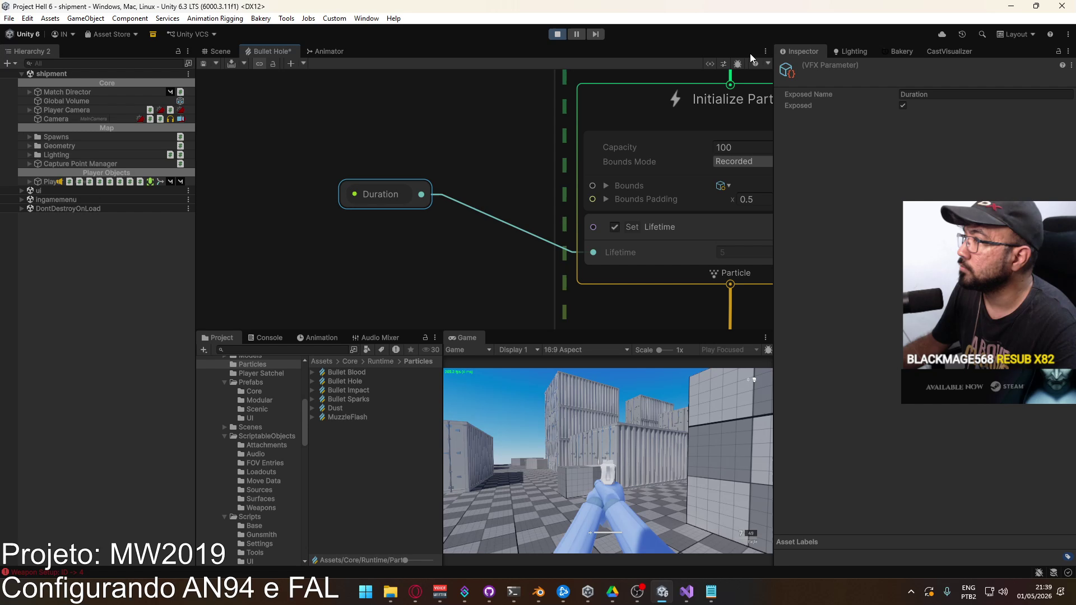
Toggle the effect's playback controls and inspect the Bullet Hole effect asset settings.
left_click(711, 64)
left_click(715, 63)
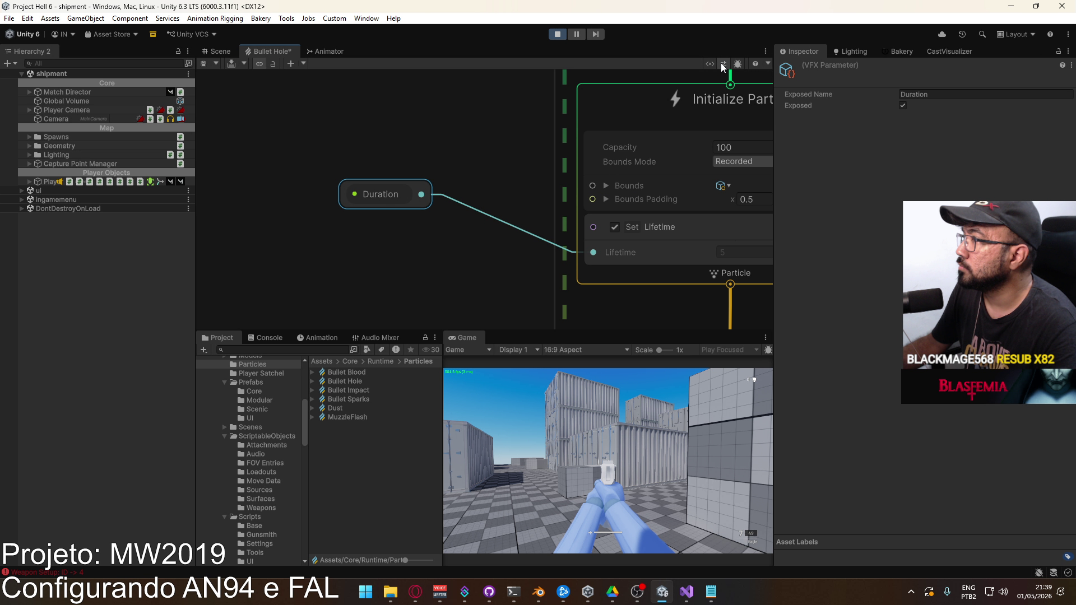
left_click(722, 64)
scroll(392, 196, "down", 1)
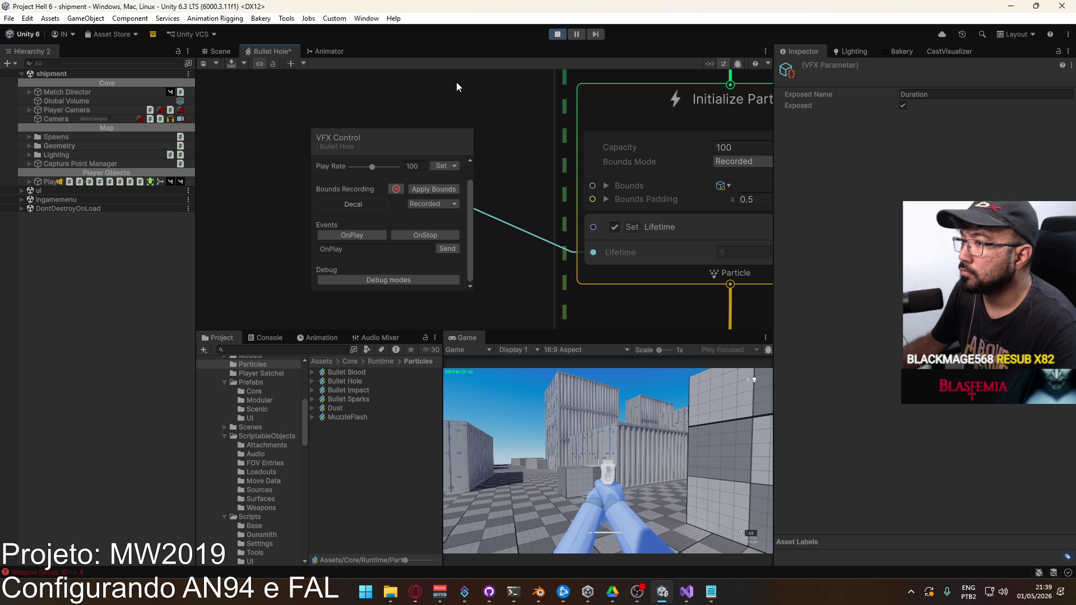
left_click(265, 91)
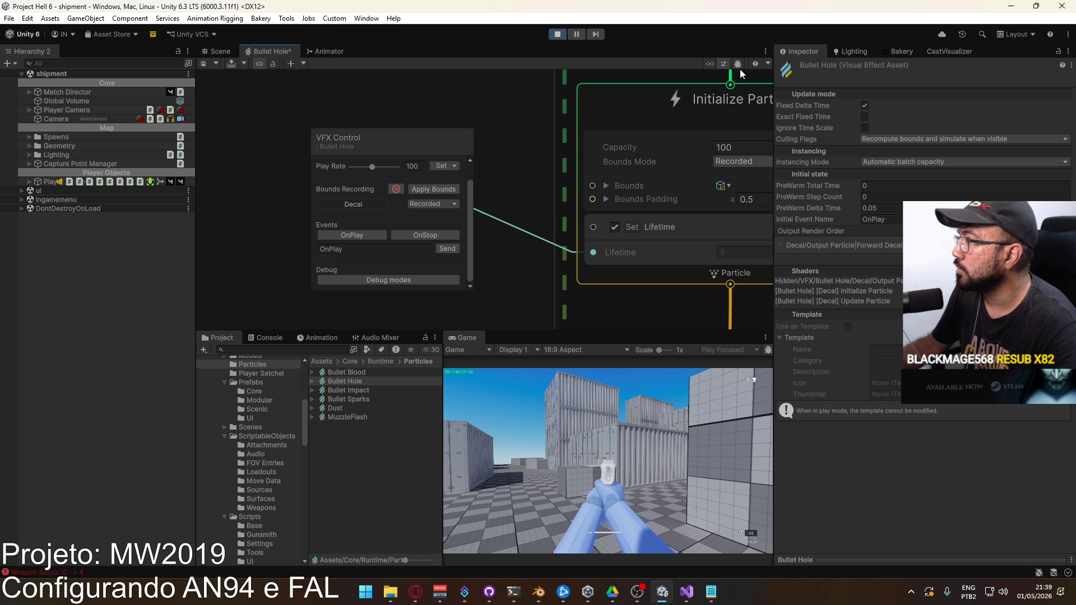
Filter the Blackboard to properties, expand Duration's settings, and return to the Scene view.
left_click(723, 63)
left_click(709, 62)
left_click(675, 112)
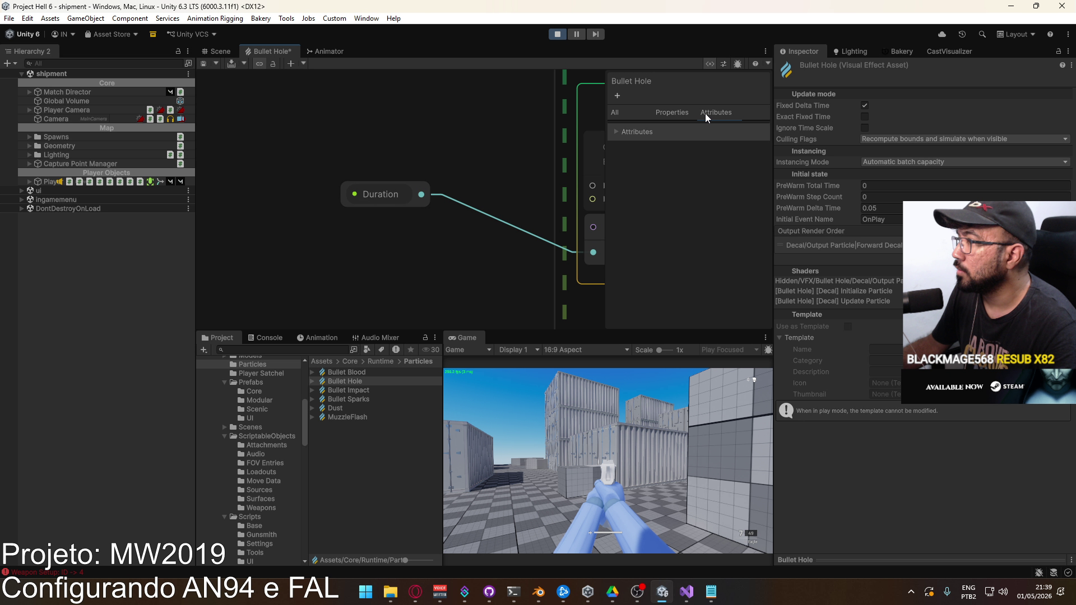
left_click(617, 132)
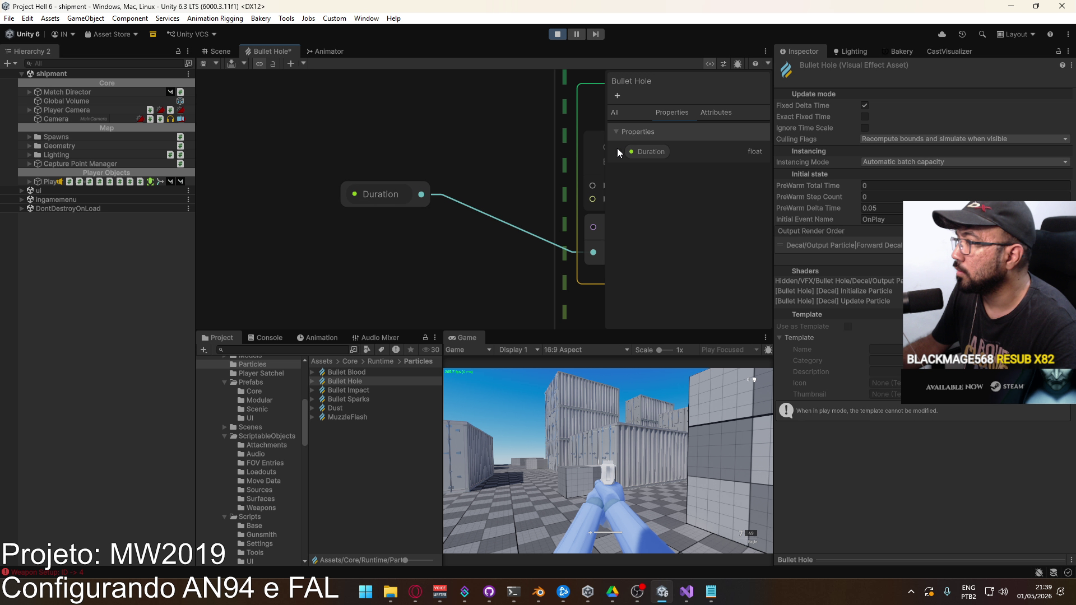
left_click(618, 149)
left_click(619, 152)
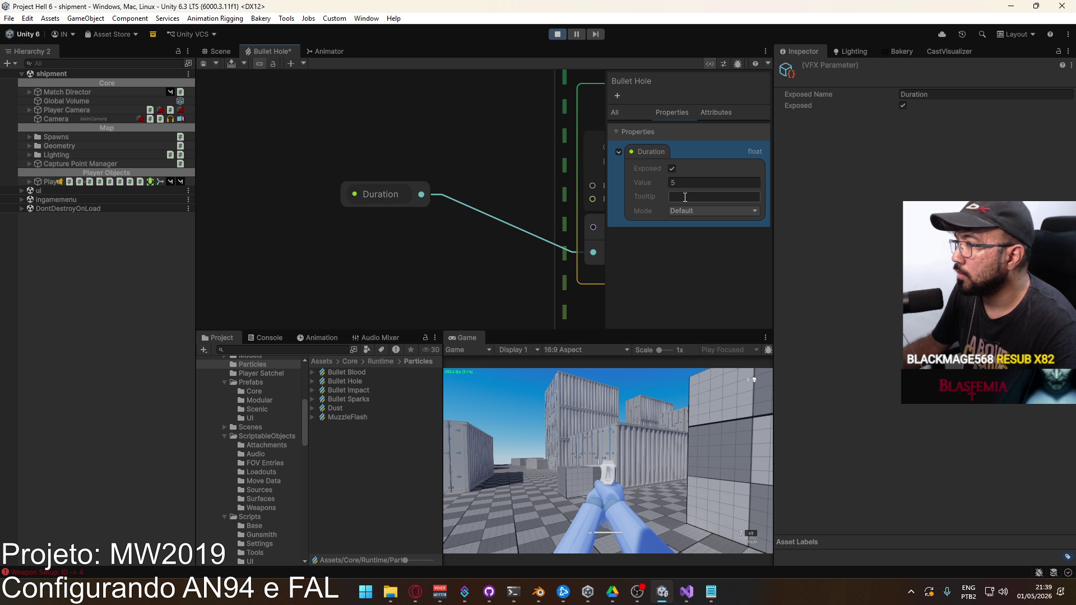
left_click(217, 54)
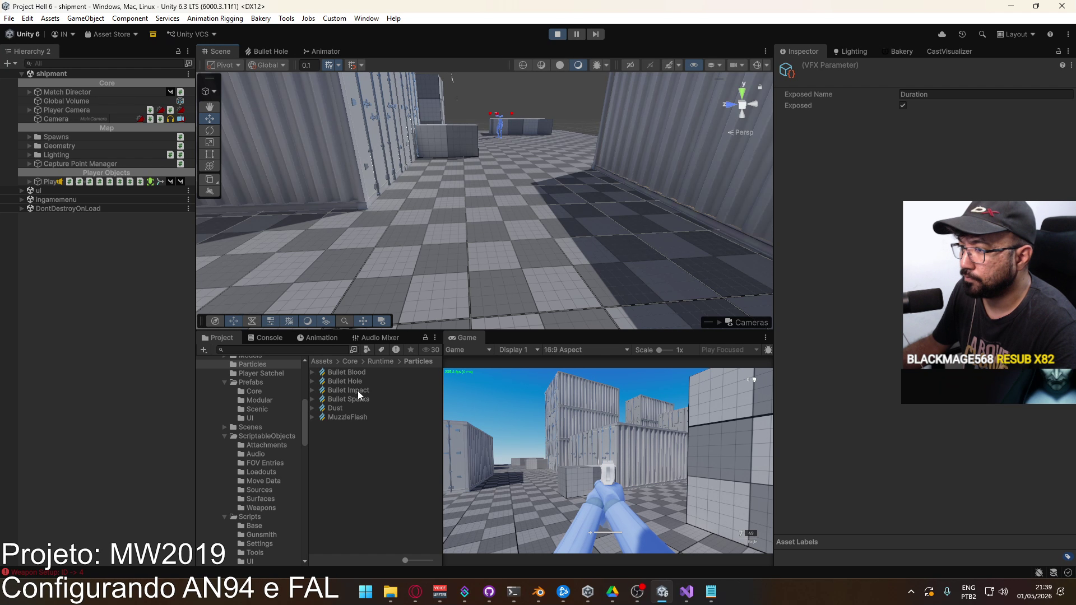
Set the Bullet Hole prefab's effect Duration and its Auto Destroy Duration both to 20.
left_click(361, 382)
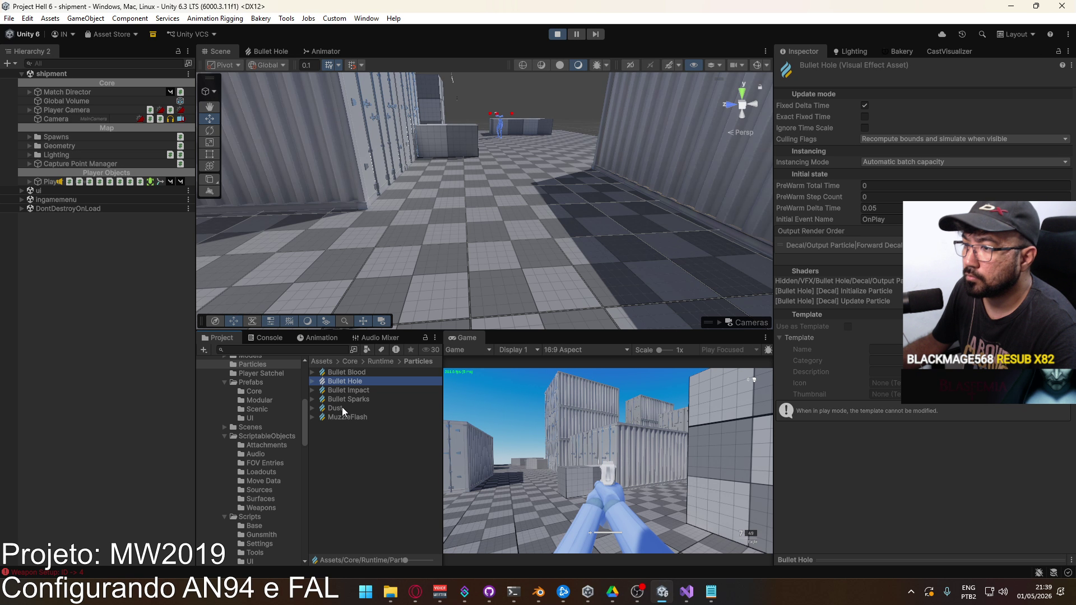
left_click(251, 382)
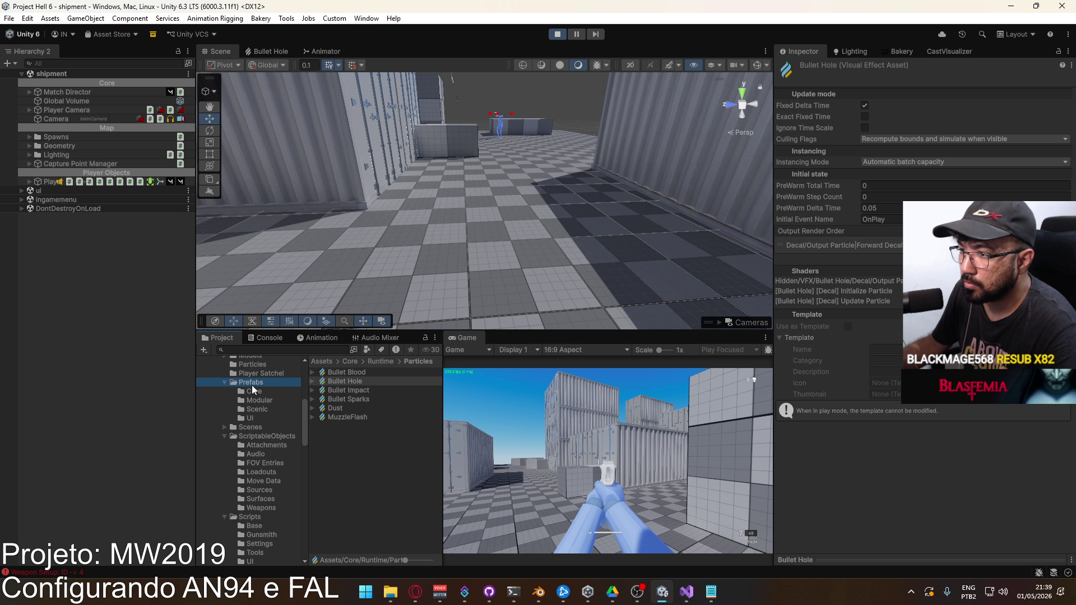
left_click(354, 427)
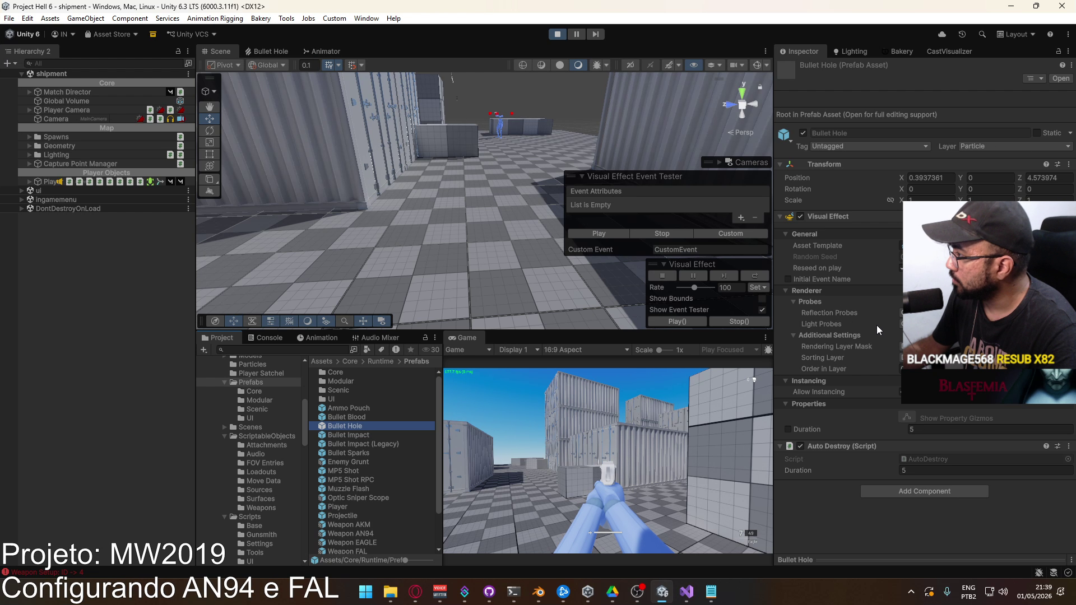
left_click(788, 429)
left_click(924, 430)
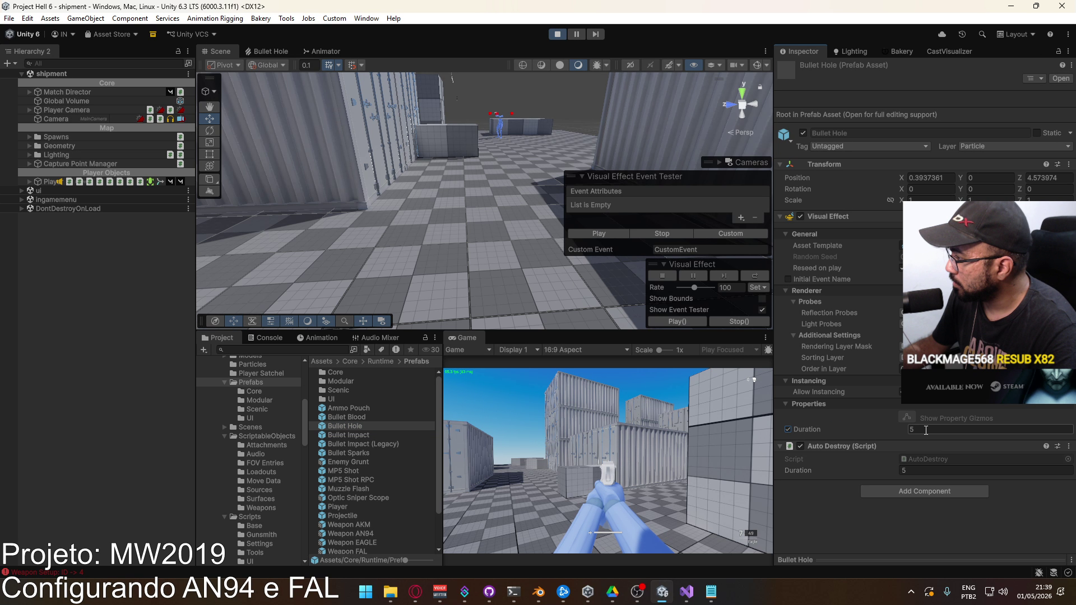
type("20")
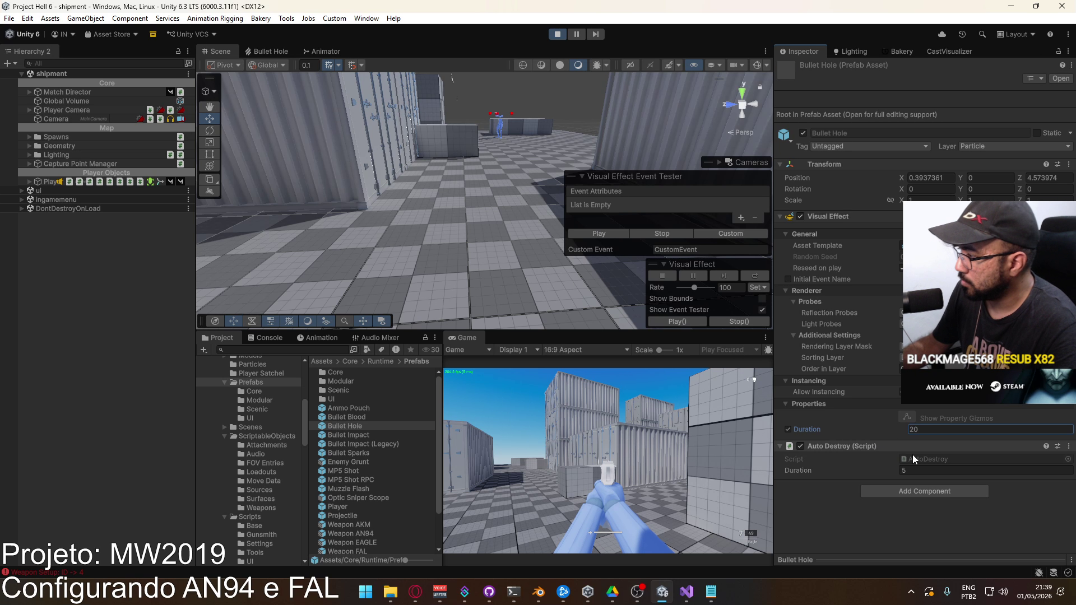
left_click(927, 471)
type("20")
key("Return")
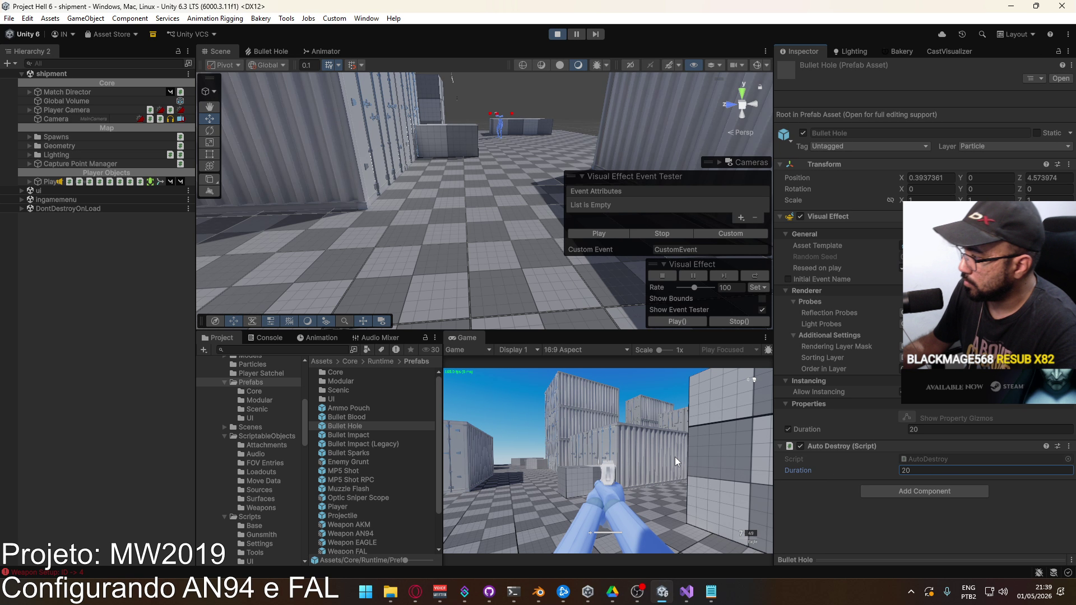
left_click(608, 461)
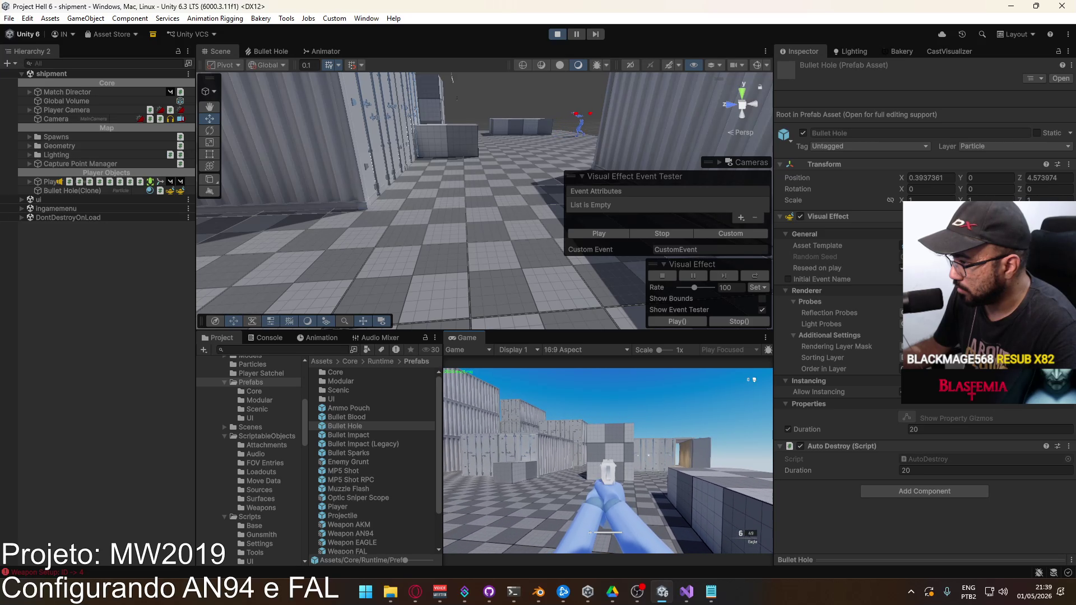
Fire repeated shots at the container wall and into the open yard, walking forward.
left_click(608, 460)
left_click(608, 460)
left_click(608, 461)
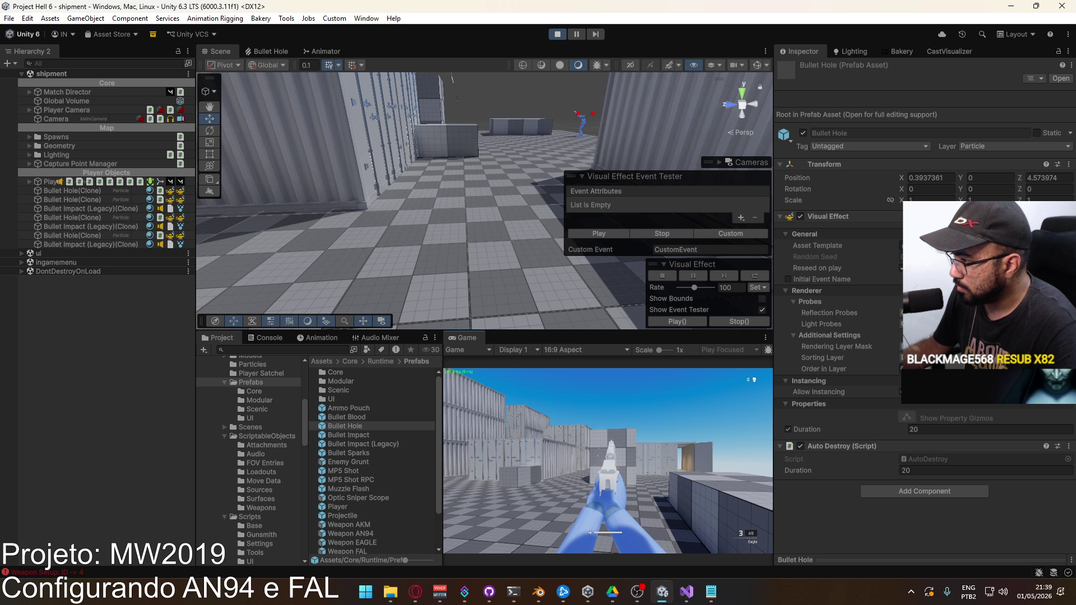
left_click(608, 461)
left_click(607, 460)
left_click(608, 460)
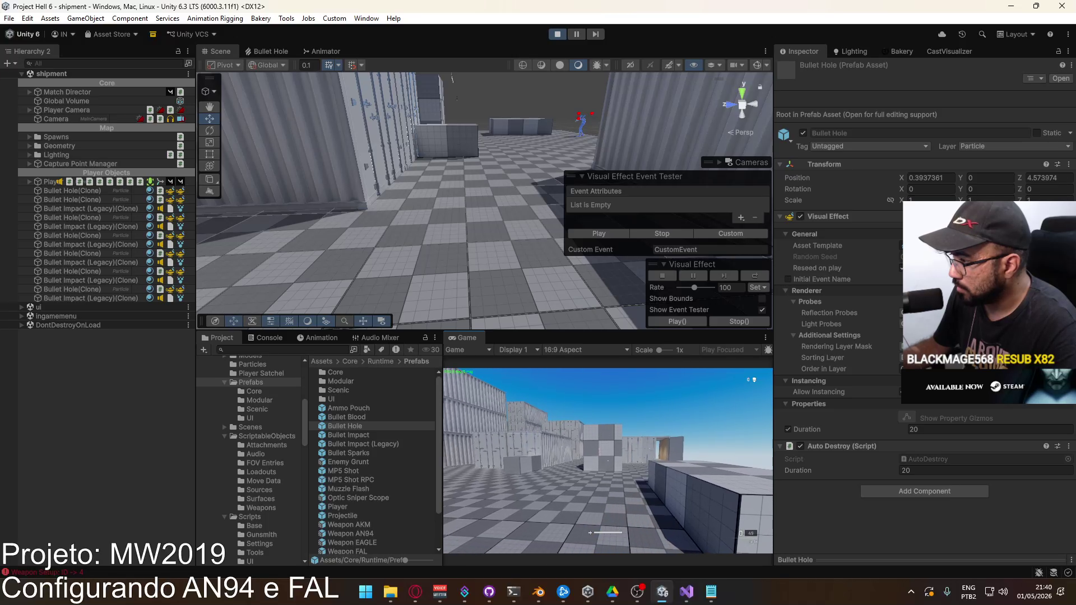
left_click(608, 460)
left_click(608, 460)
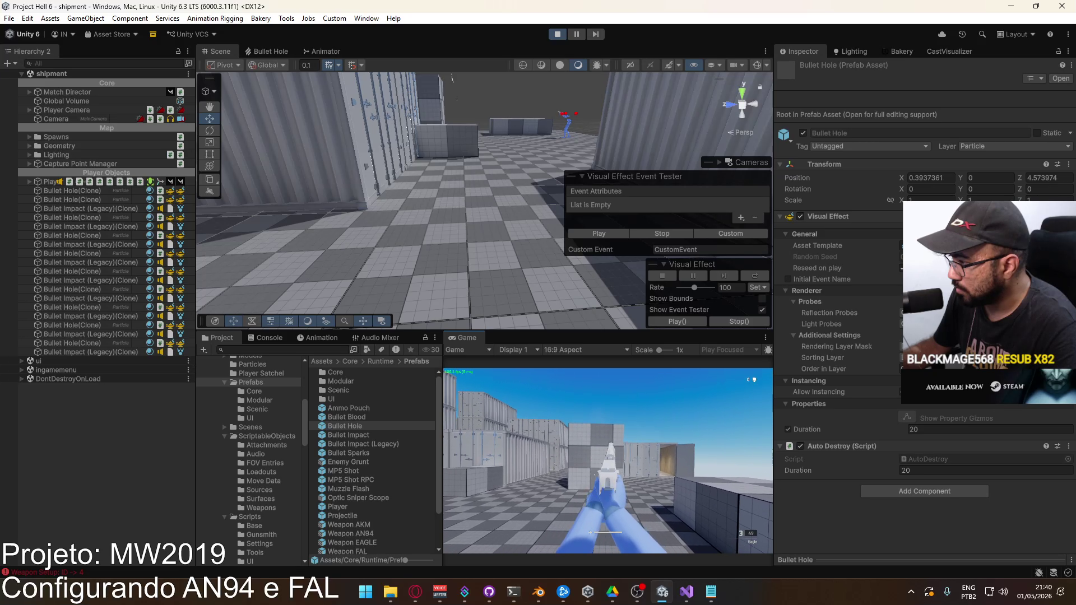
left_click(608, 460)
left_click(608, 461)
left_click(608, 461)
left_click(608, 461)
left_click(608, 460)
key("w")
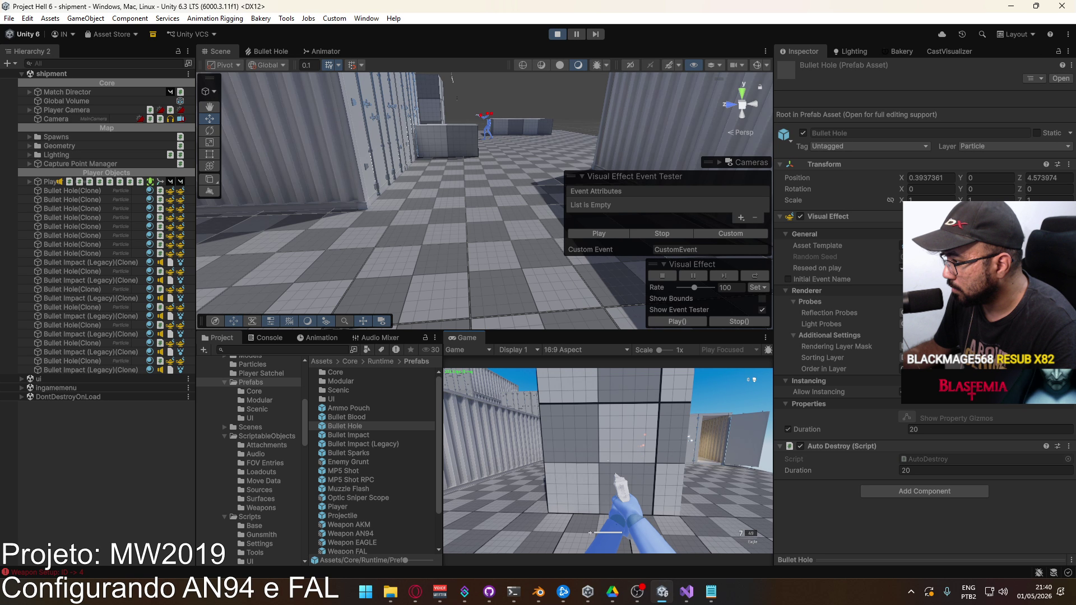
left_click(608, 461)
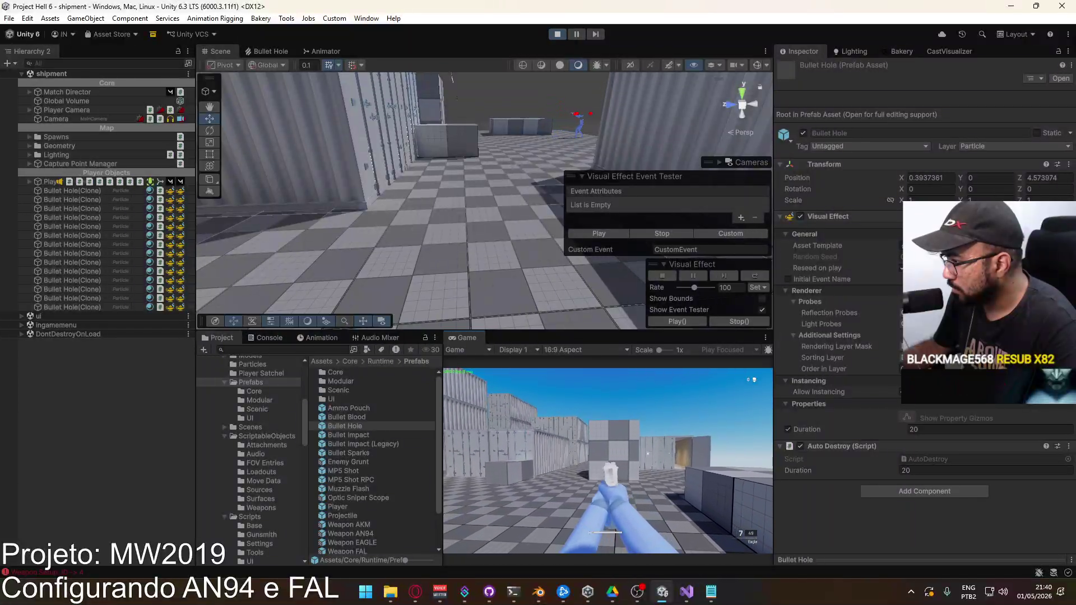
left_click(608, 461)
left_click(607, 460)
left_click(608, 461)
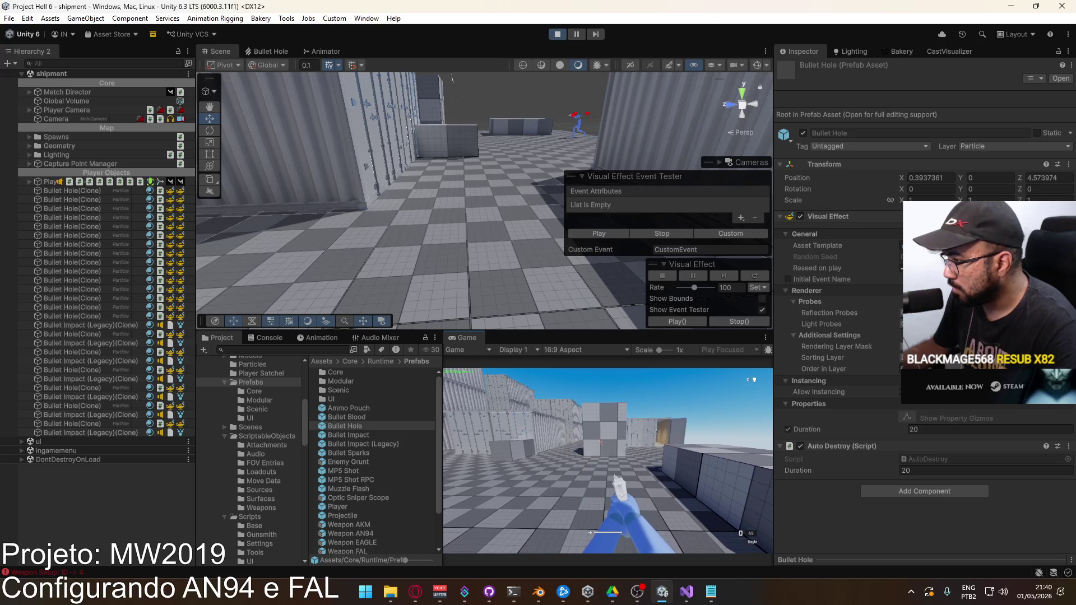
key("w")
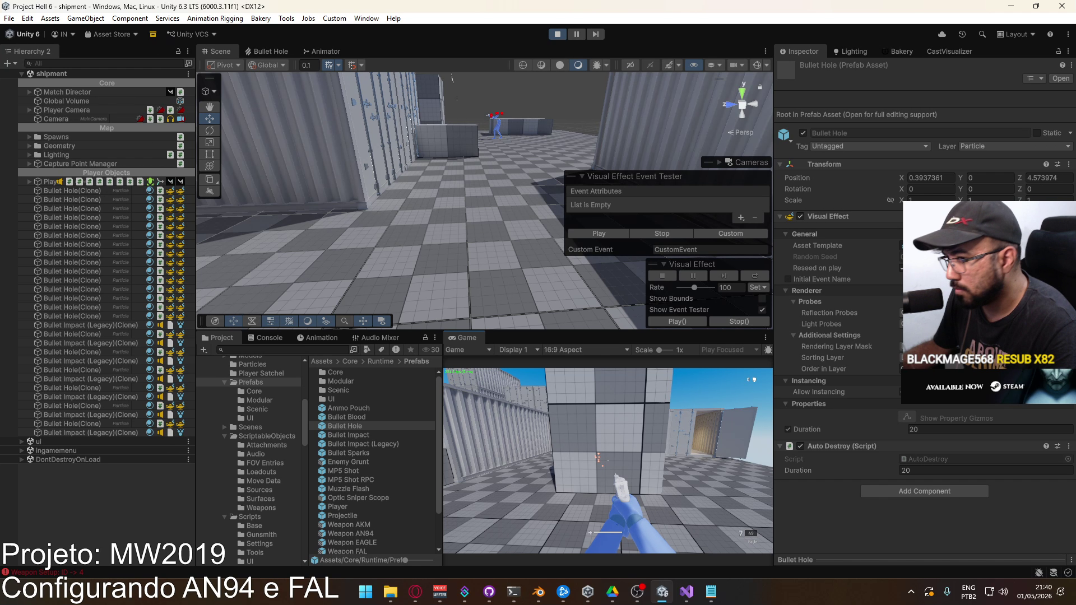
Shoot magazines into the checkered wall, backing away and approaching again to watch the holes.
left_click(608, 460)
left_click(608, 460)
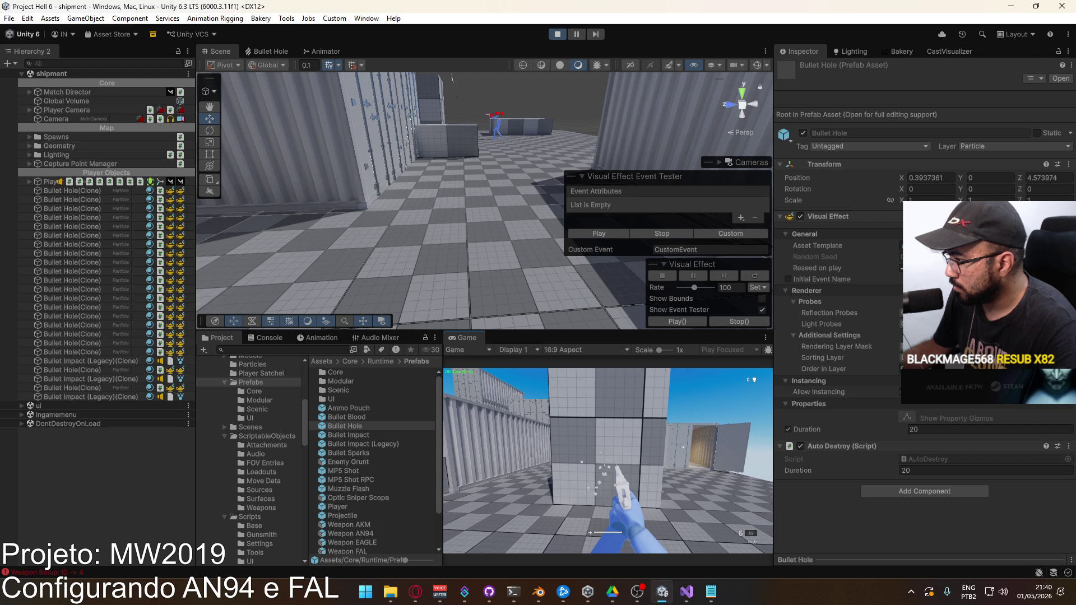
left_click(608, 461)
left_click(608, 460)
key("s")
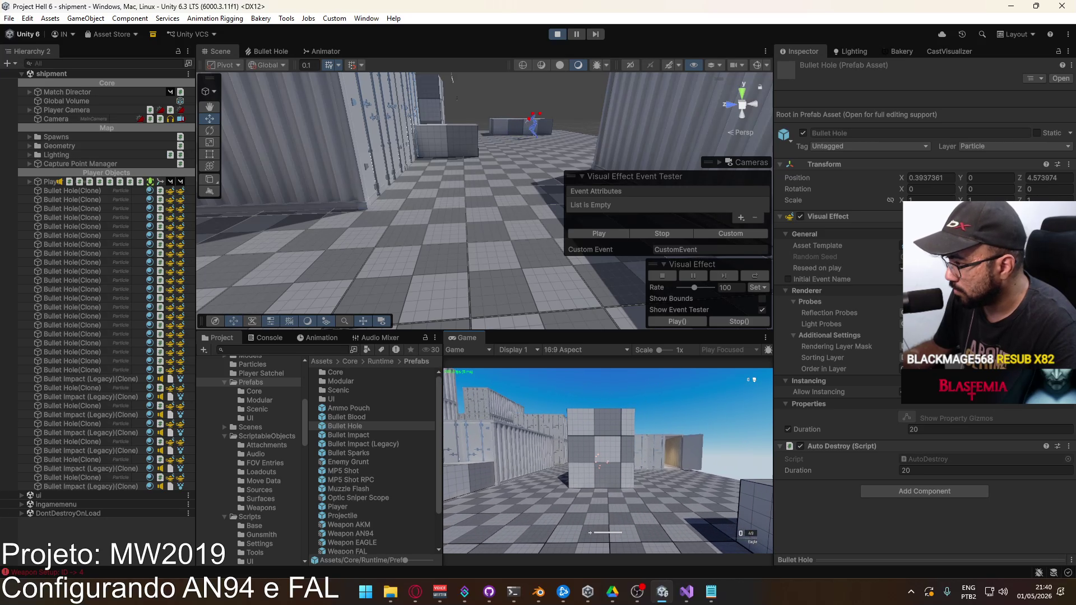
left_click(608, 460)
left_click(608, 461)
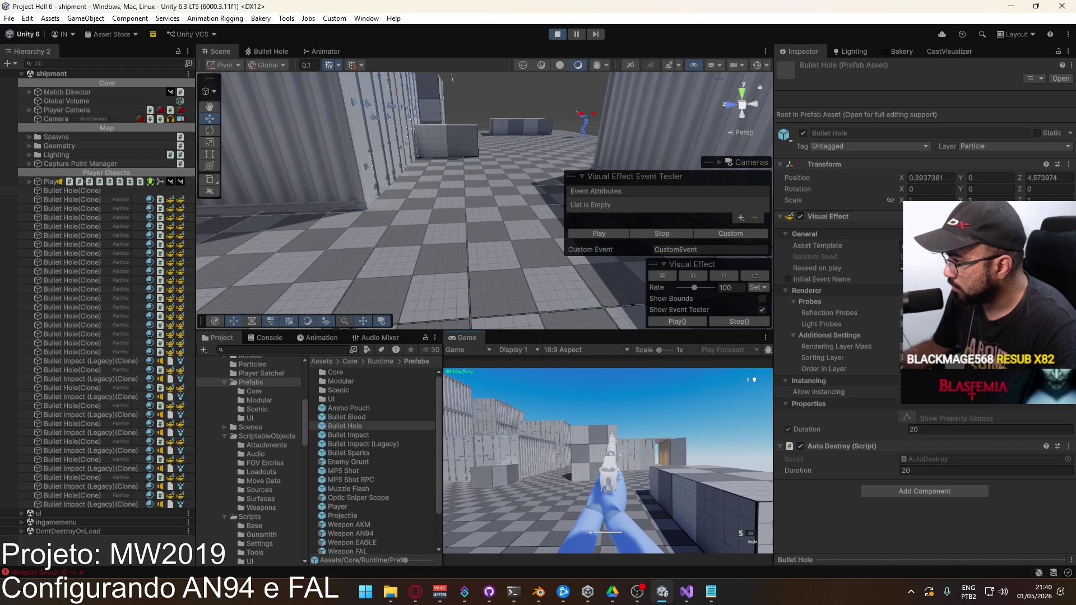
left_click(608, 461)
left_click(608, 461)
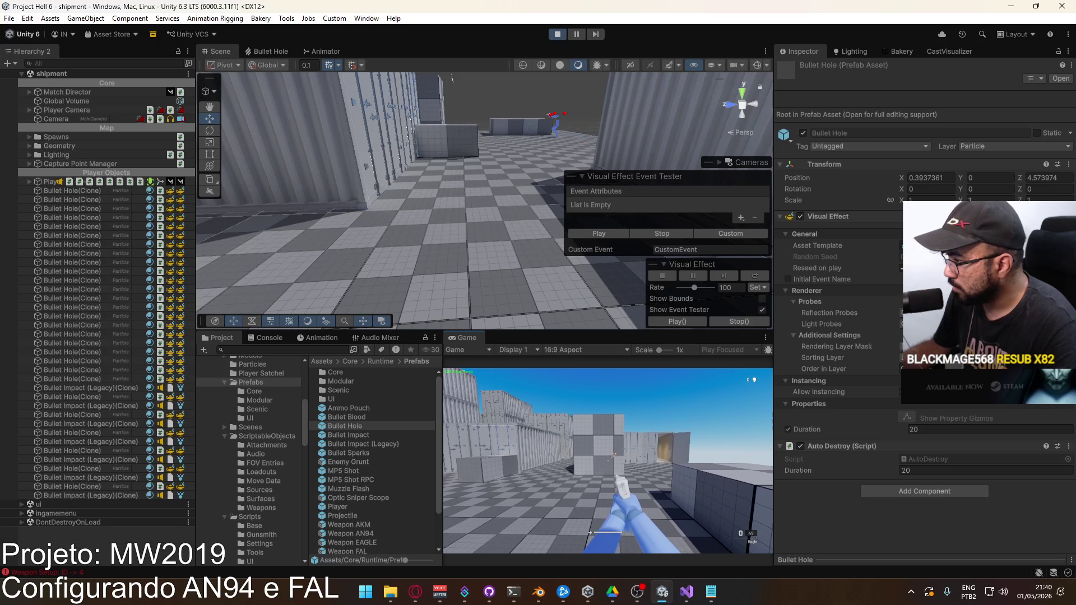
key("w")
key("super")
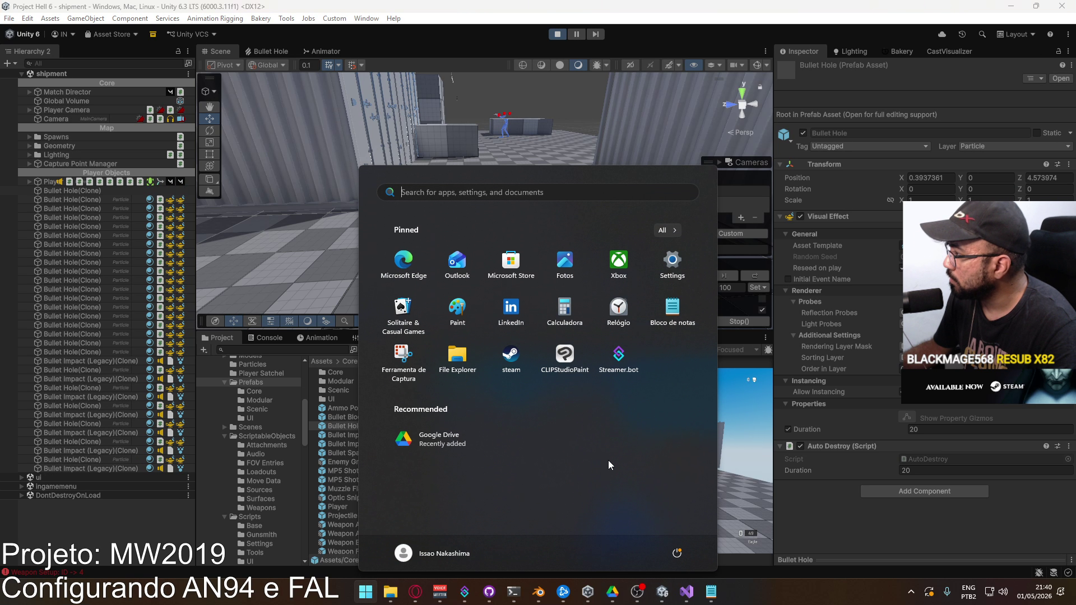
key("super")
key("super")
key("super")
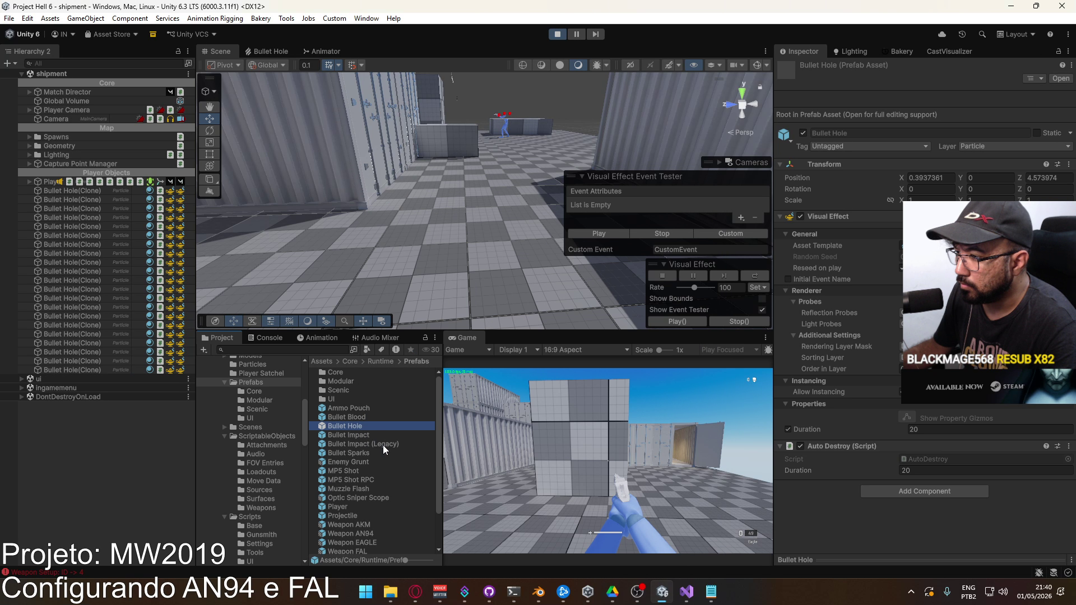
Select Weapon Eagle under ScriptableObjects > Weapons and scroll its settings, collapsing Damage Multipliers.
left_click(267, 435)
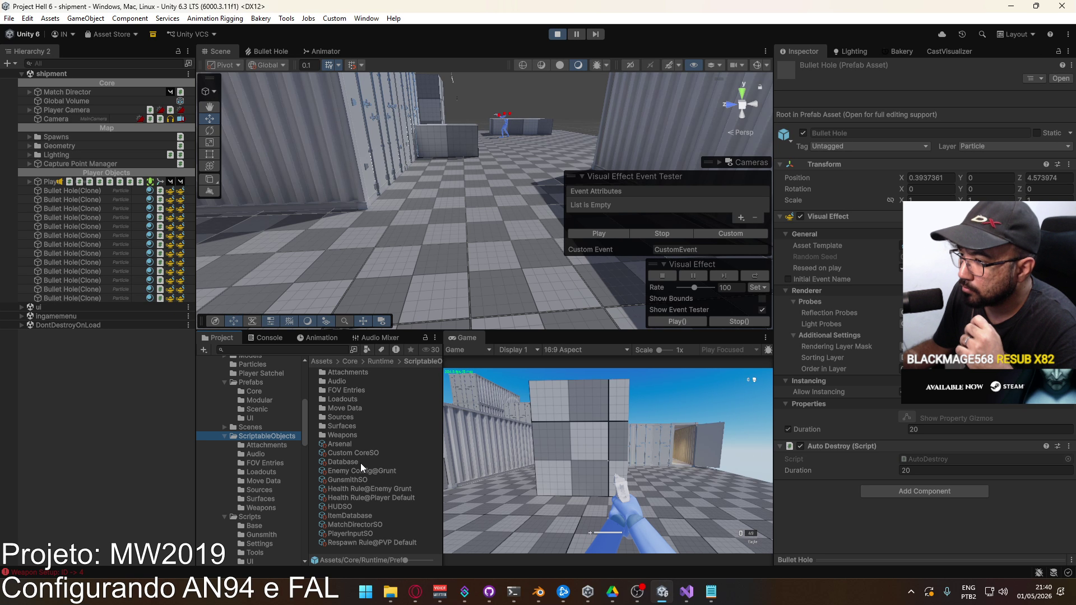
double_click(359, 434)
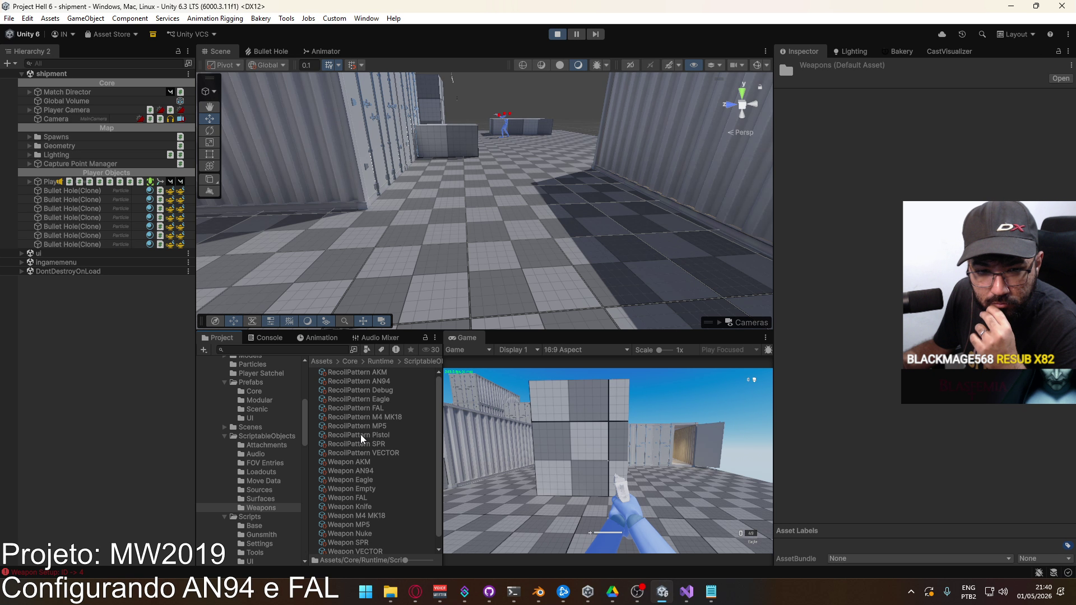
scroll(361, 435, "down", 1)
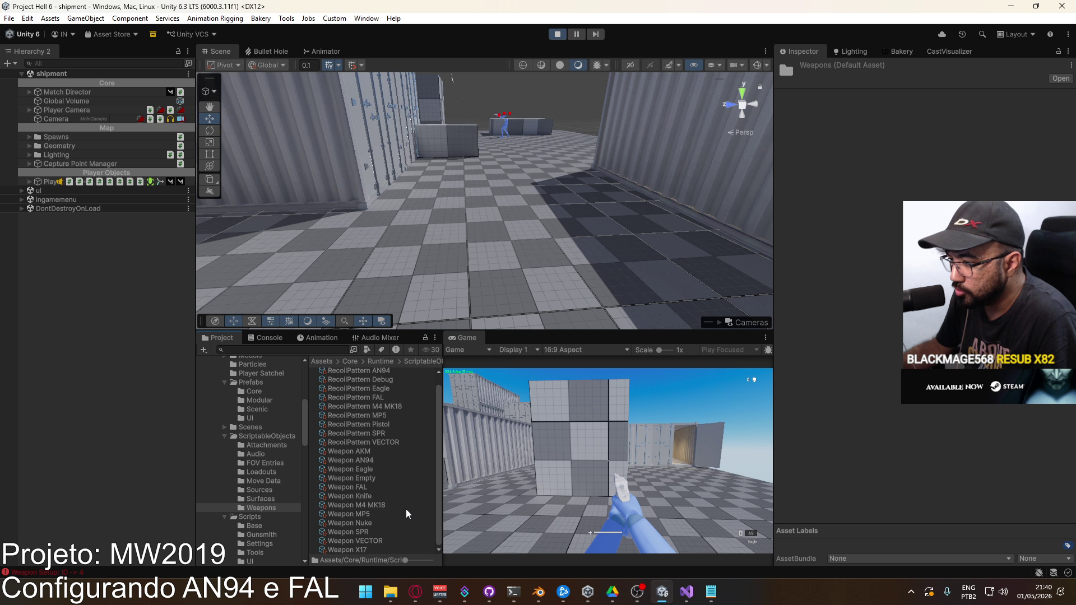
left_click(371, 469)
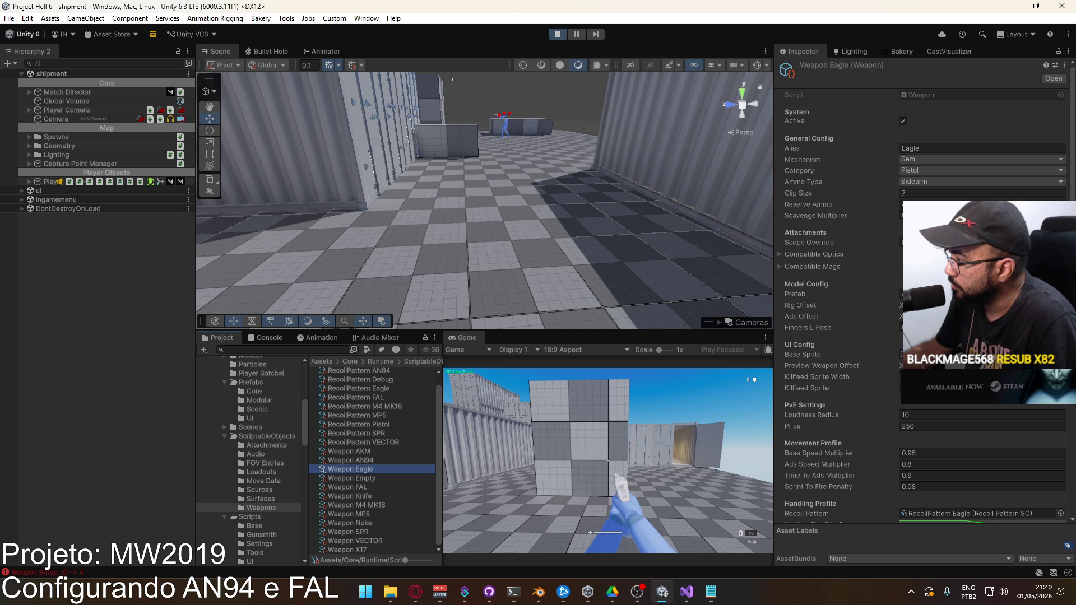
scroll(924, 280, "down", 5)
scroll(833, 325, "down", 6)
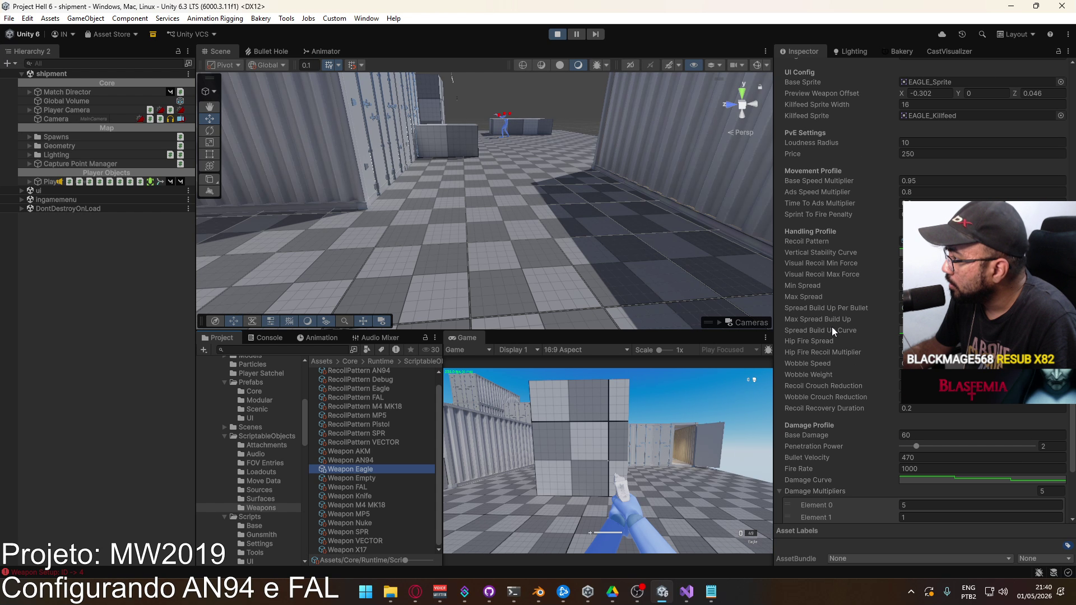
left_click(778, 414)
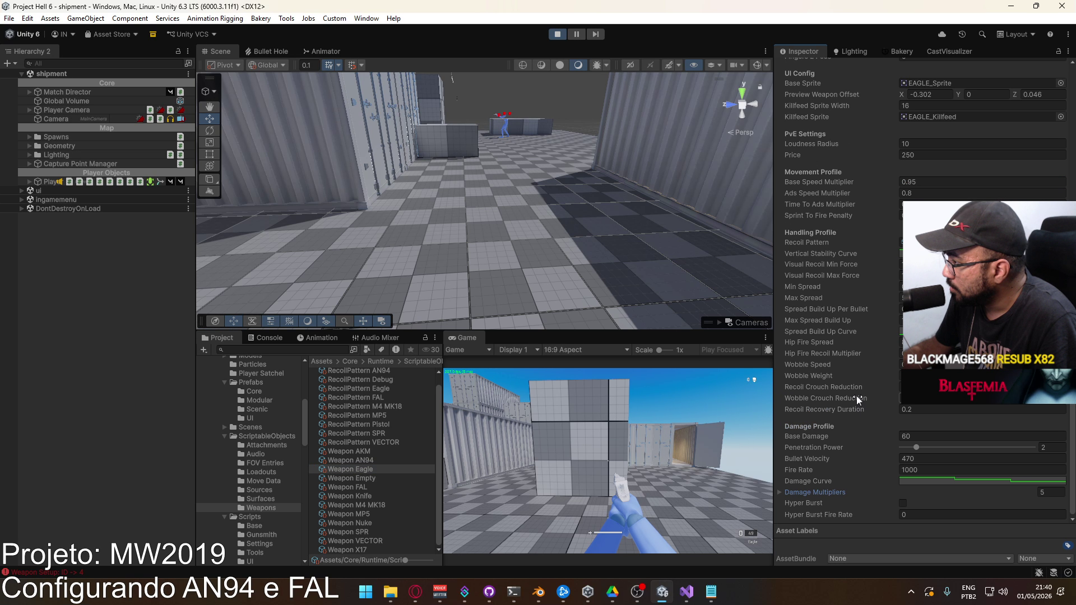
scroll(844, 385, "up", 1)
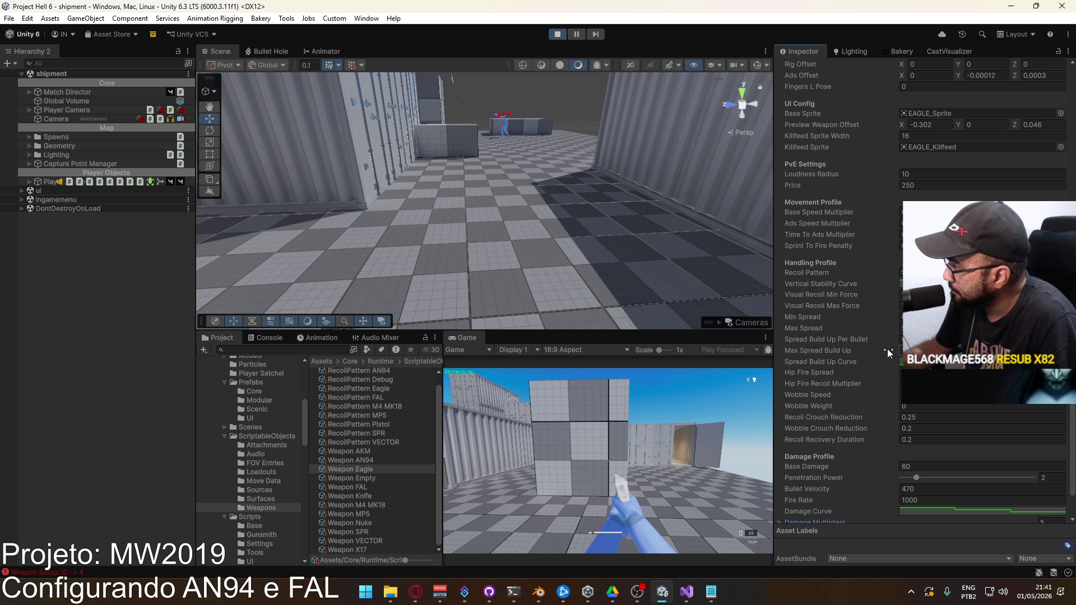
scroll(854, 358, "down", 1)
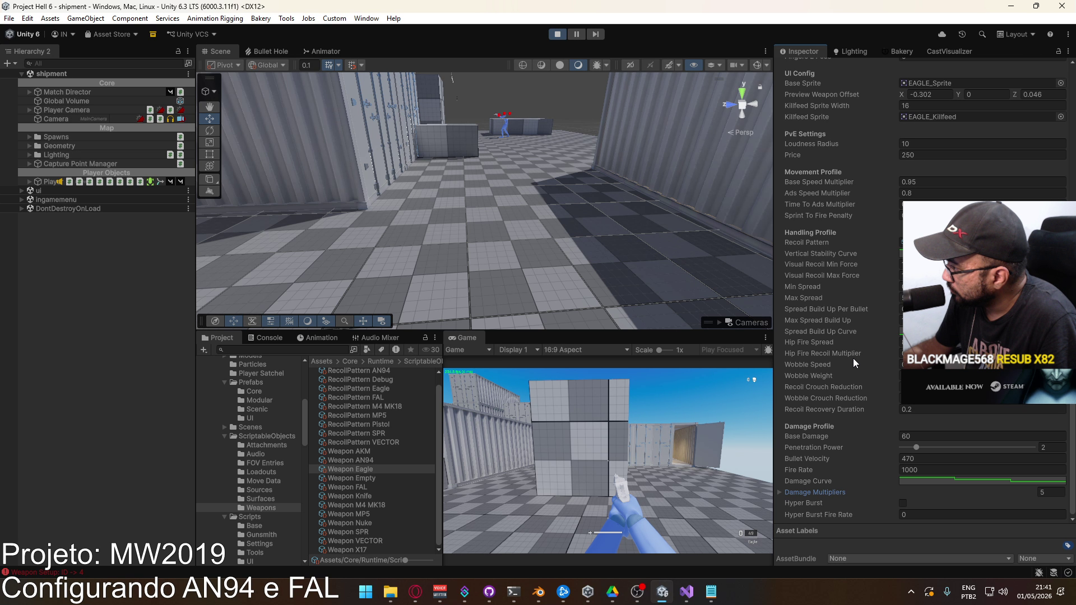
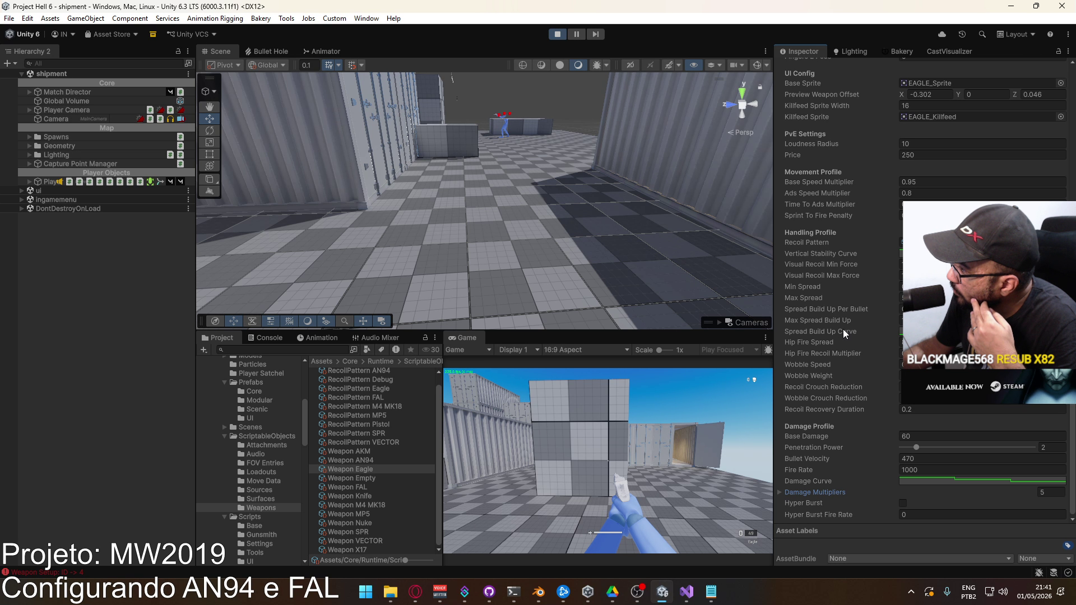
Make the Eagle's Spread Build Up Curve a flat constant line at 1.0.
left_click(952, 331)
left_click(602, 531)
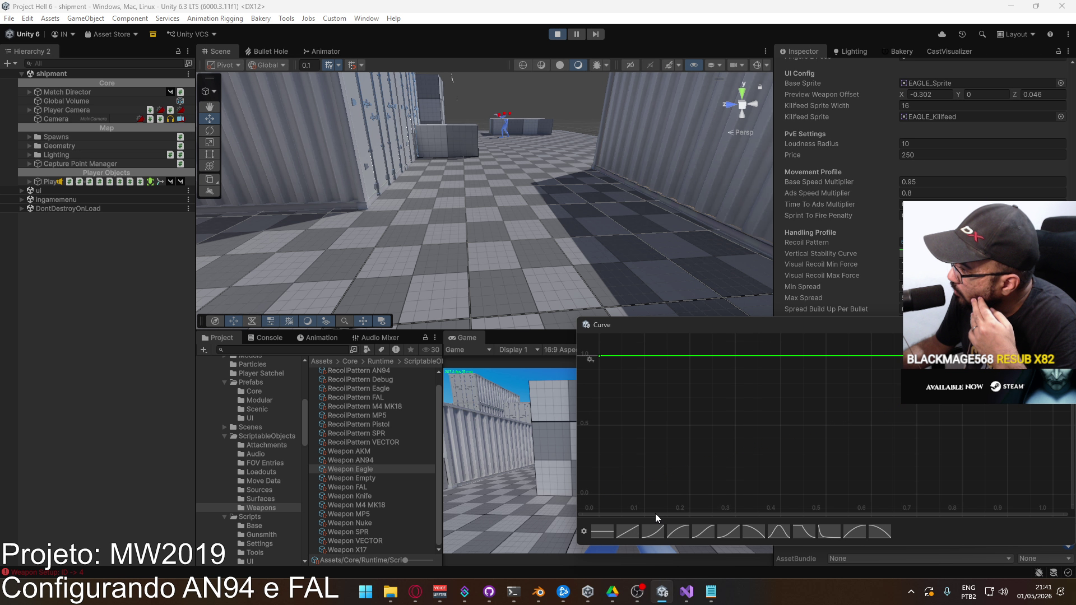
key("Escape")
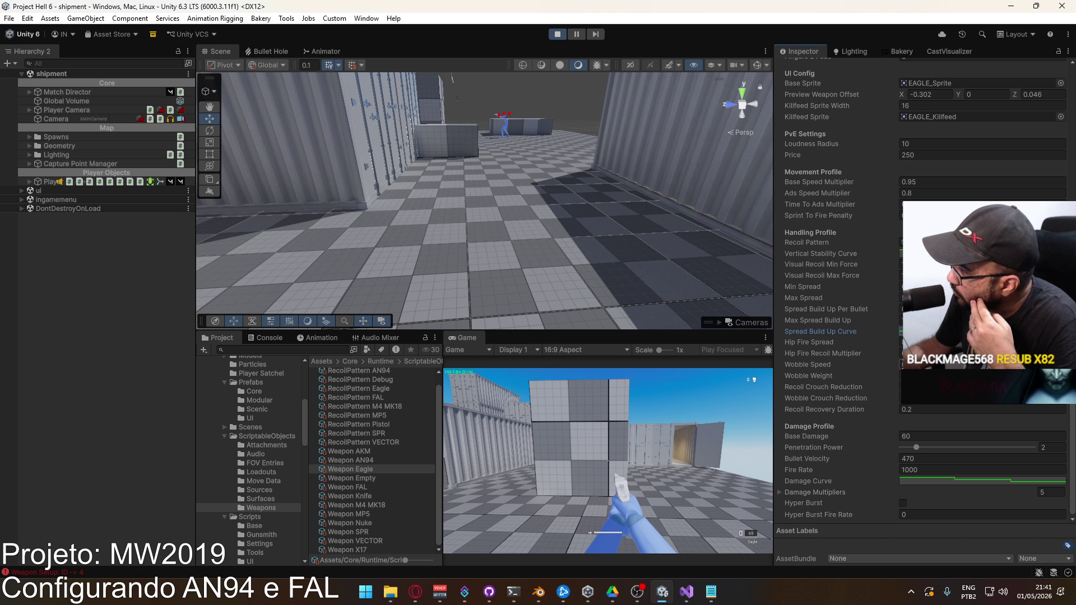
Take control of the running game and move the player around.
left_click(648, 428)
key("s")
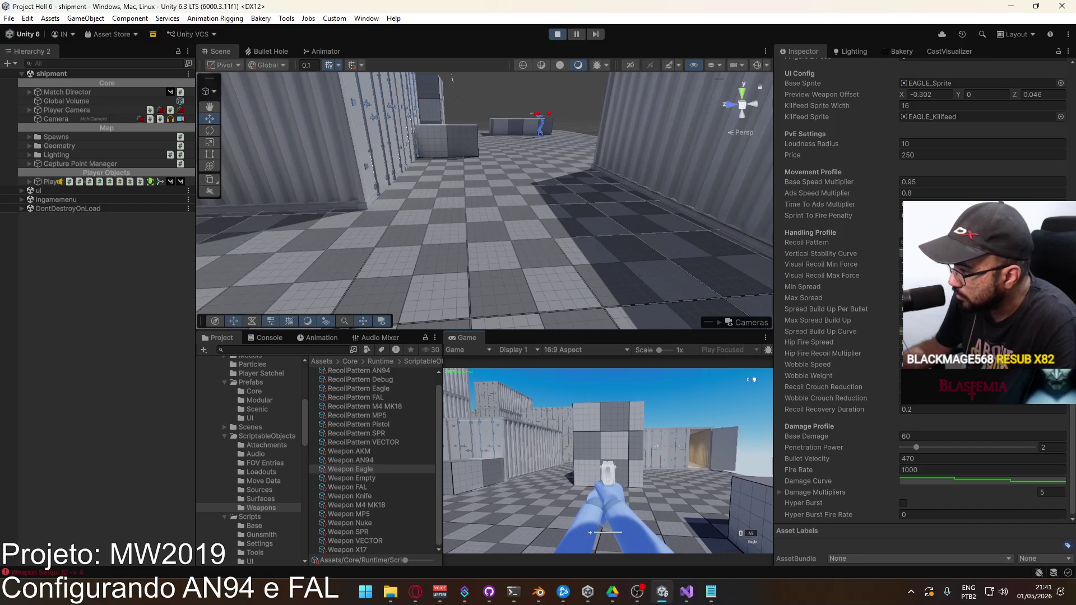
key("Escape")
left_click(622, 456)
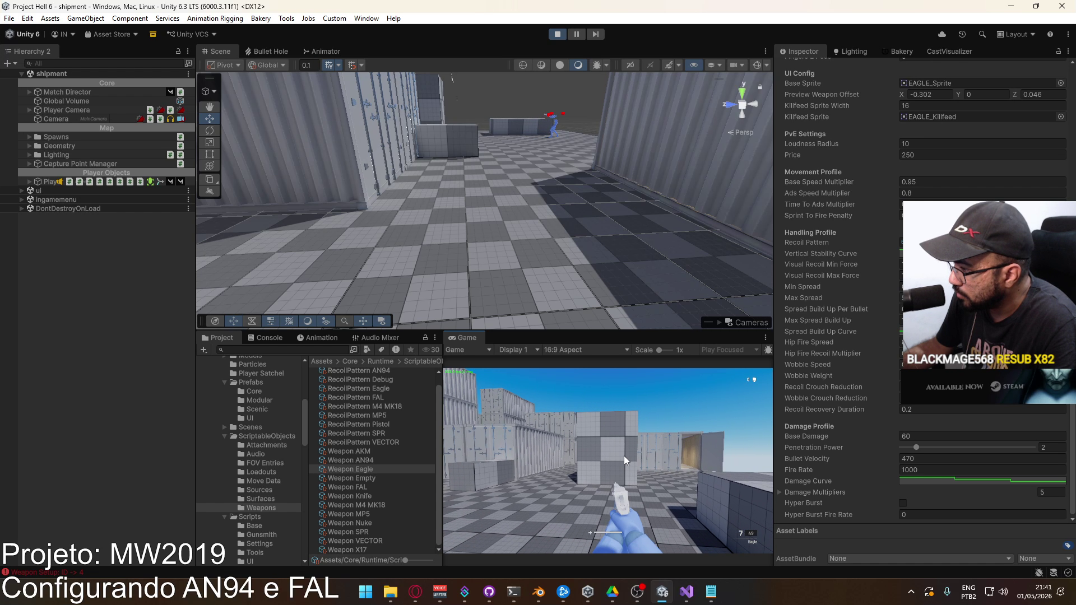
Fire the Eagle at the wall and checkered cube, reload, and walk toward the cube.
left_click(608, 461)
left_click(608, 461)
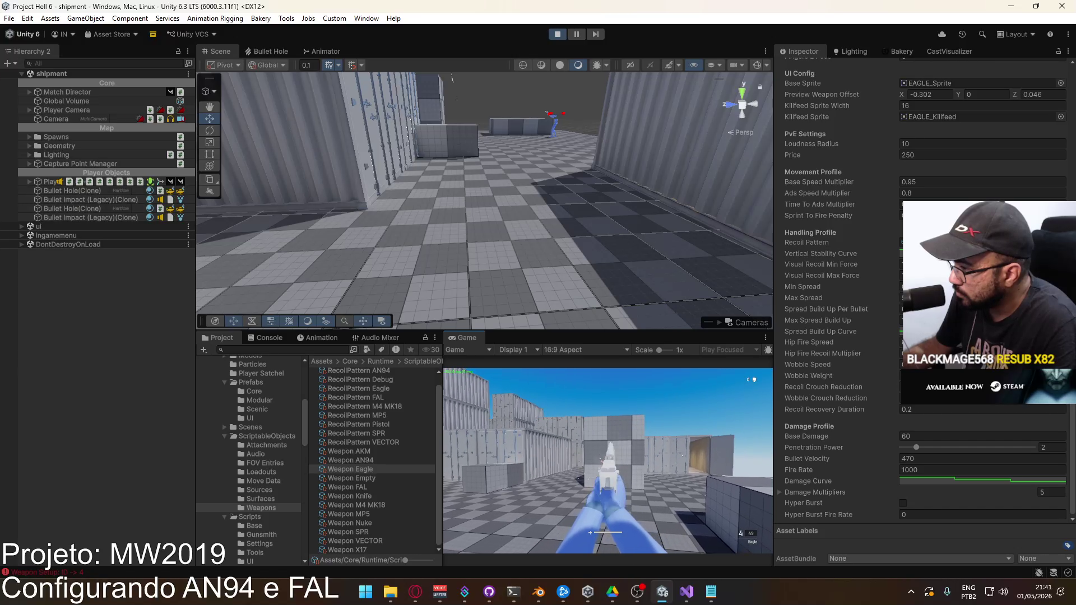
left_click(608, 461)
left_click(608, 461)
left_click(608, 461)
left_click(608, 461)
left_click(607, 461)
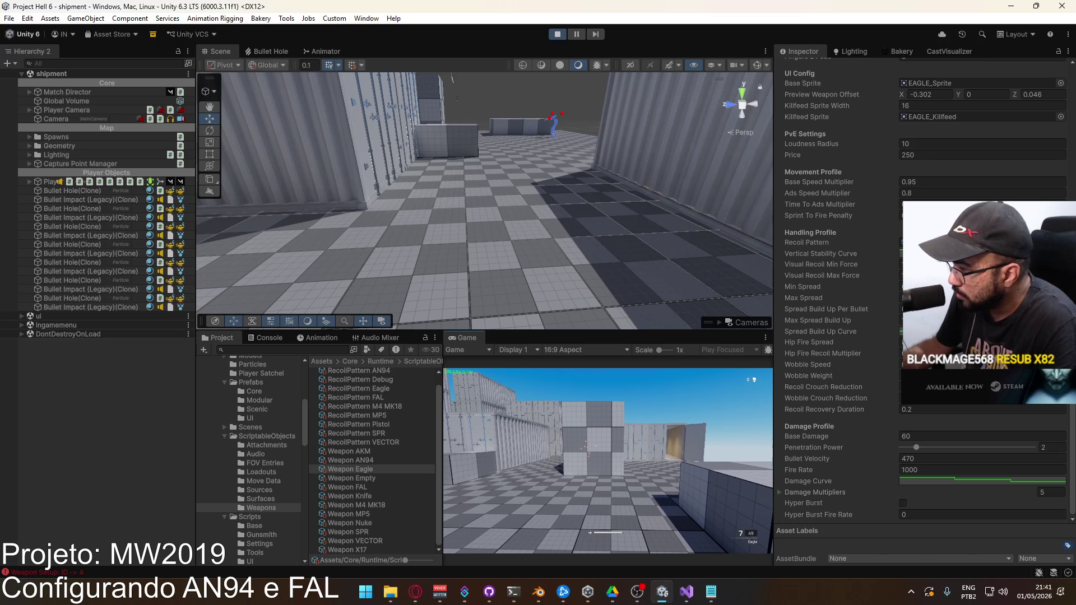
left_click(608, 461)
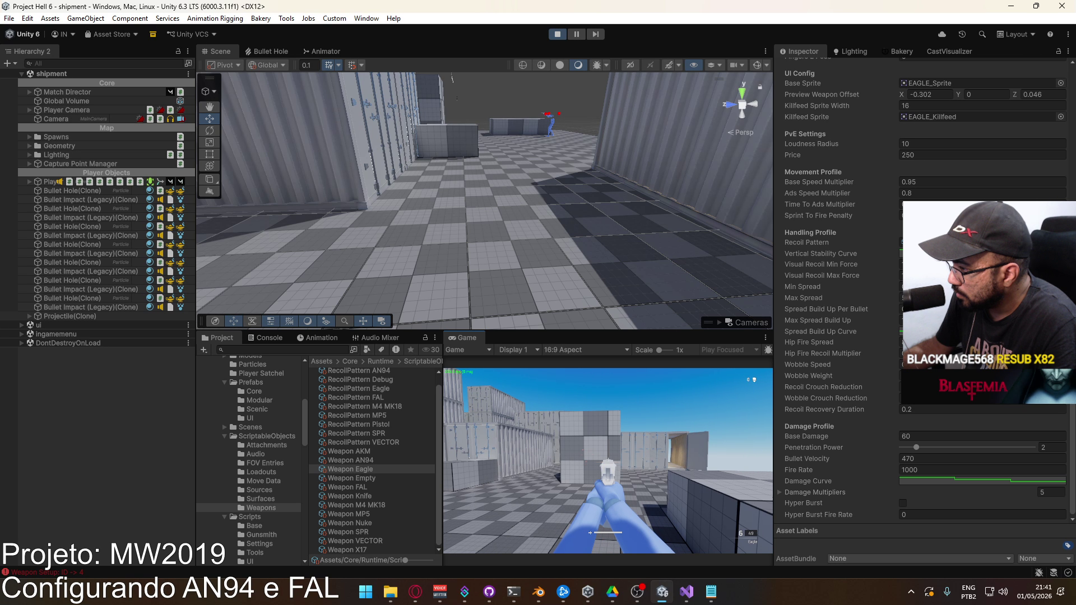
left_click(607, 461)
left_click(608, 461)
left_click(607, 462)
key("r")
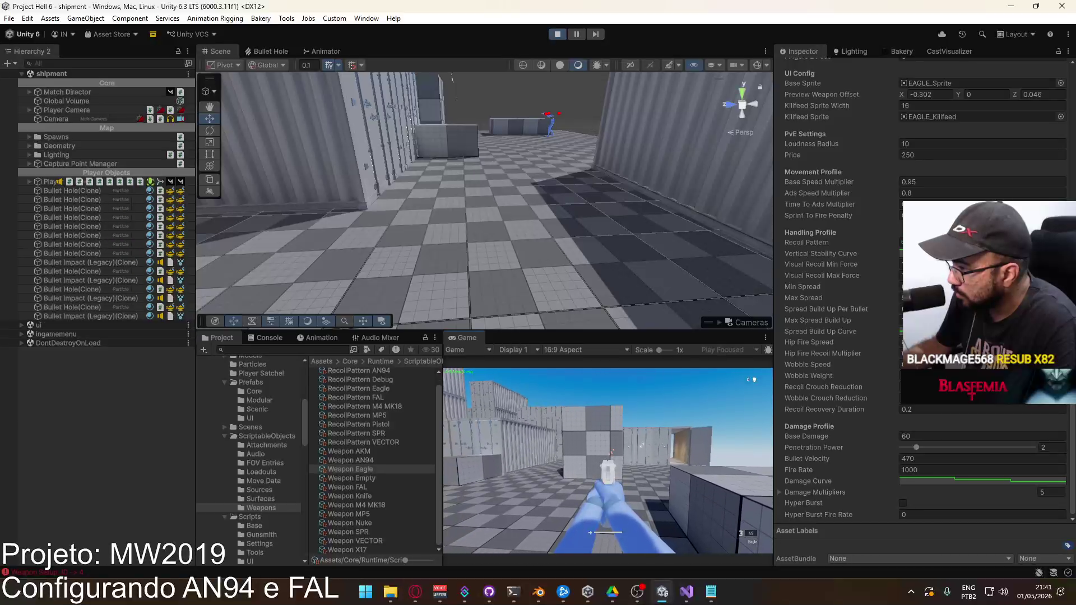
key("w")
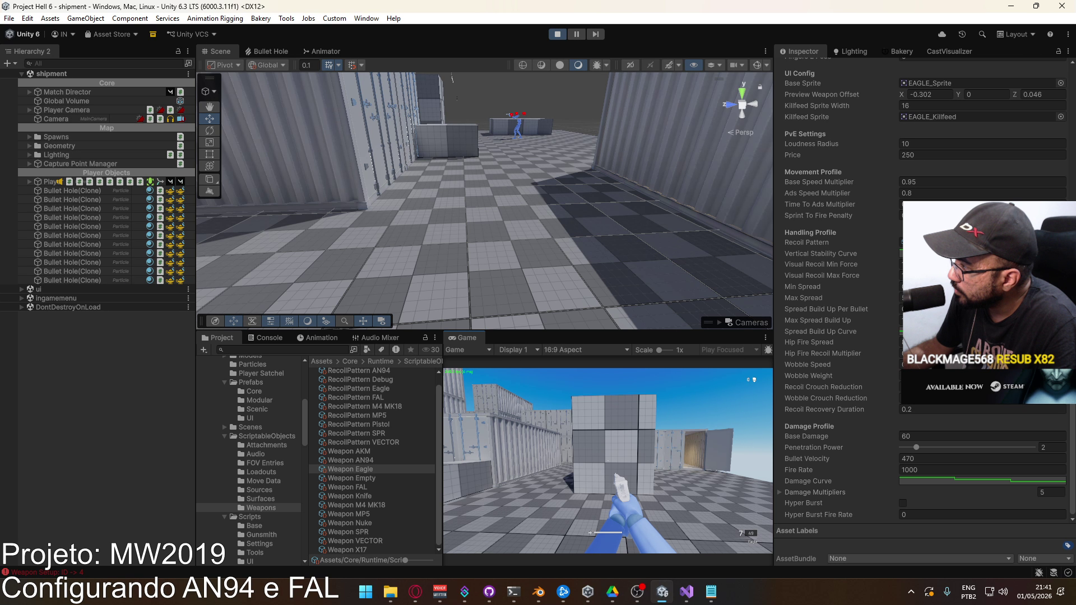
Select the Player object and switch the Inspector to Debug mode.
key("super")
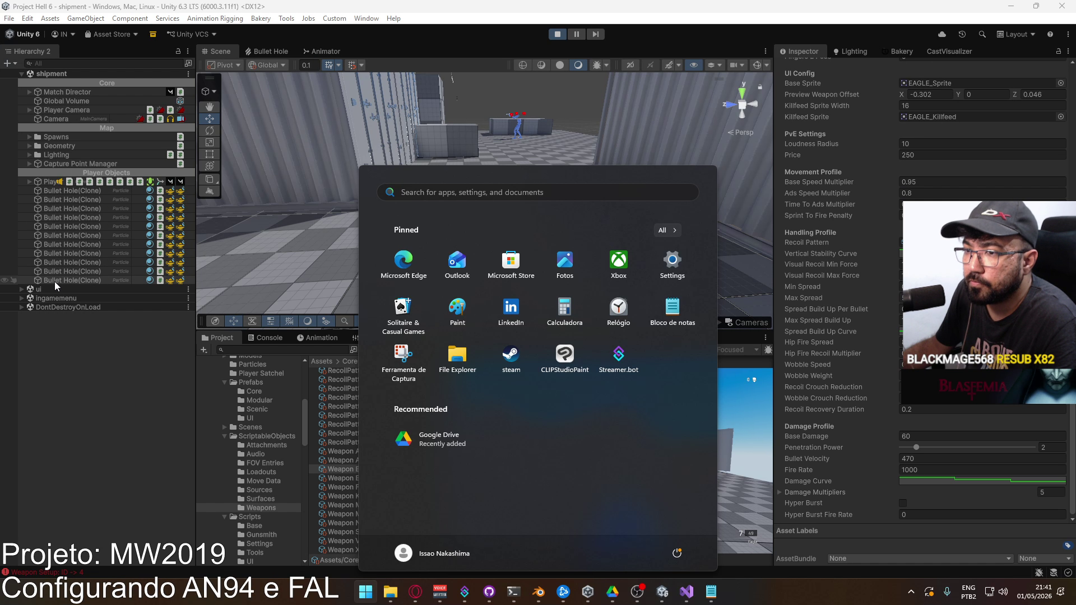
left_click(43, 182)
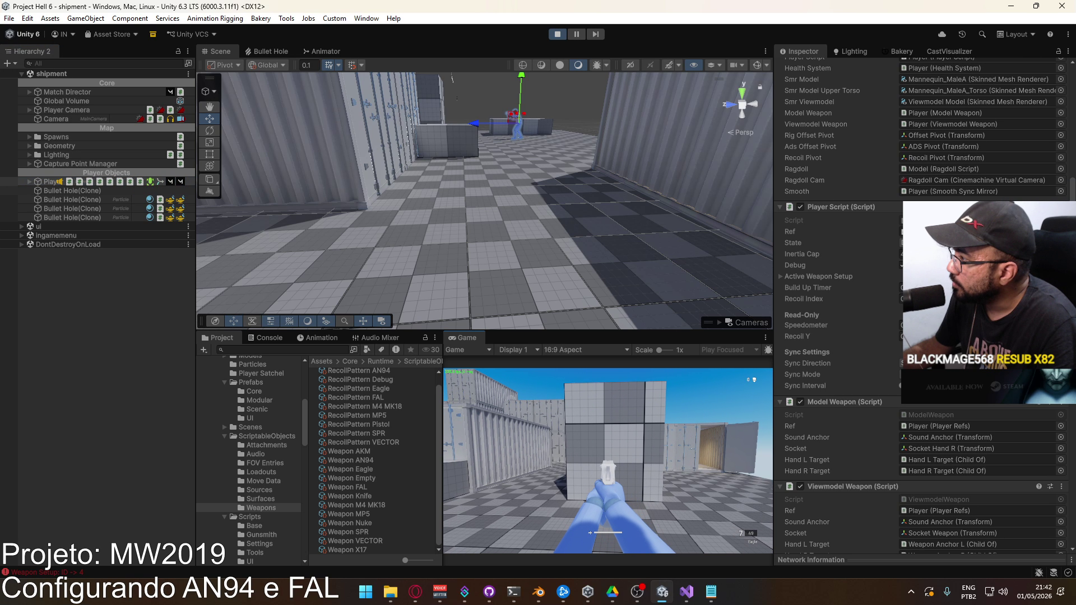
key("super")
key("super")
key("super")
key("super")
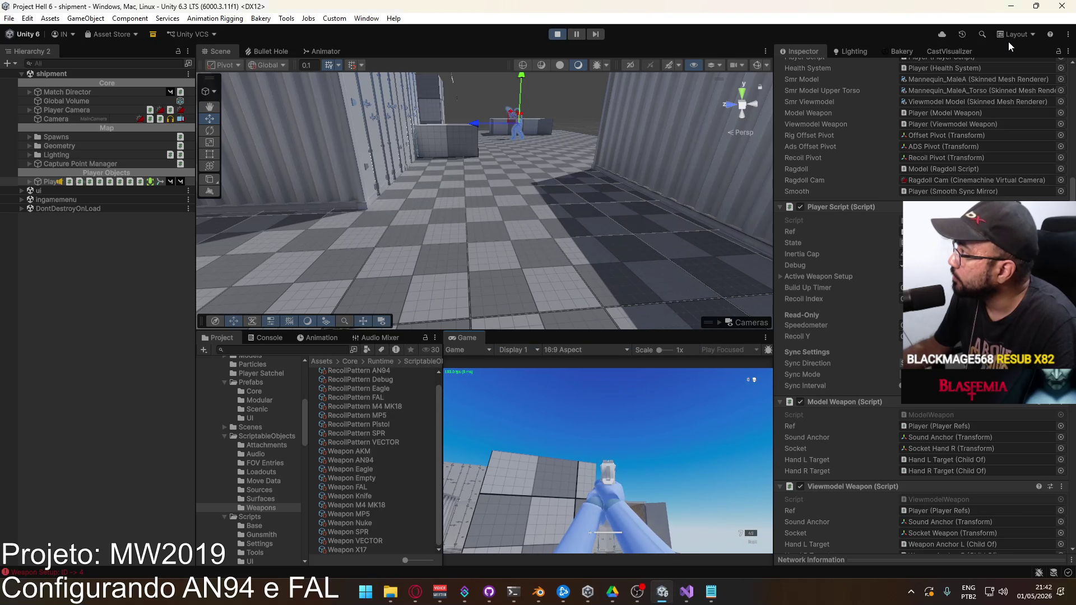
left_click(1067, 34)
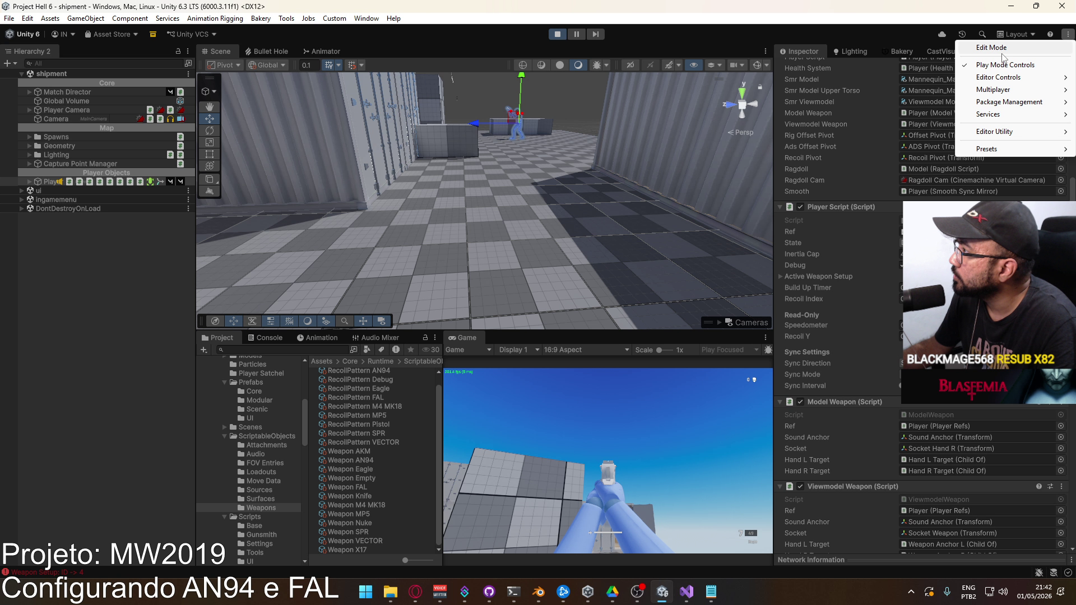
left_click(917, 11)
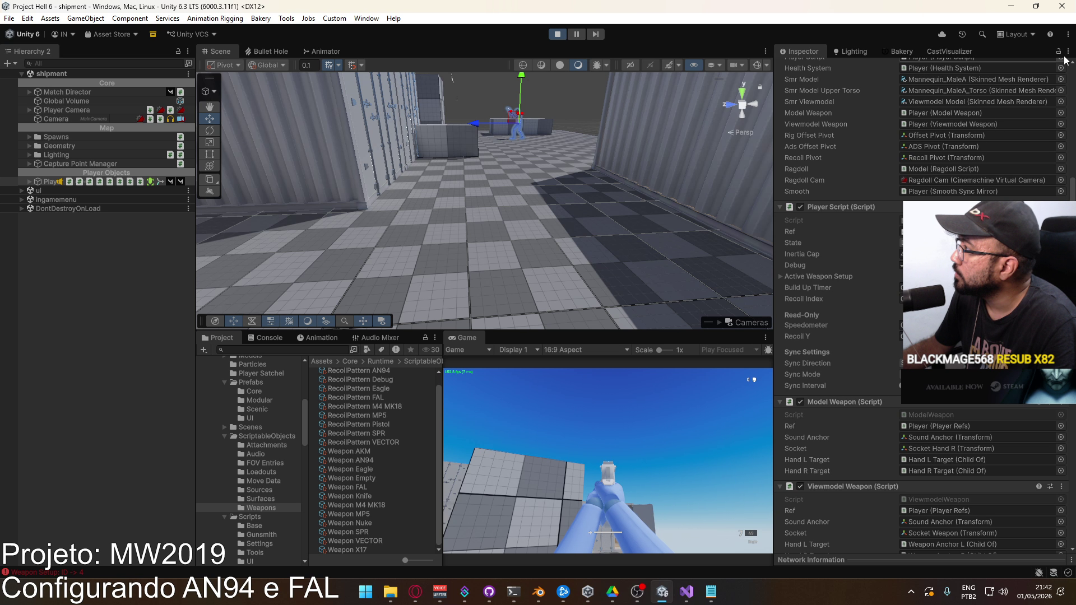
left_click(1068, 51)
left_click(947, 106)
Scroll through the Player Script's live recoil, timer and weapon-state fields.
scroll(841, 314, "down", 10)
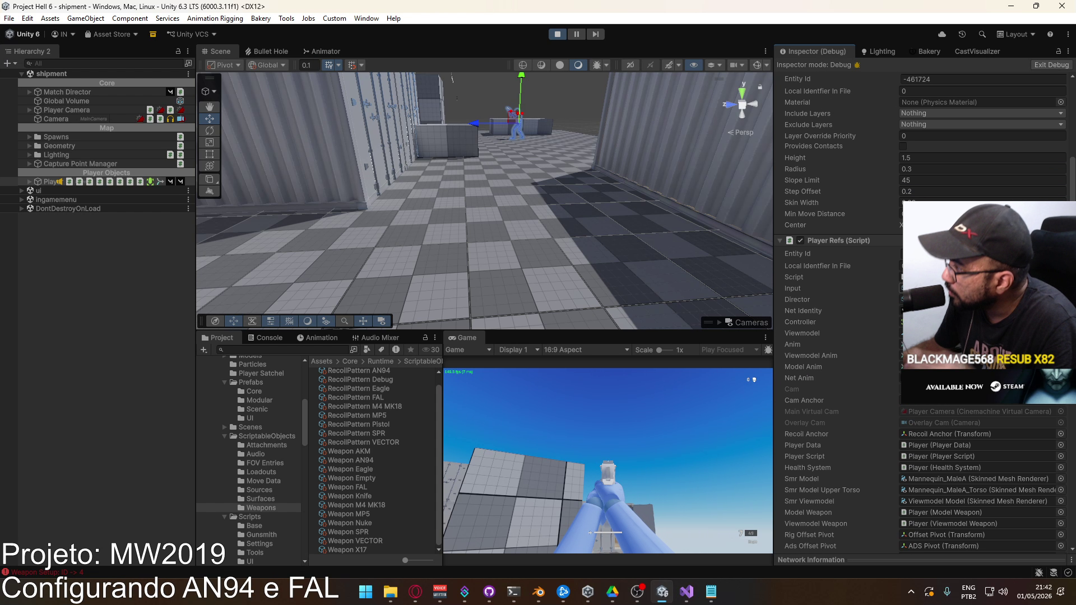
scroll(840, 314, "down", 11)
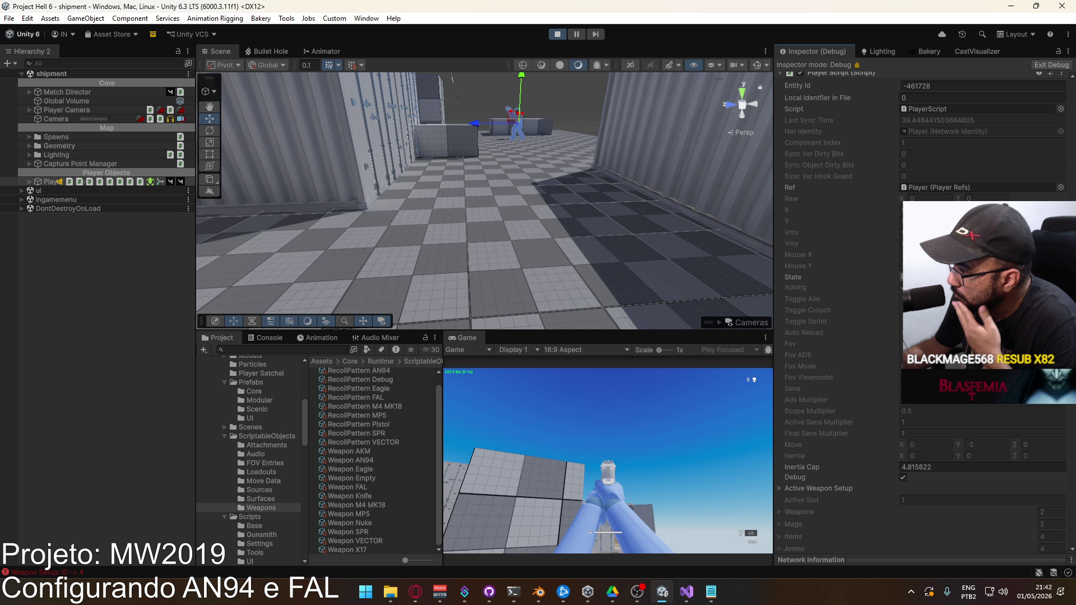
scroll(841, 314, "down", 7)
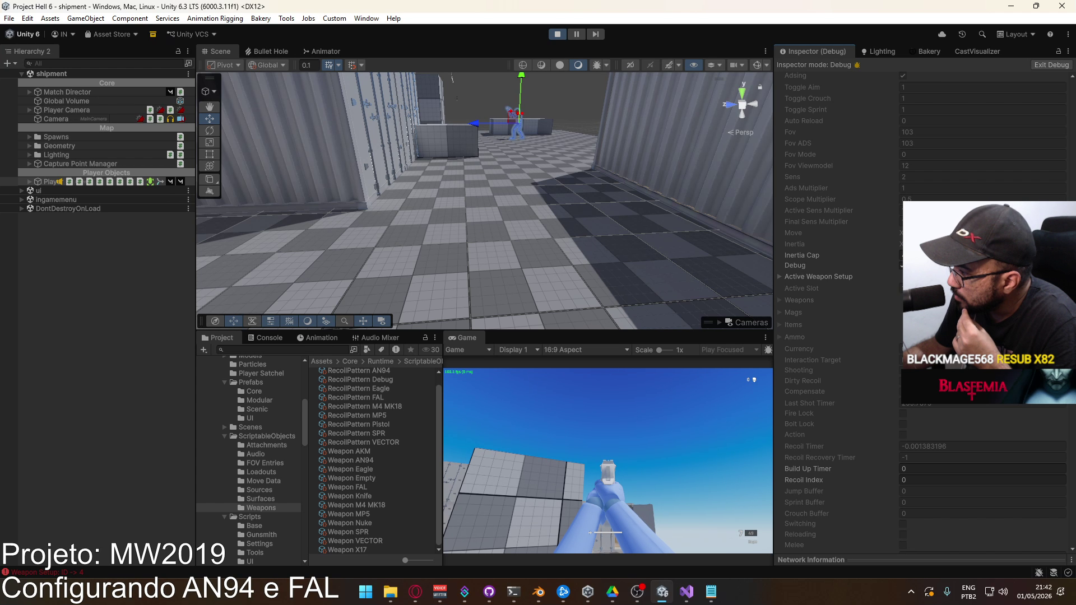
scroll(841, 314, "down", 2)
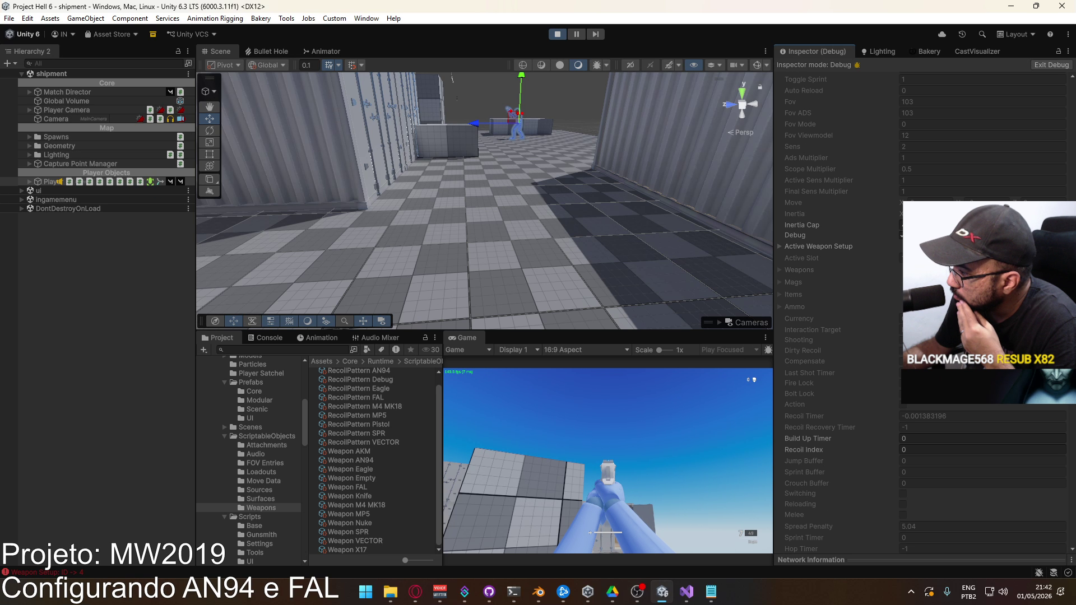
scroll(841, 314, "down", 2)
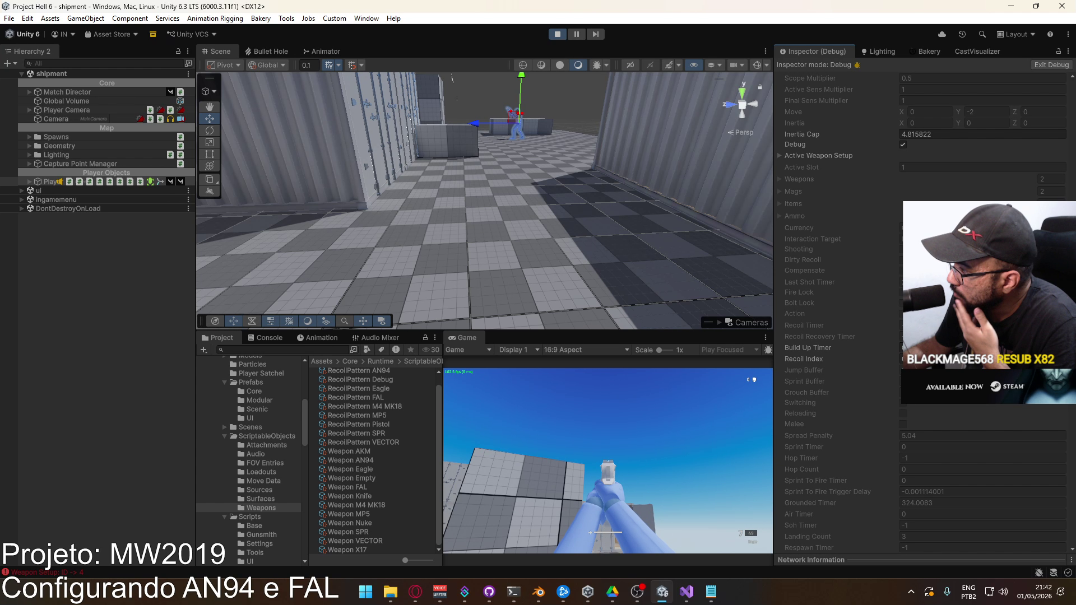
scroll(894, 328, "down", 6)
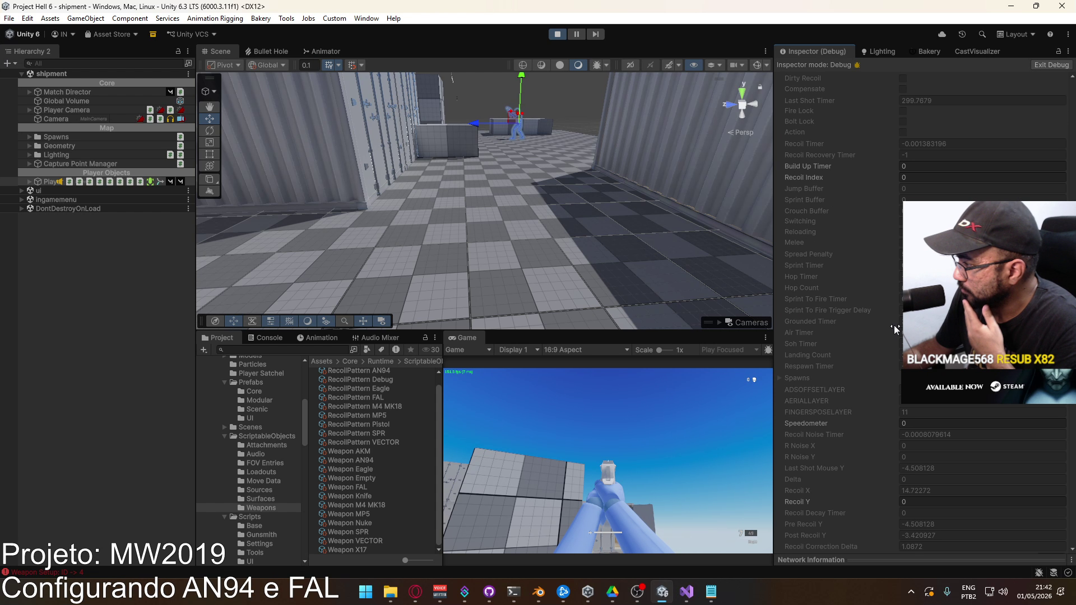
scroll(893, 325, "down", 1)
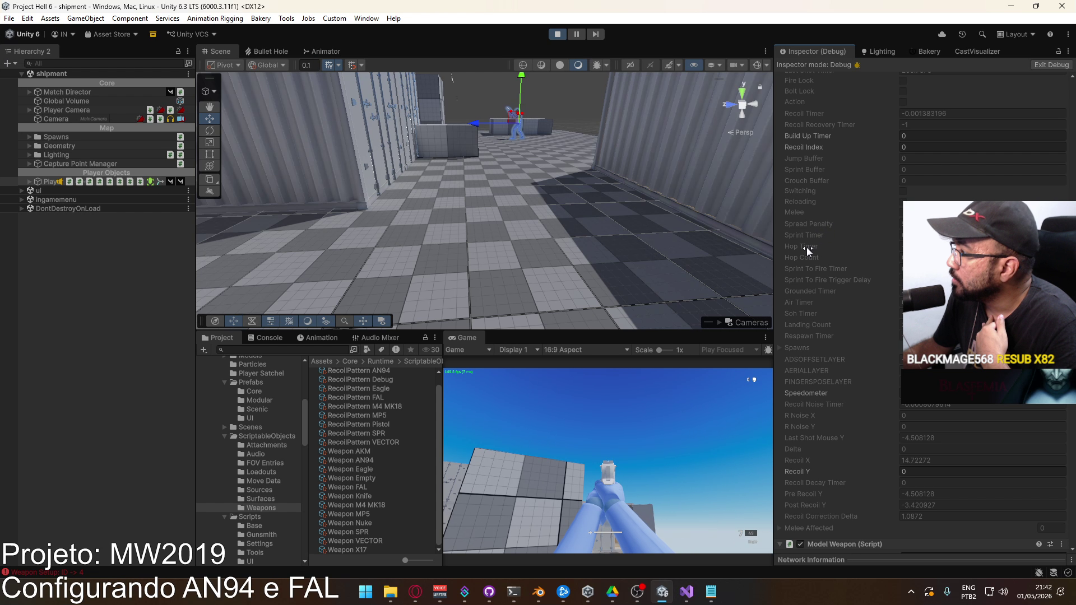
Fire the Eagle at the wall and cube, reloading between magazines, while watching recoil values update.
left_click(656, 452)
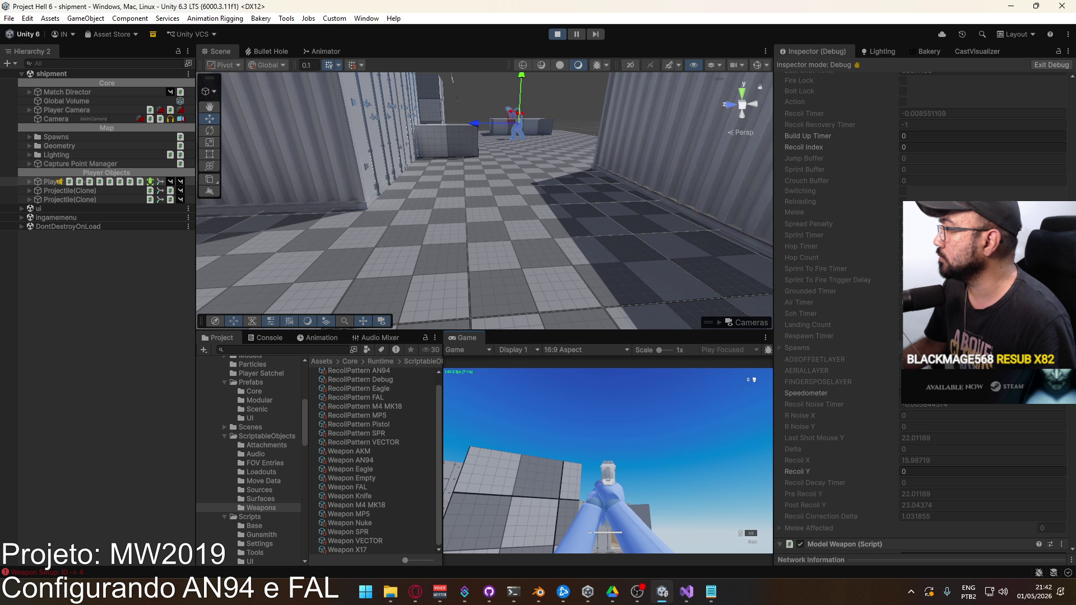
key("super")
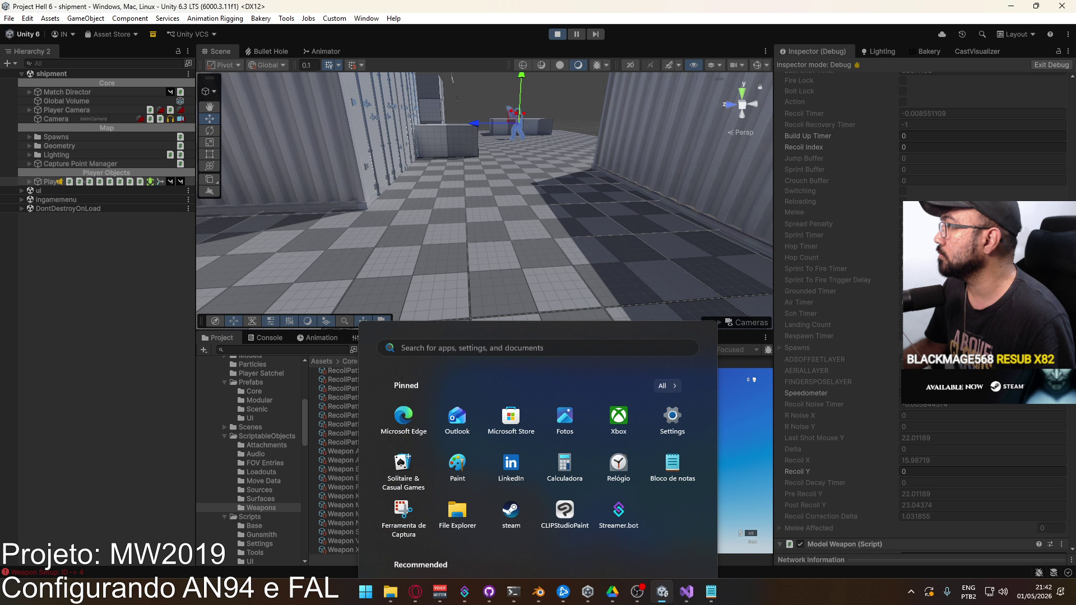
key("super")
scroll(900, 306, "up", 2)
left_click(607, 461)
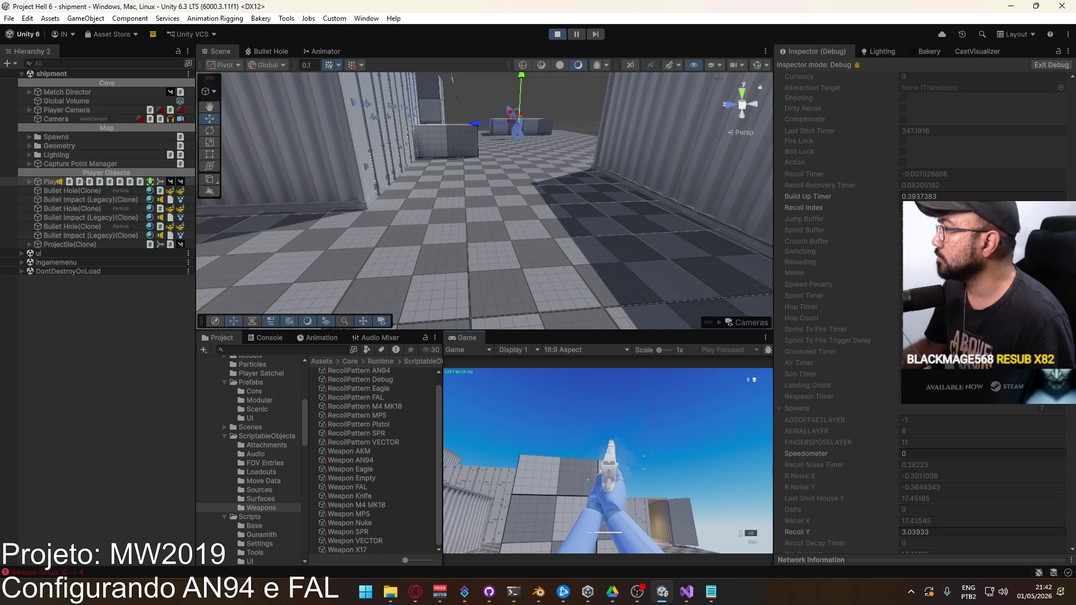
key("r")
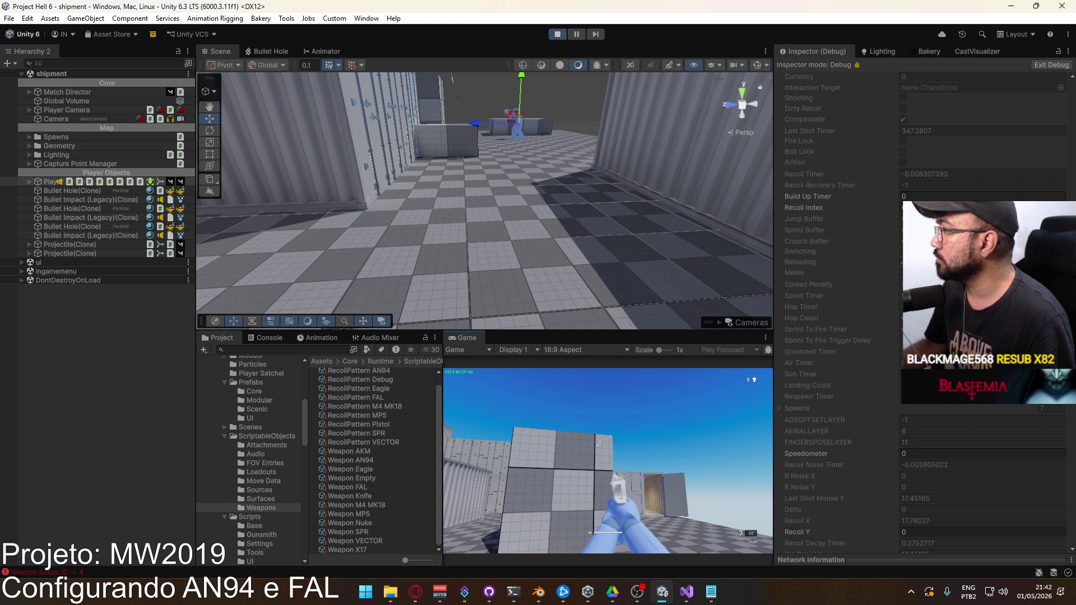
key("super")
left_click(653, 399)
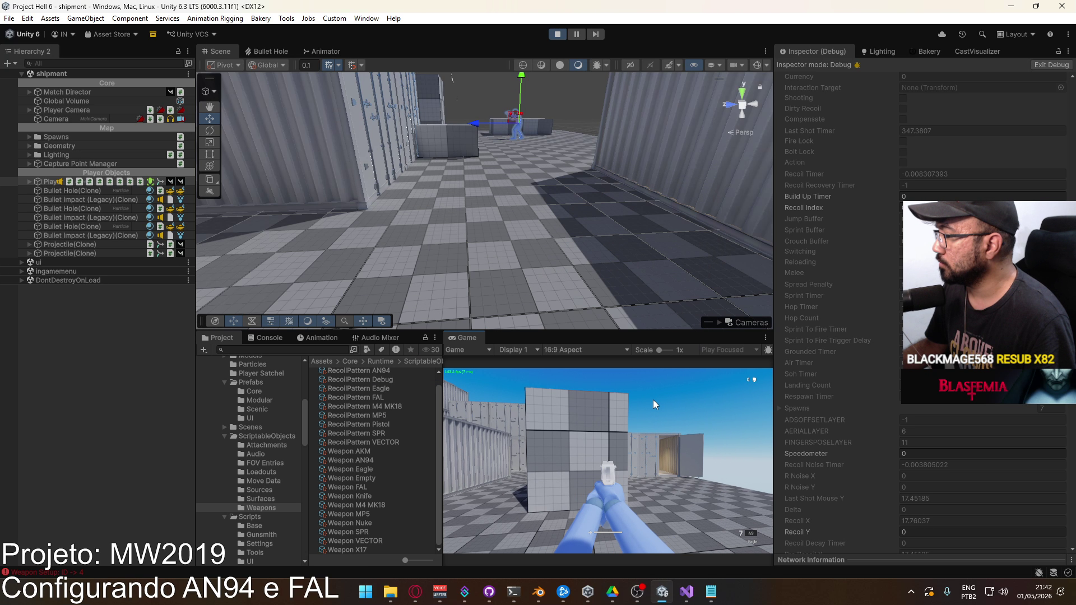
left_click(607, 460)
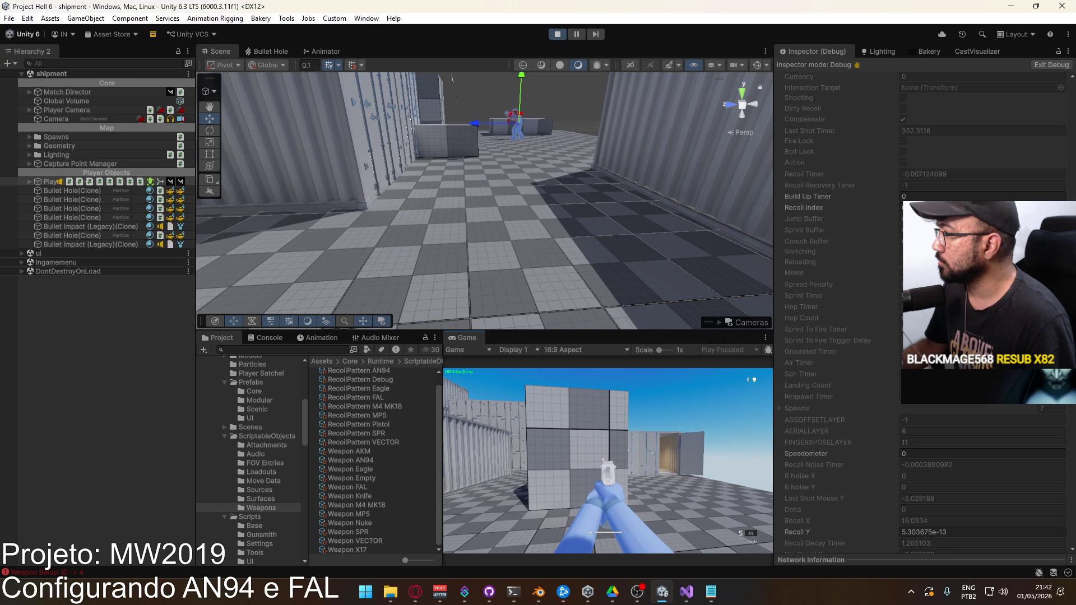
left_click(607, 461)
left_click(608, 460)
left_click(607, 460)
left_click(607, 460)
left_click(607, 461)
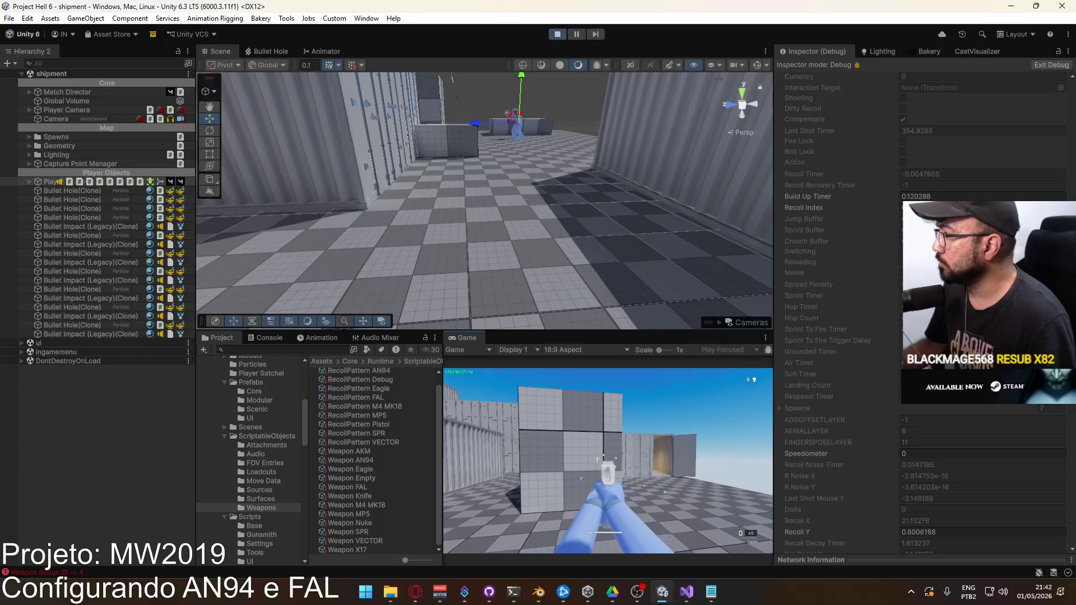
key("r")
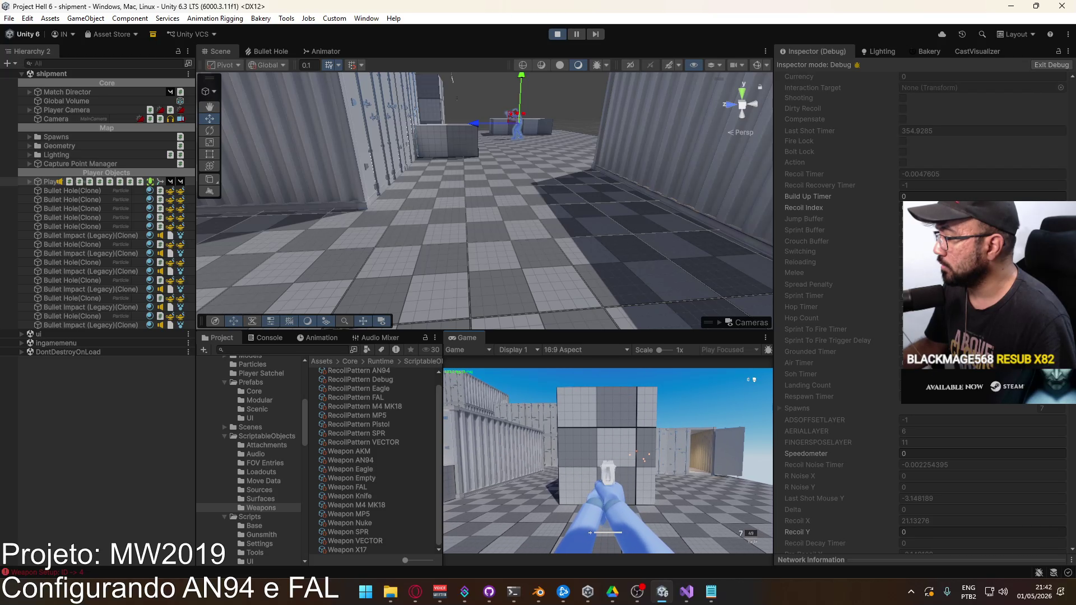
left_click(608, 461)
left_click(607, 461)
left_click(607, 461)
left_click(607, 460)
left_click(607, 461)
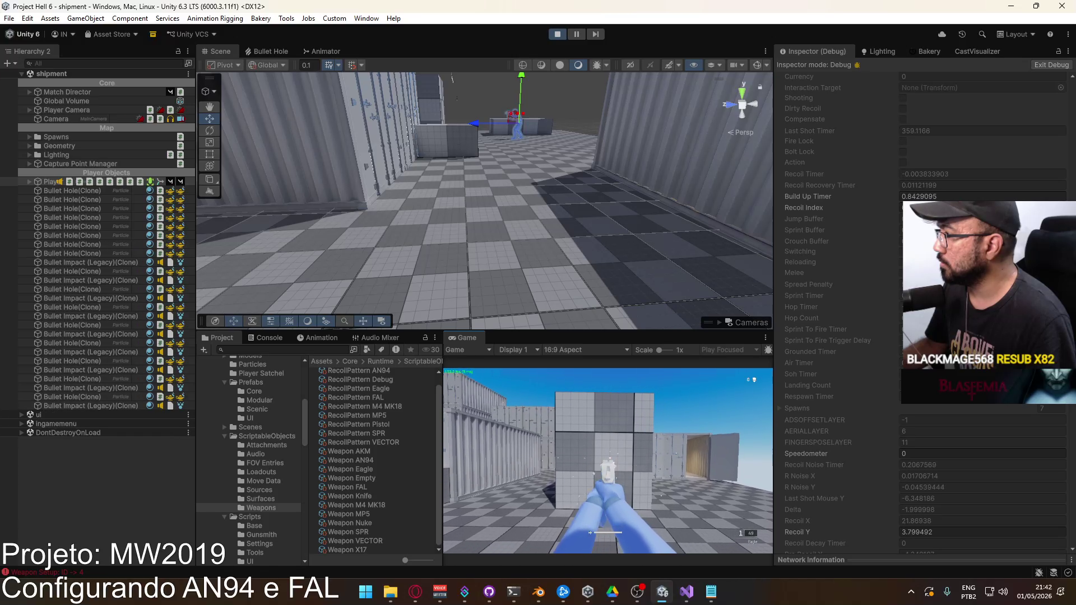
left_click(608, 461)
key("r")
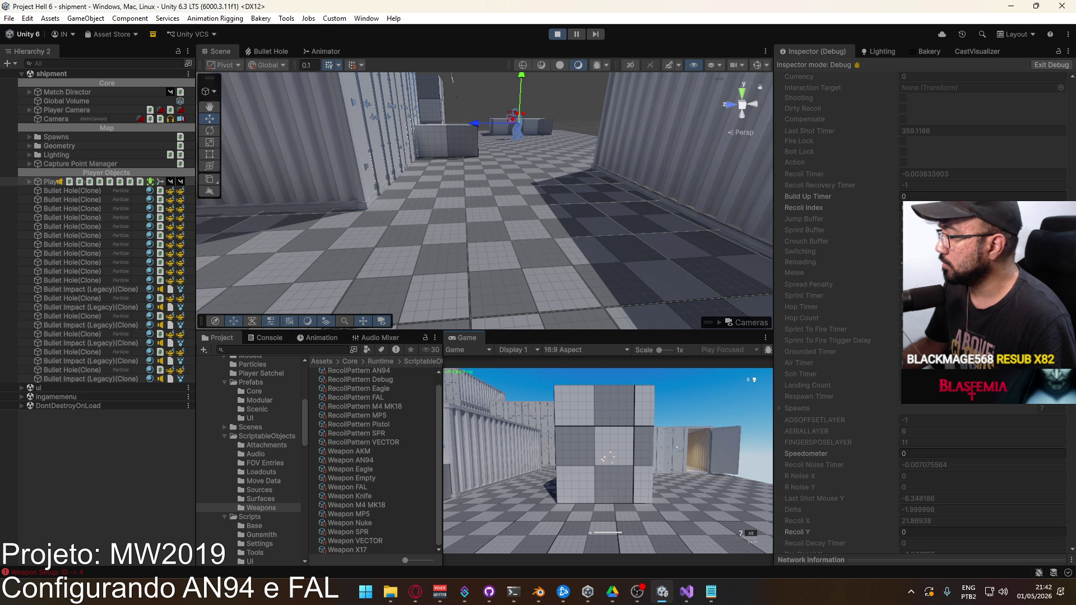
Rapid-fire and reload repeatedly to test recoil, finishing with single shots while turning.
left_click(607, 461)
left_click(607, 460)
left_click(607, 460)
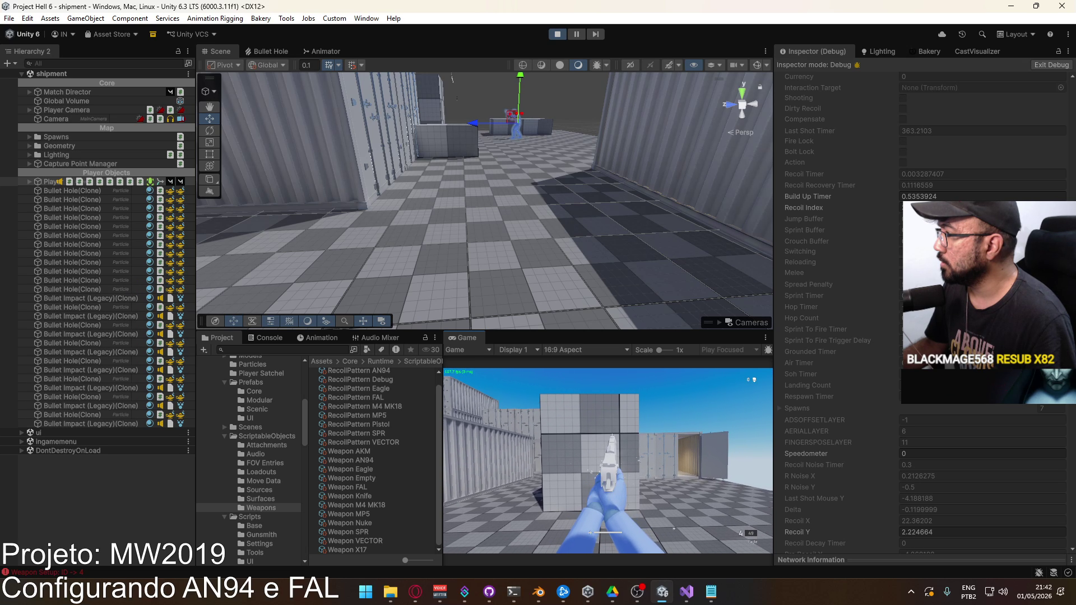
left_click(607, 460)
left_click(607, 461)
left_click(607, 460)
left_click(608, 461)
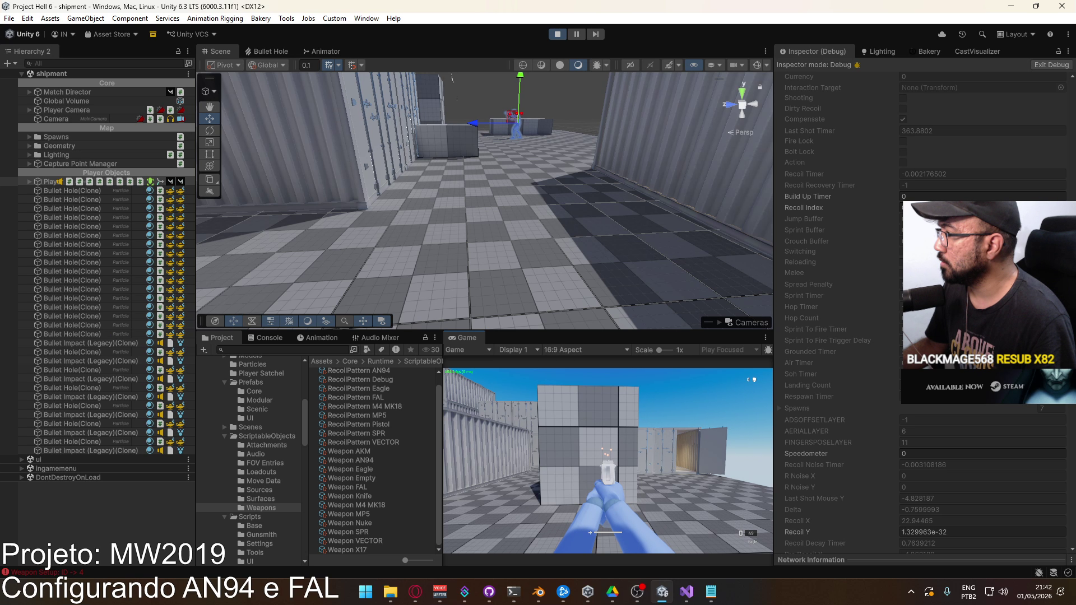
key("r")
left_click(607, 461)
left_click(607, 461)
left_click(608, 461)
left_click(607, 460)
left_click(607, 461)
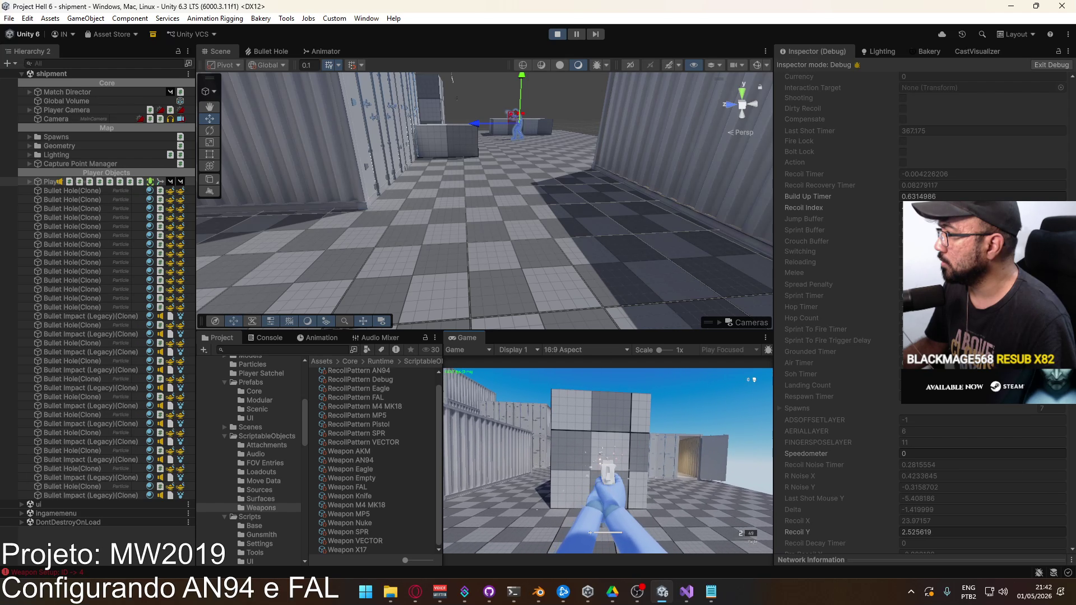
key("r")
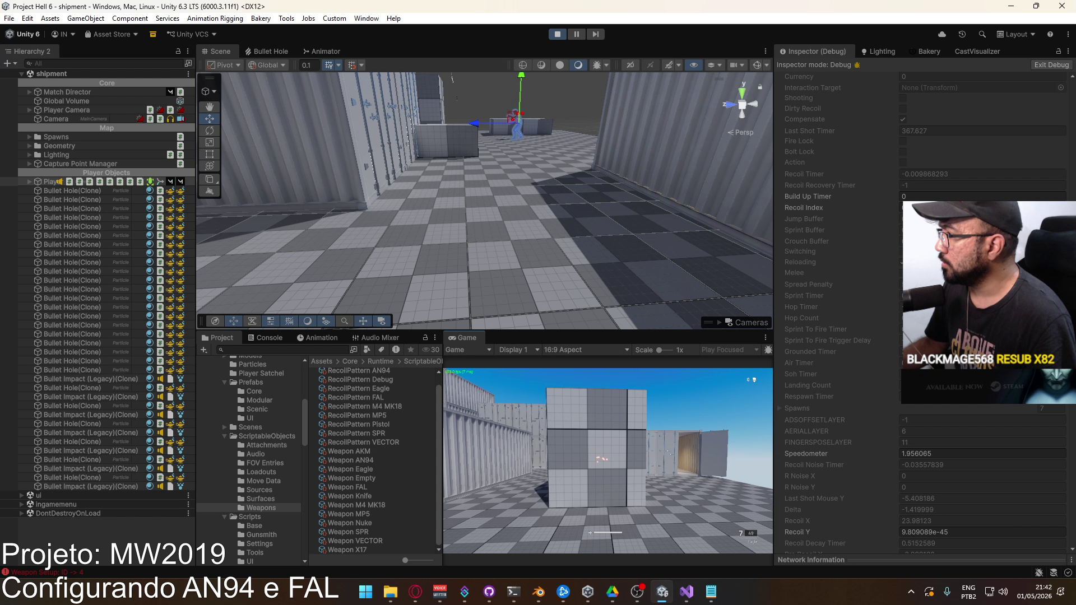
left_click(607, 460)
left_click(607, 460)
left_click(608, 460)
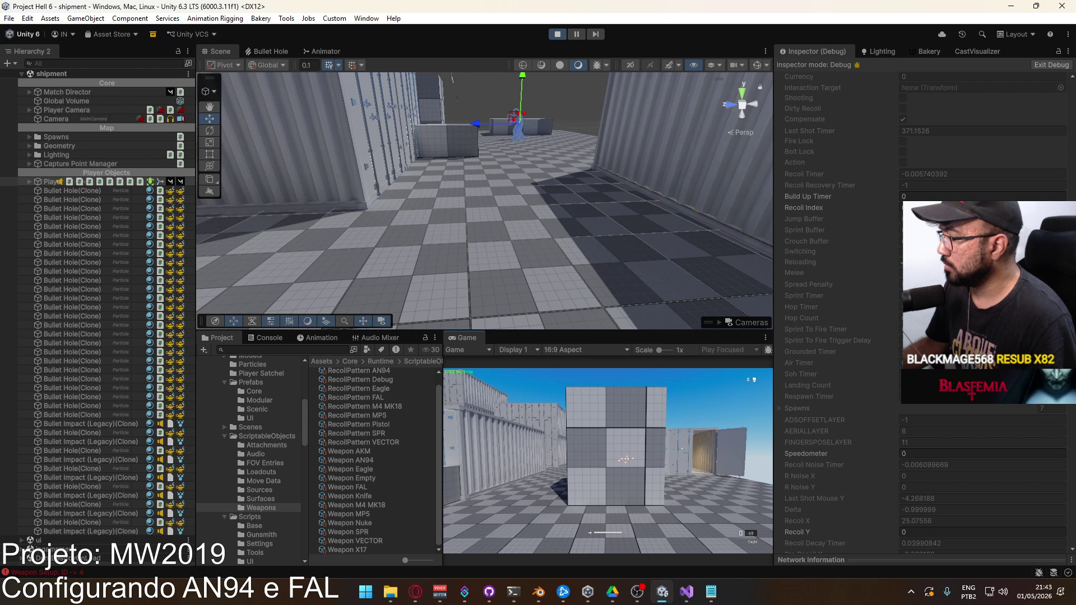
left_click(607, 461)
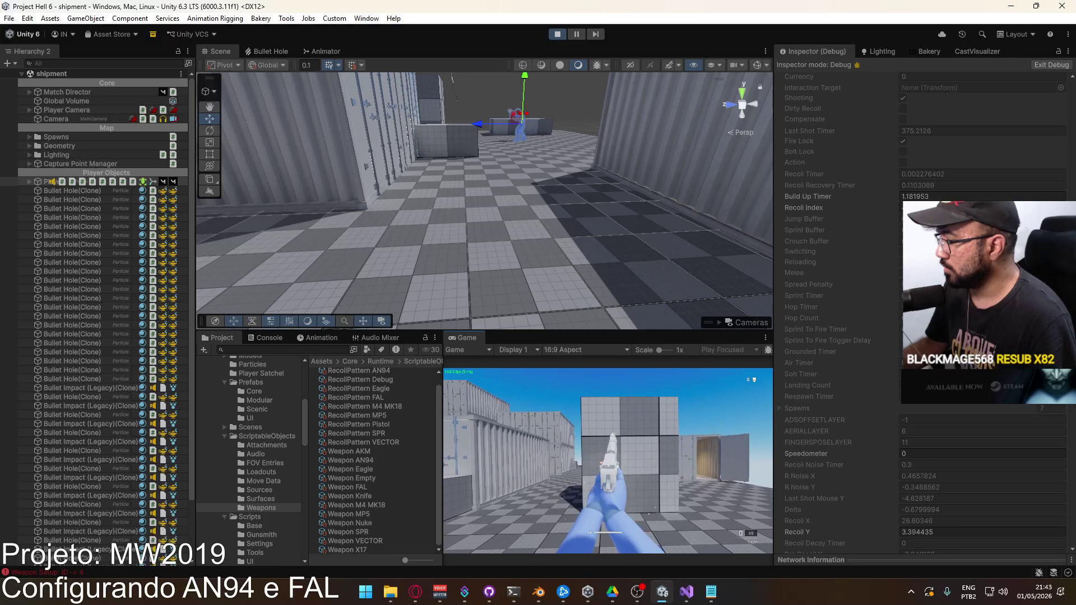
key("r")
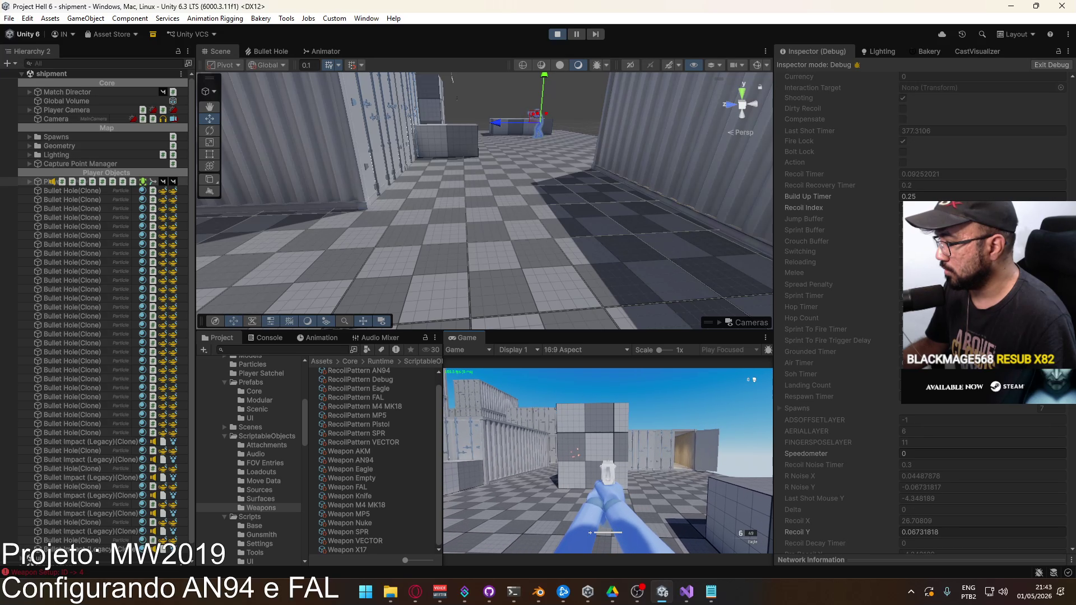
left_click(607, 460)
left_click(607, 460)
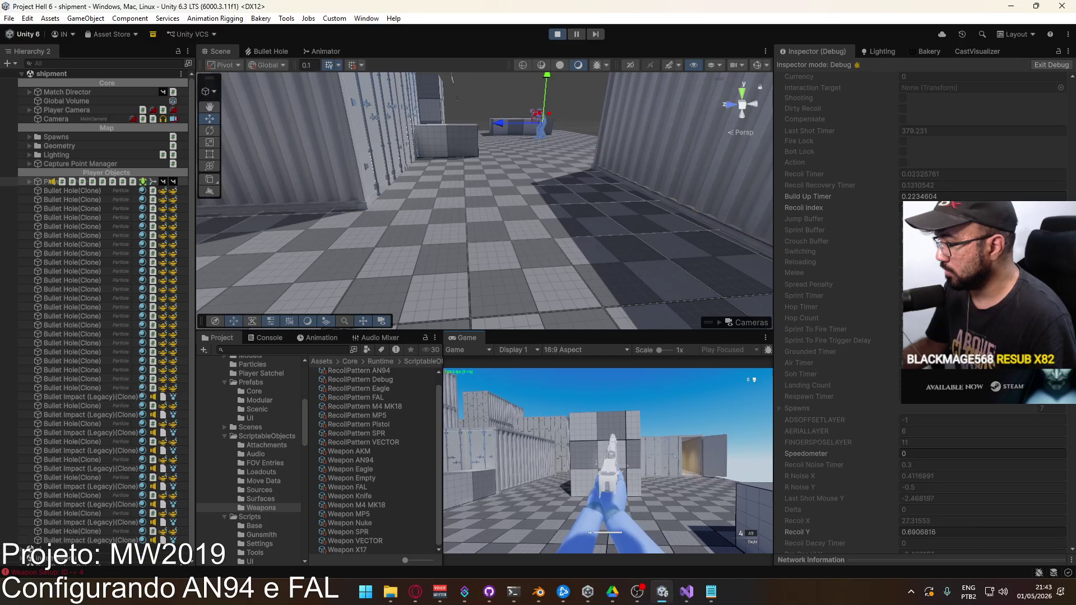
left_click(607, 461)
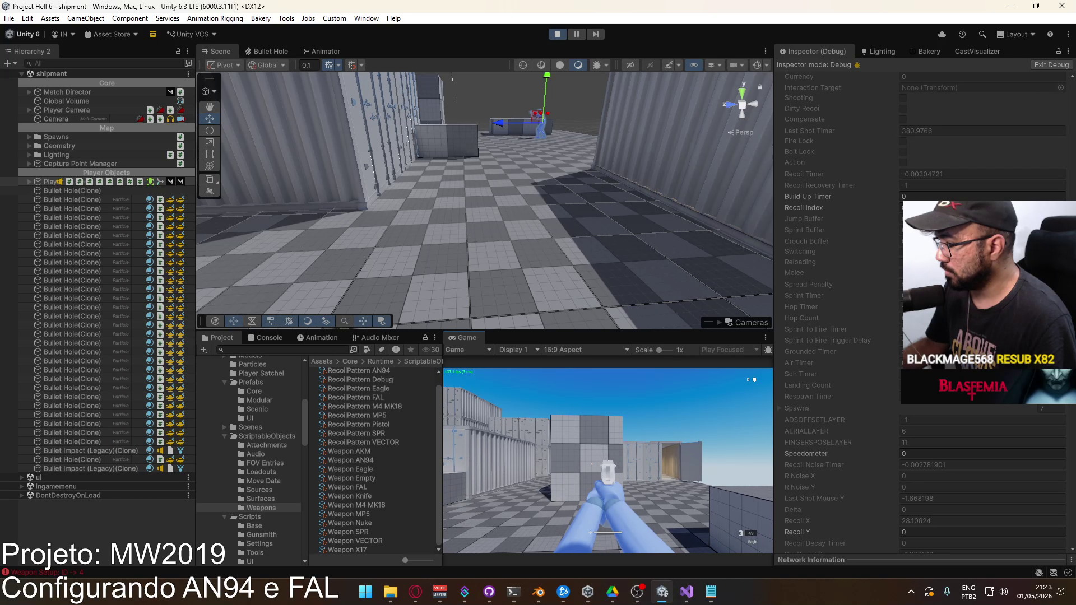
left_click(608, 461)
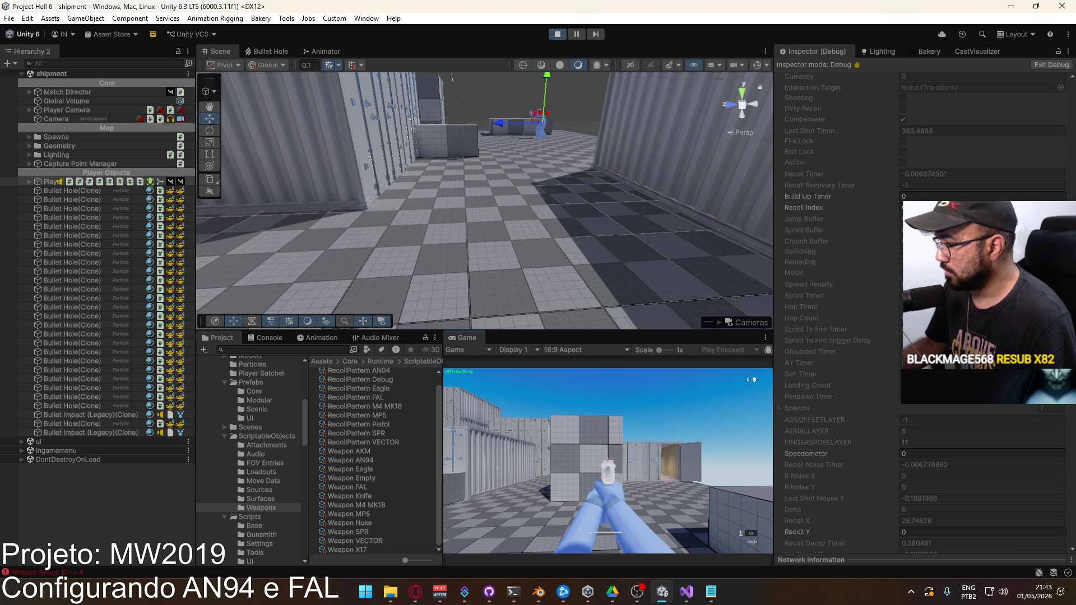
Leave the game and select the Weapon Eagle asset in the Project panel's Weapons folder.
key("super")
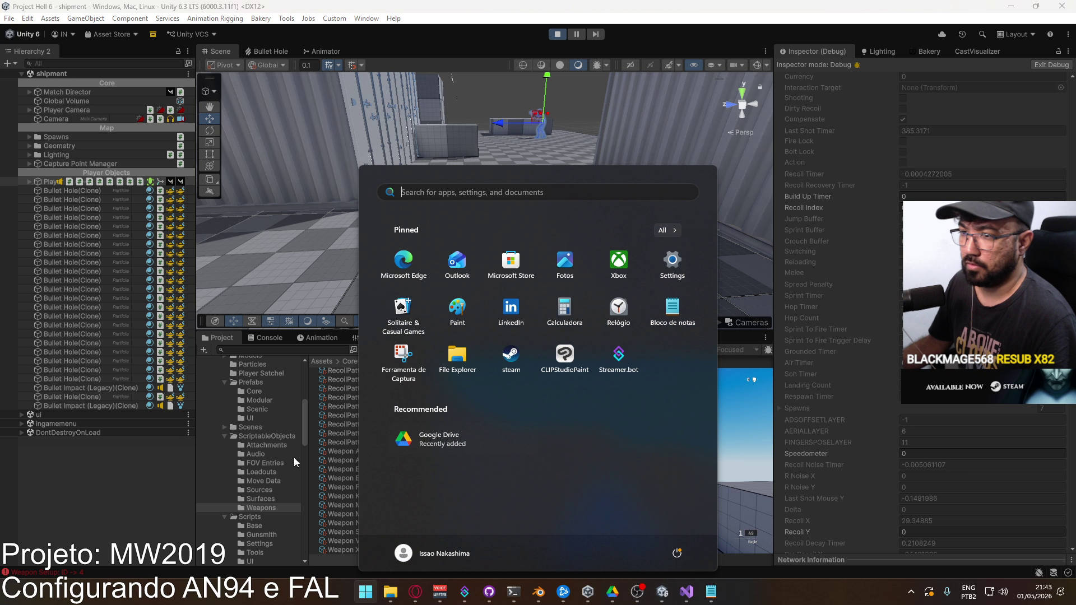
left_click(258, 509)
left_click(370, 469)
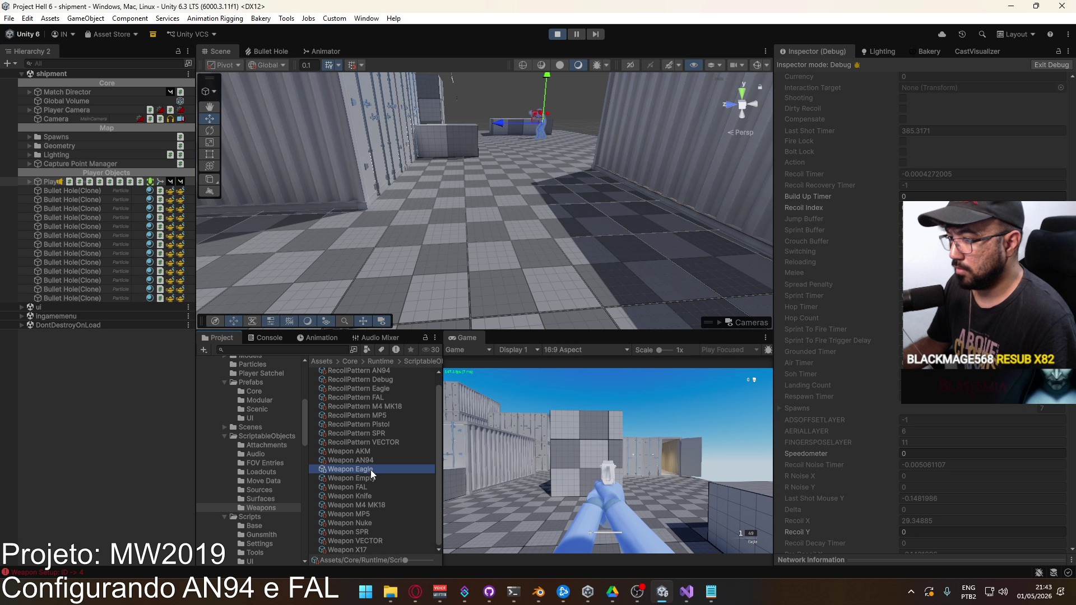
Switch the Inspector back to Normal view and check the Min Spread setting.
left_click(1068, 51)
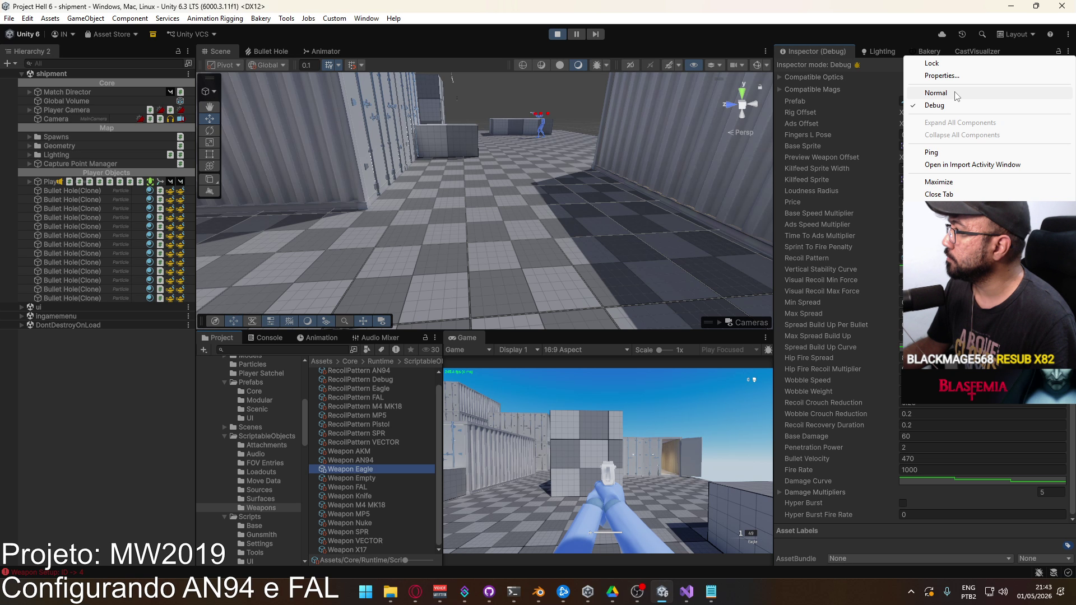
left_click(934, 88)
left_click(896, 392)
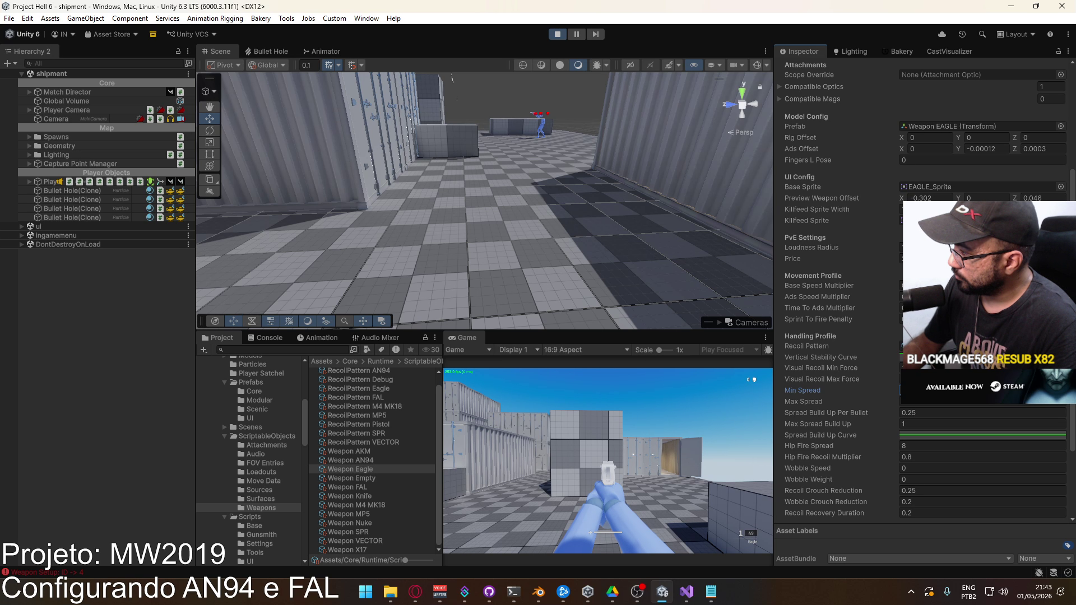
Return to the running game and fire a few single Eagle test shots.
left_click(608, 460)
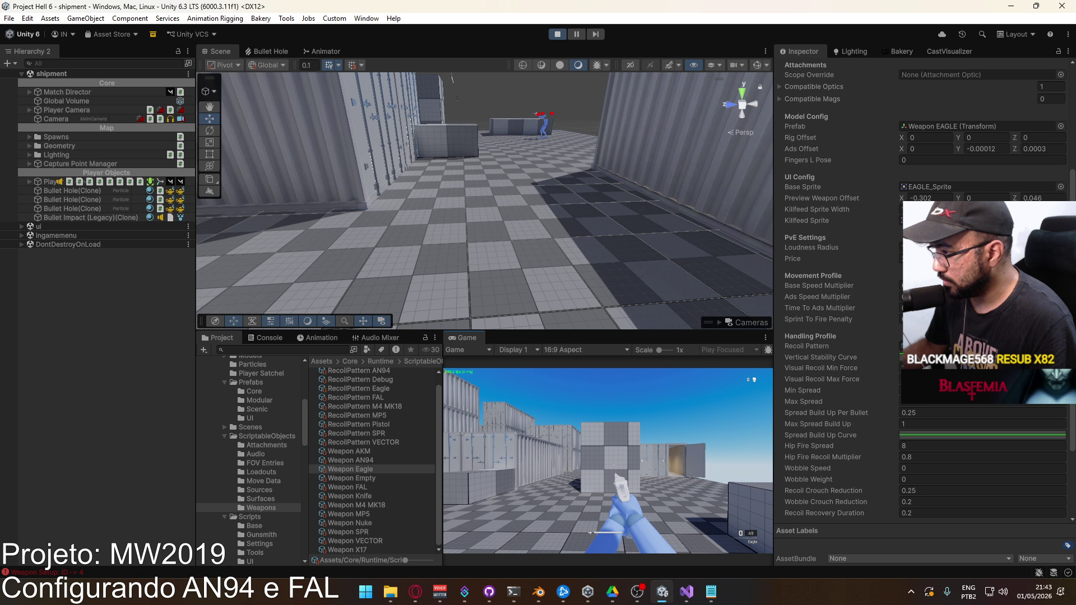
key("super")
left_click(536, 459)
left_click(560, 458)
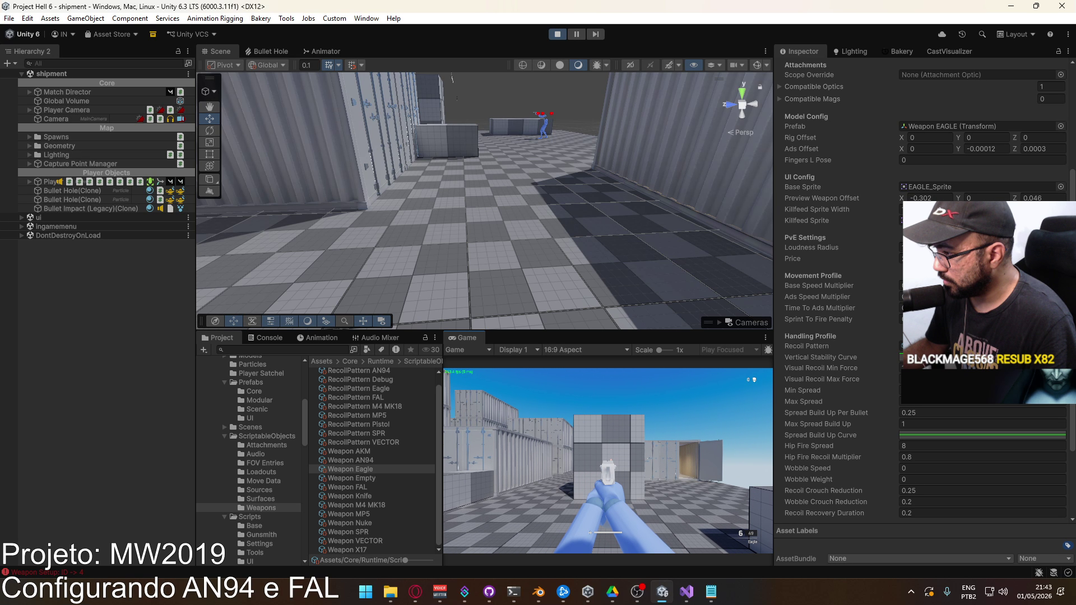
left_click(608, 461)
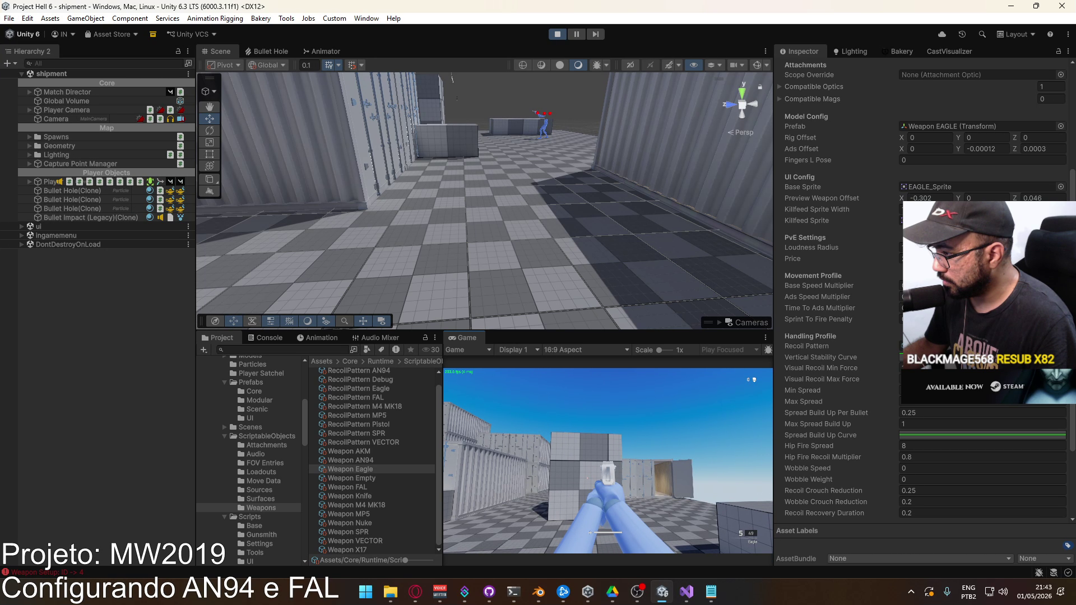
left_click(608, 461)
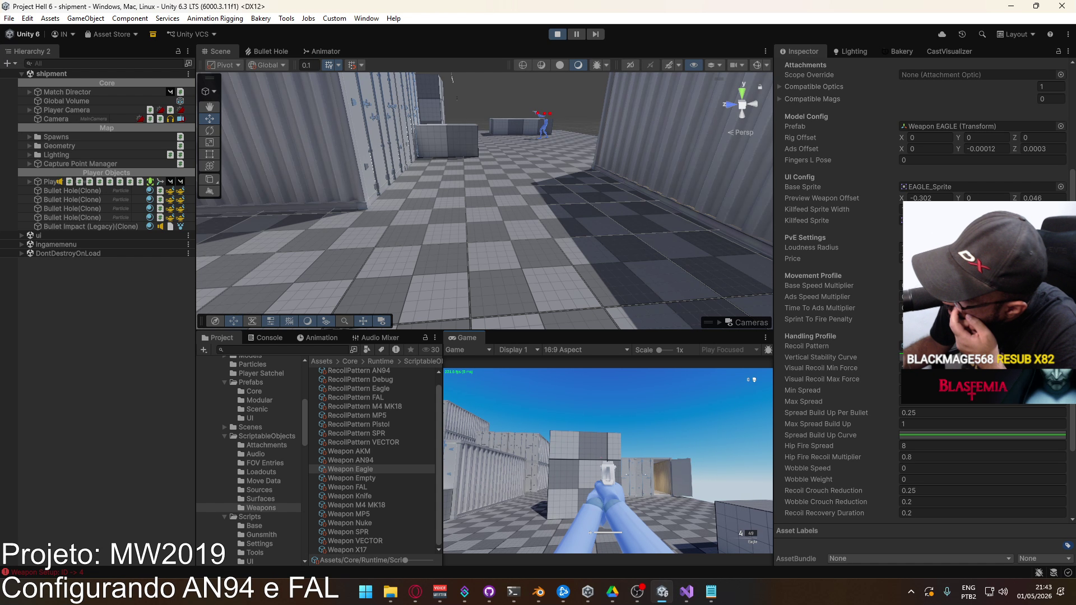
key("super")
key("super")
key("super")
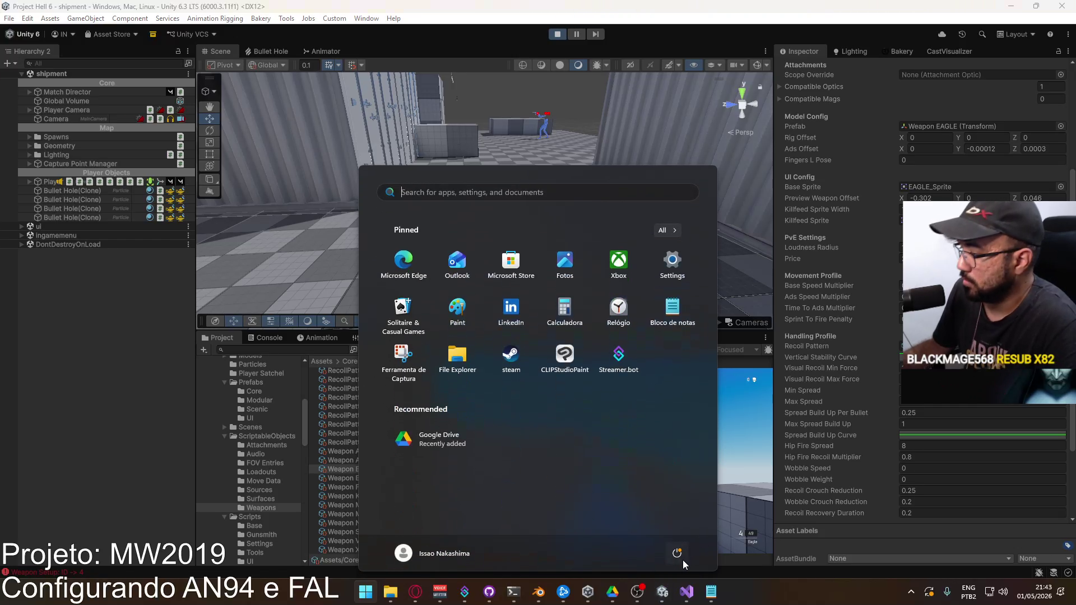
Open PlayerScript.cs in Visual Studio and collapse the OnGunsmithClose method.
left_click(682, 594)
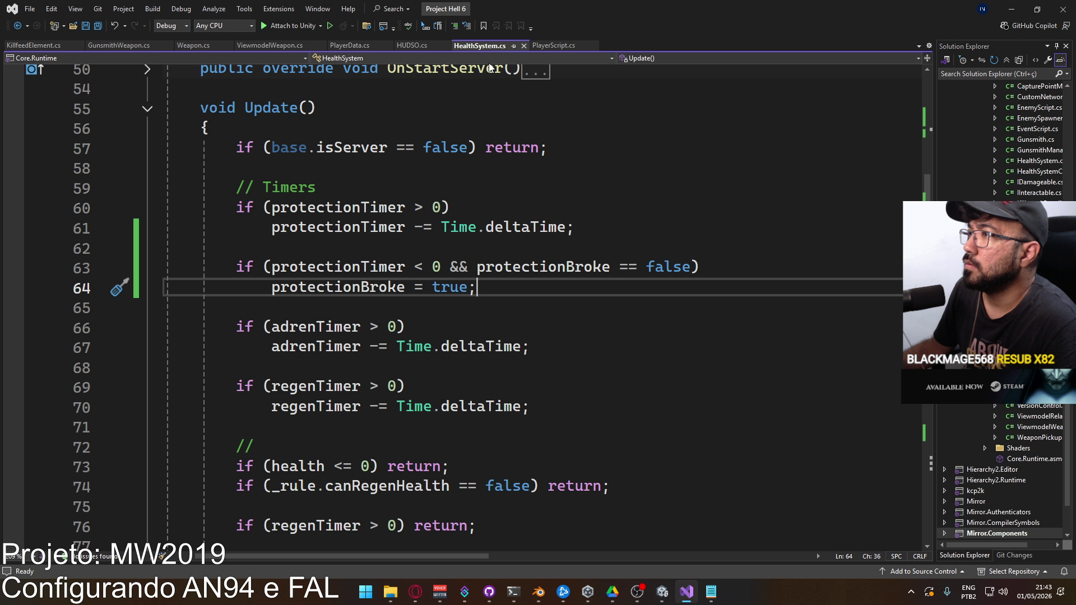
left_click(561, 49)
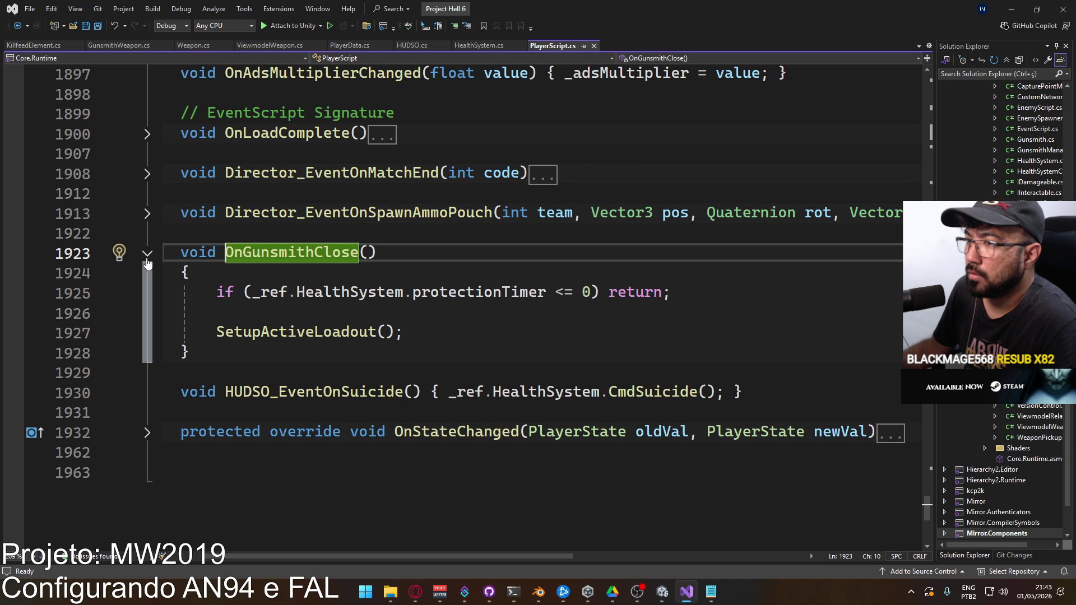
left_click(147, 257)
scroll(320, 276, "up", 20)
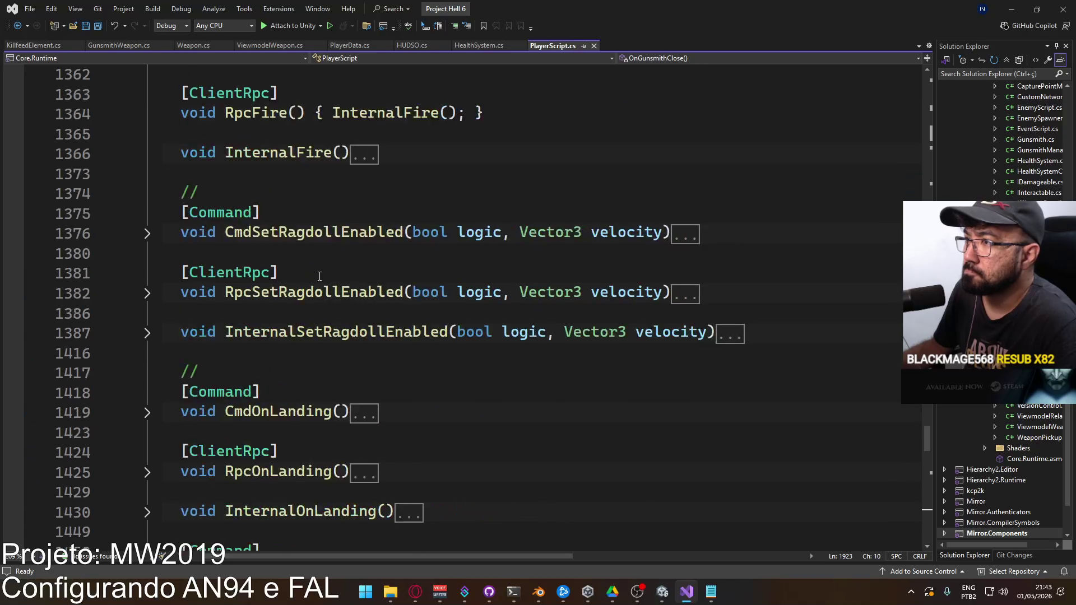
scroll(320, 276, "up", 7)
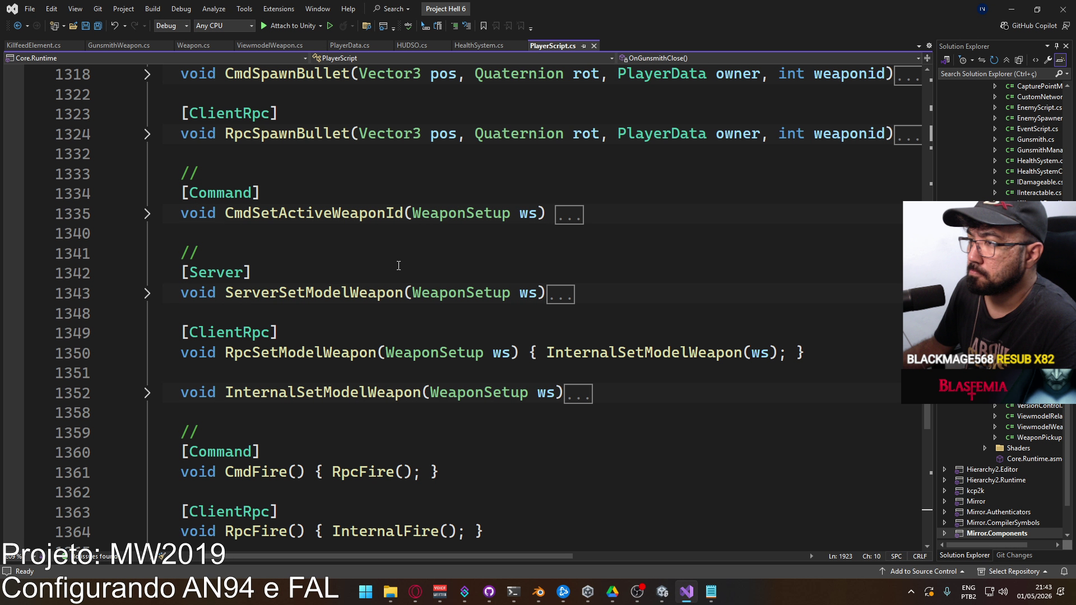
Search the file for 'spread' and locate where _spreadPenalty is declared and calculated.
key("ctrl+f")
type("spreadbuildupcur")
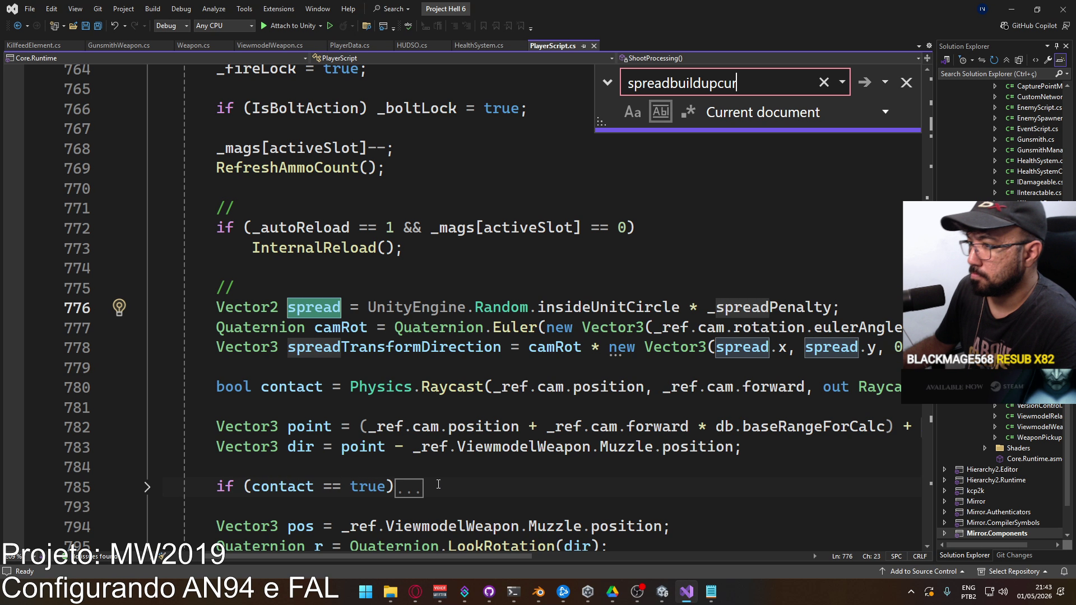
mouse_move(384, 558)
left_mouse_down()
mouse_move(567, 543)
mouse_move(381, 530)
mouse_move(448, 525)
mouse_move(395, 525)
left_mouse_up()
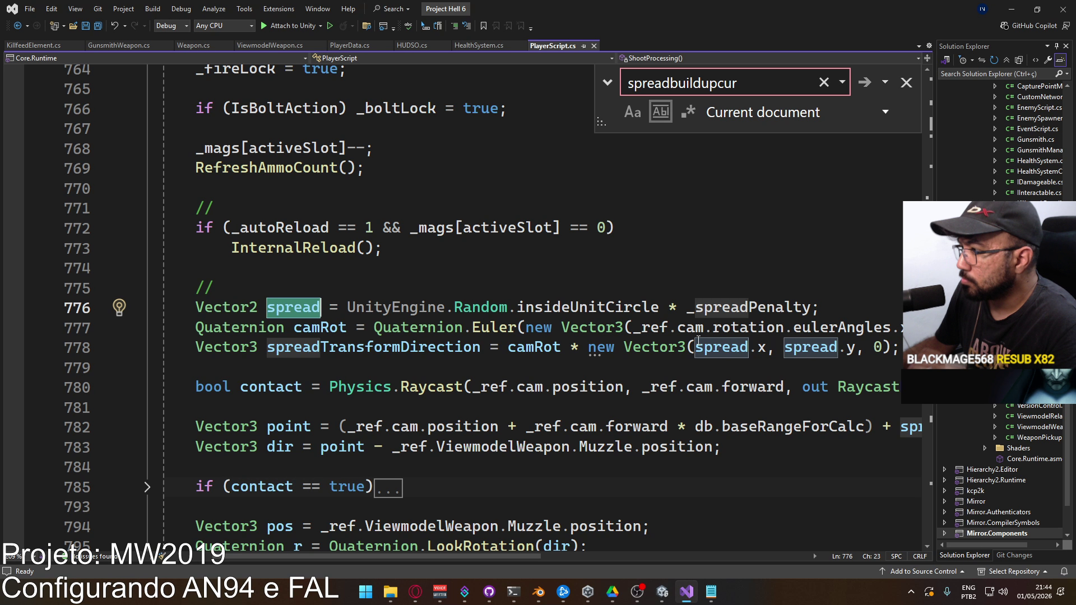
double_click(729, 307)
key("ctrl+f")
left_click(867, 82)
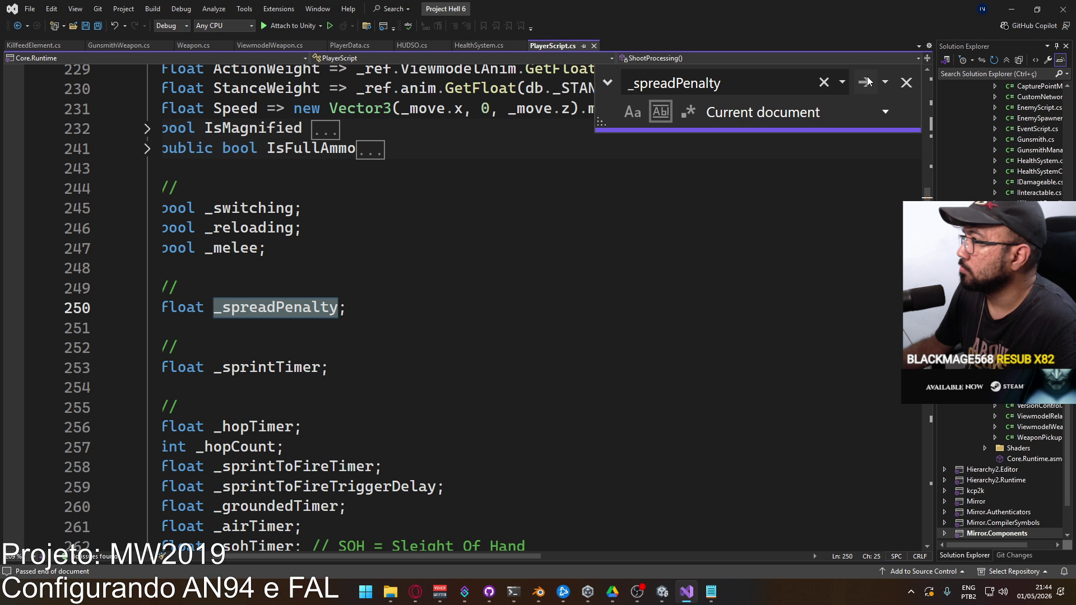
left_click(866, 82)
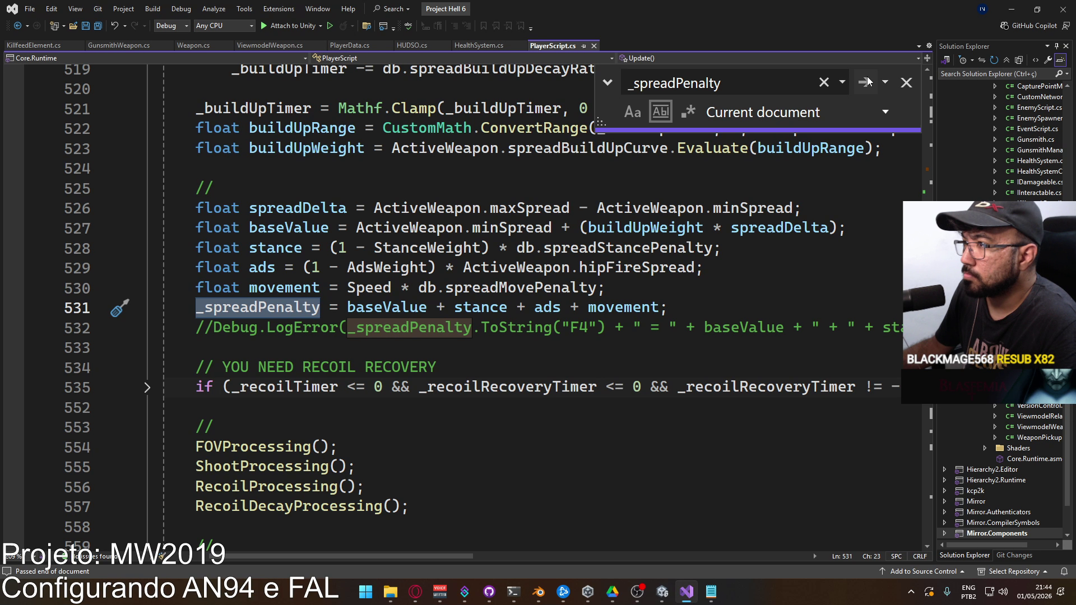
Inspect buildUpWeight on line 527, then bring the Unity editor back to the front.
double_click(663, 228)
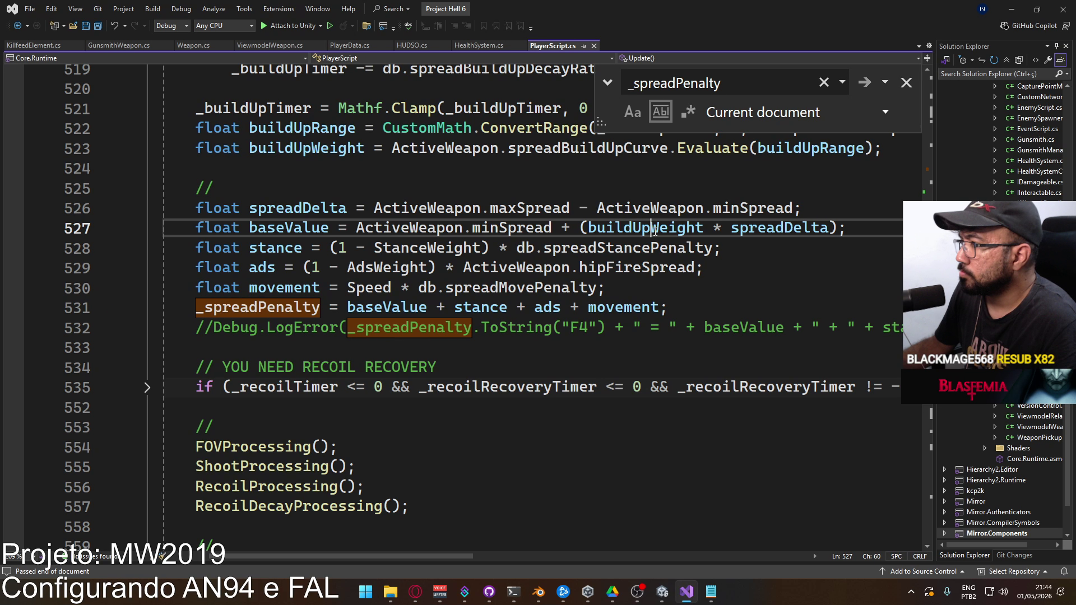
scroll(533, 275, "up", 2)
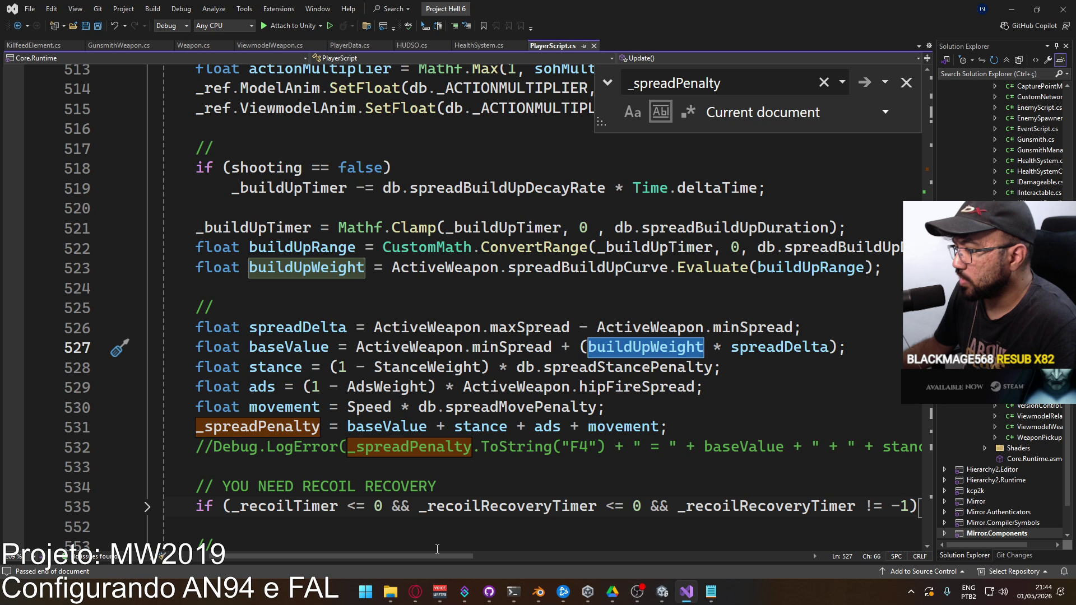
mouse_move(437, 552)
left_mouse_down()
mouse_move(483, 546)
mouse_move(451, 553)
left_mouse_up()
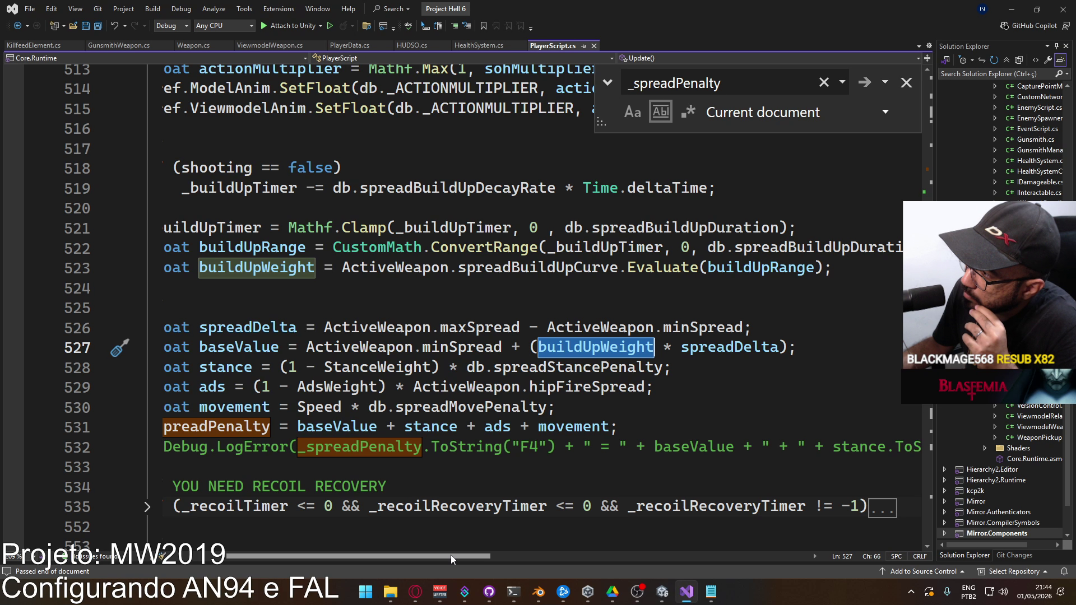
left_click(663, 580)
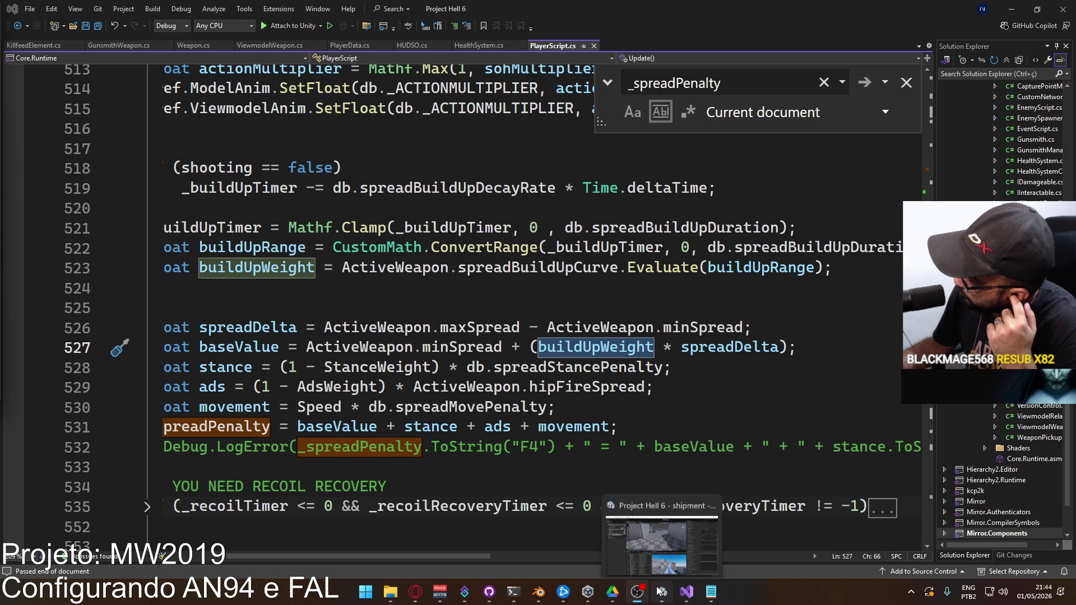
left_click(661, 585)
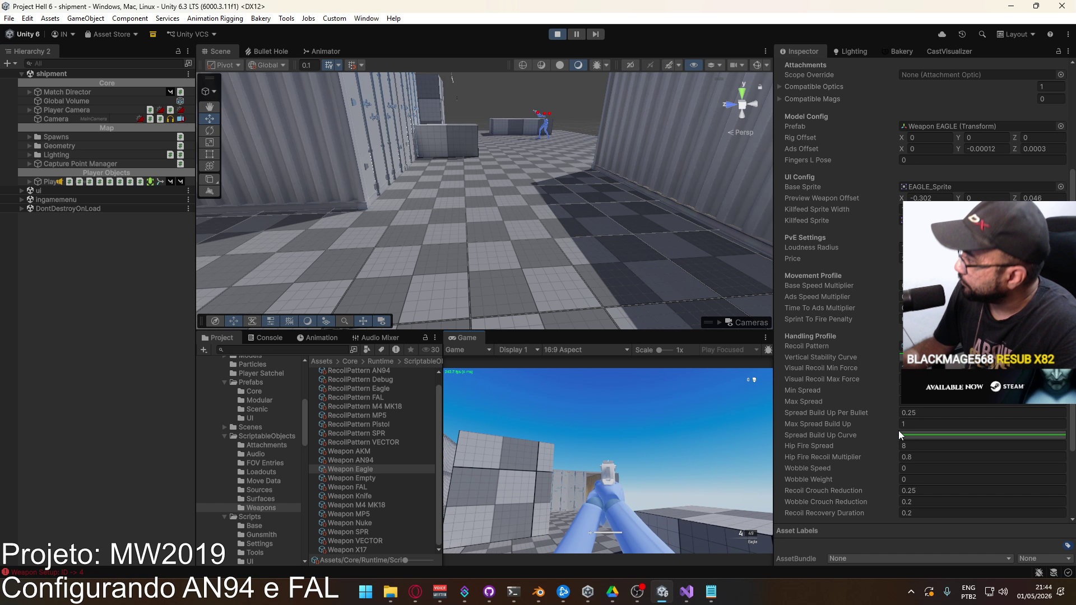
Replace the flat Spread Build Up Curve with the linear preset ramping up to 1.
left_click(930, 434)
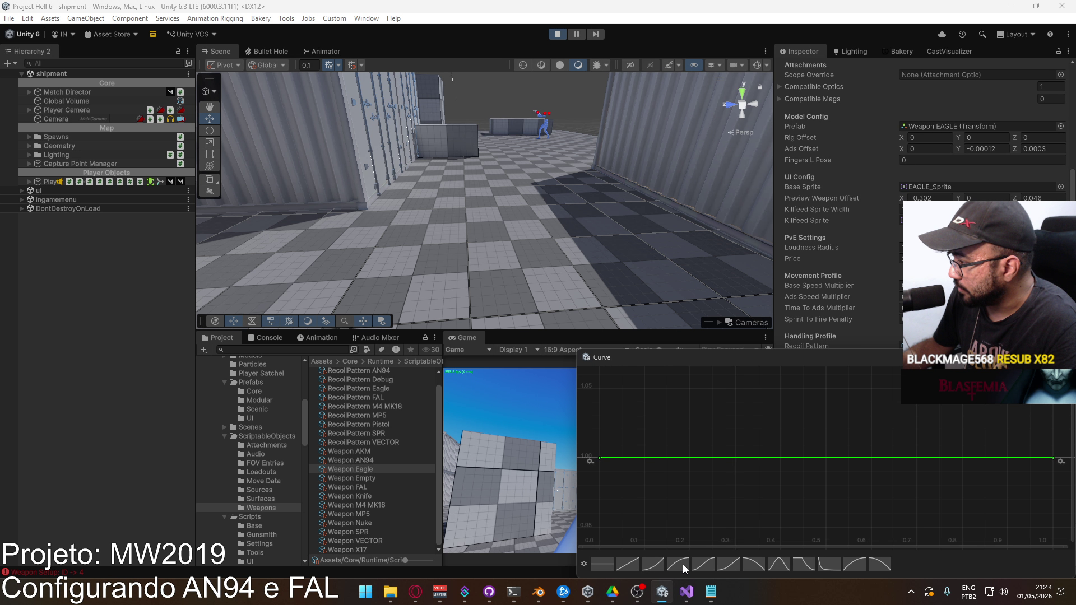
left_click(616, 563)
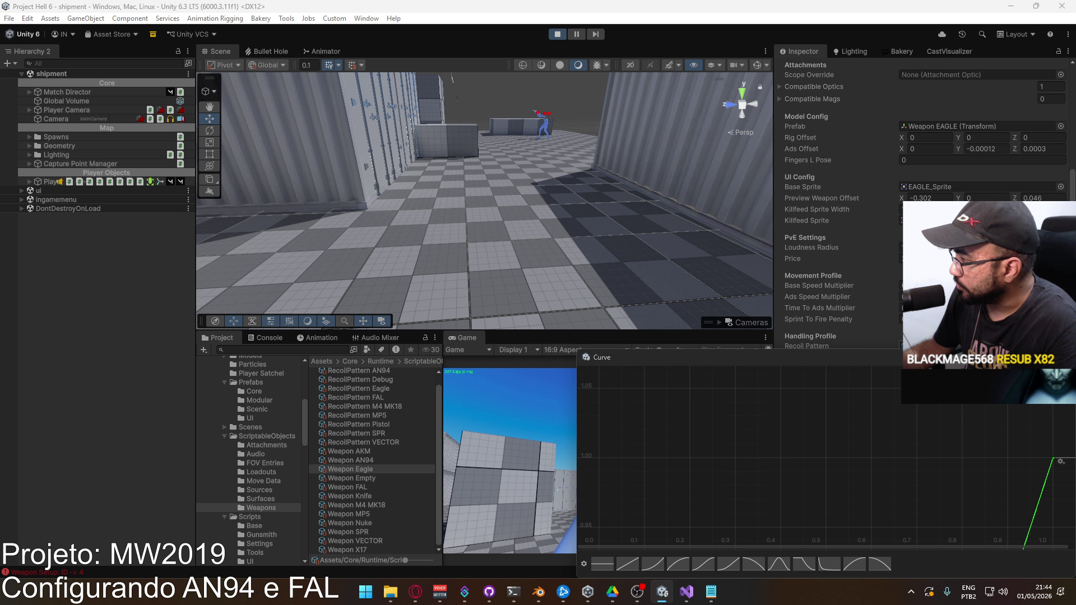
key("Escape")
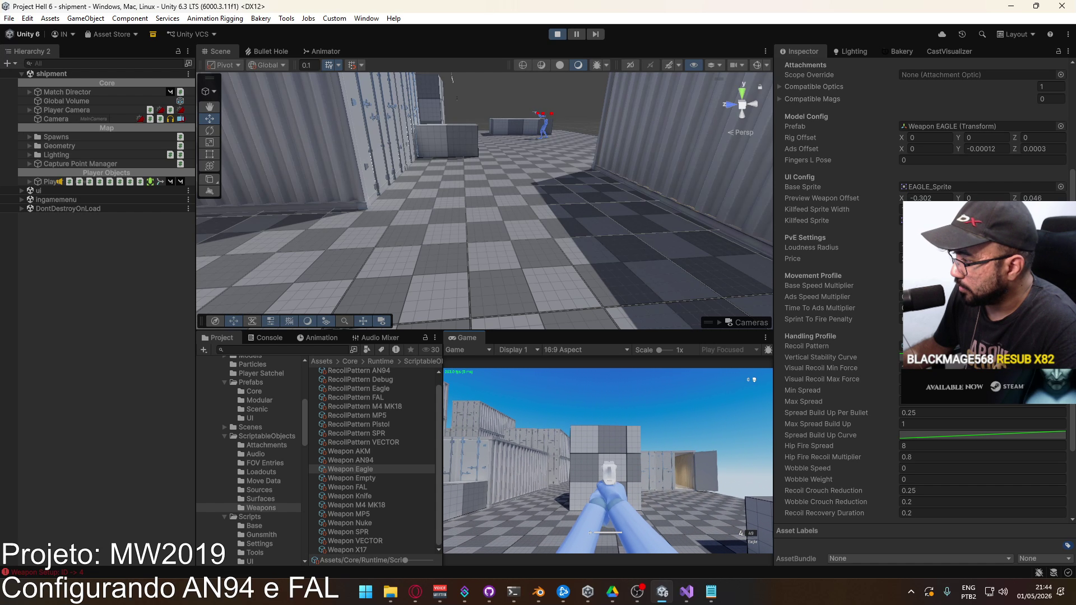
Fire the Eagle at the shipment walls in bursts, reloading between magazines to check spread build-up.
left_click(608, 465)
key("r")
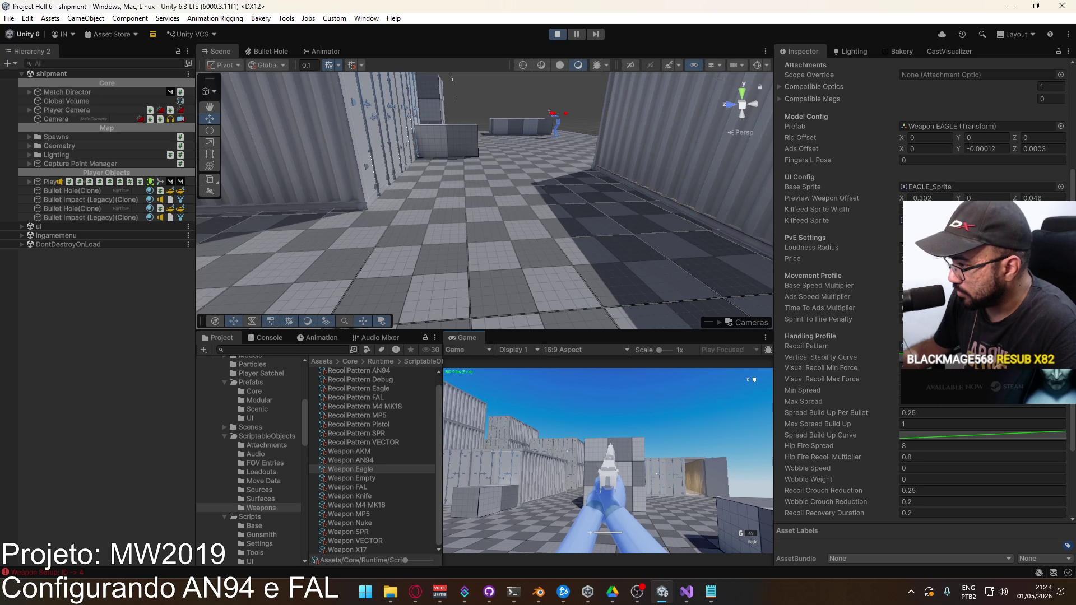
left_click(608, 465)
left_click(608, 465)
left_click(608, 465)
left_click(608, 465)
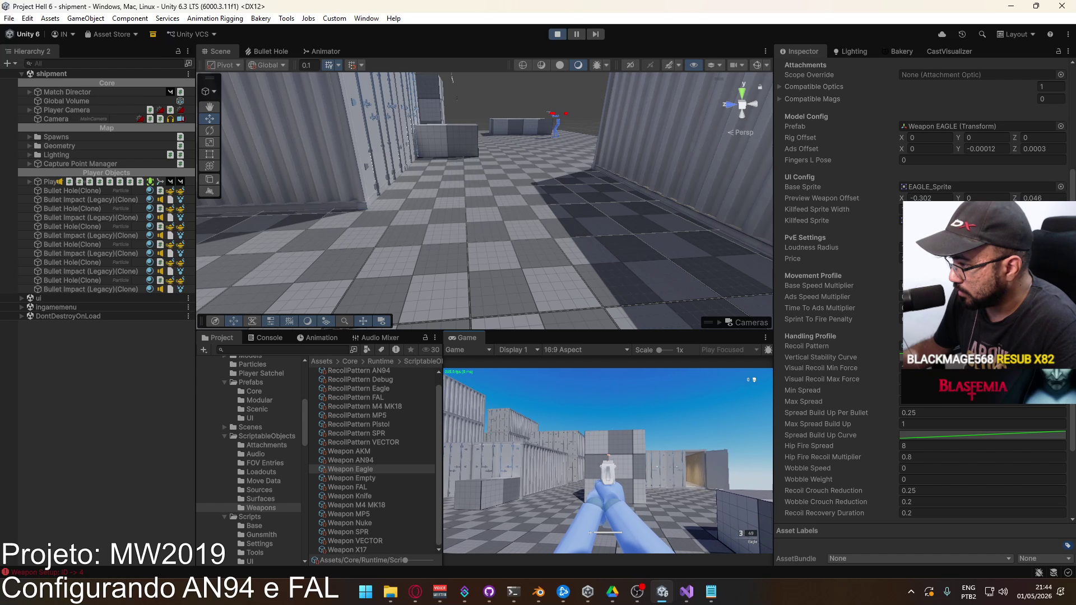
left_click(608, 465)
left_click(608, 465)
left_click(608, 465)
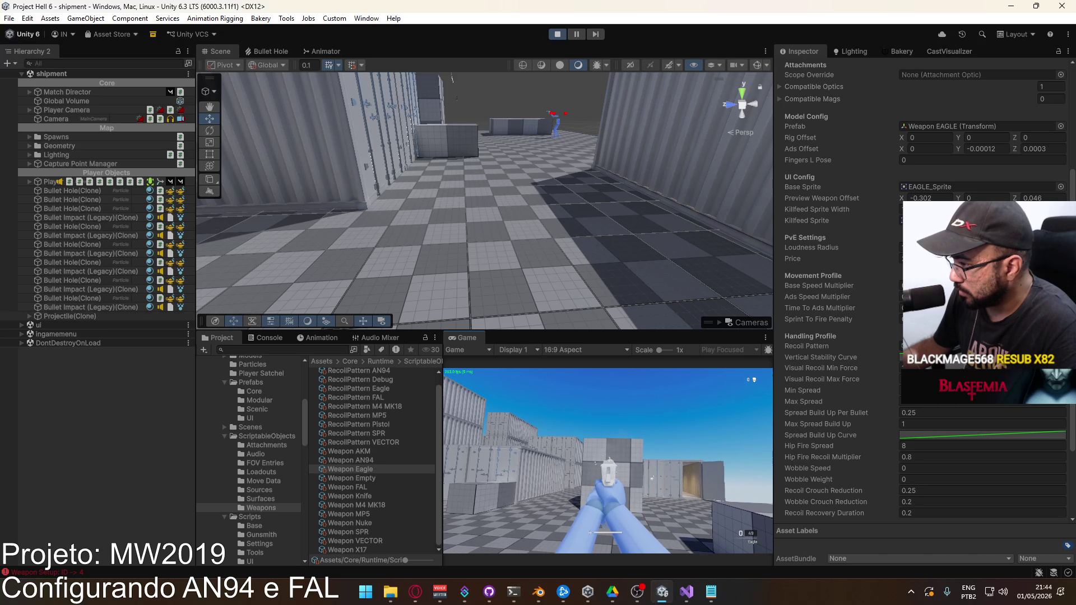
key("r")
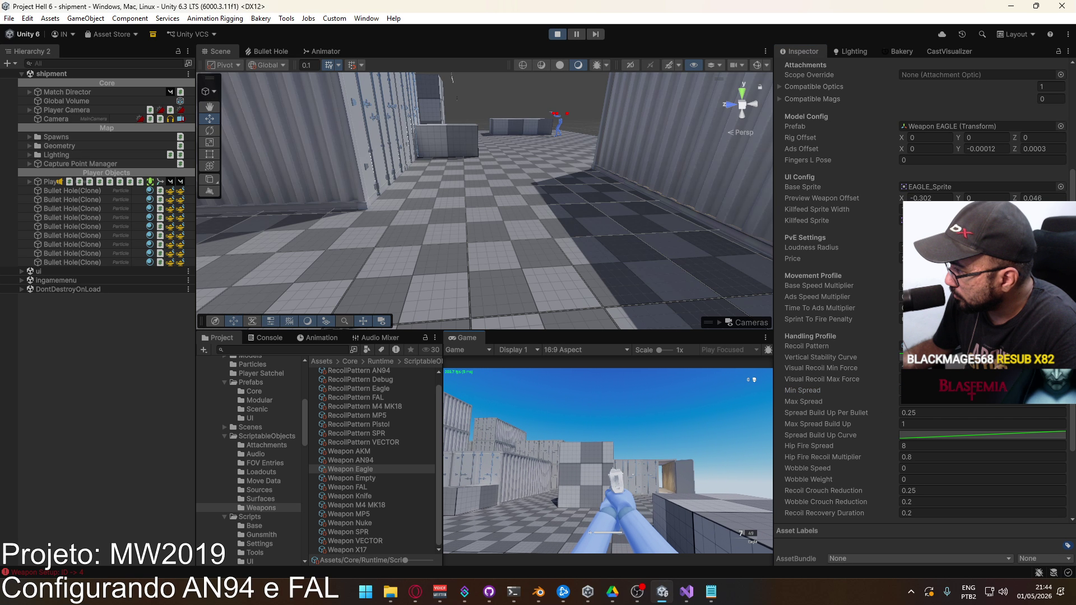
left_click(608, 461)
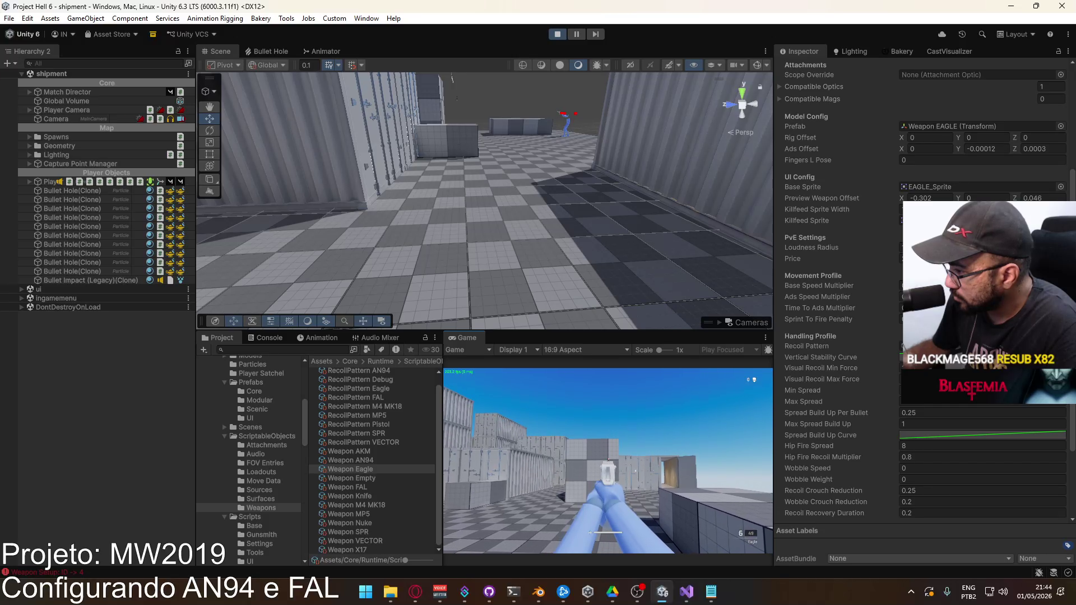
left_click(608, 461)
left_click(608, 460)
left_click(608, 461)
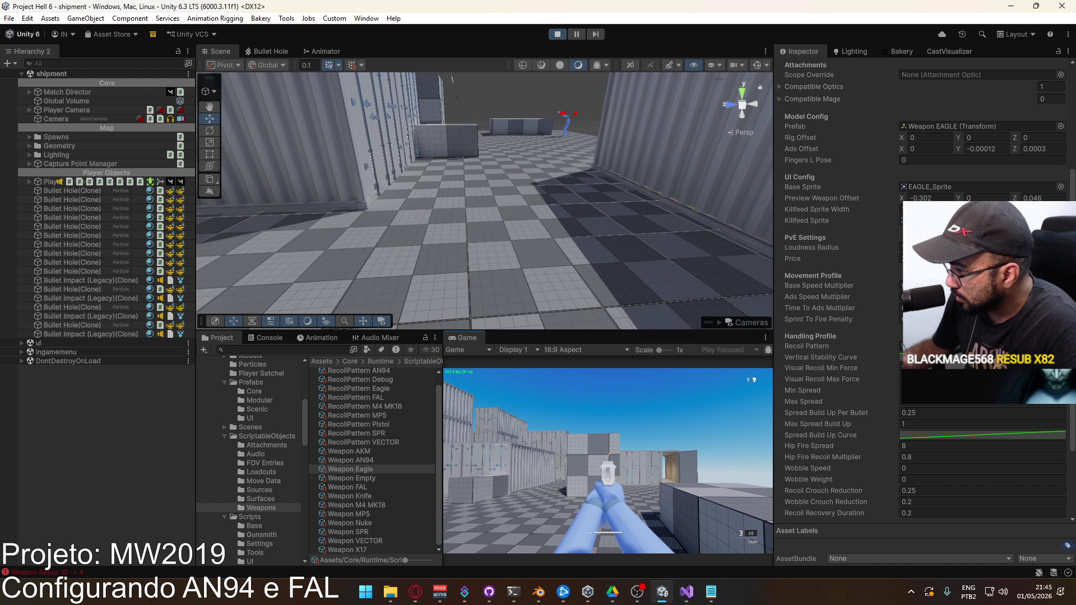
left_click(608, 460)
left_click(608, 461)
left_click(608, 461)
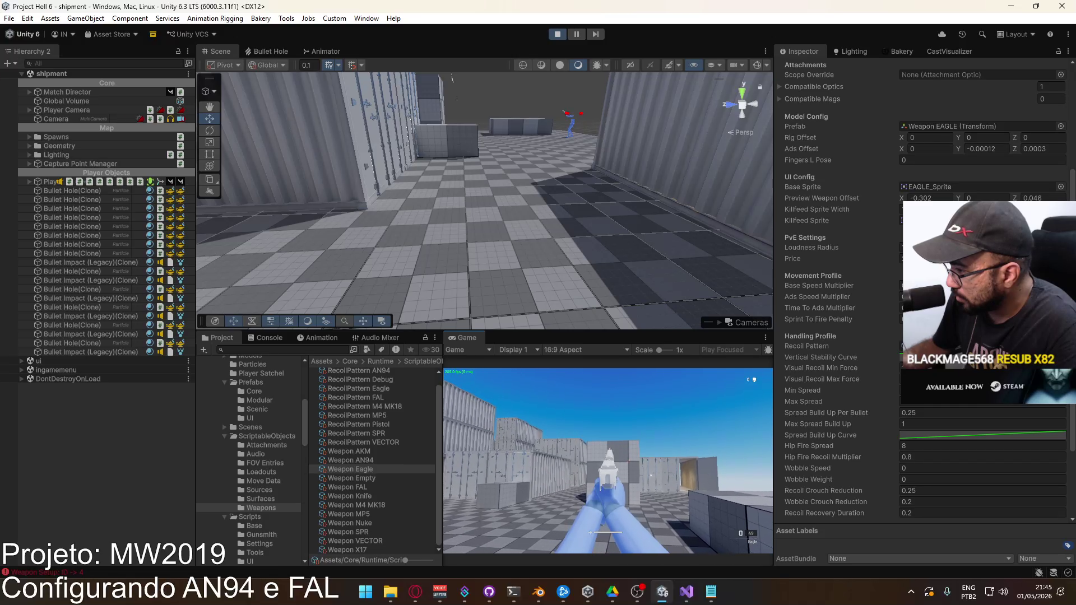
key("r")
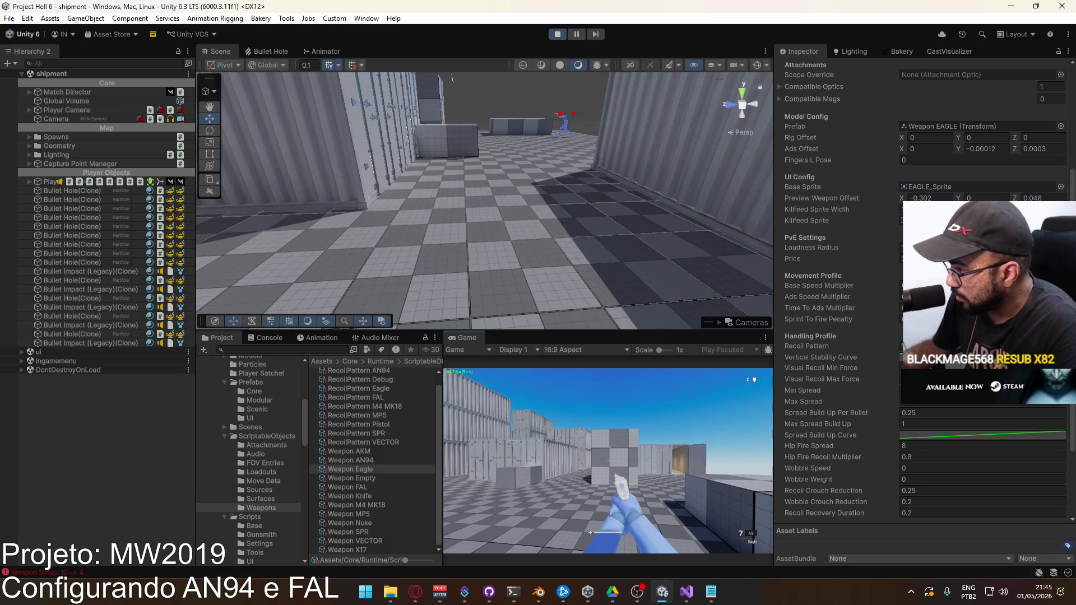
left_click(608, 461)
left_click(608, 460)
left_click(608, 461)
left_click(608, 461)
left_click(608, 461)
left_click(607, 460)
left_click(608, 461)
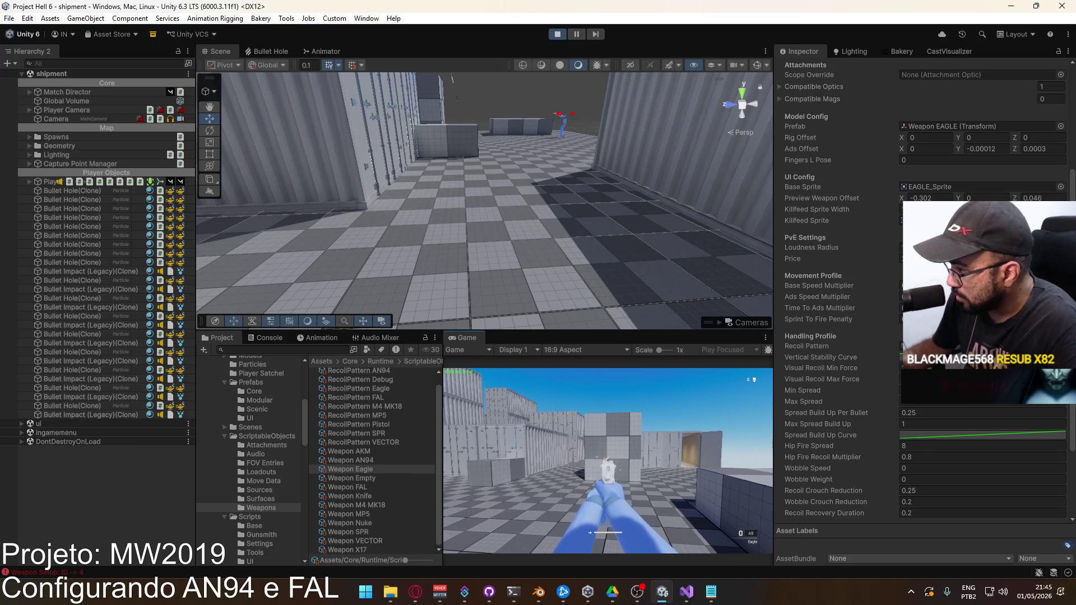
key("r")
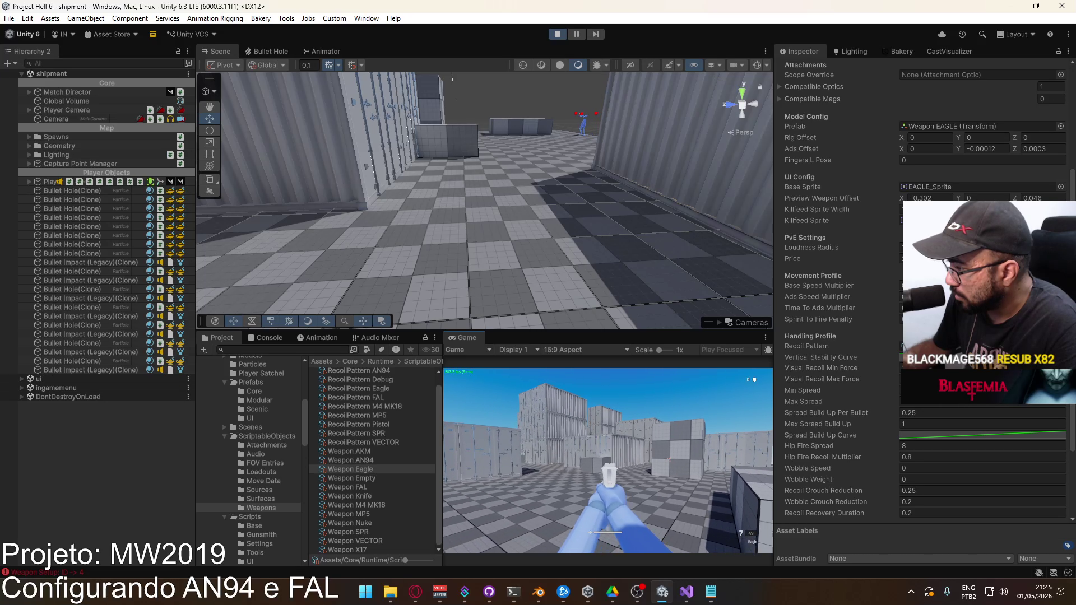
left_click(608, 461)
left_click(608, 461)
left_click(608, 460)
left_click(608, 460)
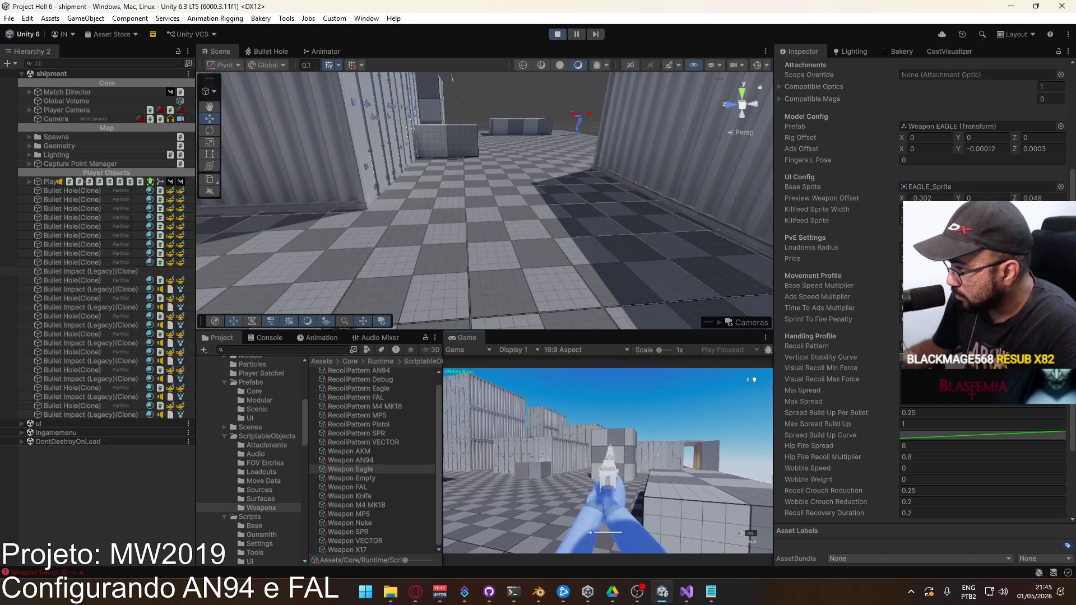
left_click(608, 461)
left_click(607, 460)
left_click(608, 461)
key("r")
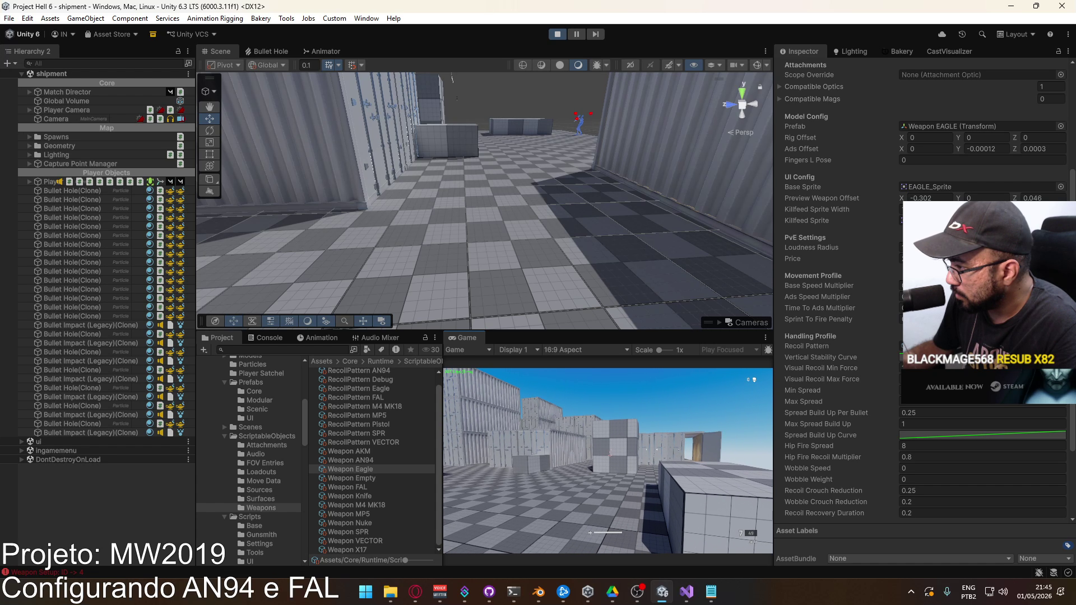
left_click(608, 461)
left_click(608, 461)
left_click(607, 461)
left_click(608, 460)
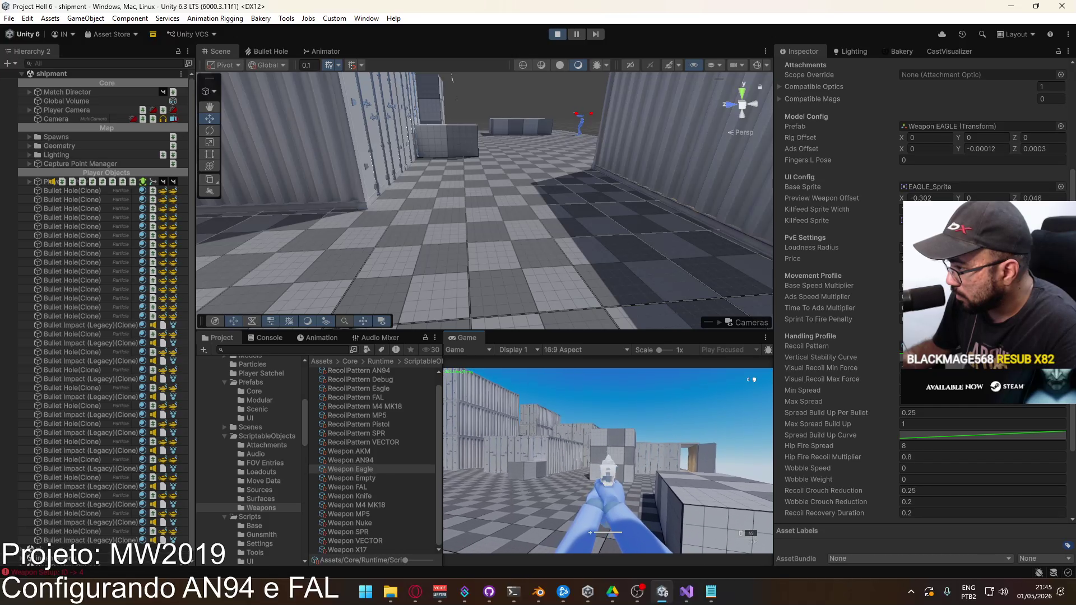
left_click(608, 461)
left_click(608, 460)
left_click(608, 460)
key("super")
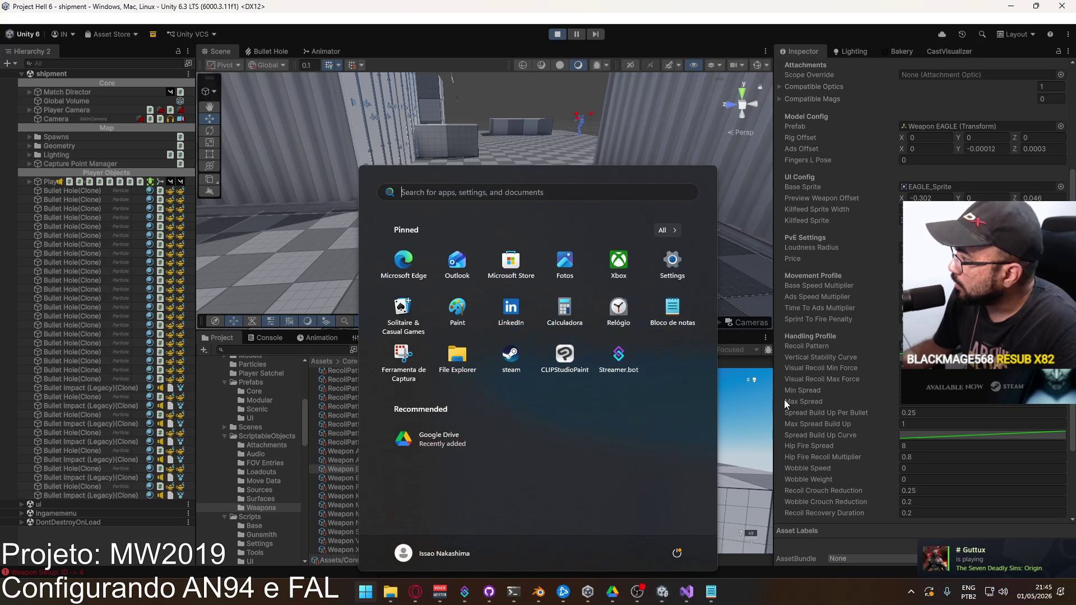
left_click(784, 399)
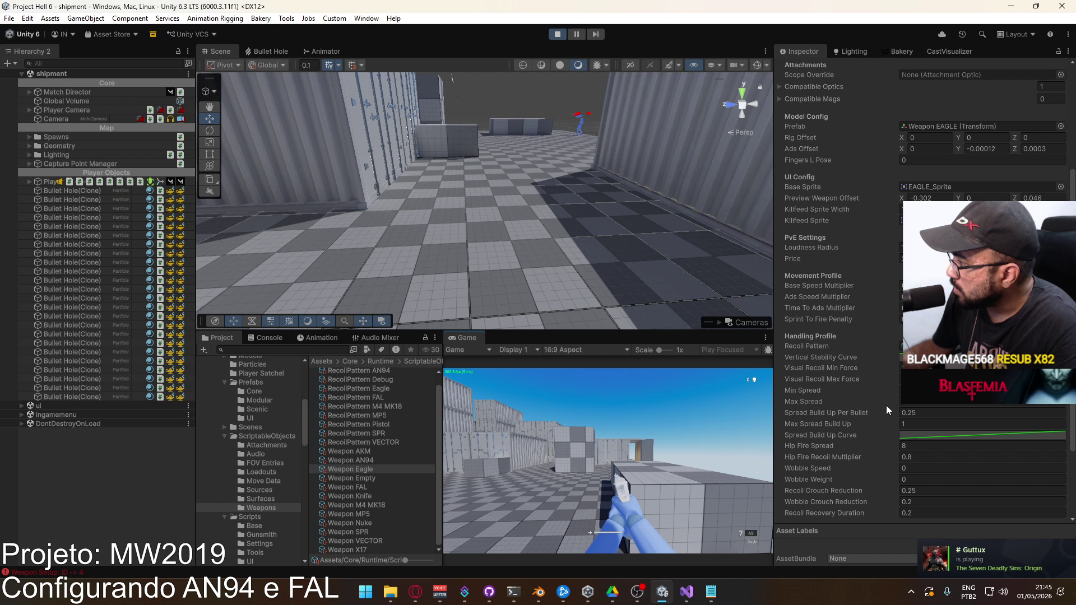
Set Spread Build Up Per Bullet to 0.3 and test-fire the Eagle again with reloads.
left_click(913, 413)
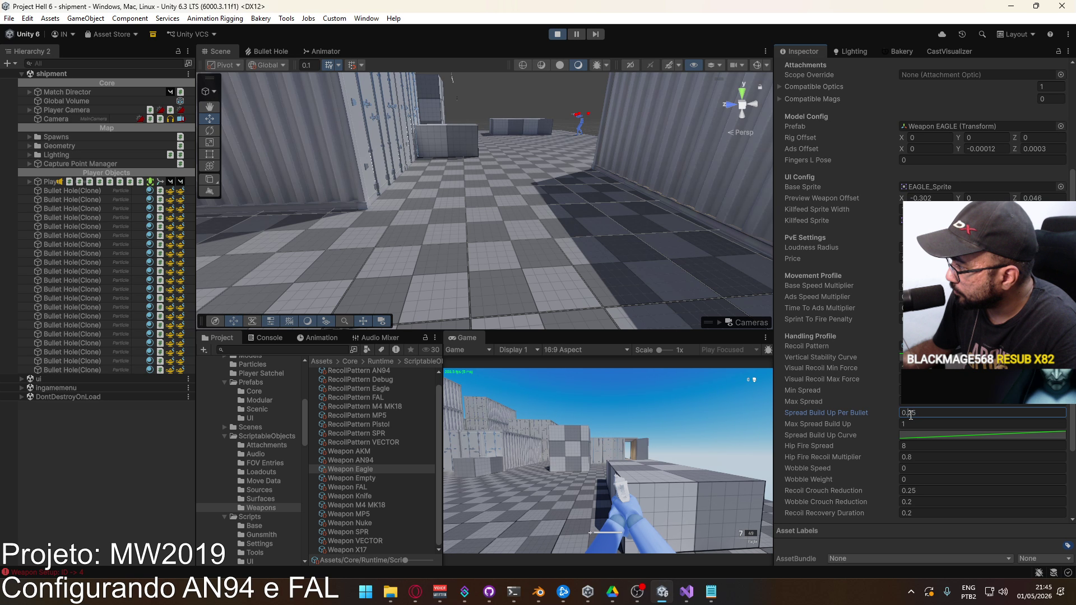
type("0.3")
left_click(608, 461)
left_click(608, 460)
left_click(608, 461)
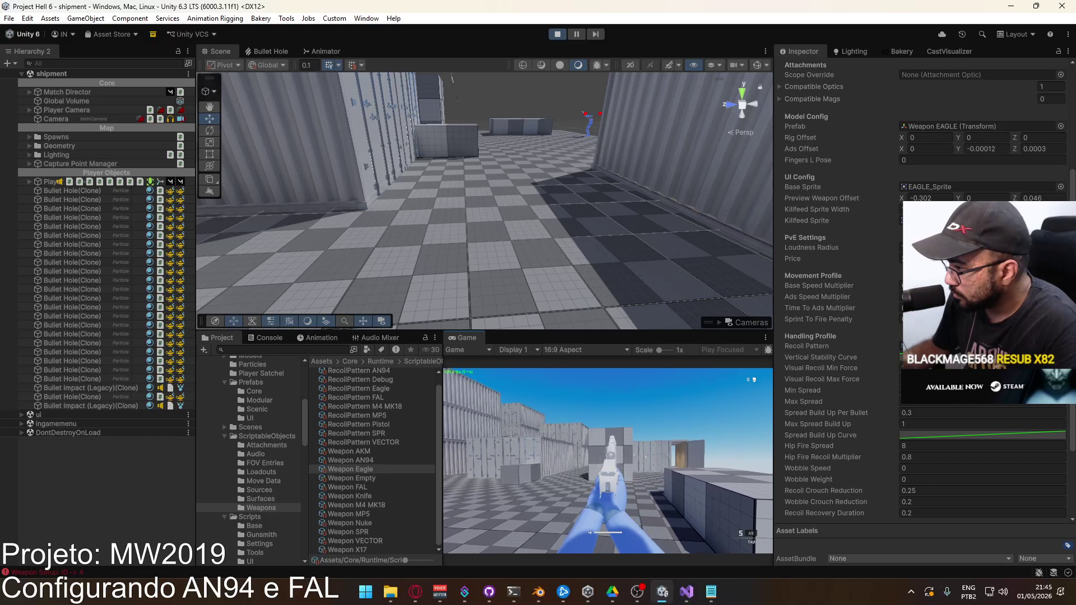
left_click(608, 461)
left_click(608, 461)
left_click(607, 461)
left_click(608, 461)
left_click(608, 460)
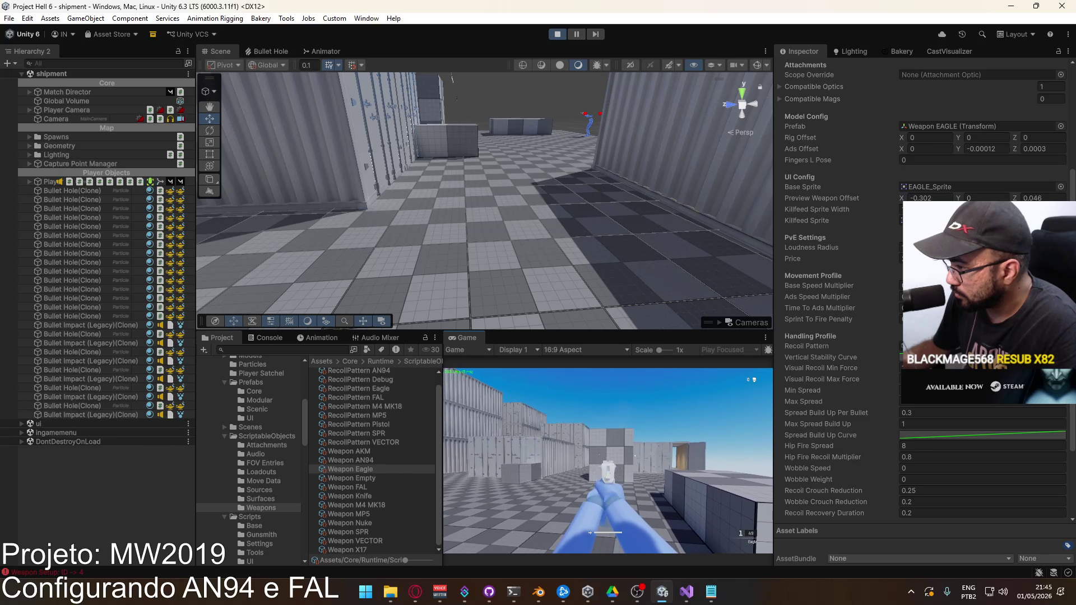
key("r")
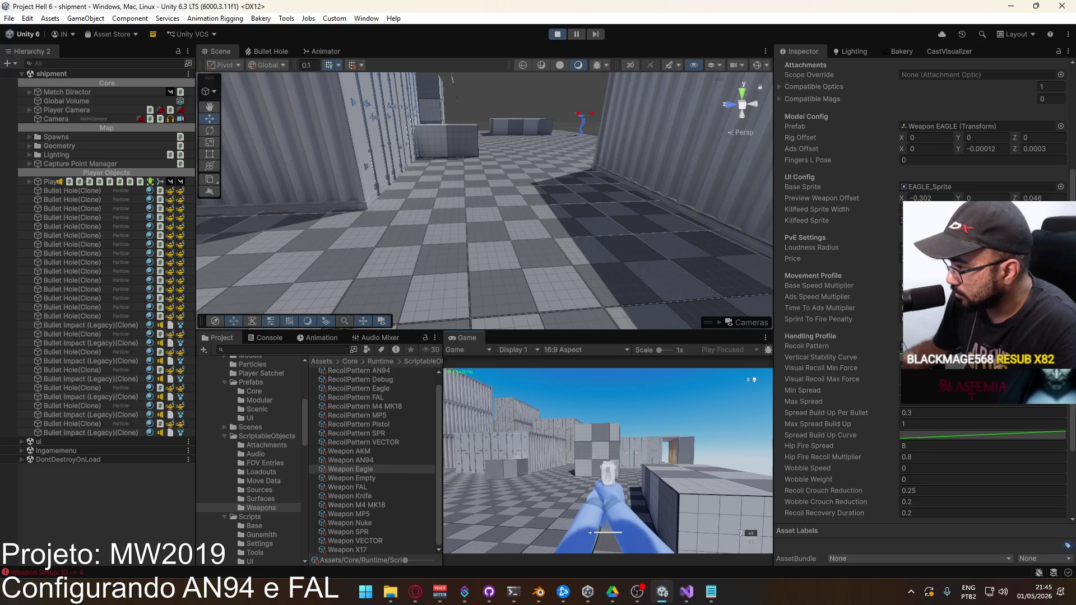
left_click(608, 460)
left_click(608, 460)
left_click(608, 460)
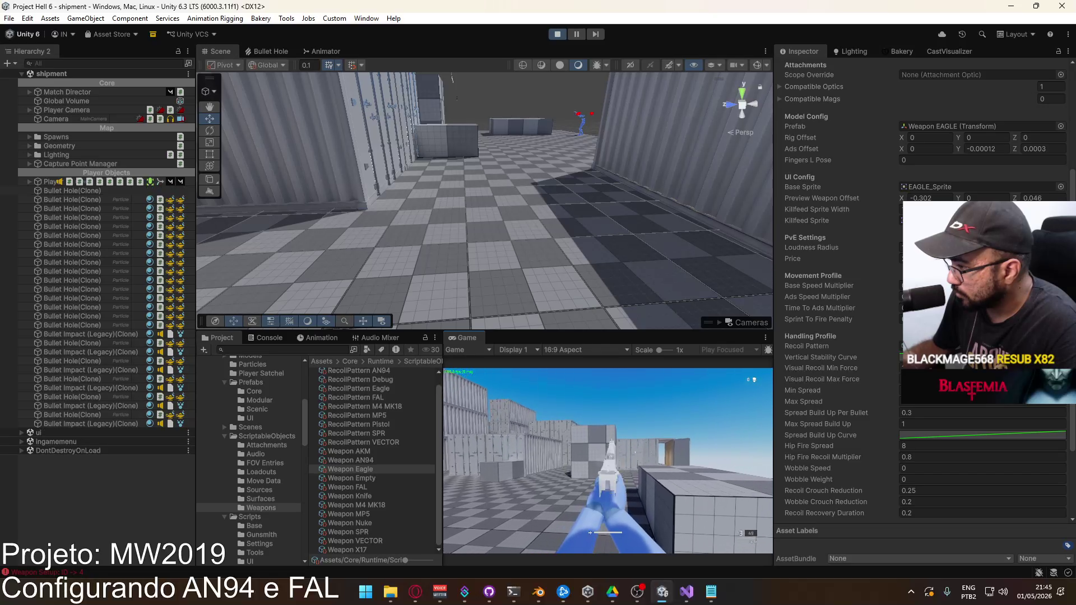
left_click(608, 461)
left_click(608, 461)
left_click(608, 461)
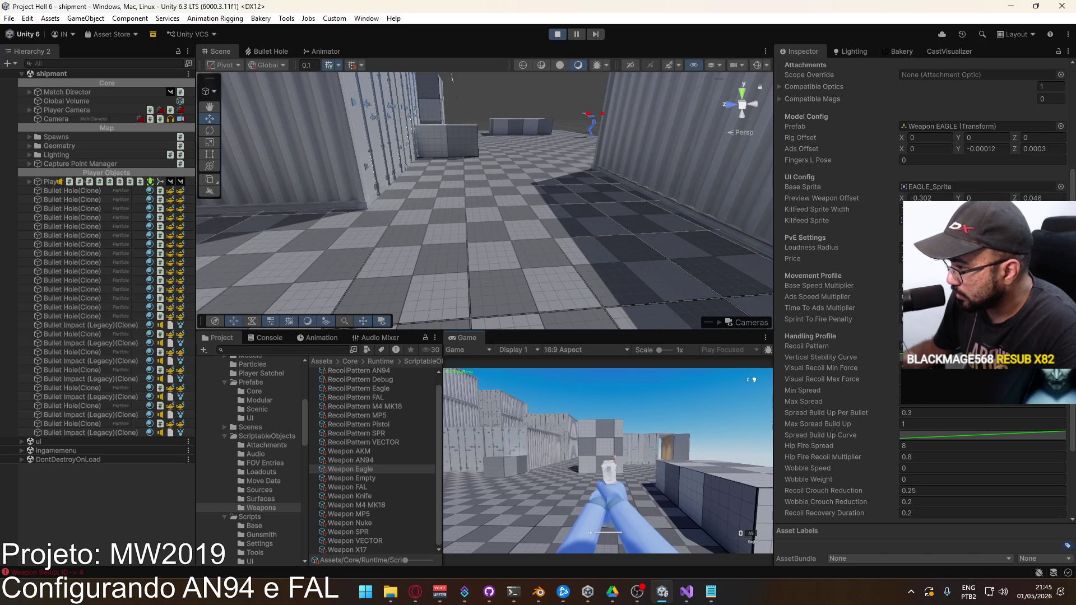
key("r")
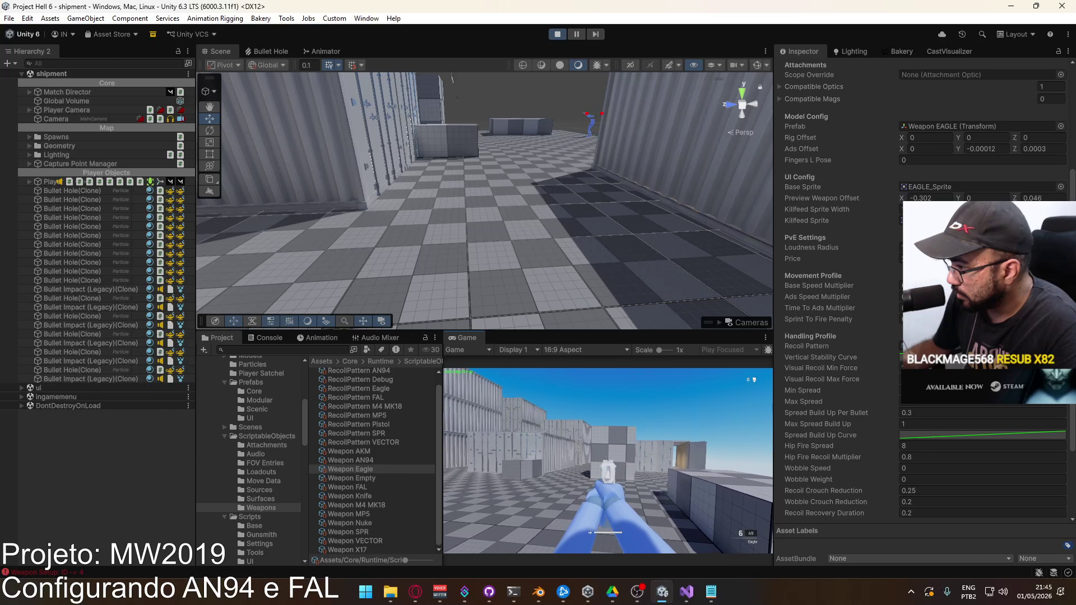
left_click(608, 461)
left_click(608, 461)
left_click(608, 461)
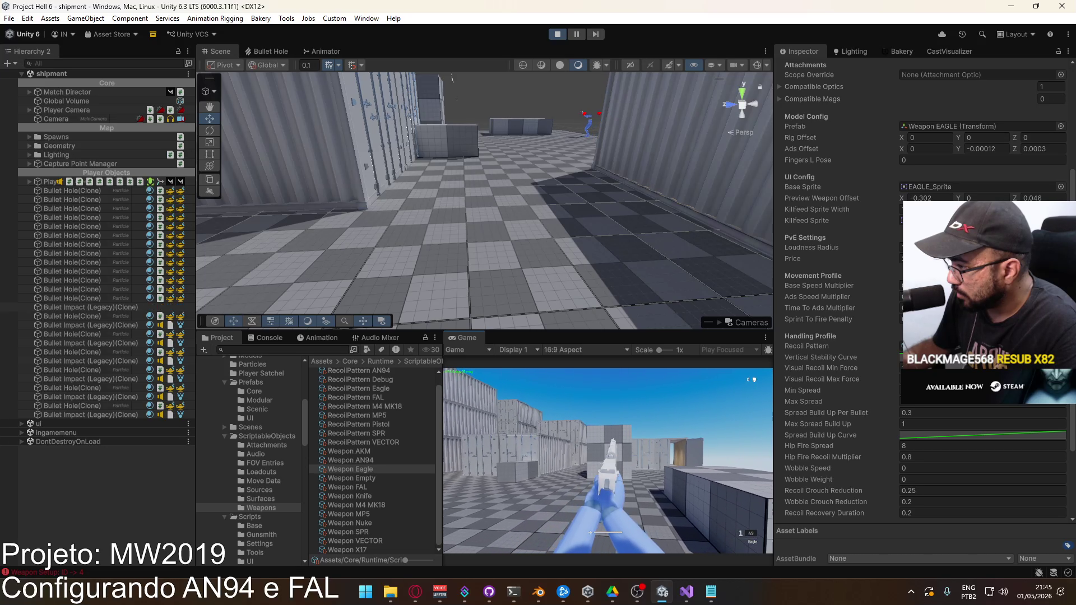
left_click(608, 461)
key("r")
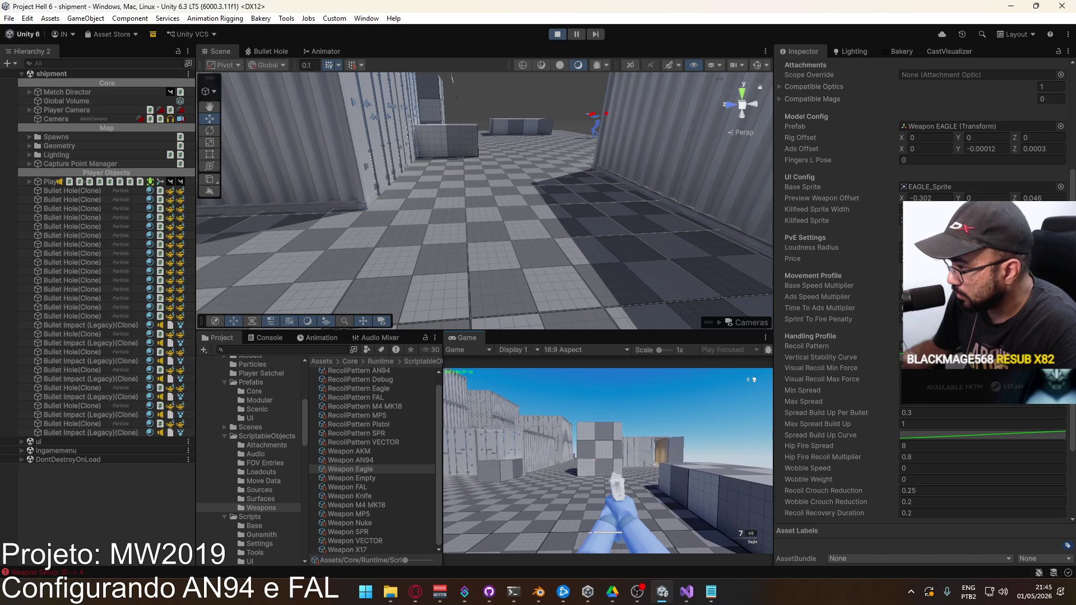
left_click(608, 460)
left_click(608, 460)
left_click(608, 460)
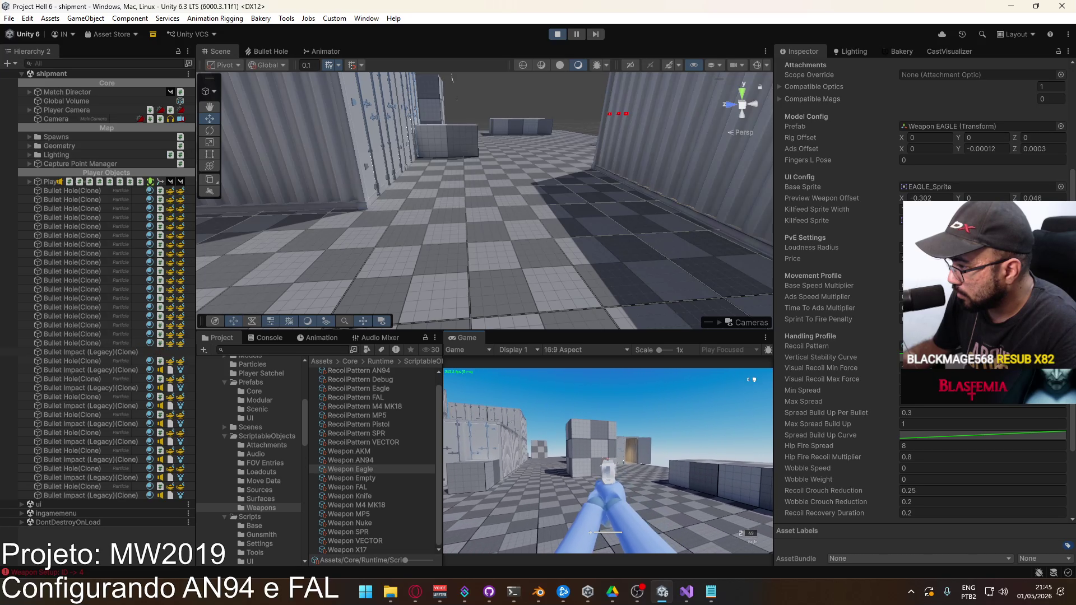
left_click(608, 461)
key("r")
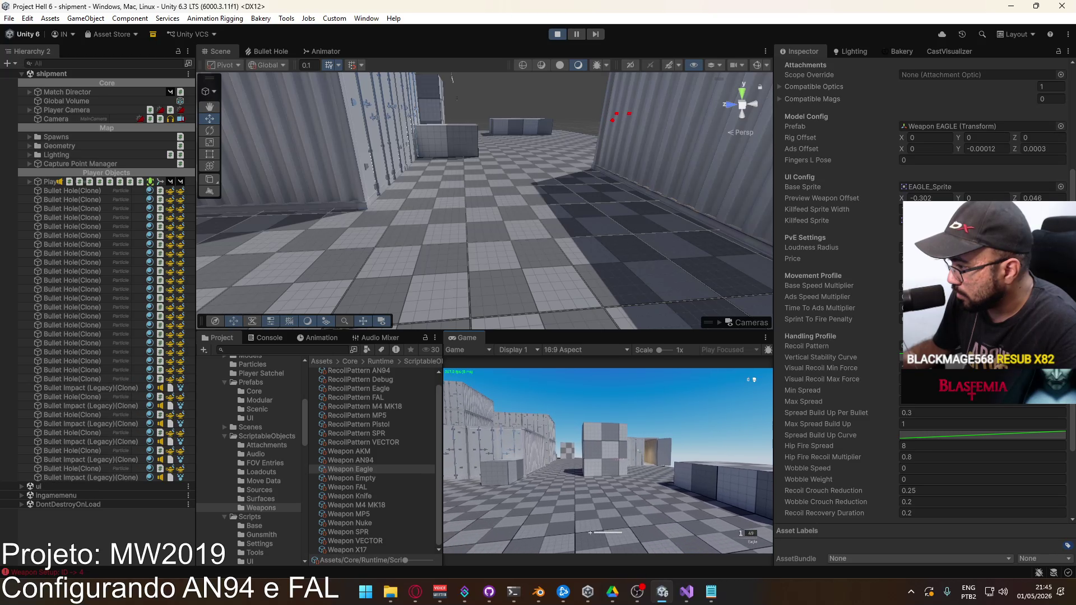
left_click(608, 461)
left_click(608, 460)
left_click(608, 461)
left_click(608, 460)
left_click(608, 460)
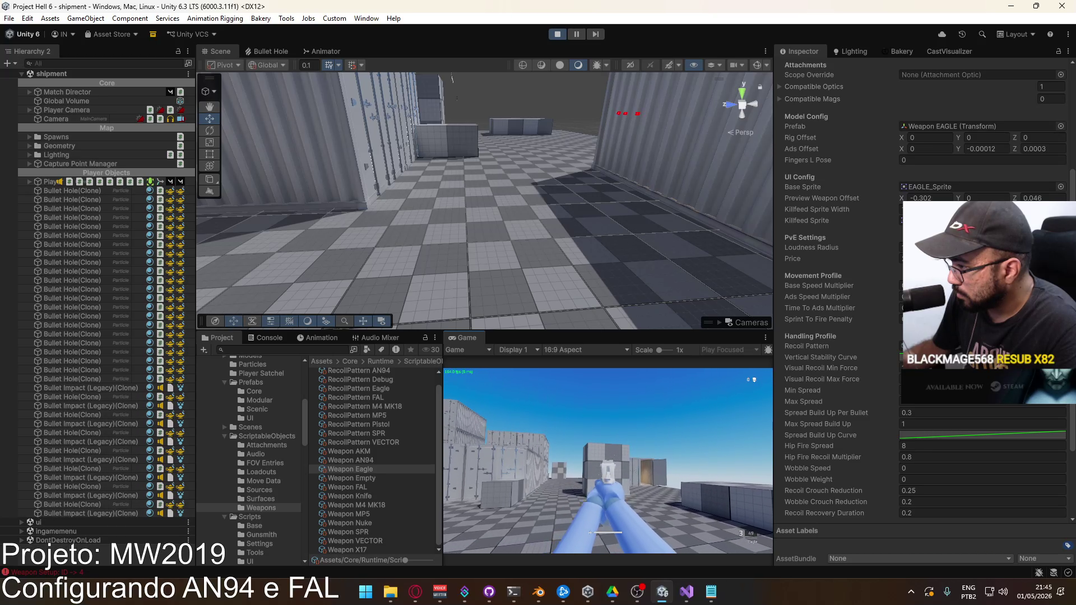
left_click(608, 461)
key("r")
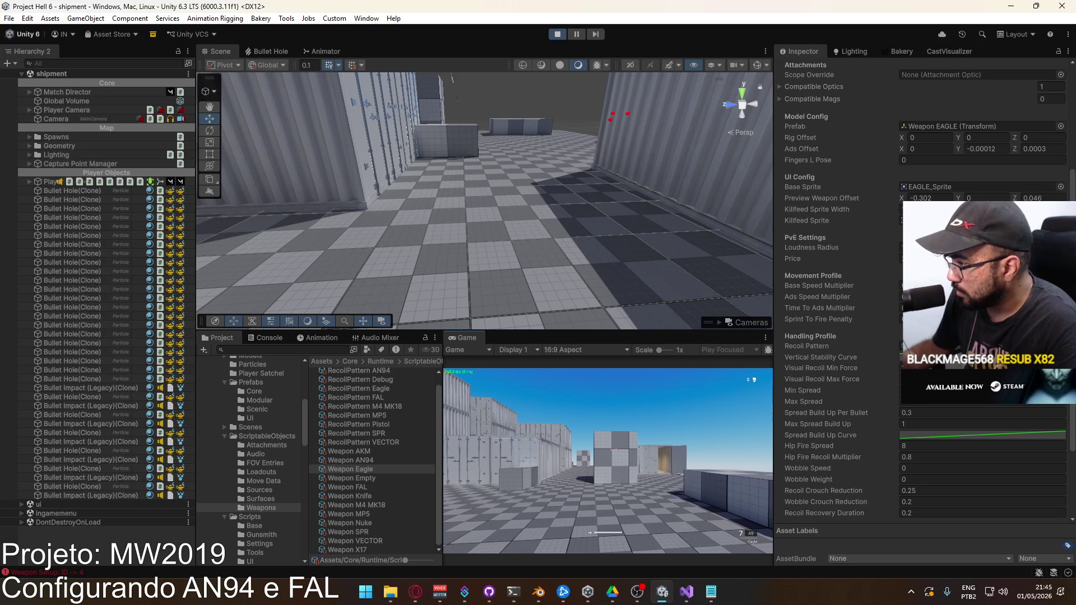
Leave the game and select the Weapon Eagle asset in the Project window.
key("super")
key("super")
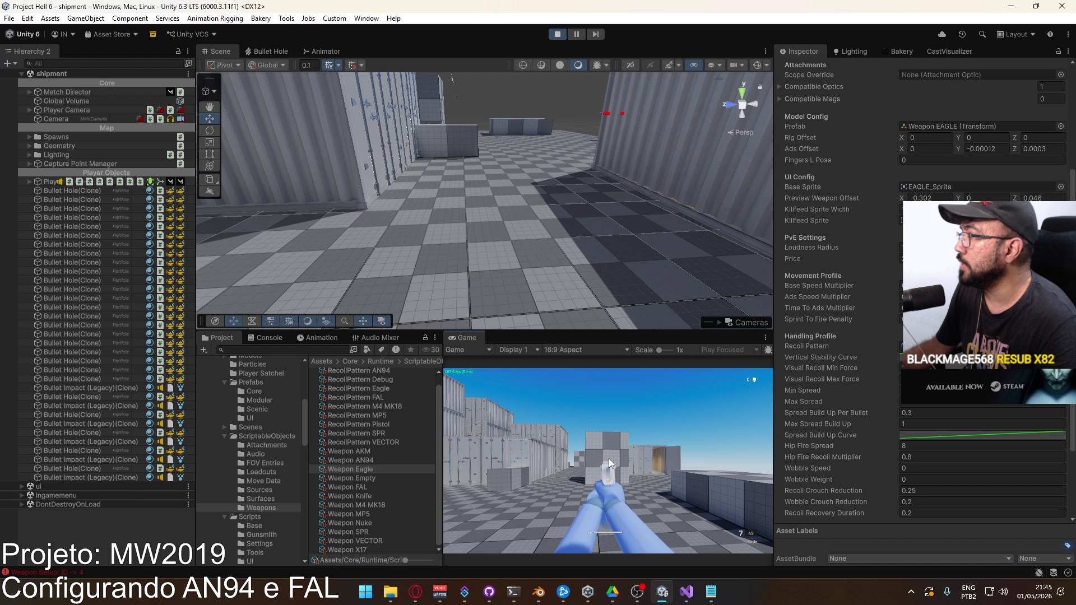
key("super")
key("super")
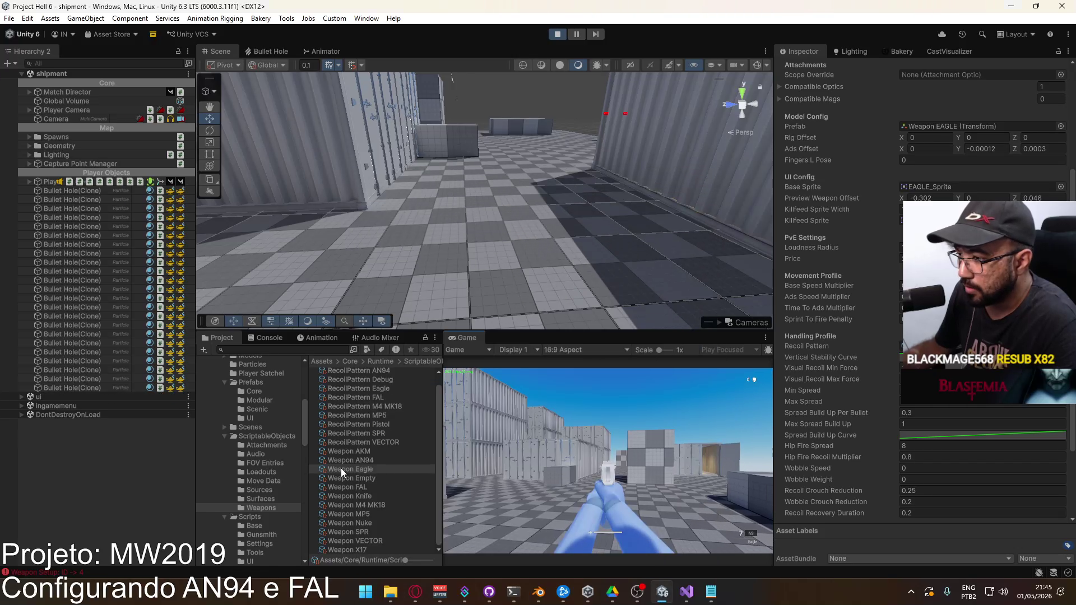
left_click(381, 468)
Show Weapon X17, compare it with Weapon MP5, and expand its Damage Multipliers list.
left_click(382, 468)
left_click(365, 550)
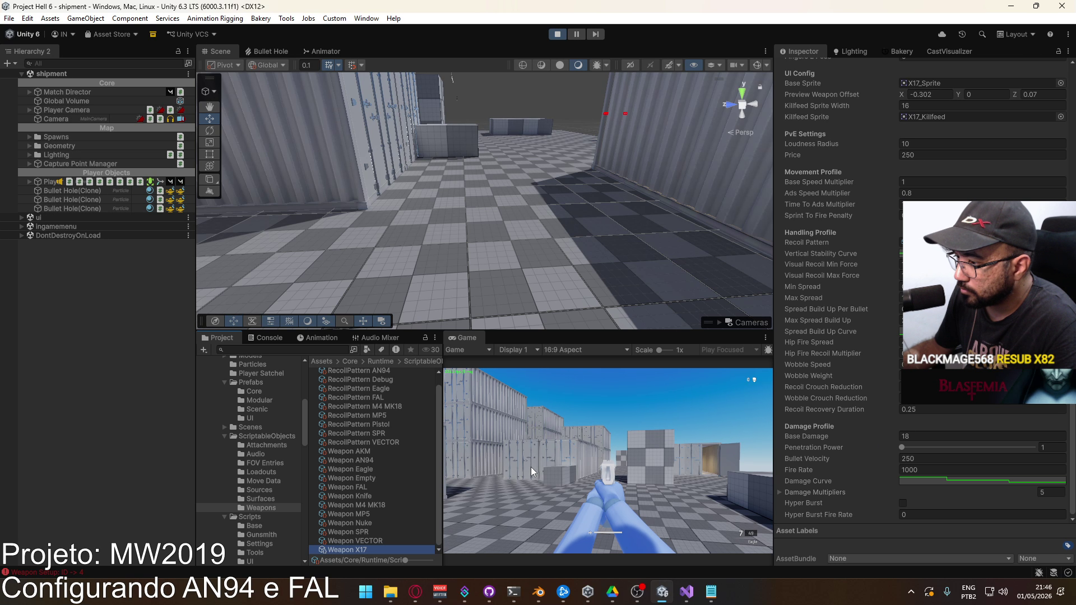
left_click(368, 514)
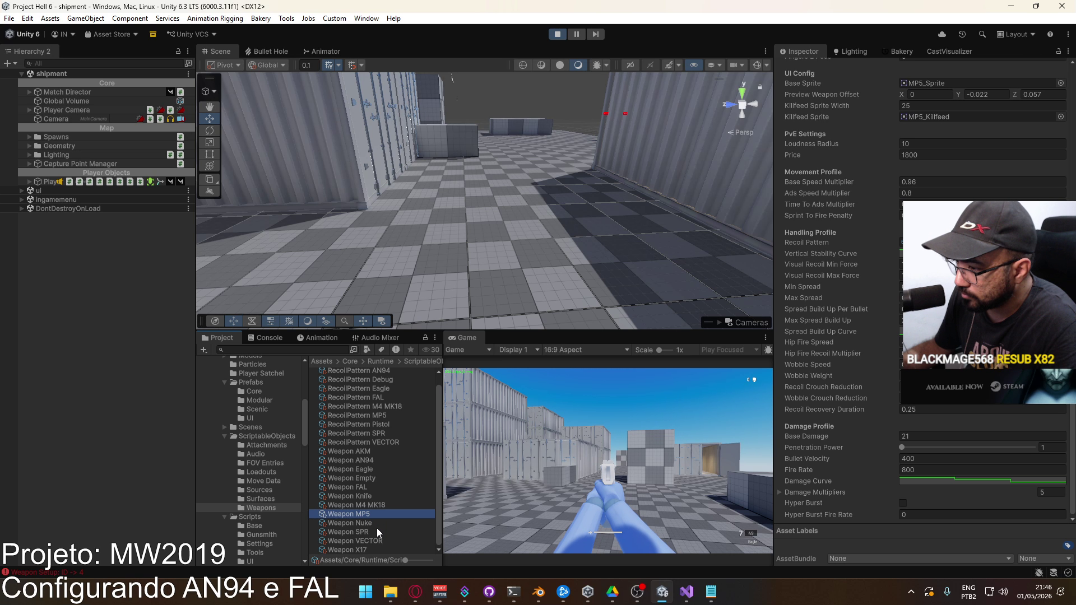
left_click(366, 550)
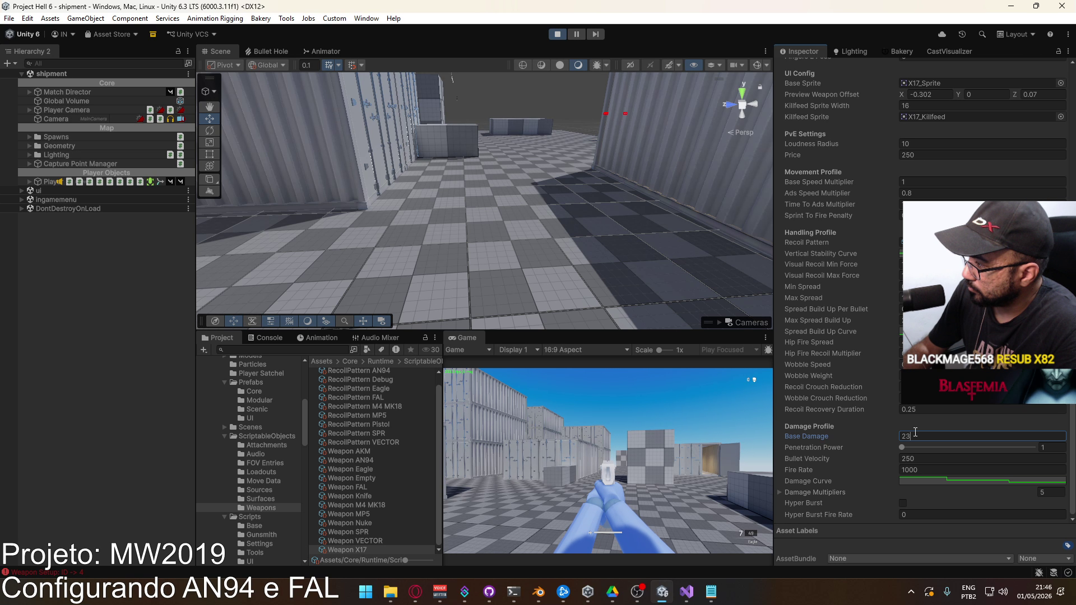
left_click(780, 491)
scroll(877, 453, "down", 3)
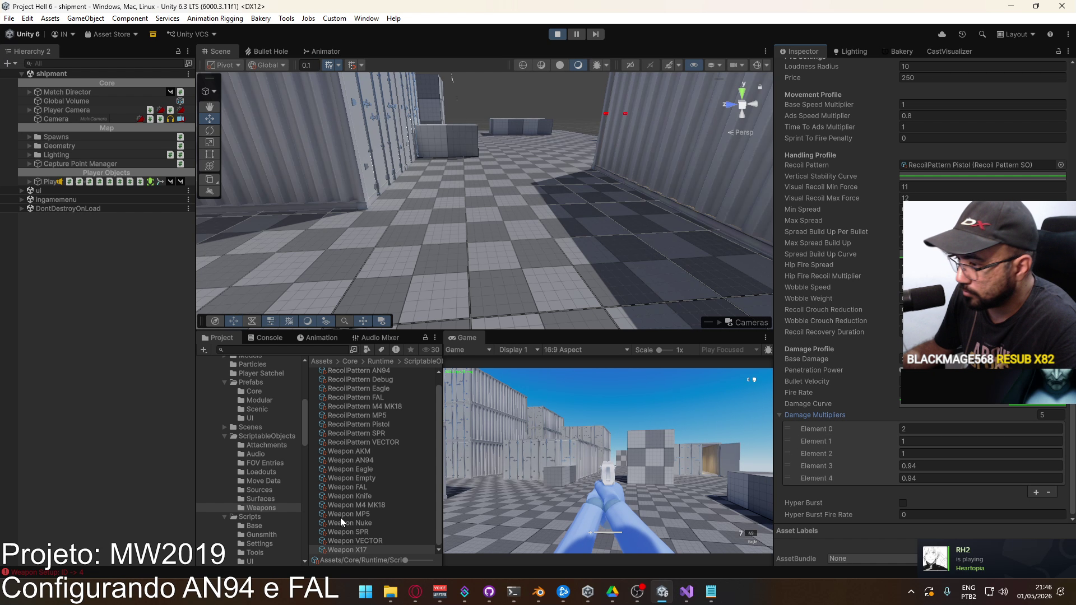
left_click(368, 514)
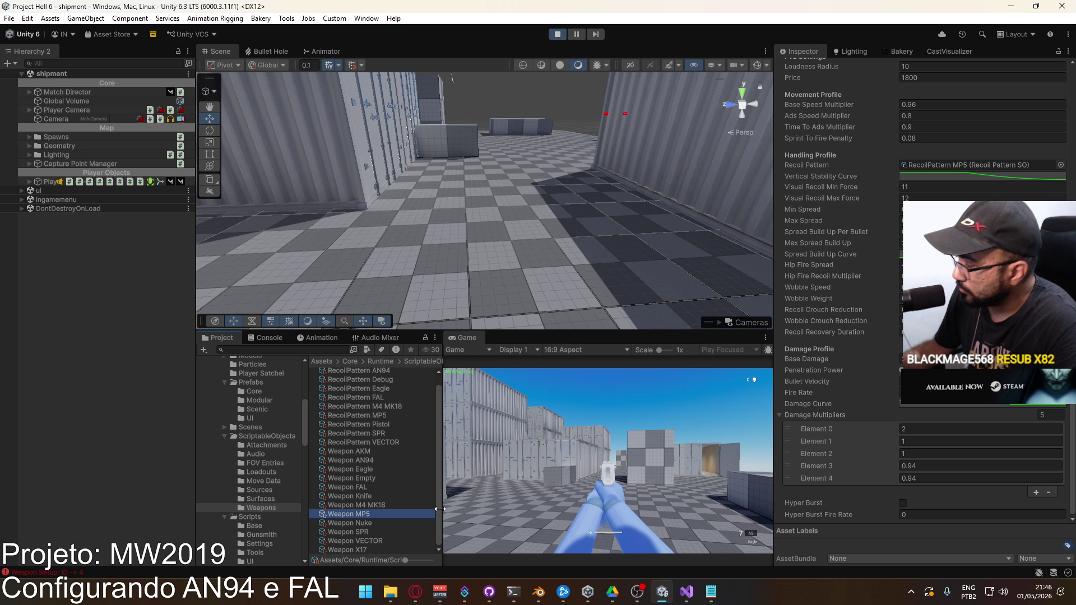
left_click(359, 549)
scroll(931, 484, "down", 2)
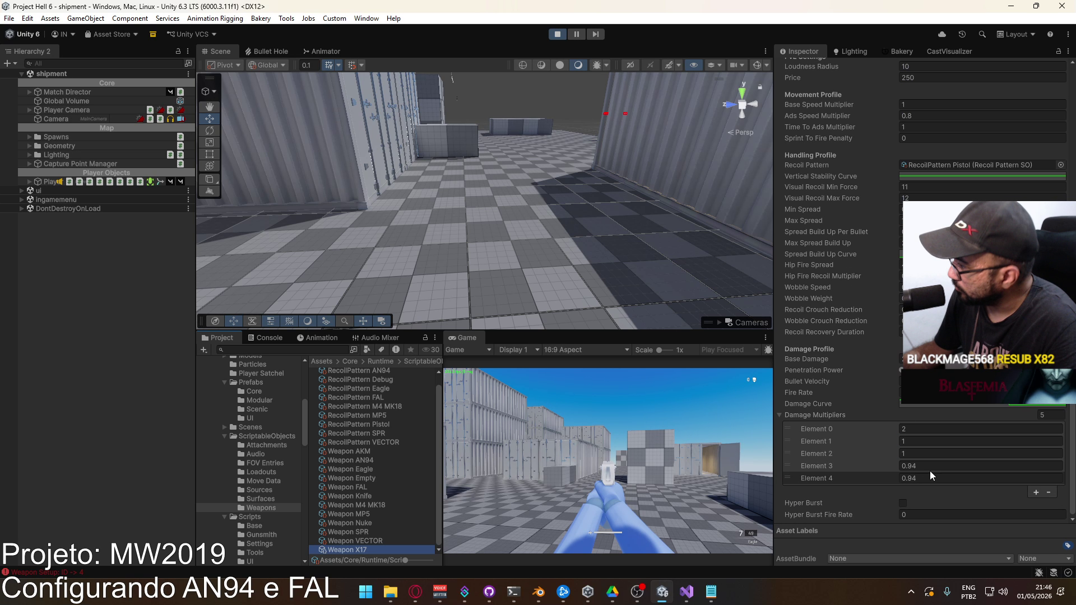
Set the X17's Element 4 damage multiplier to 1.
left_click(927, 478)
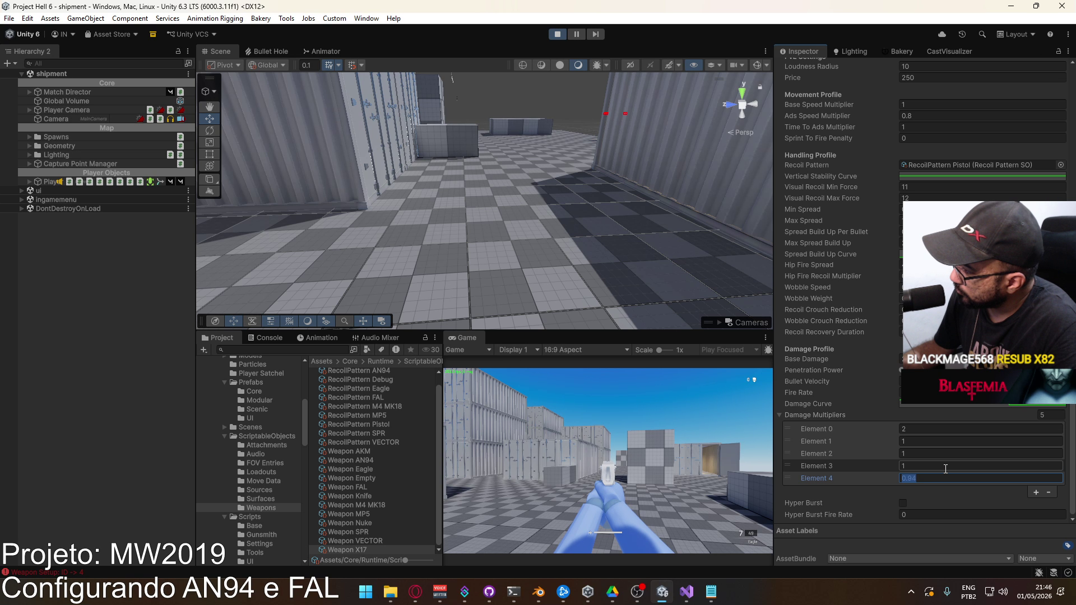
type("1")
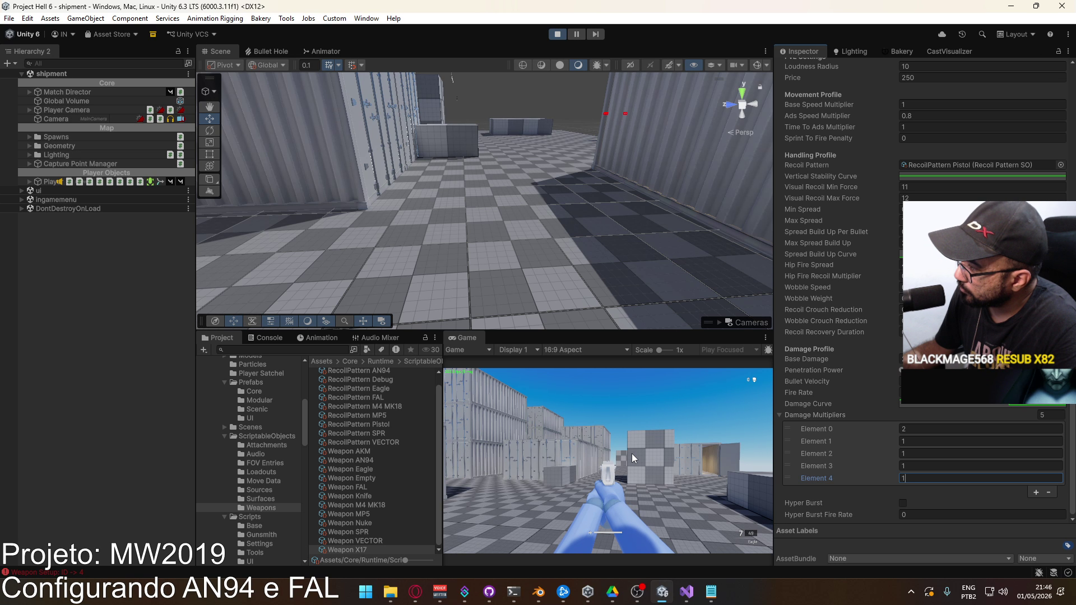
left_click(631, 453)
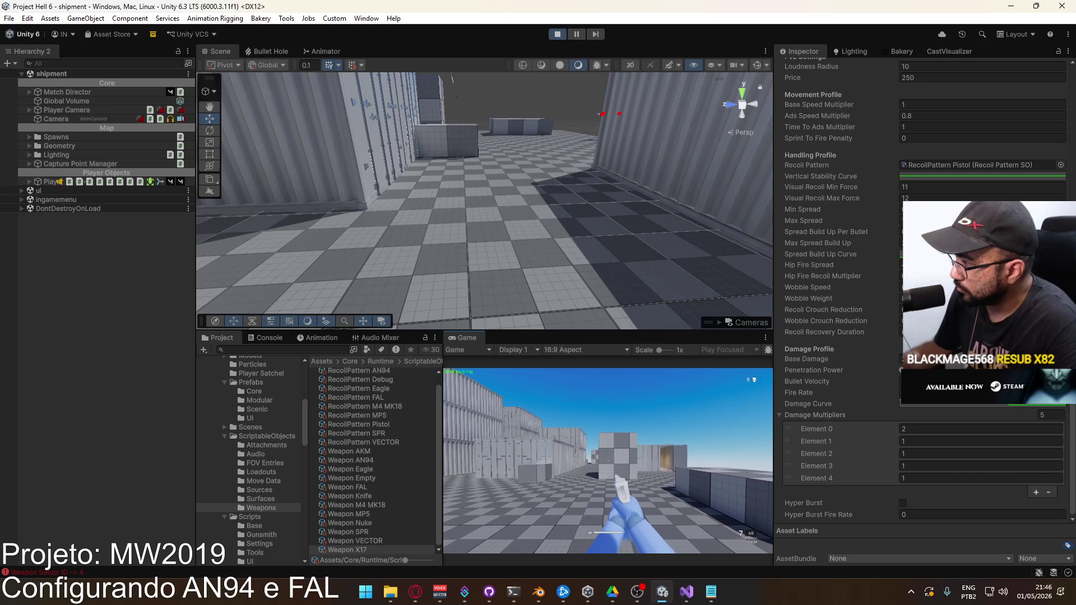
Test-fire the X17 pistol in the Game view, then stop play mode.
left_click(608, 461)
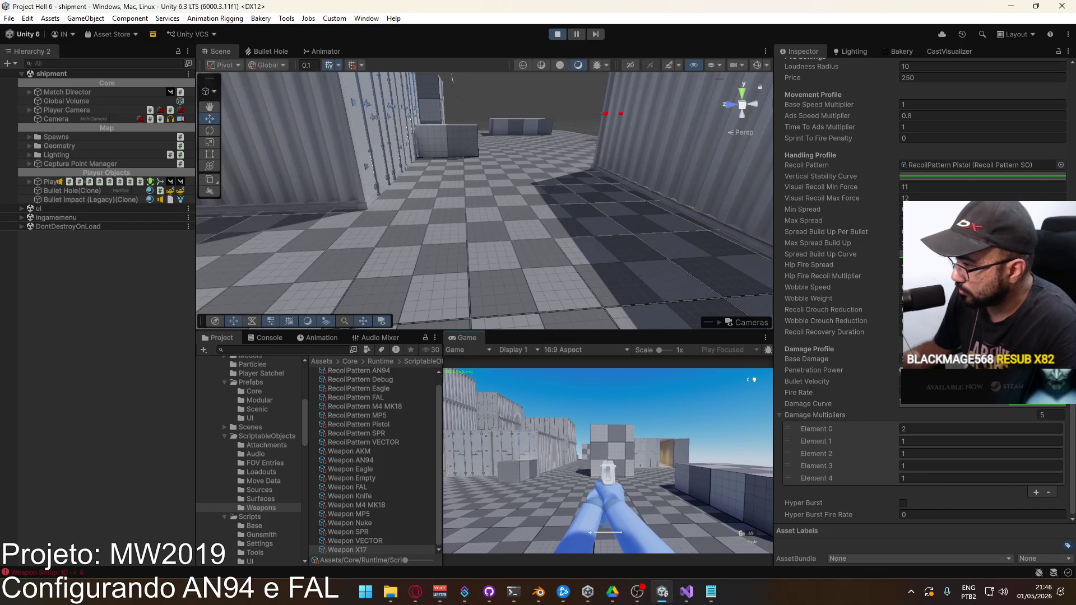
left_click(608, 461)
left_click(608, 461)
left_click(608, 461)
left_click(608, 460)
key("Escape")
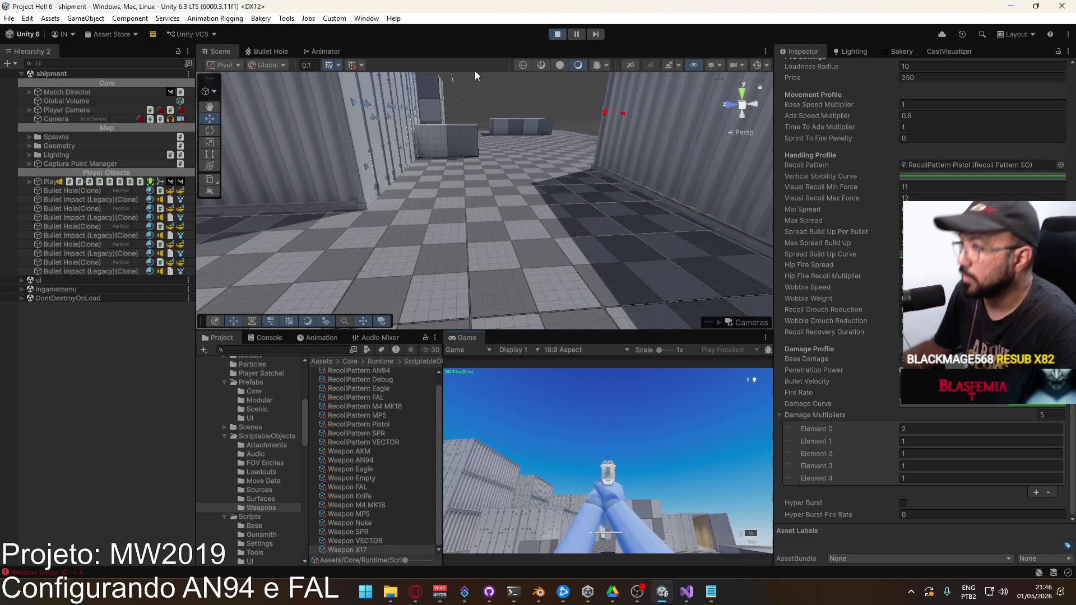
left_click(558, 34)
Check the version in Build Profiles' Player Settings, then Build And Run the Windows game.
left_click(9, 18)
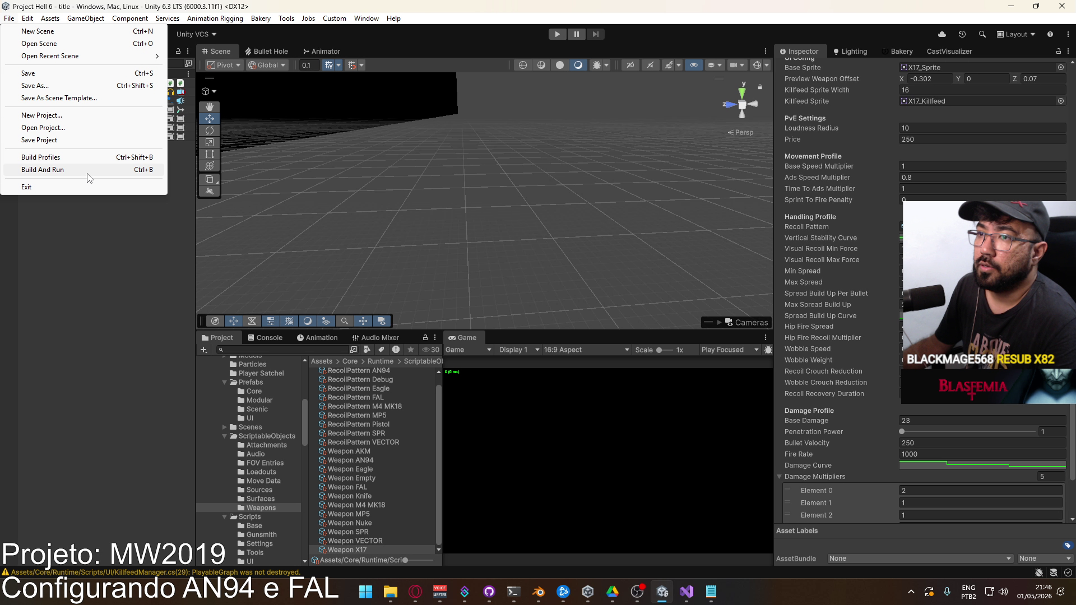
left_click(80, 160)
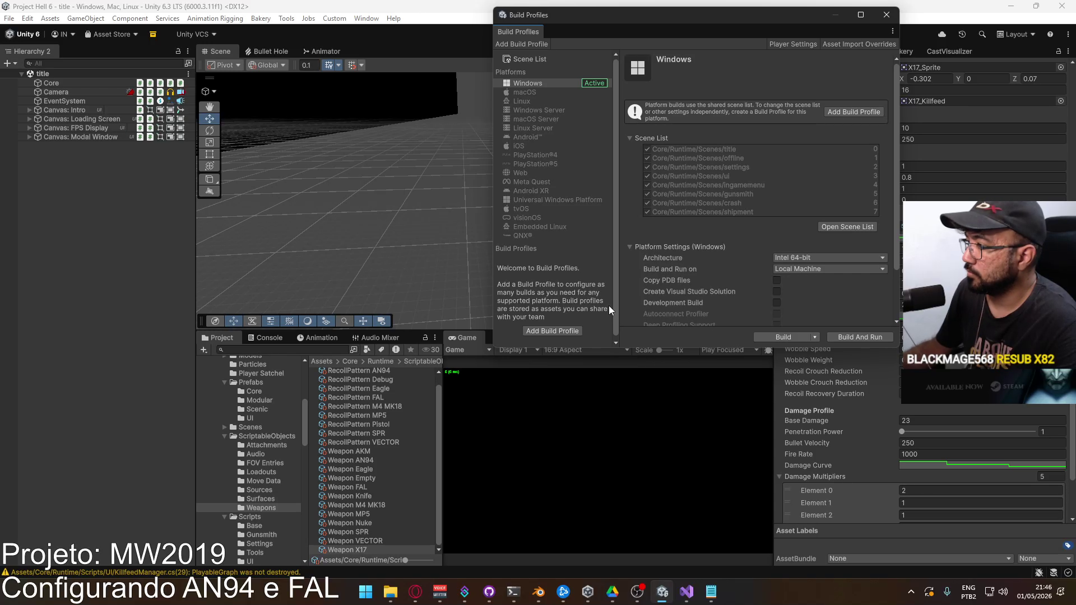
left_click(785, 45)
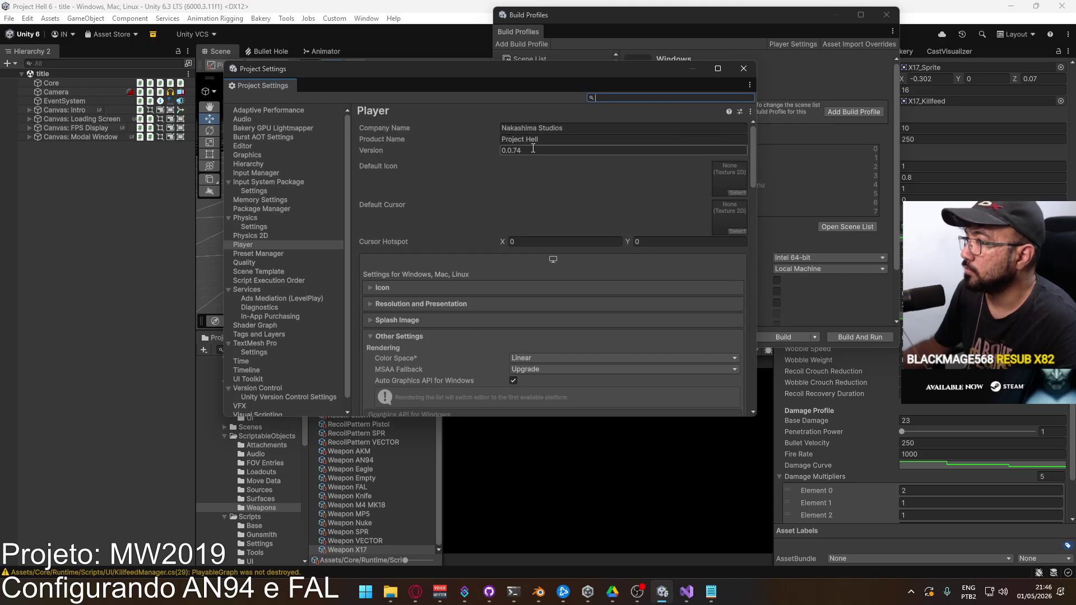
left_click(743, 68)
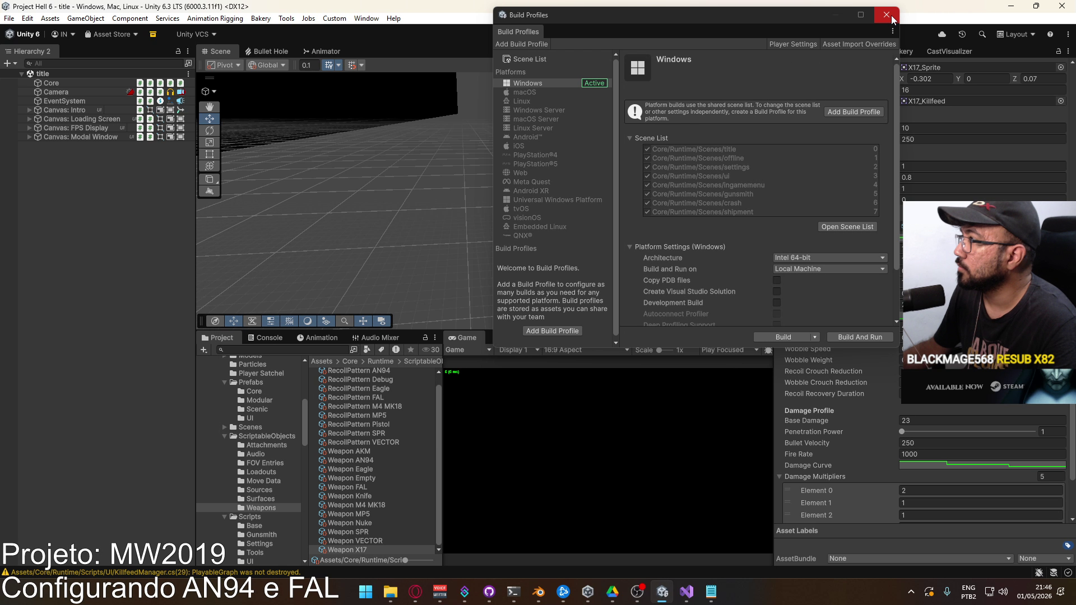
left_click(886, 15)
left_click(9, 18)
left_click(148, 169)
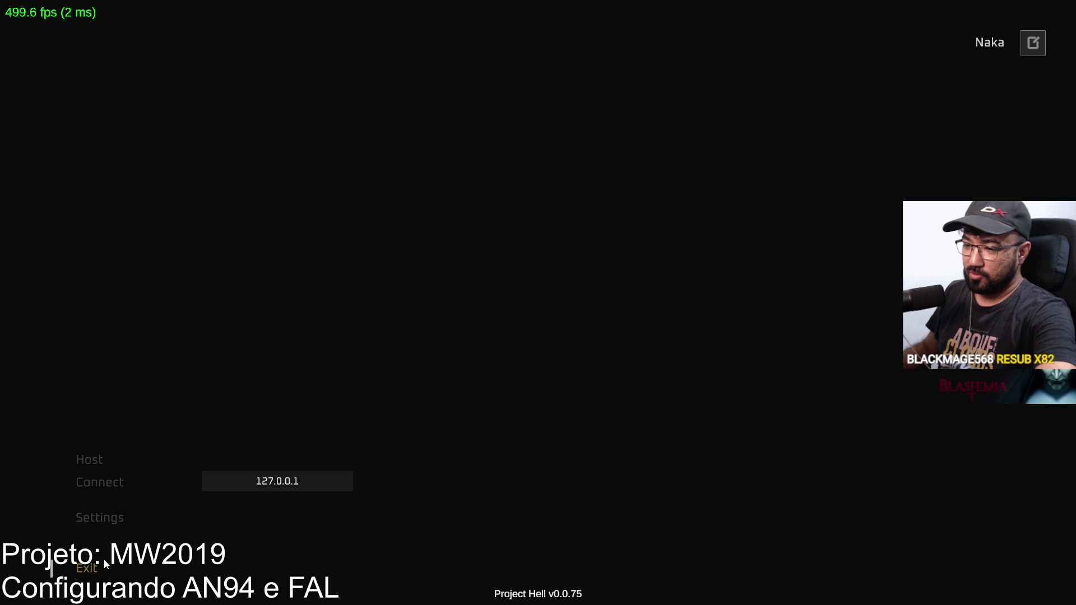
Exit the built game from its main menu and confirm quitting.
left_click(103, 560)
left_click(617, 353)
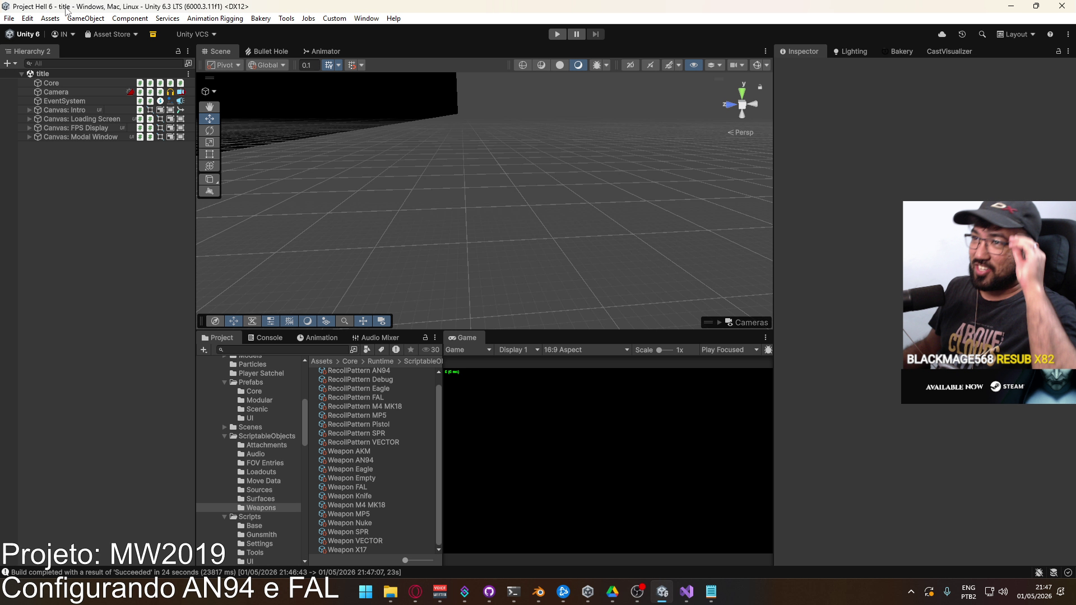
left_click(9, 18)
Close Build Profiles and permanently delete the burst debug information folder from the Project Hell build.
left_click(33, 156)
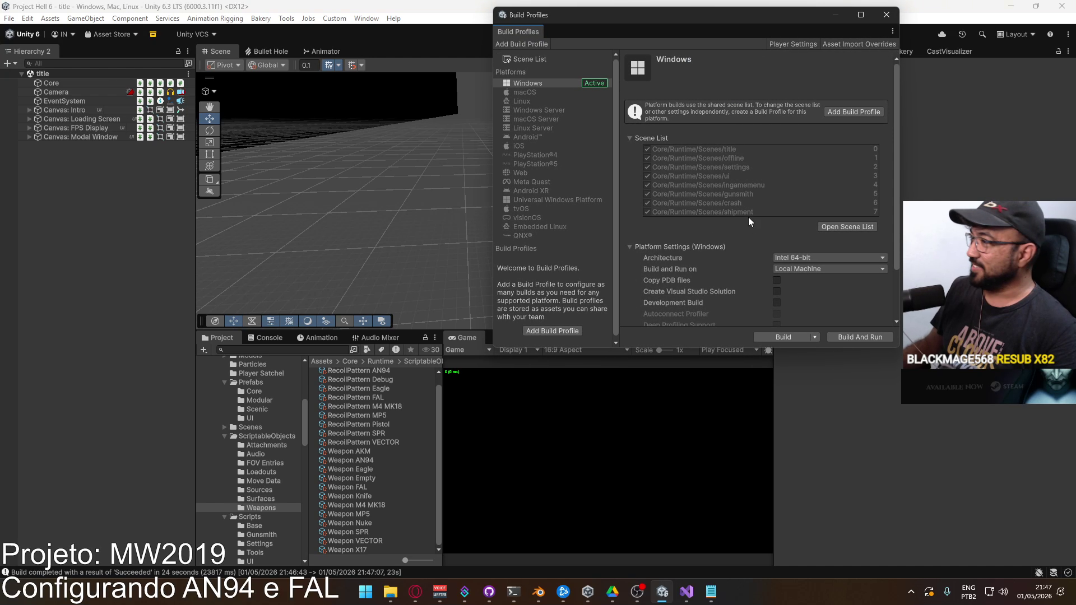
left_click(884, 24)
left_click(392, 588)
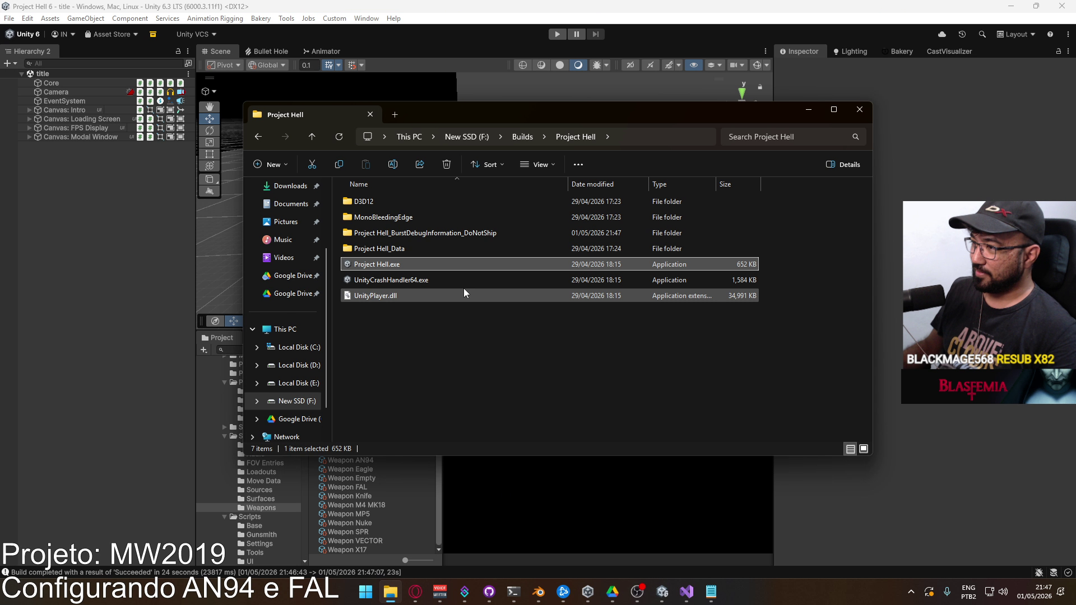
key("shift+Delete")
key("Return")
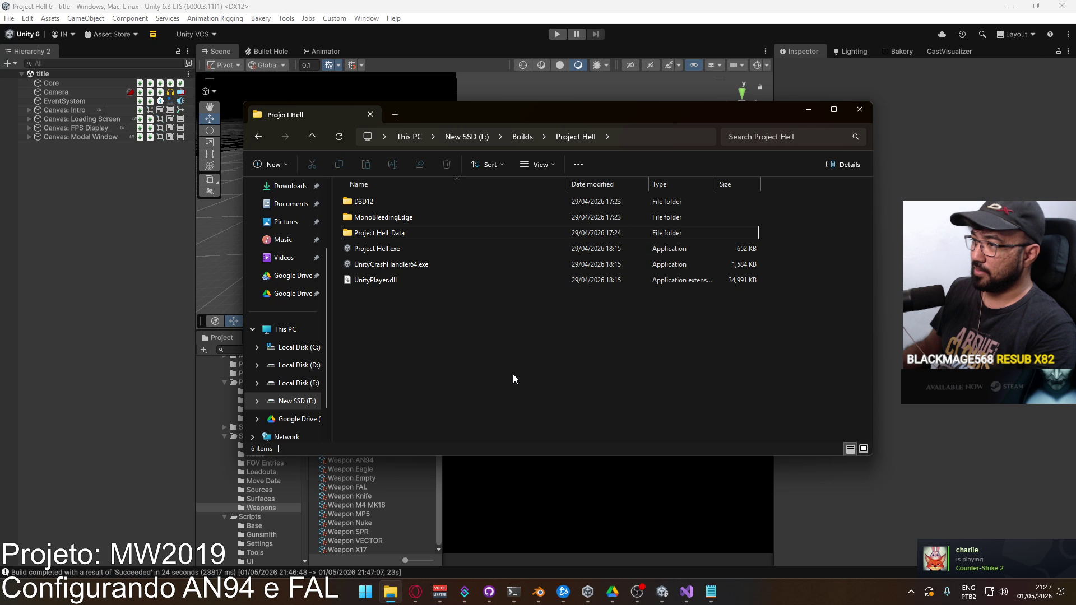
mouse_move(532, 359)
left_mouse_down()
mouse_move(493, 231)
mouse_move(536, 140)
left_mouse_up()
left_click(536, 137)
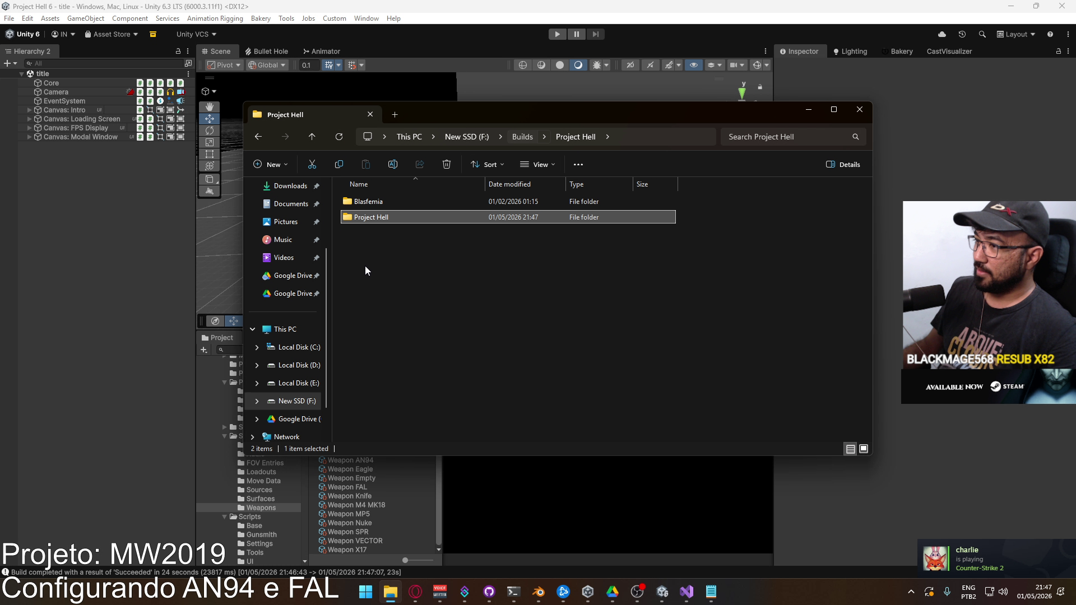
Compress the Project Hell folder into Project Hell.rar and copy the archive.
right_click(386, 223)
mouse_move(502, 434)
left_click(618, 443)
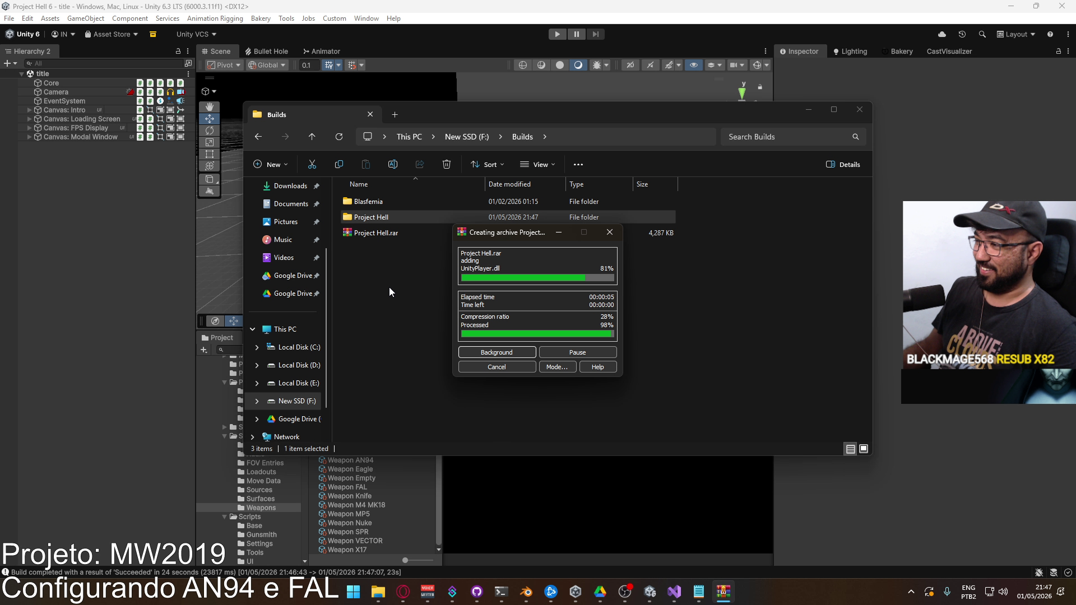
left_click(390, 234)
key("ctrl+c")
Paste Project Hell.rar into D:\Google Drive, replacing the older copy, and close Explorer.
left_click(294, 364)
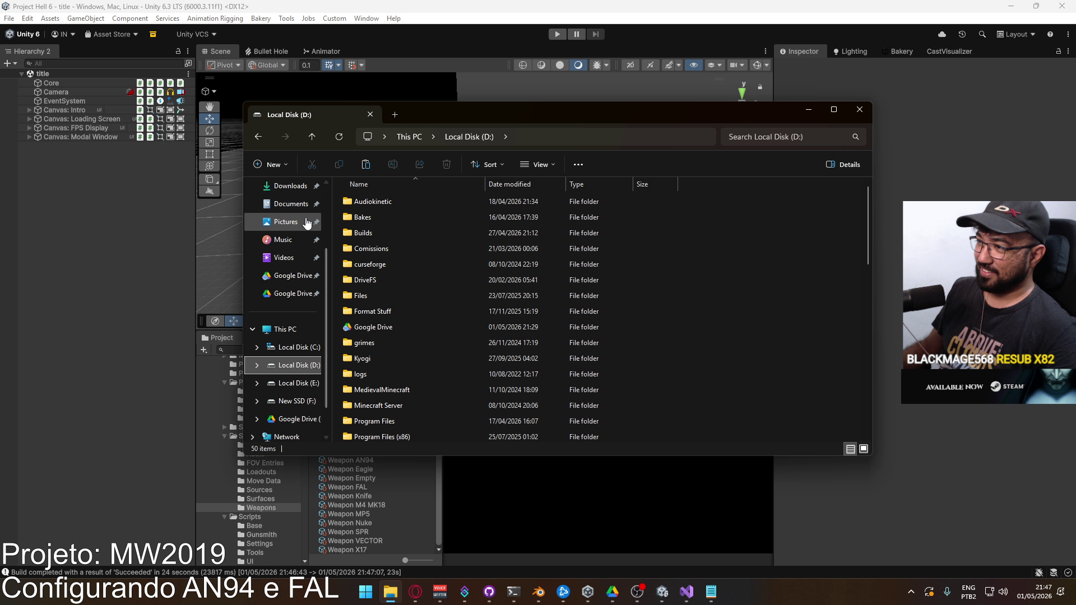
double_click(391, 327)
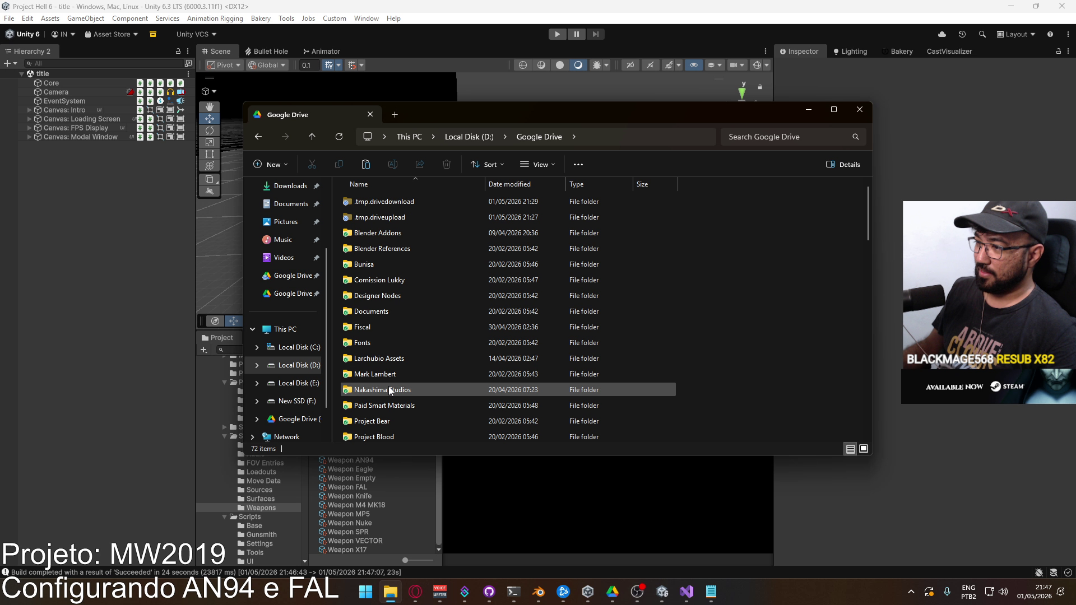
scroll(426, 381, "down", 2)
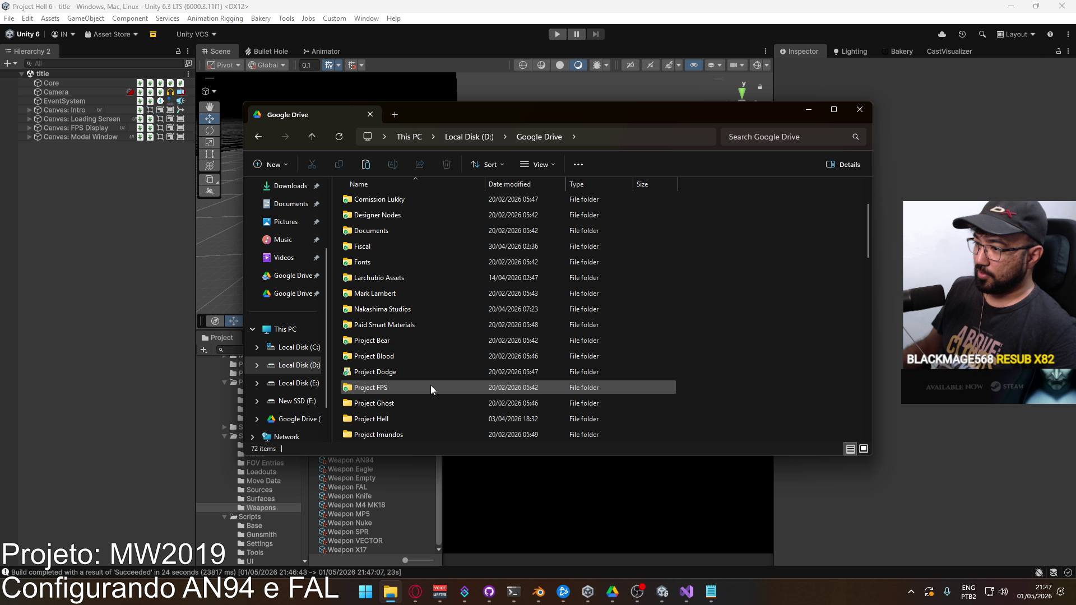
double_click(405, 422)
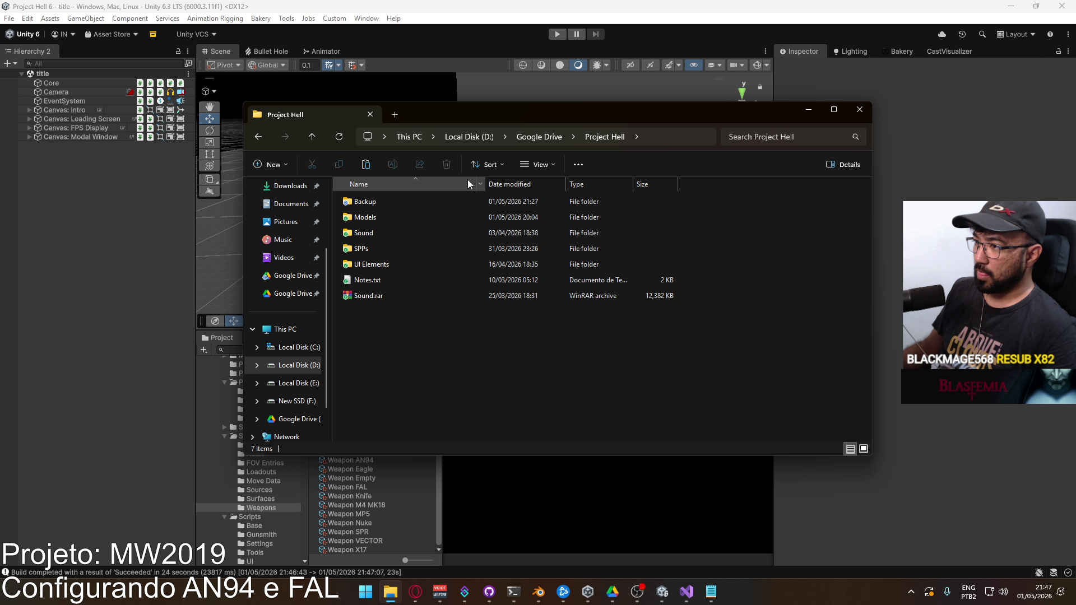
left_click(540, 140)
key("ctrl+v")
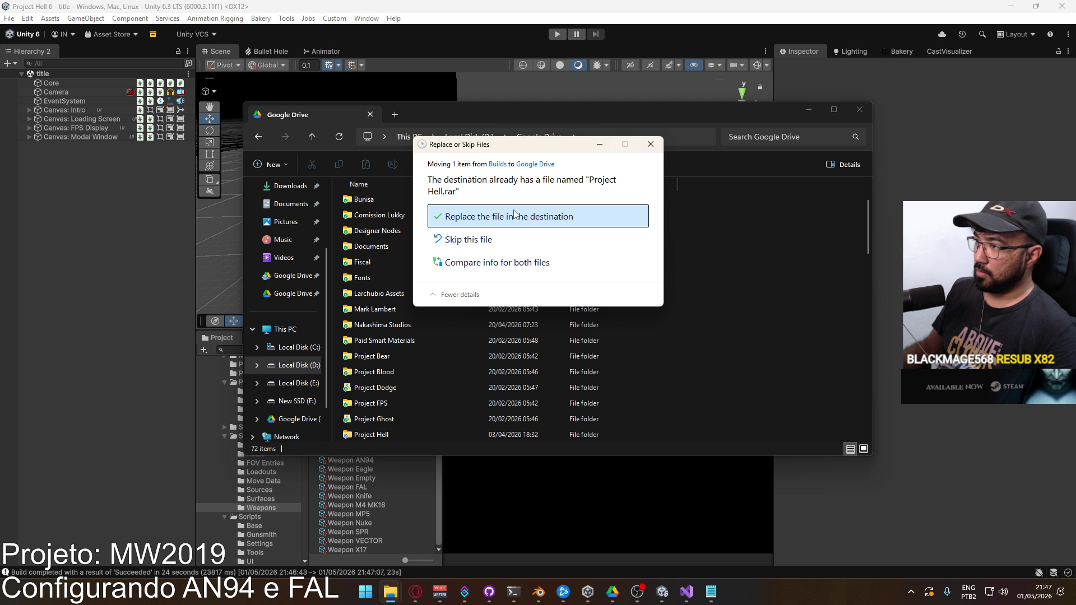
left_click(514, 216)
left_click(859, 110)
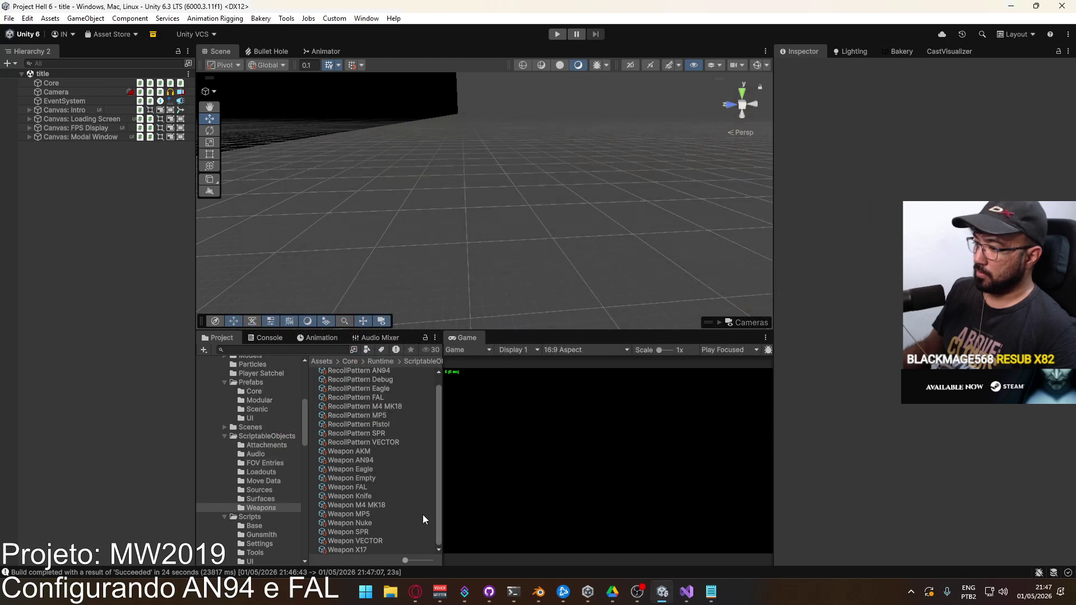
left_click(613, 592)
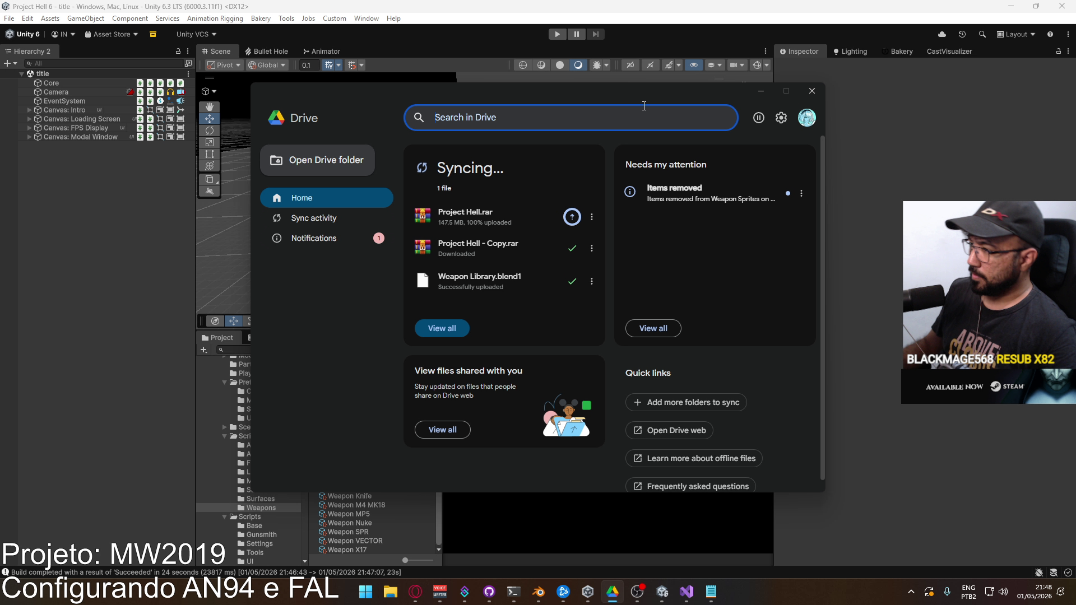
left_click(812, 92)
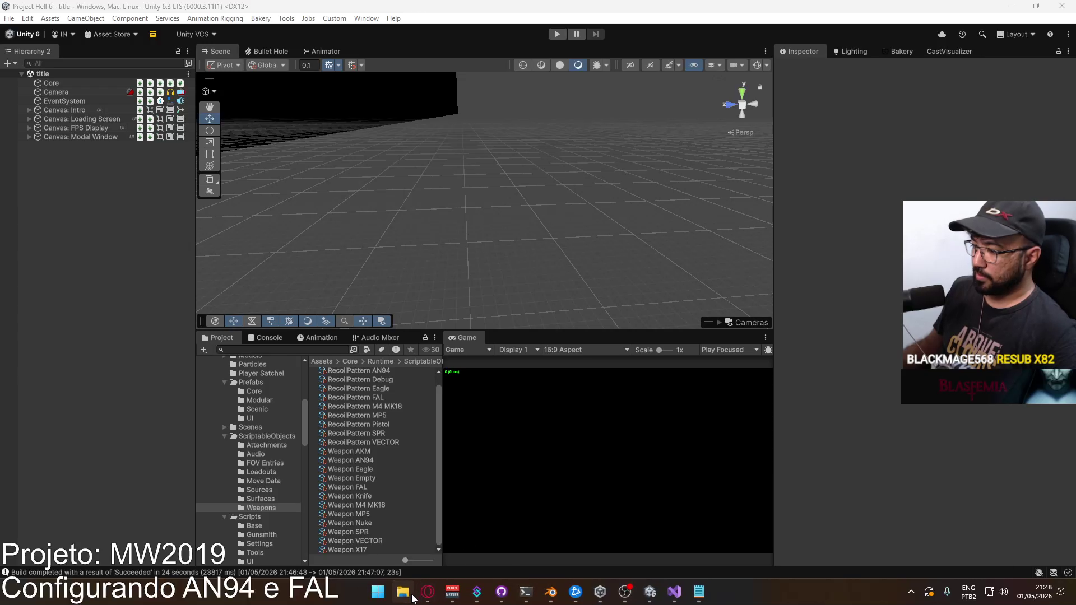
key("super+e")
Go to F:\Builds\Project Hell and launch Project Hell.exe.
double_click(414, 247)
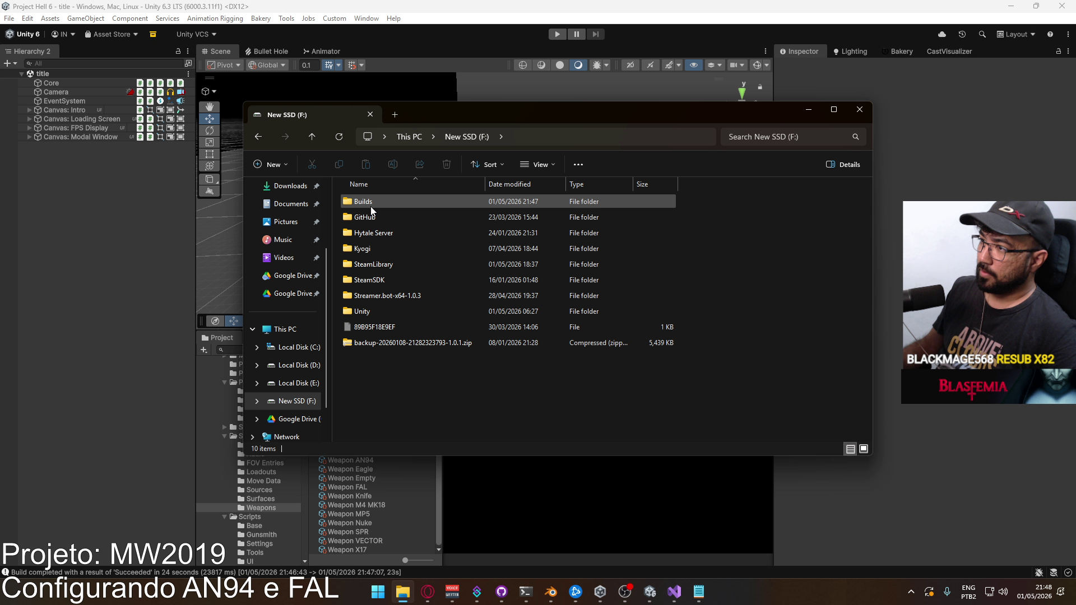
double_click(371, 207)
double_click(384, 218)
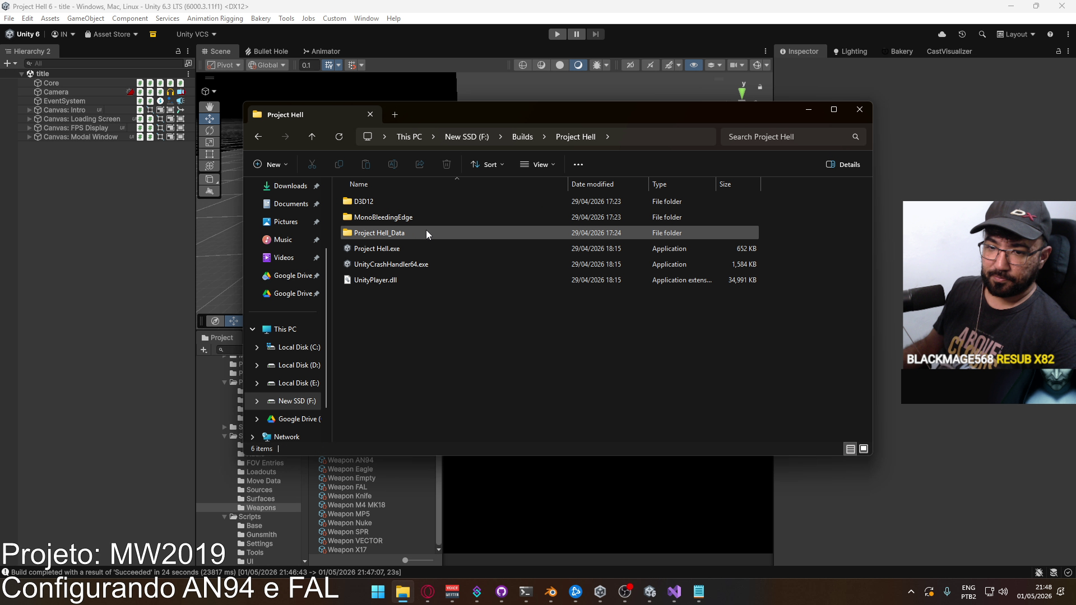
double_click(465, 249)
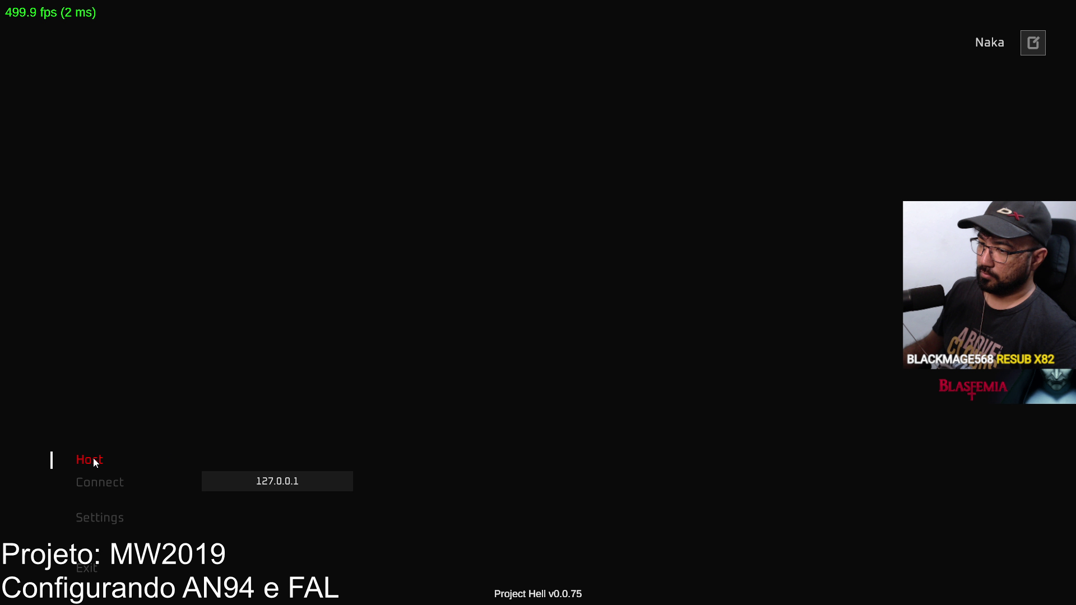
Host and start a multiplayer match, walk down the container alley, and test-fire at the block wall.
left_click(93, 458)
left_click(322, 562)
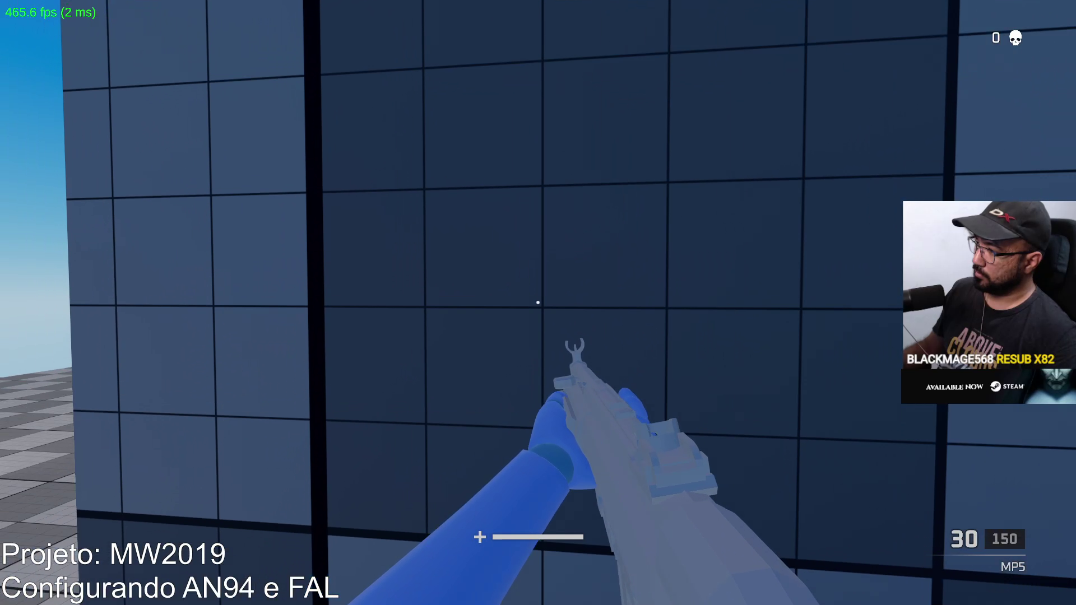
key("w")
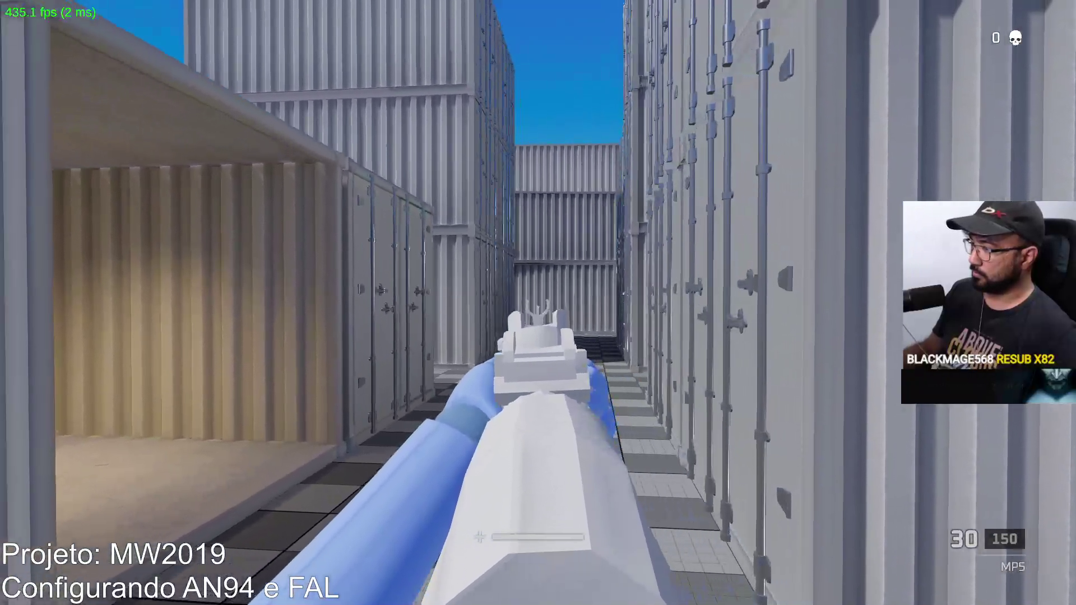
left_click(537, 302)
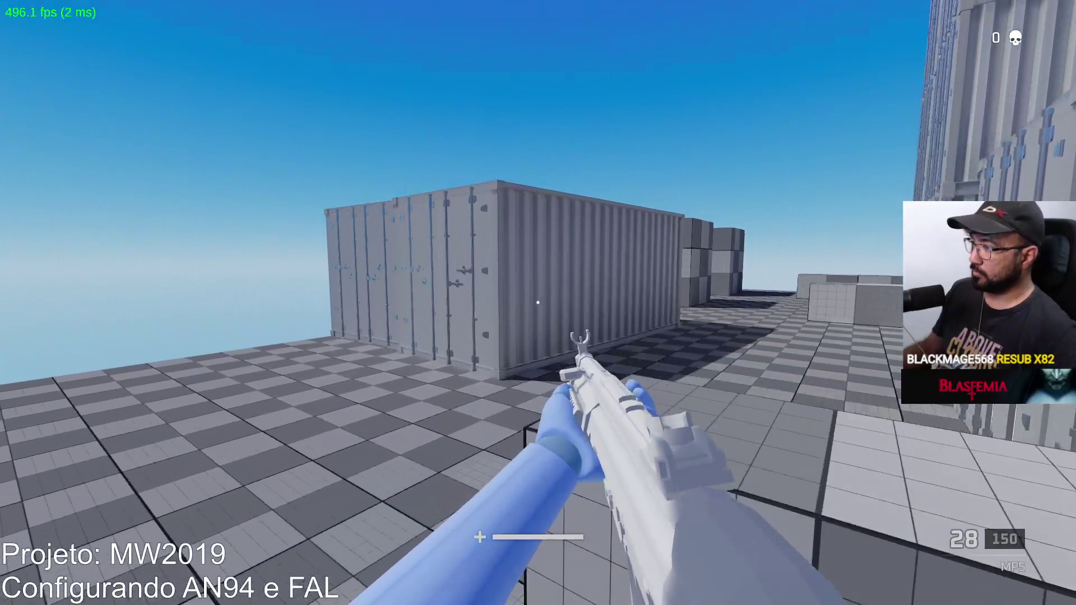
left_click(538, 303)
left_click(538, 303)
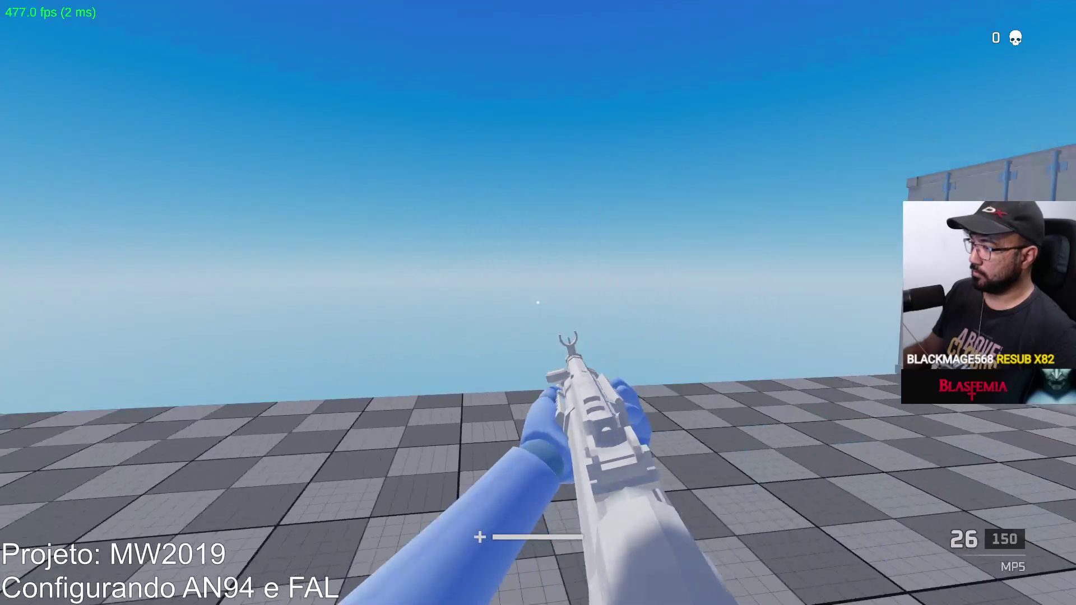
left_click(538, 303)
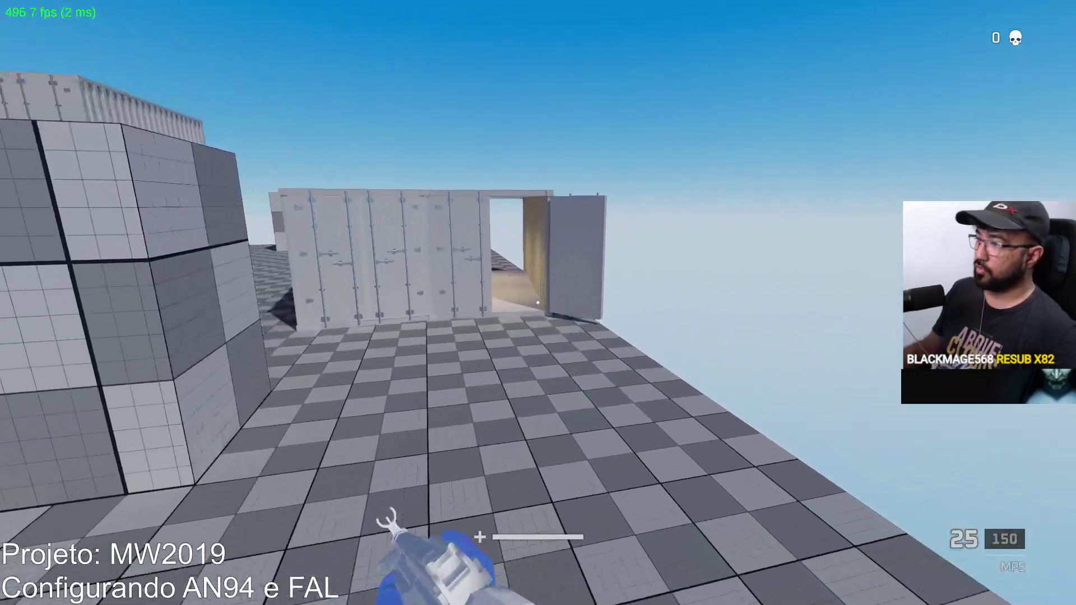
Fire at the containers and the grey block while walking and jumping beside it.
left_click(538, 302)
left_click(537, 303)
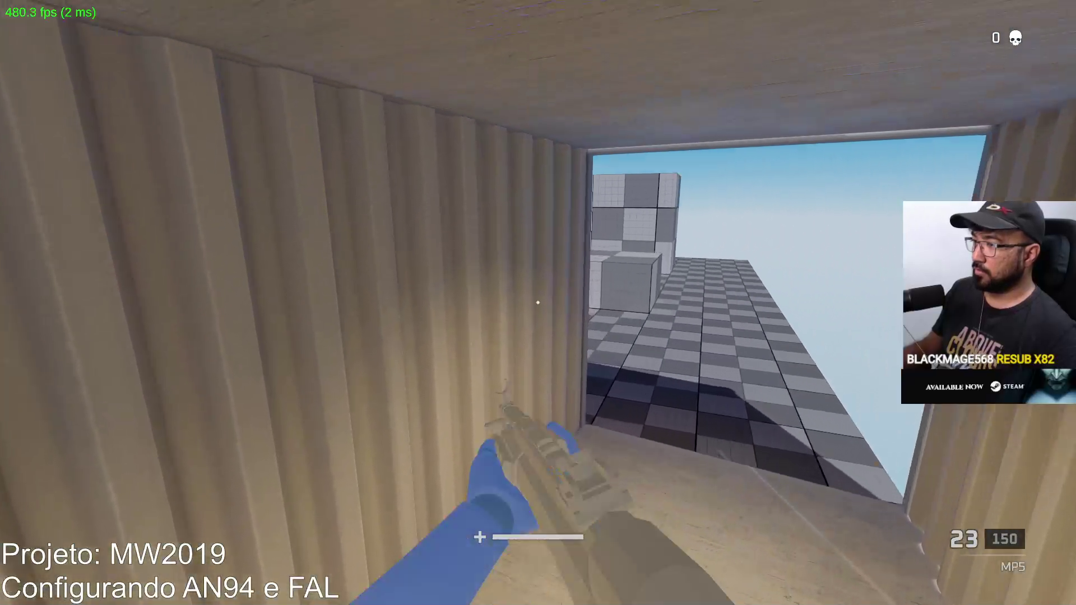
left_click(538, 303)
left_click(538, 302)
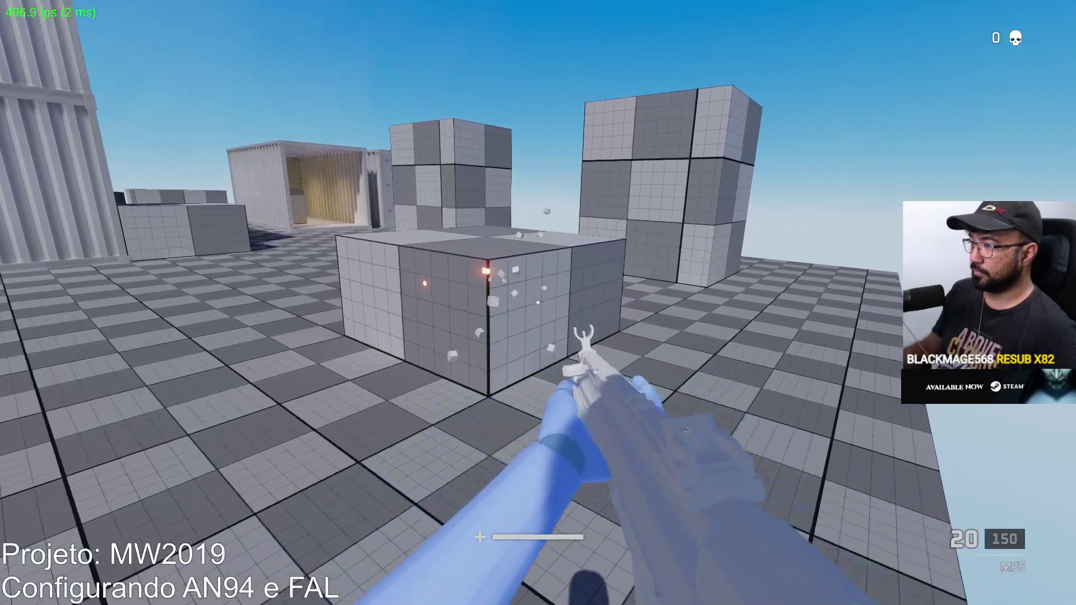
key("space")
left_click(538, 303)
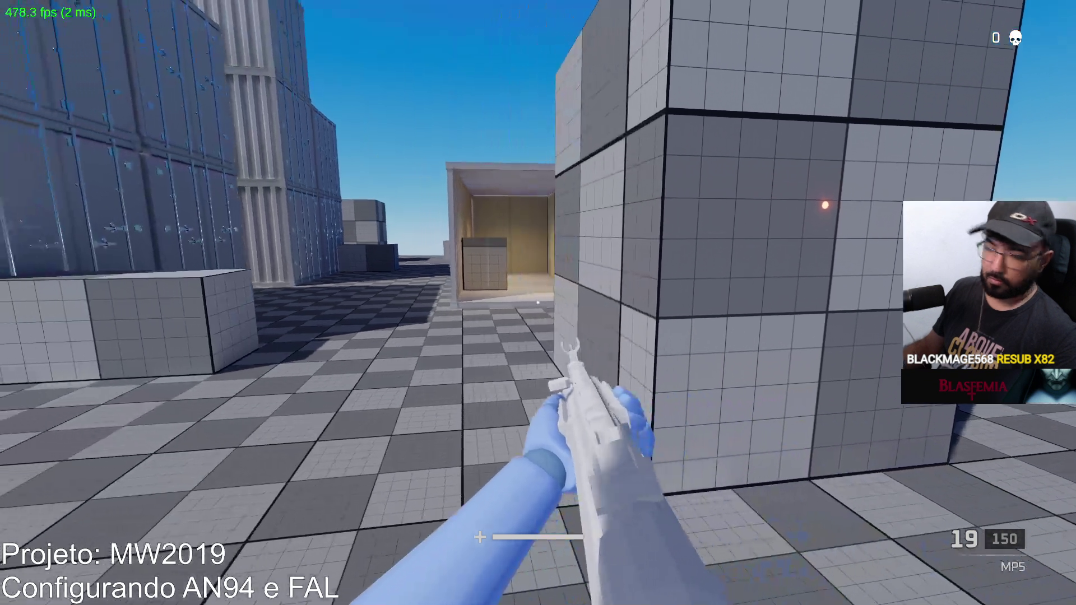
Aim down the sights and fire repeatedly at the container.
right_click(538, 303)
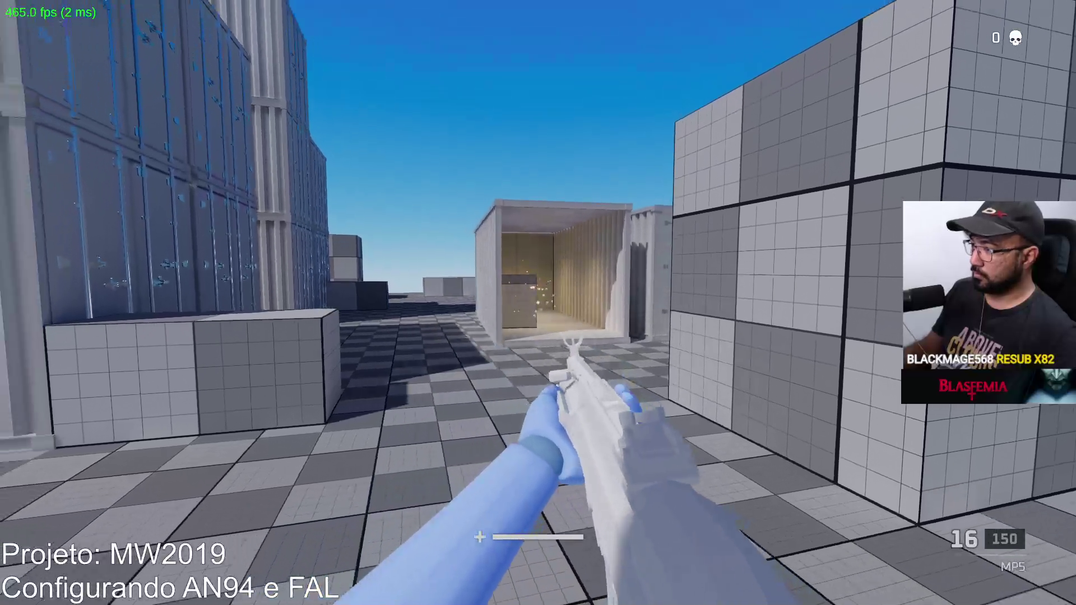
right_click(538, 303)
left_click(538, 303)
left_click(538, 302)
right_click(537, 303)
left_click(538, 303)
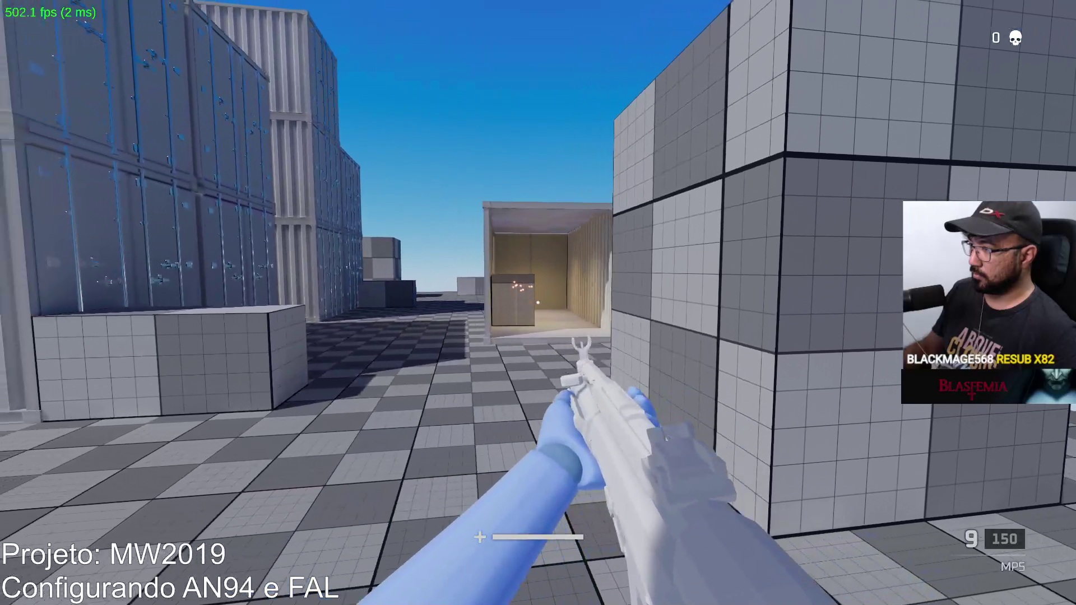
Sprint to the open container, reload, and move around the yard with a single shot and aiming.
key("w")
key("shift")
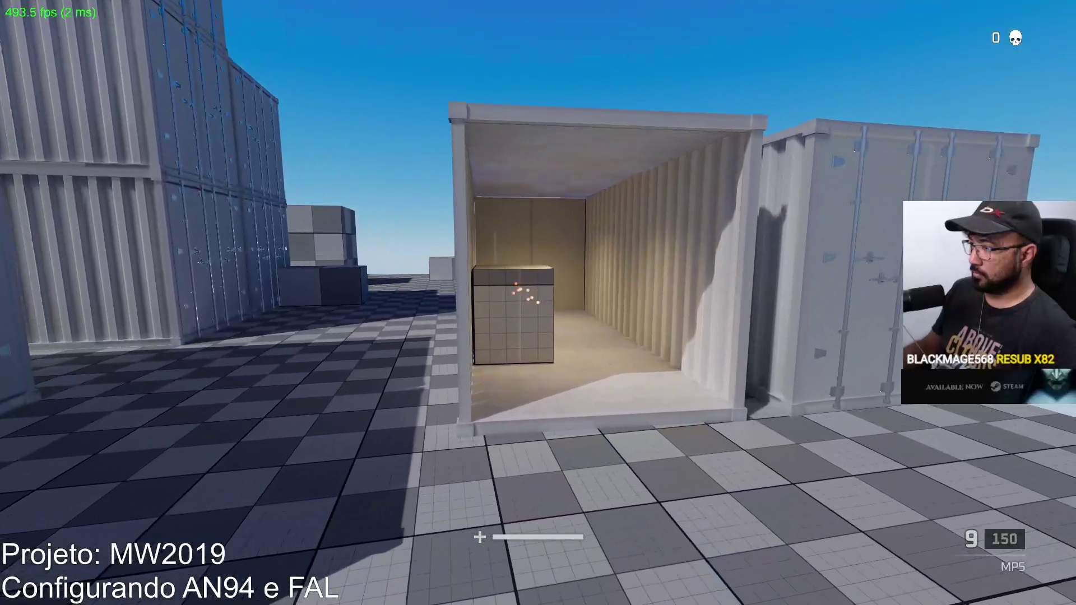
key("r")
key("s")
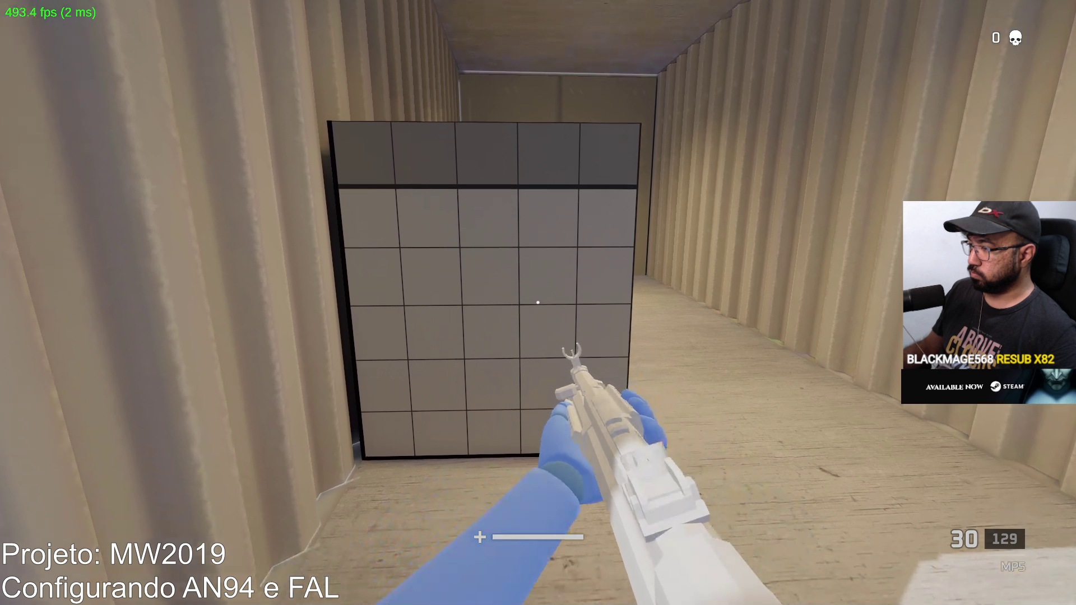
left_click(538, 302)
key("w")
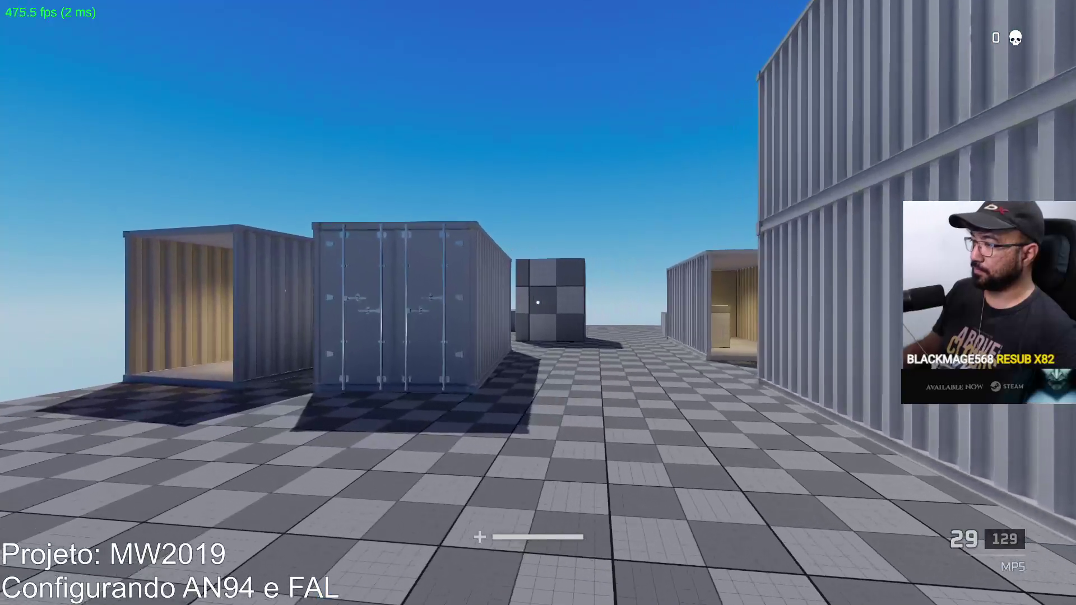
right_click(537, 303)
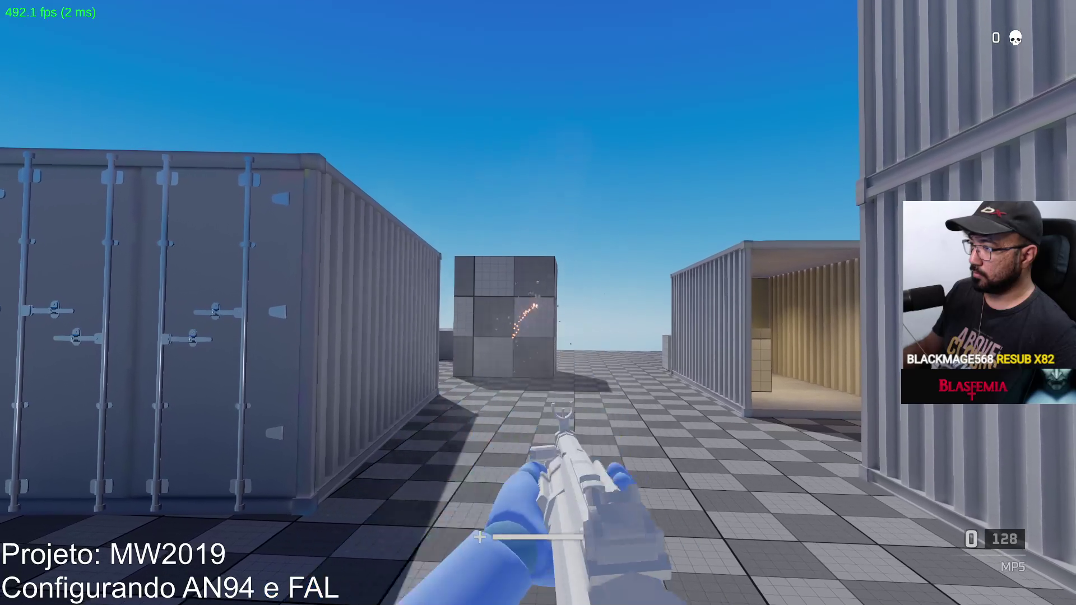
key("r")
key("w")
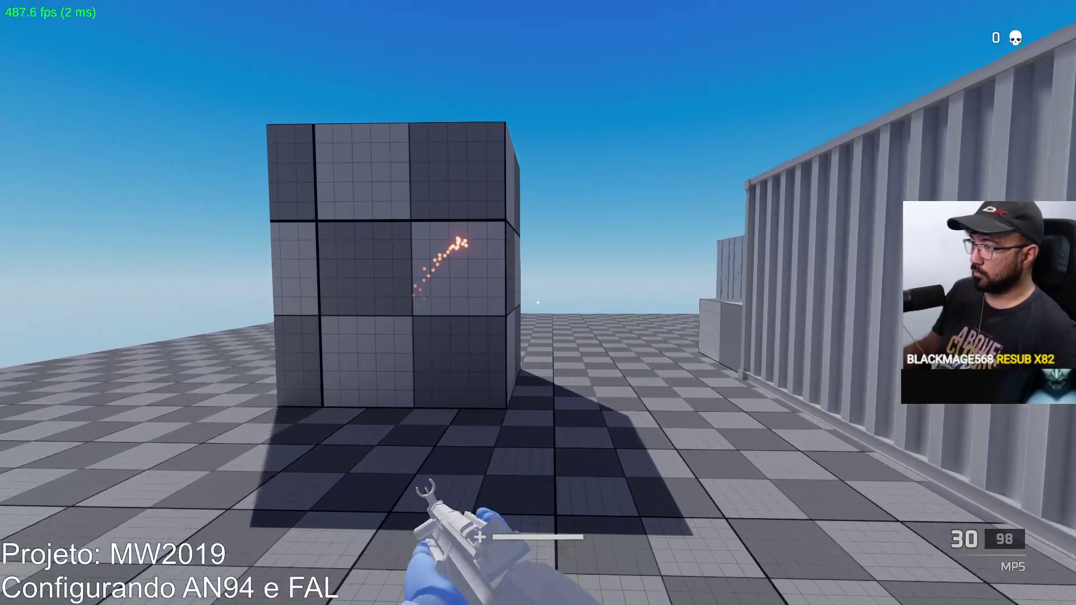
key("s")
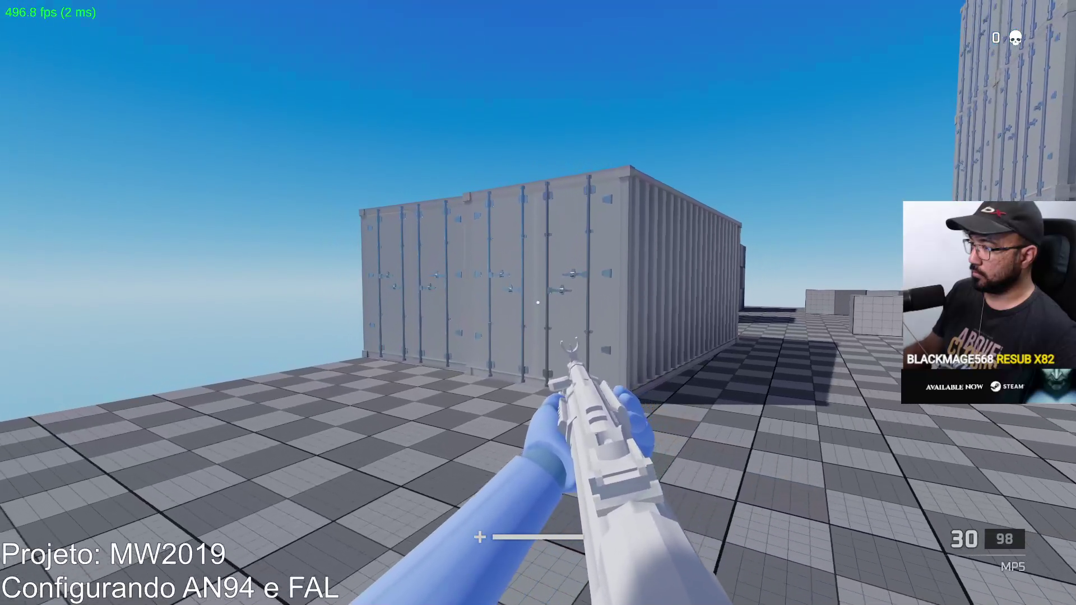
Fire bursts at the container, strafing between them.
left_click(538, 302)
left_click(538, 303)
left_click(538, 302)
key("a")
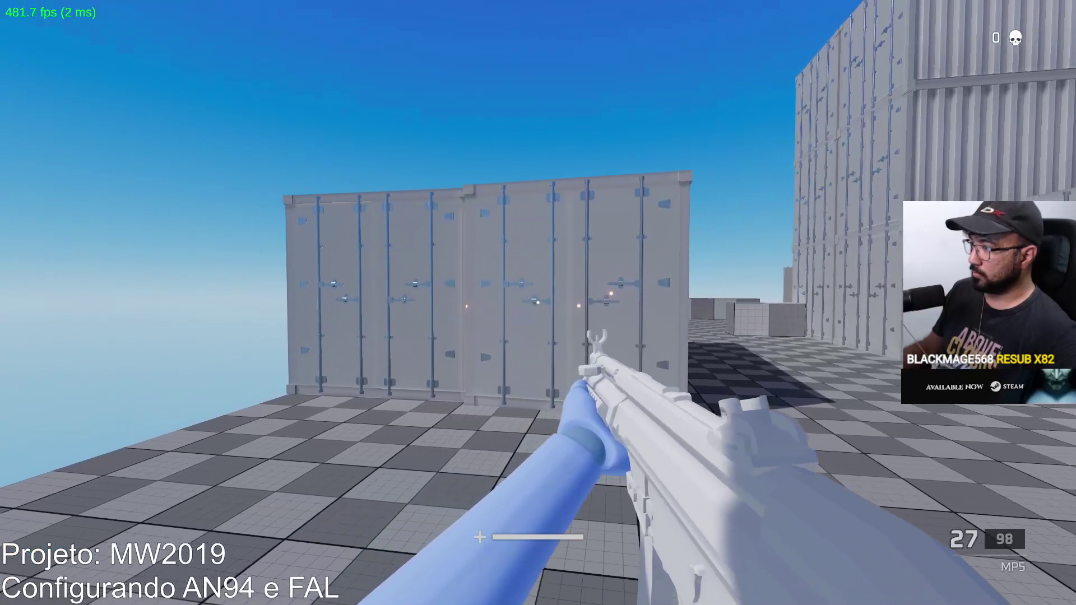
left_click(538, 303)
left_click(538, 303)
left_click(538, 303)
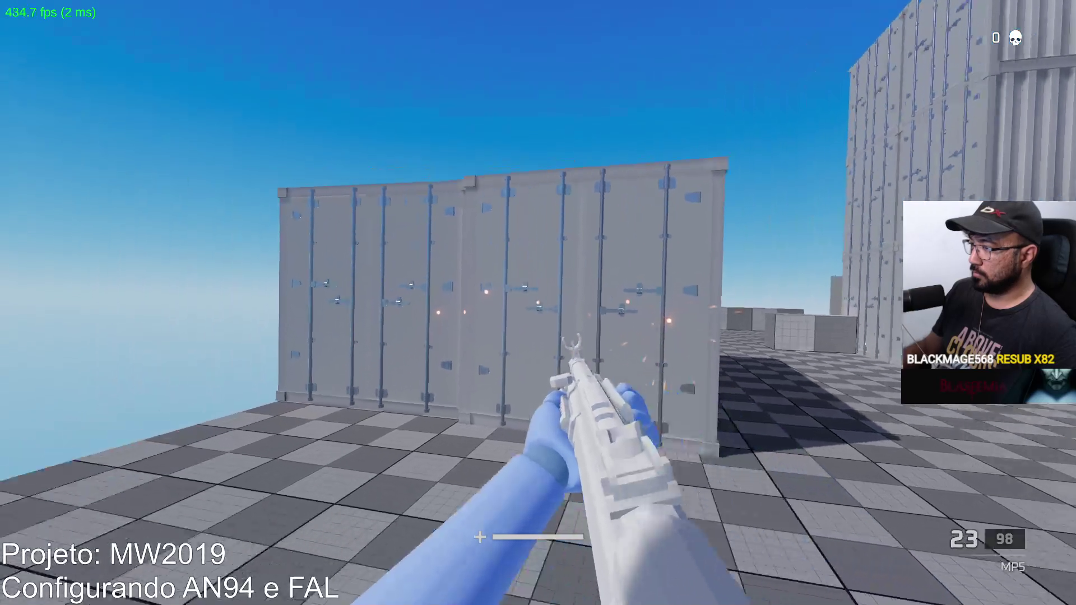
left_click(538, 302)
left_click(537, 303)
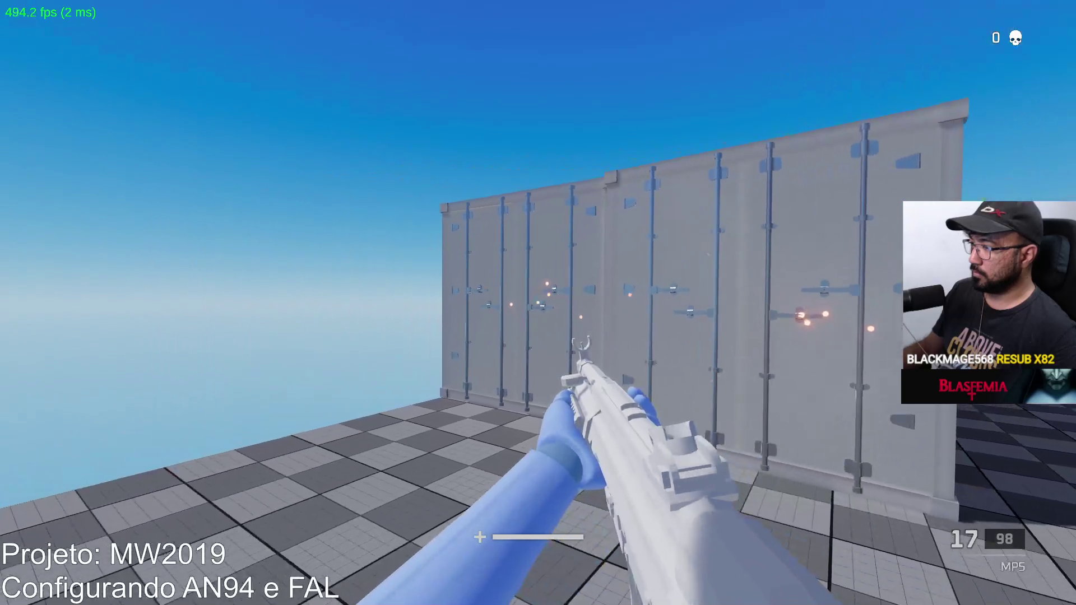
Fire six more shots at the container wall.
left_click(538, 303)
left_click(538, 303)
left_click(538, 302)
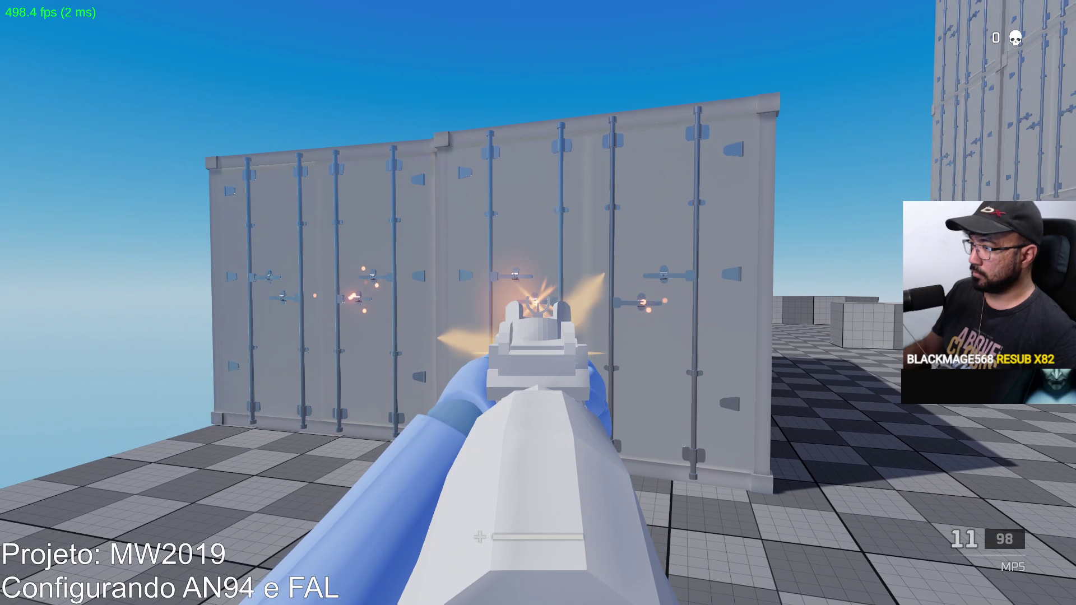
left_click(537, 302)
left_click(538, 303)
left_click(538, 303)
left_click(538, 303)
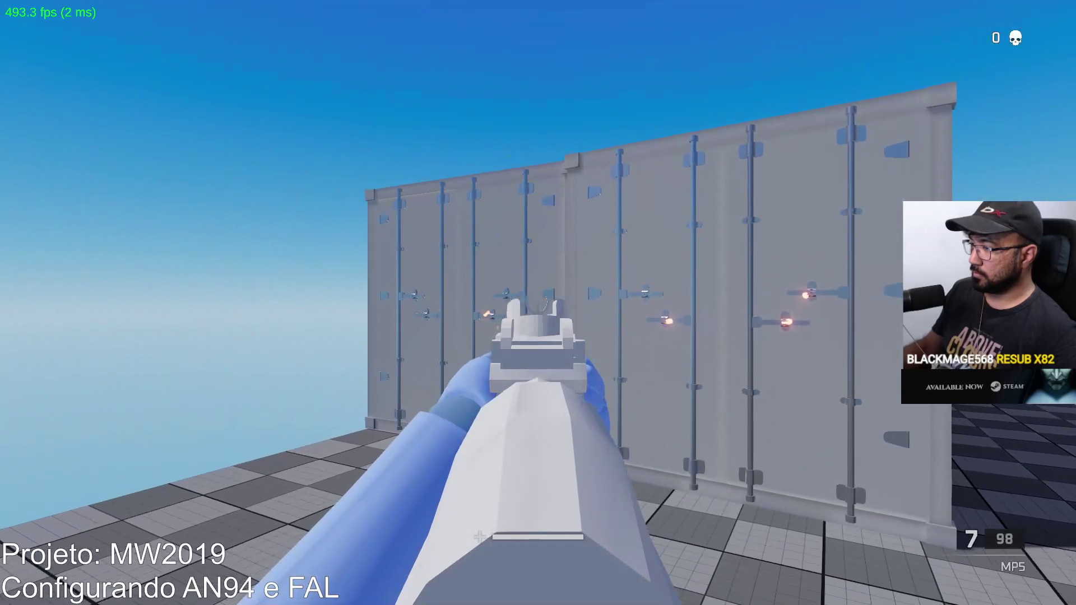
left_click(538, 302)
left_click(538, 303)
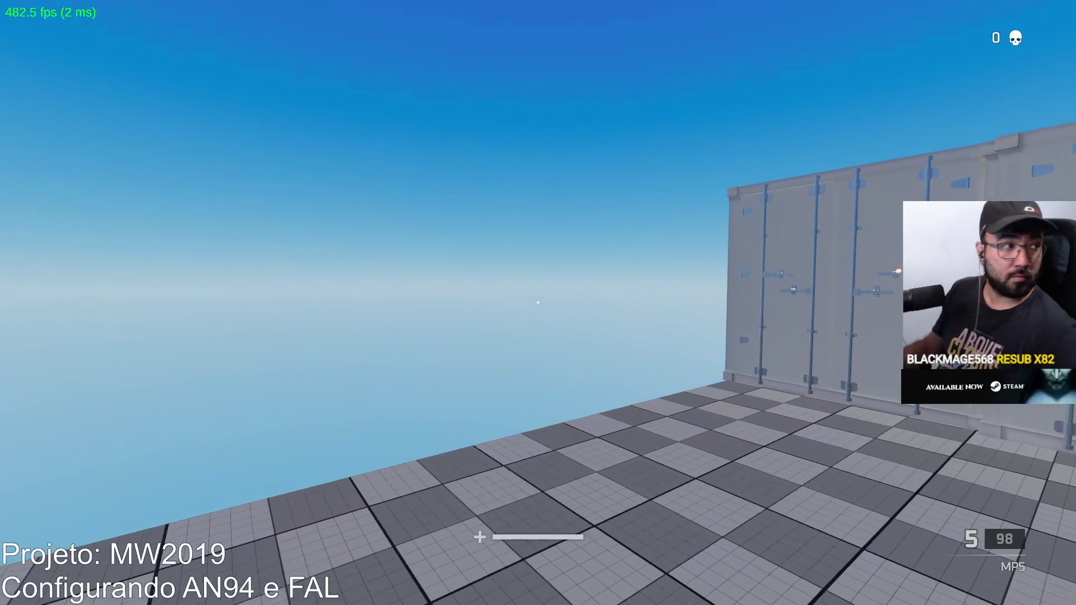
Switch to the other rifle, walk through the container doorway to the checkered cube, and aim down sights.
key("2")
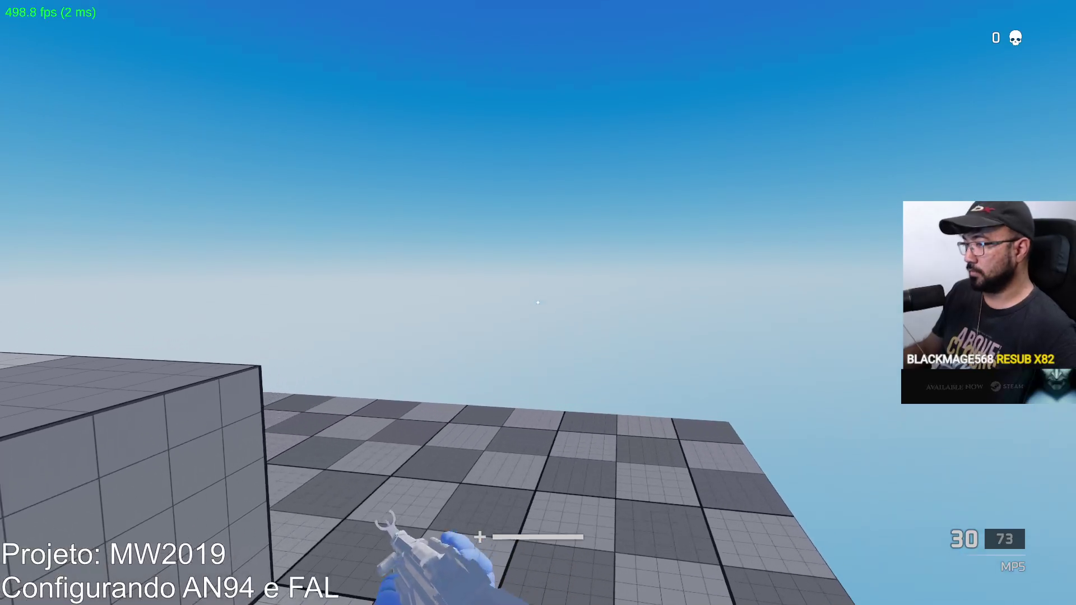
key("w")
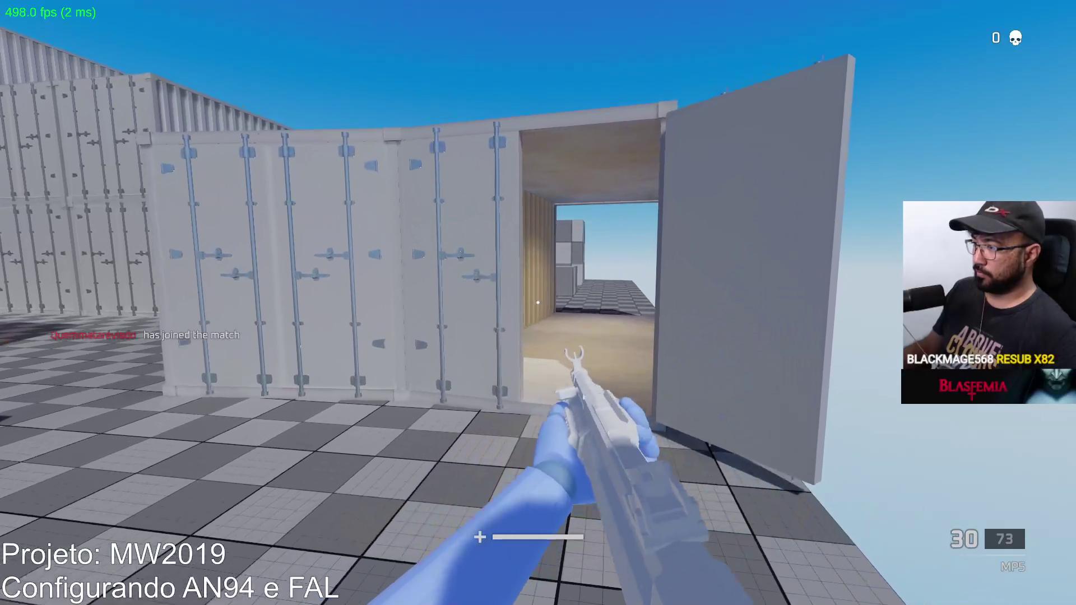
key("w")
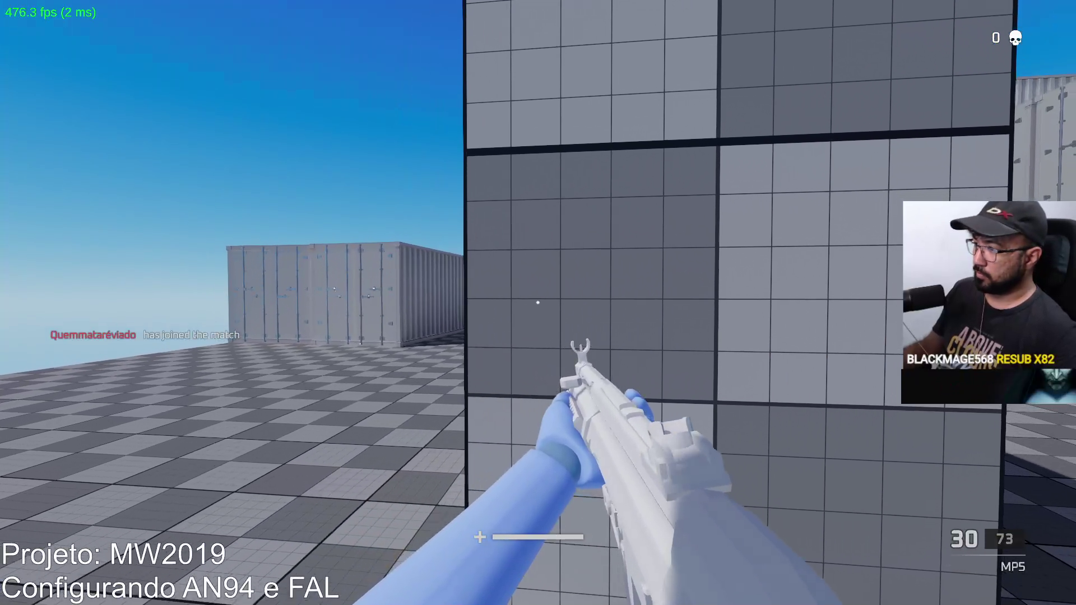
right_click(538, 303)
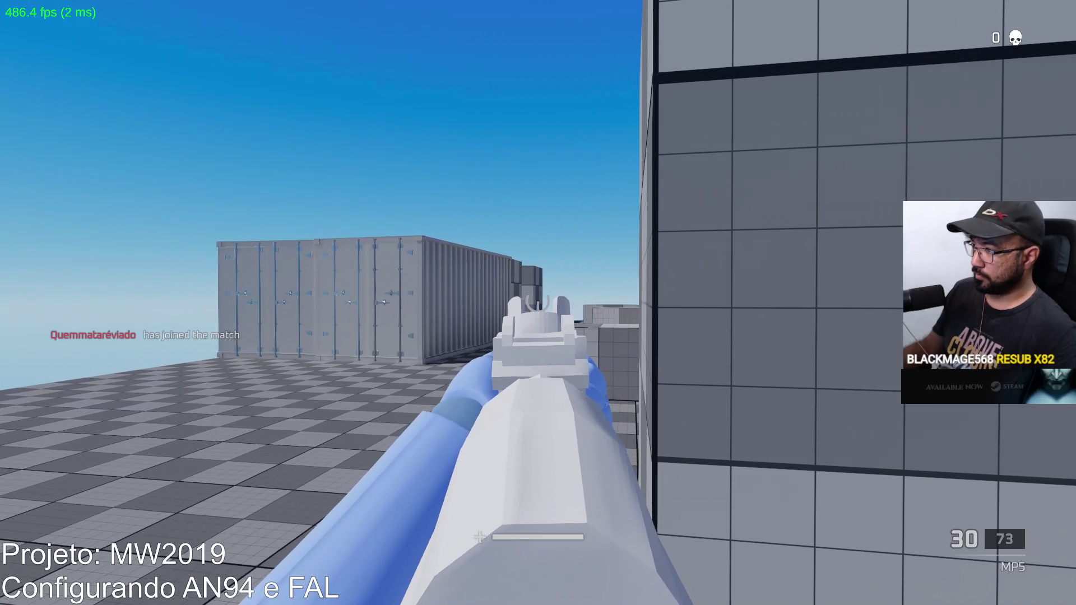
Strafe along the wall, check the scoreboard, and shoot the enemy player for a first kill.
key("d")
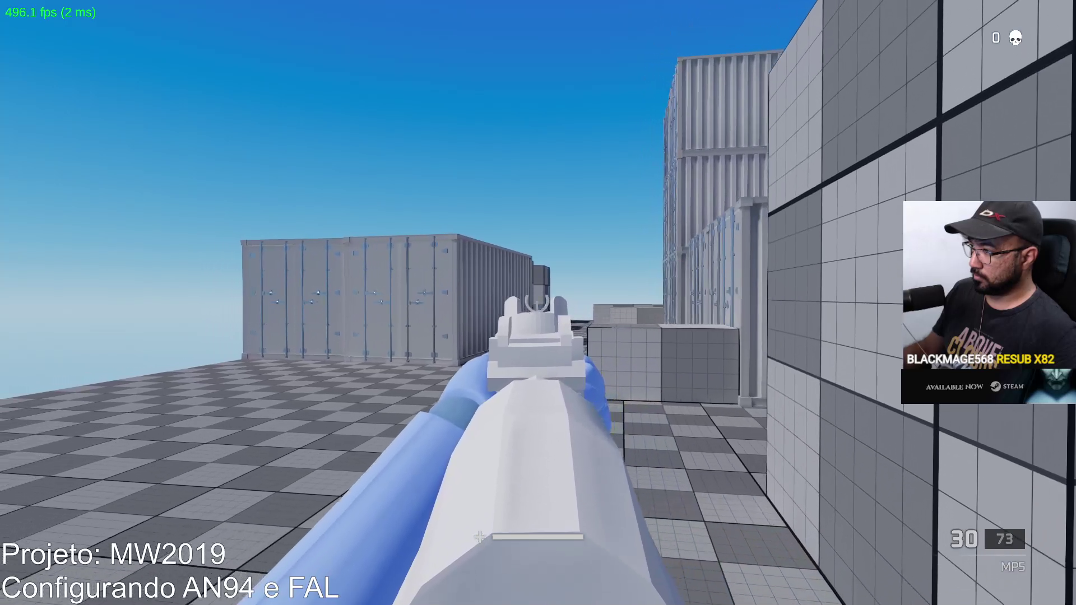
key("d")
key("a")
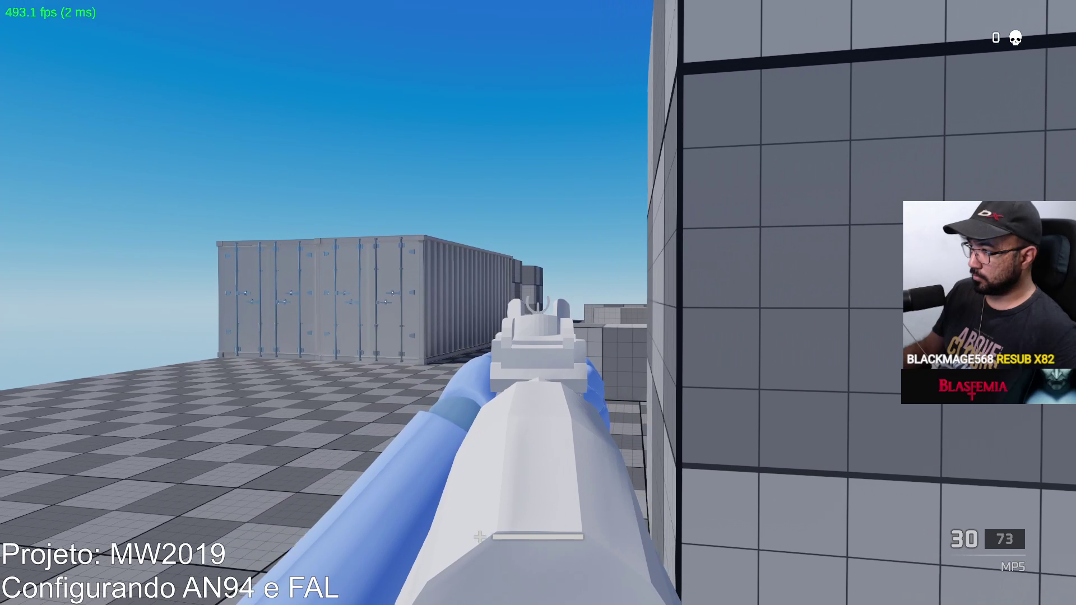
key("Tab")
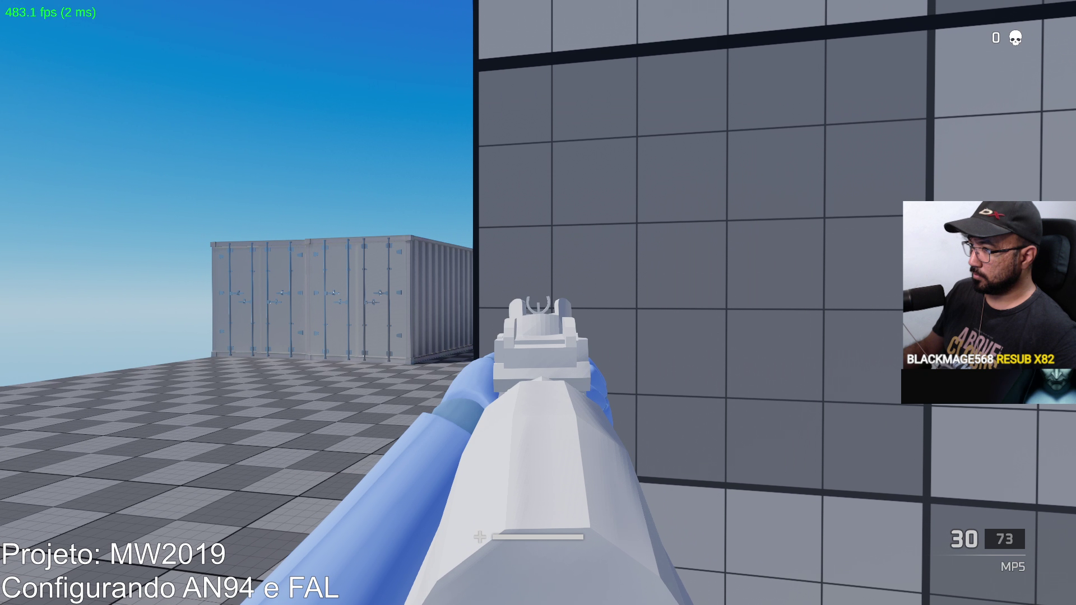
key("a")
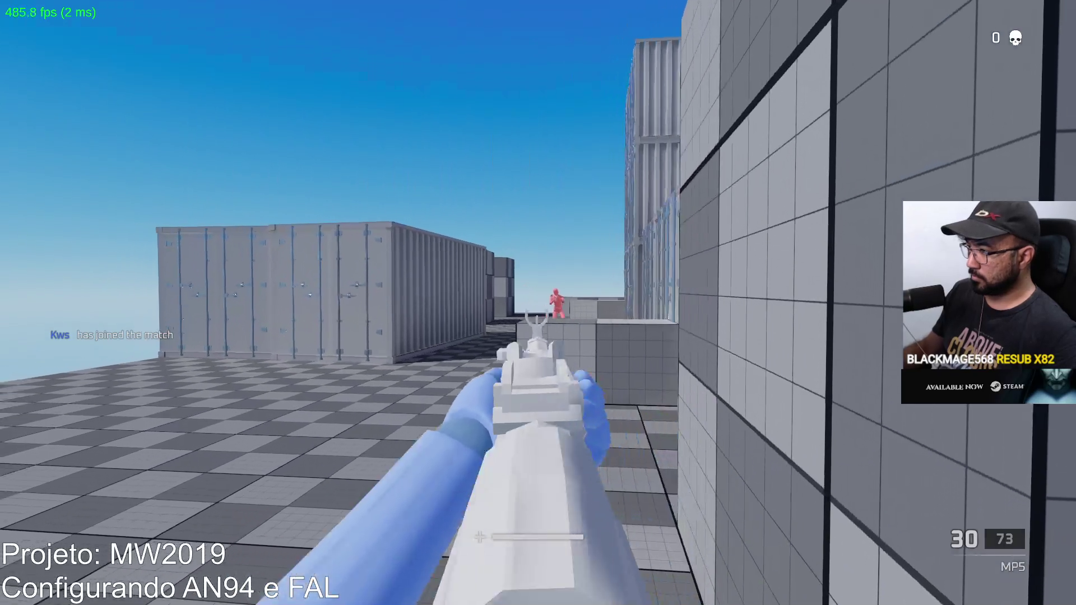
left_click(538, 303)
Finish the enemy, reload, and back toward the open rooftop while aiming and firing.
left_click(538, 302)
key("r")
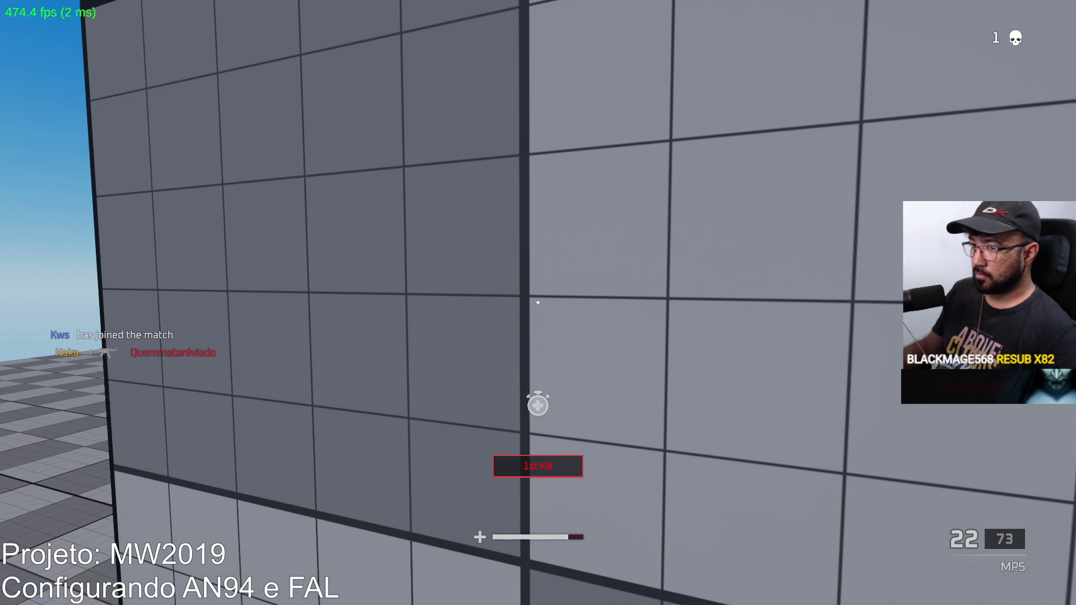
right_click(538, 302)
key("s")
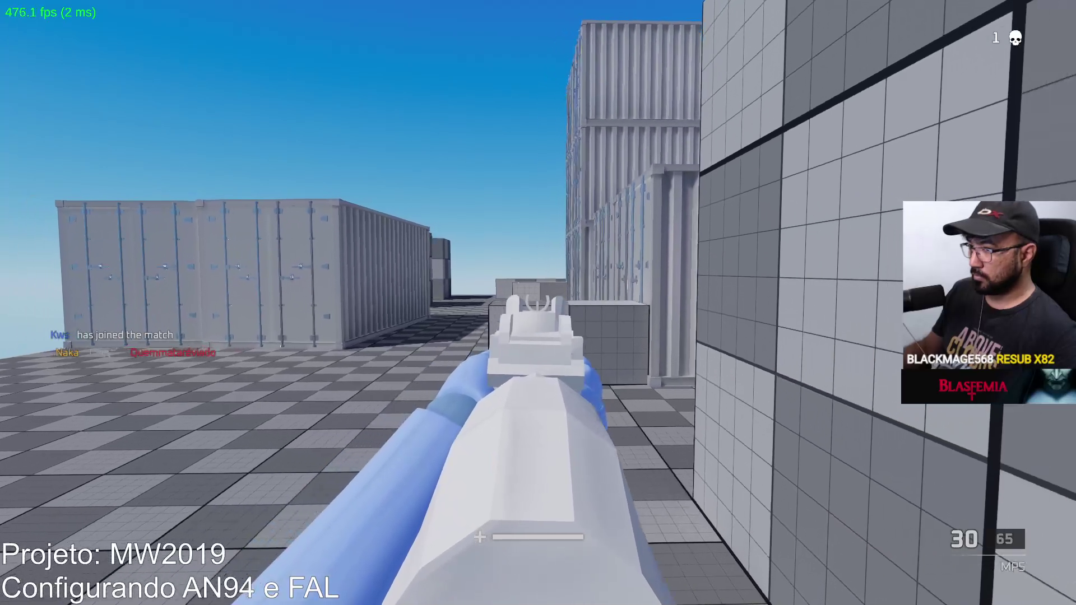
key("s")
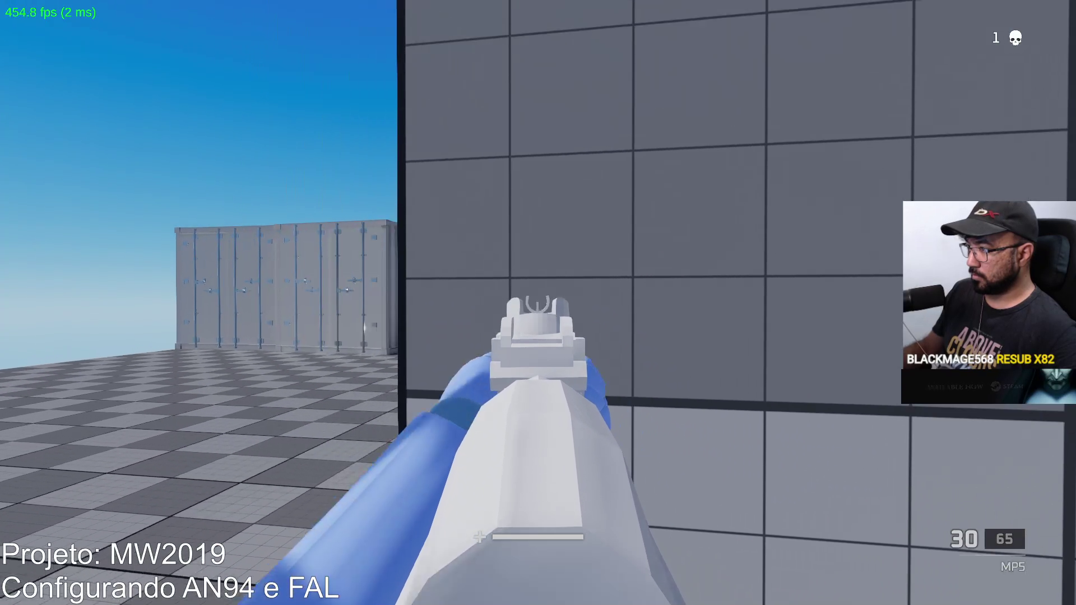
left_click(538, 302)
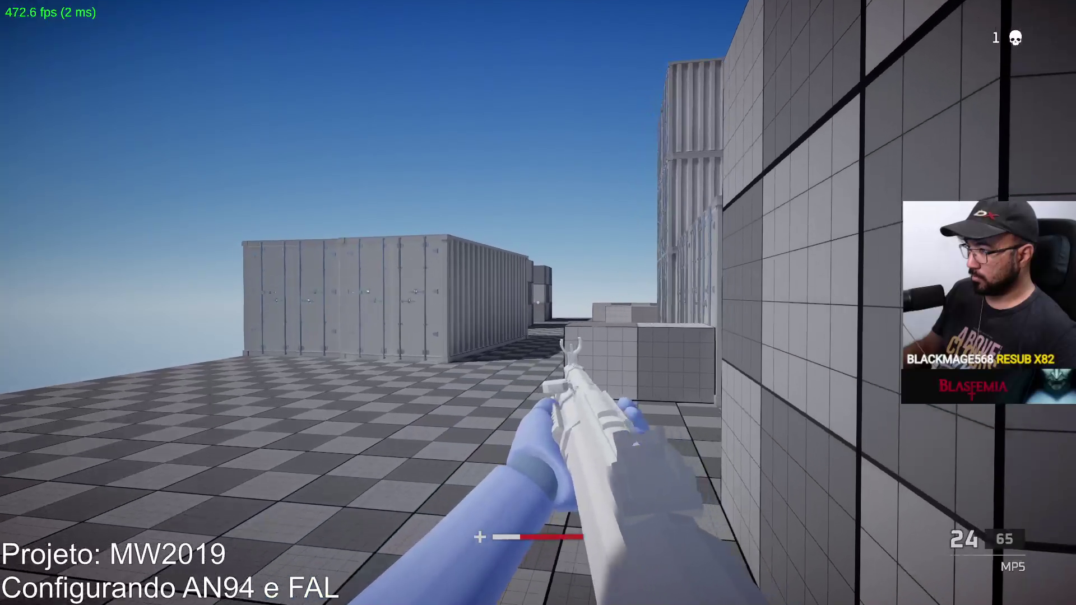
Strafe beside the wall, kill the second enemy, and reload.
key("d")
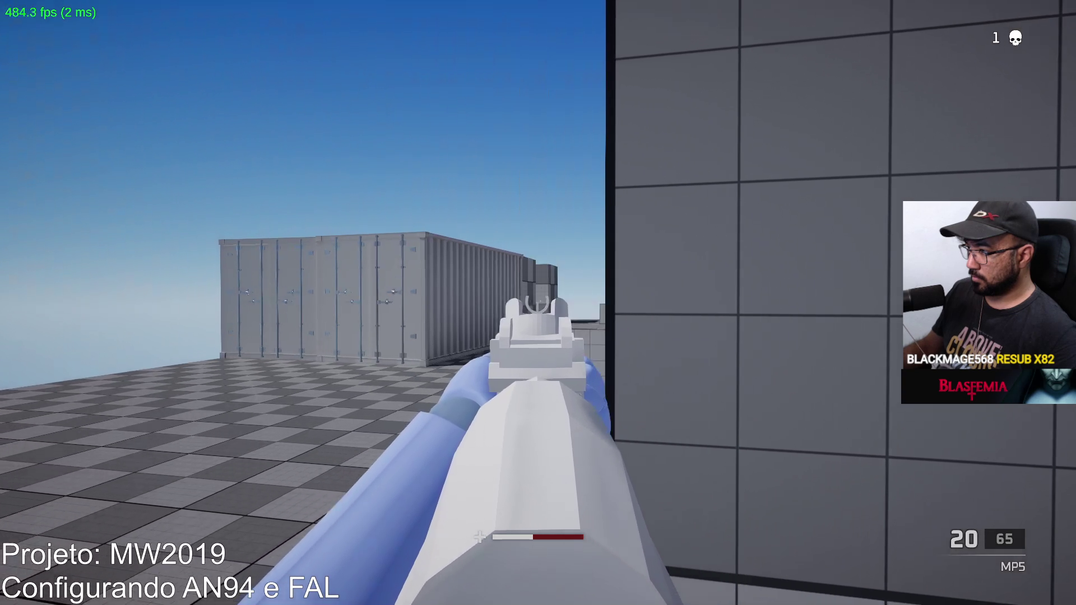
key("a")
key("d")
key("a")
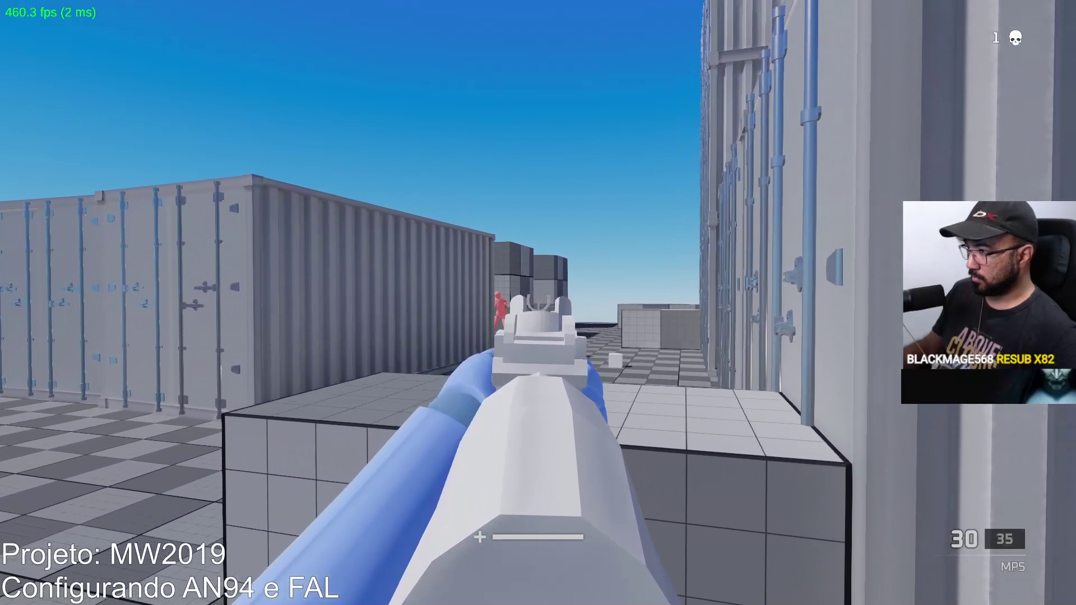
left_click(537, 303)
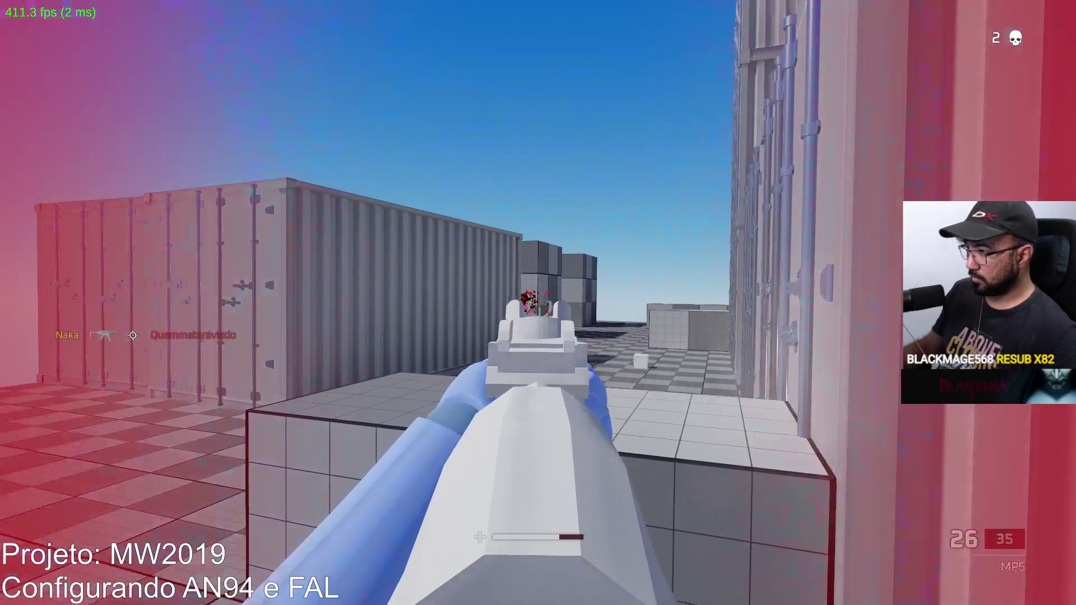
key("r")
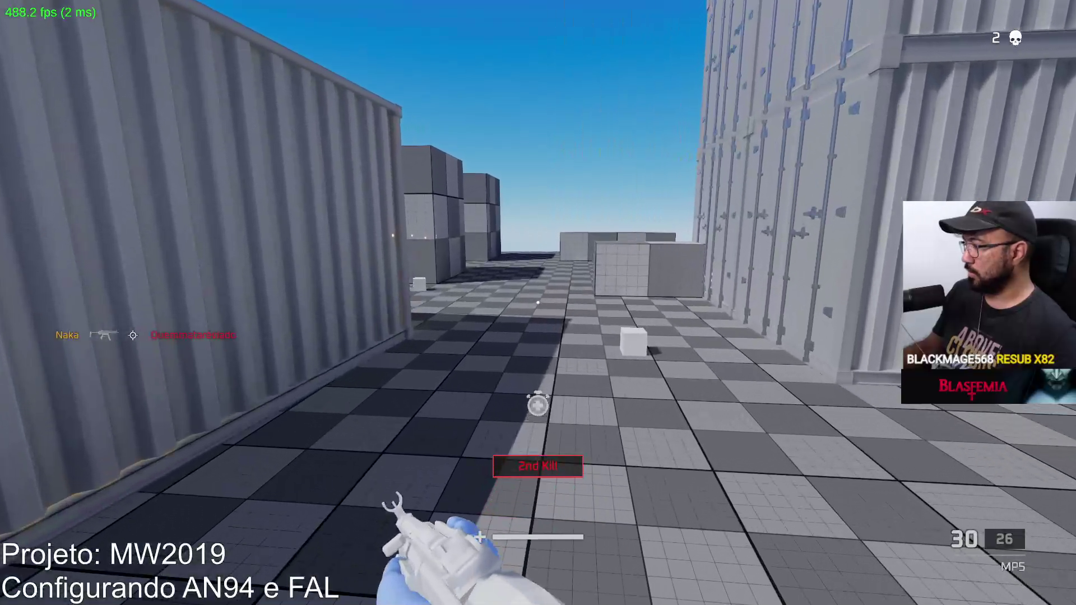
Run into the container alley aiming down sights and check the match scoreboard.
key("w")
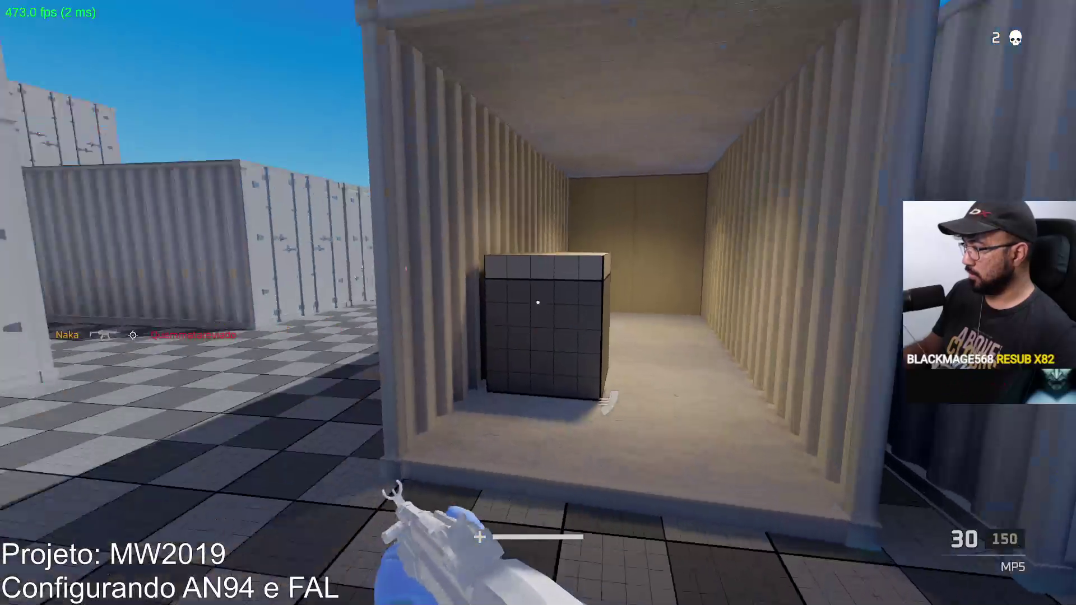
key("w")
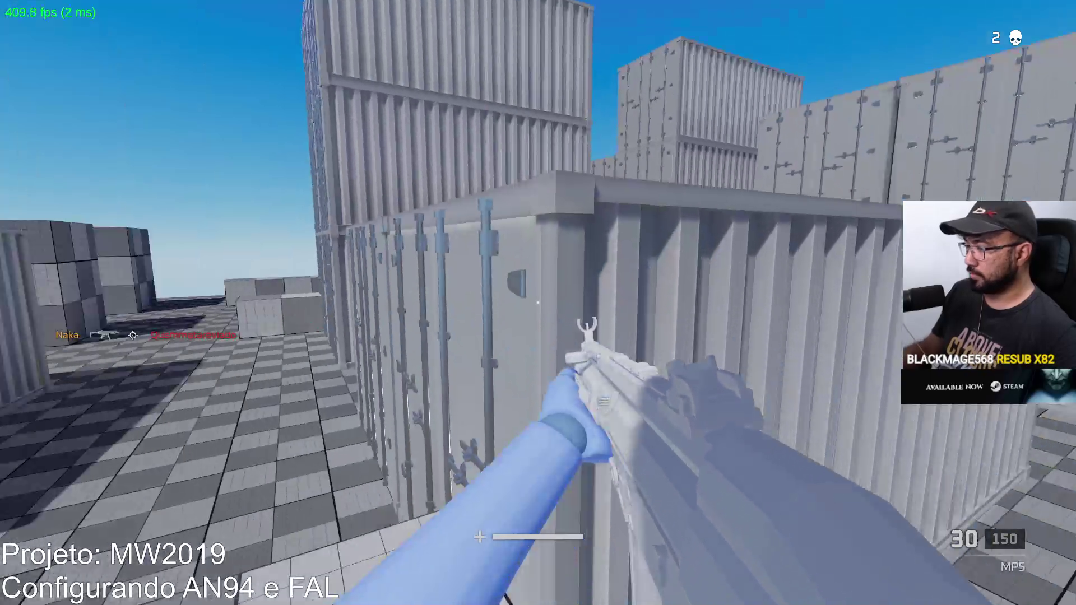
right_click(538, 302)
key("w")
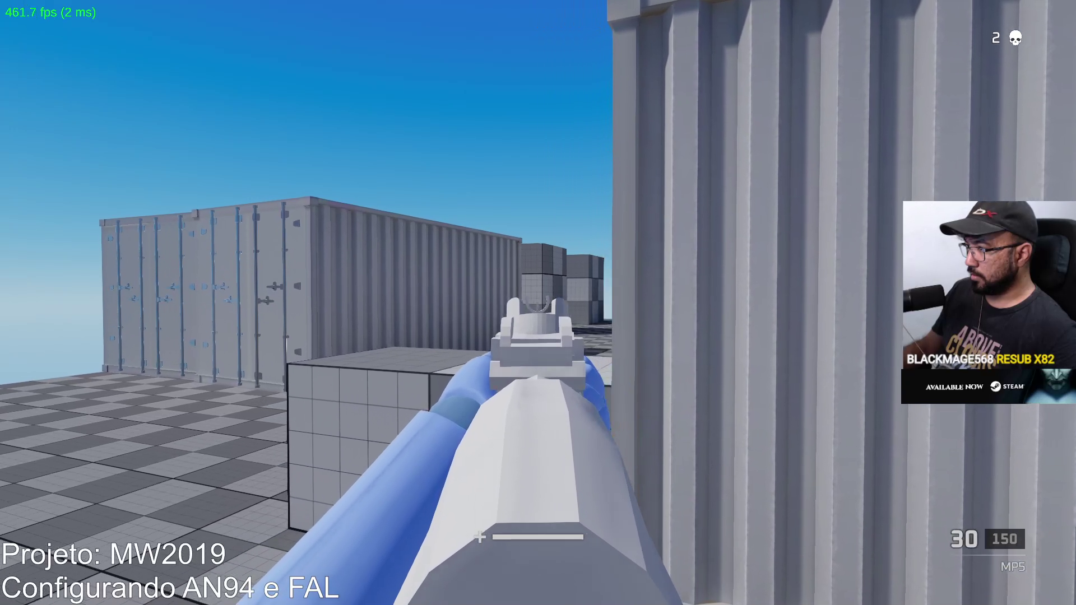
key("a")
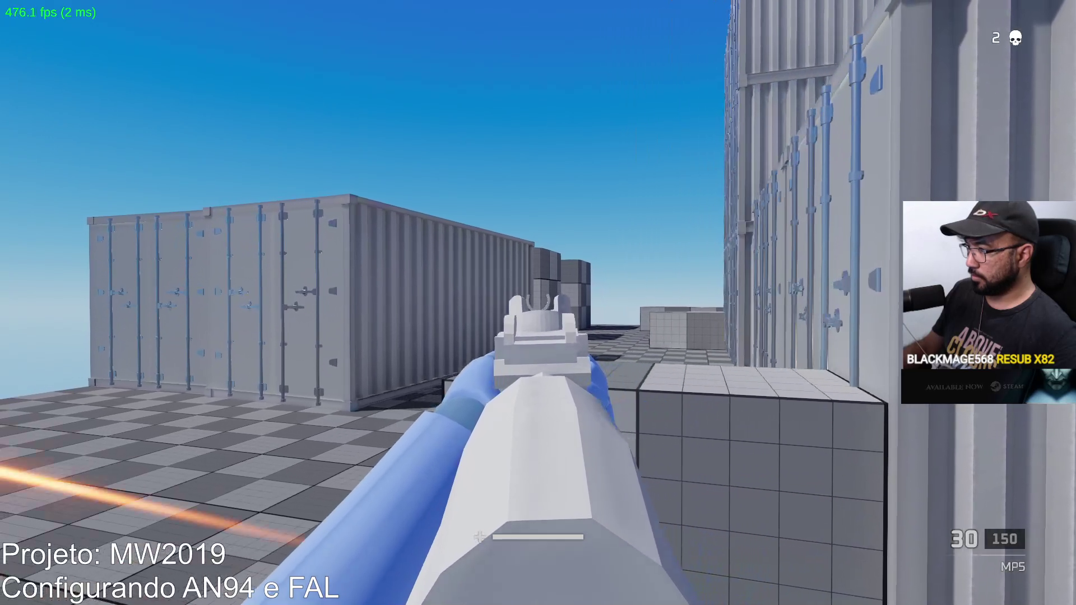
key("Tab")
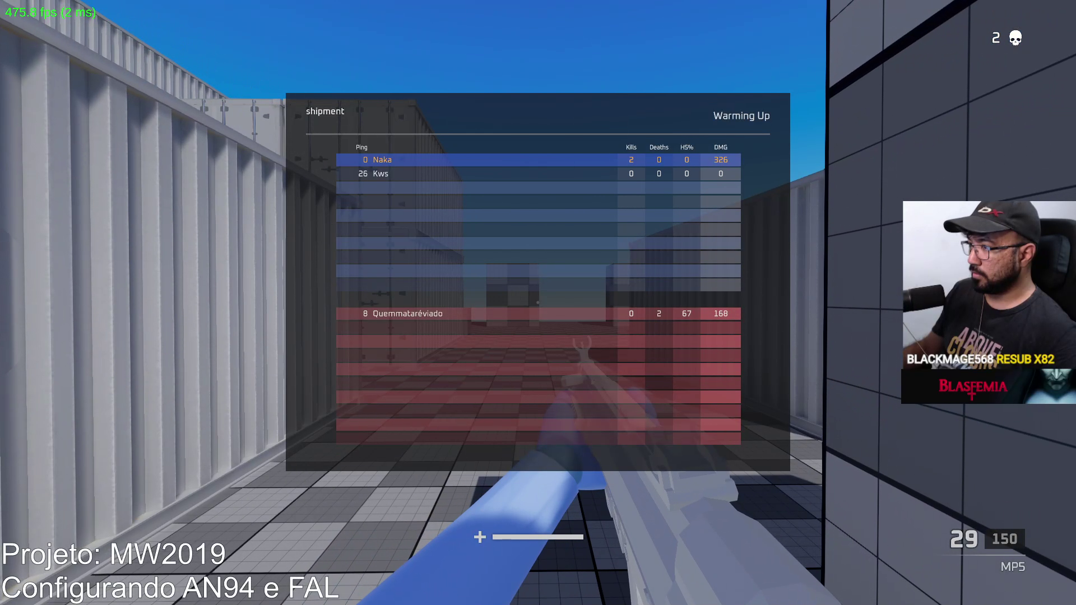
mouse_move(536, 302)
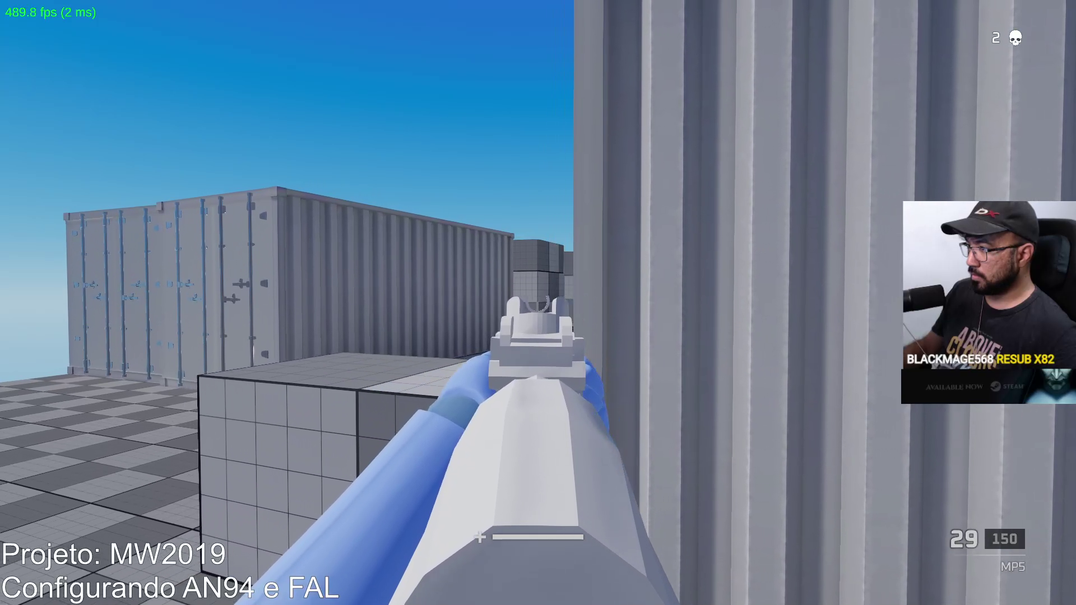
key("w")
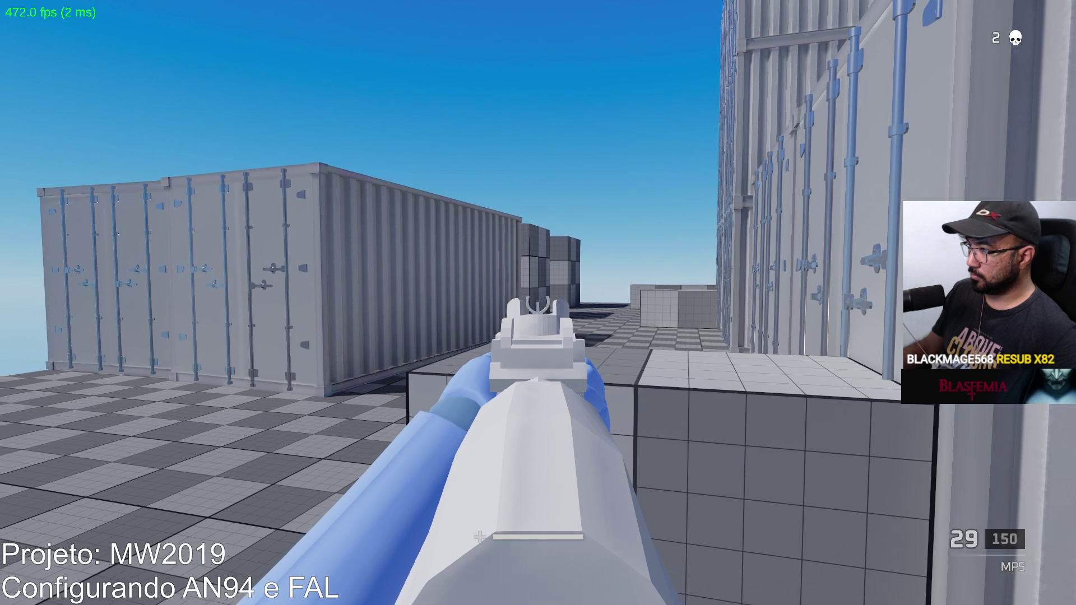
Strafe in and out from behind the wall toward the containers, then reload.
key("d")
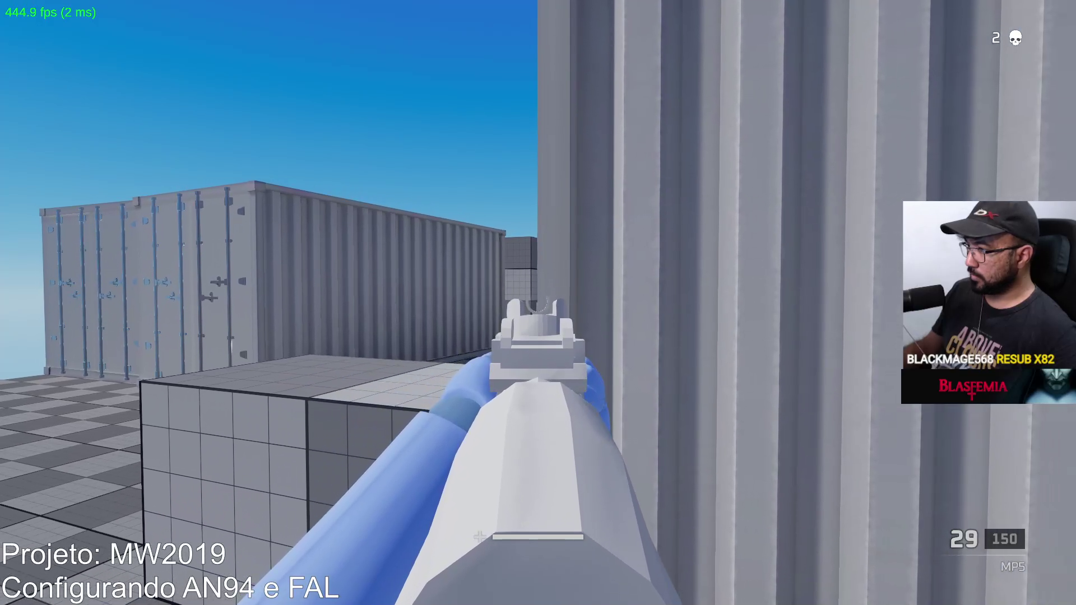
key("a")
key("d")
key("a")
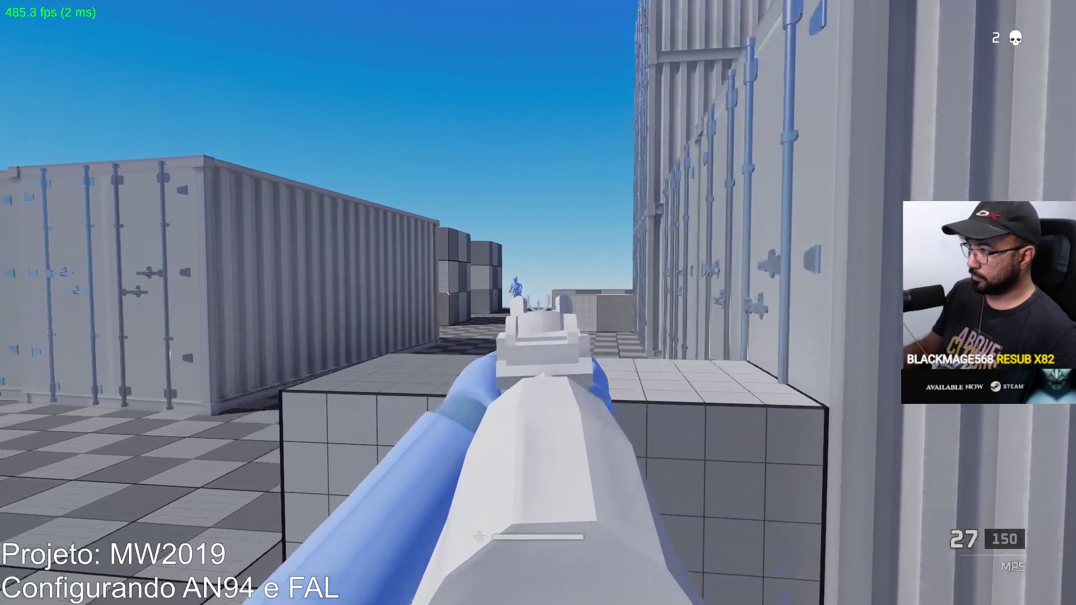
key("d")
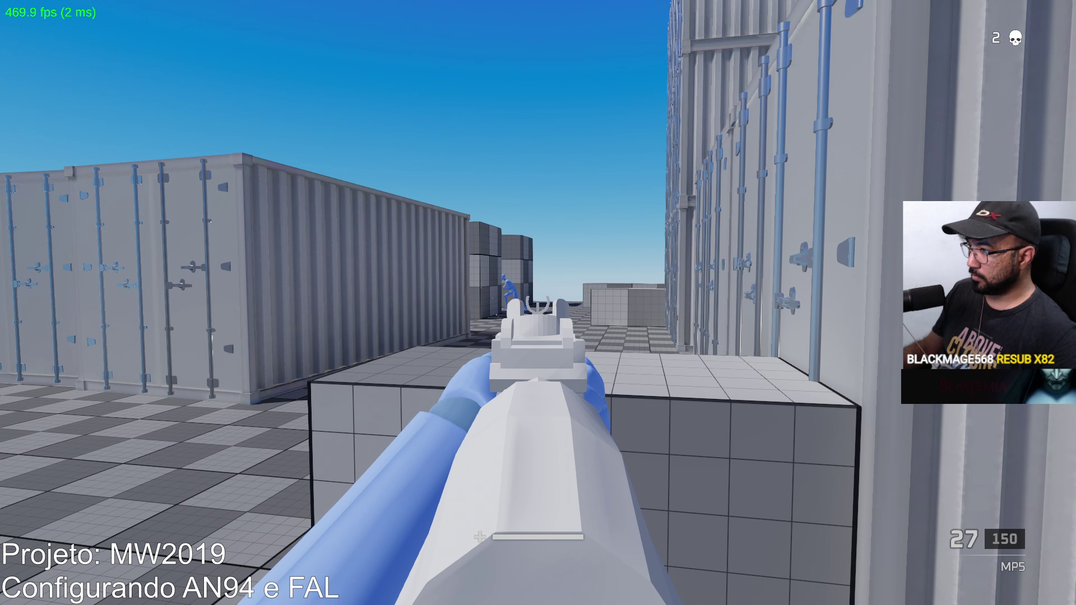
key("r")
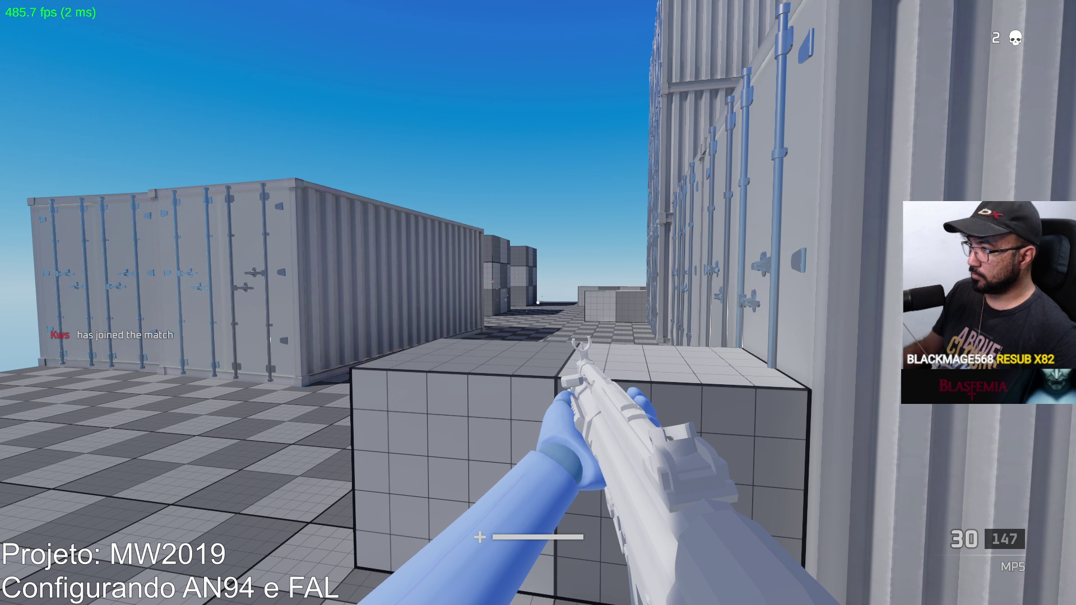
Show the scoreboard again, aim down sights, and fire the weapon.
key("Tab")
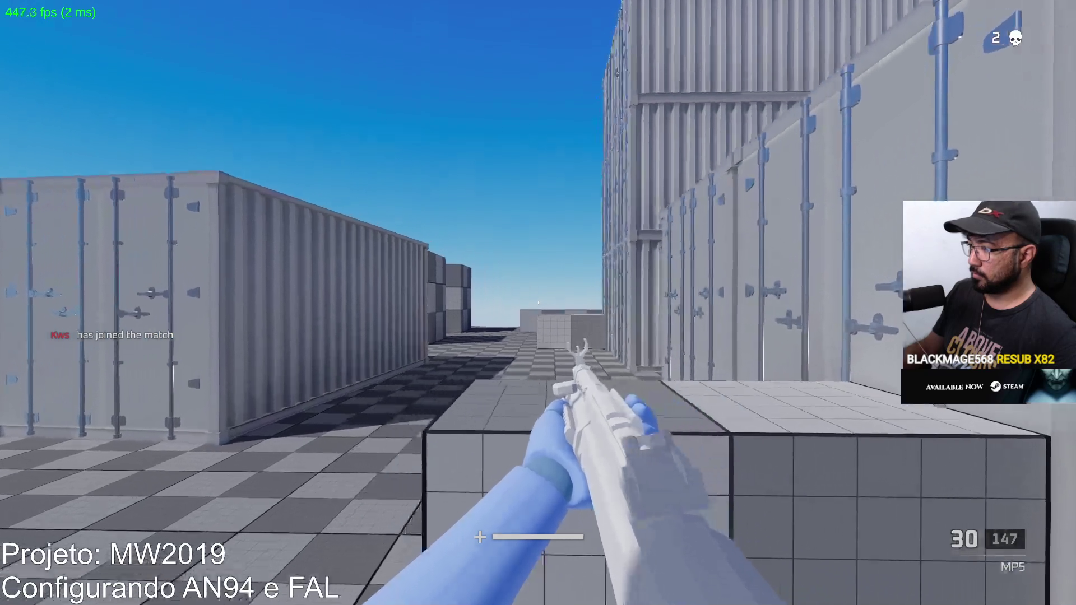
right_click(537, 302)
key("a")
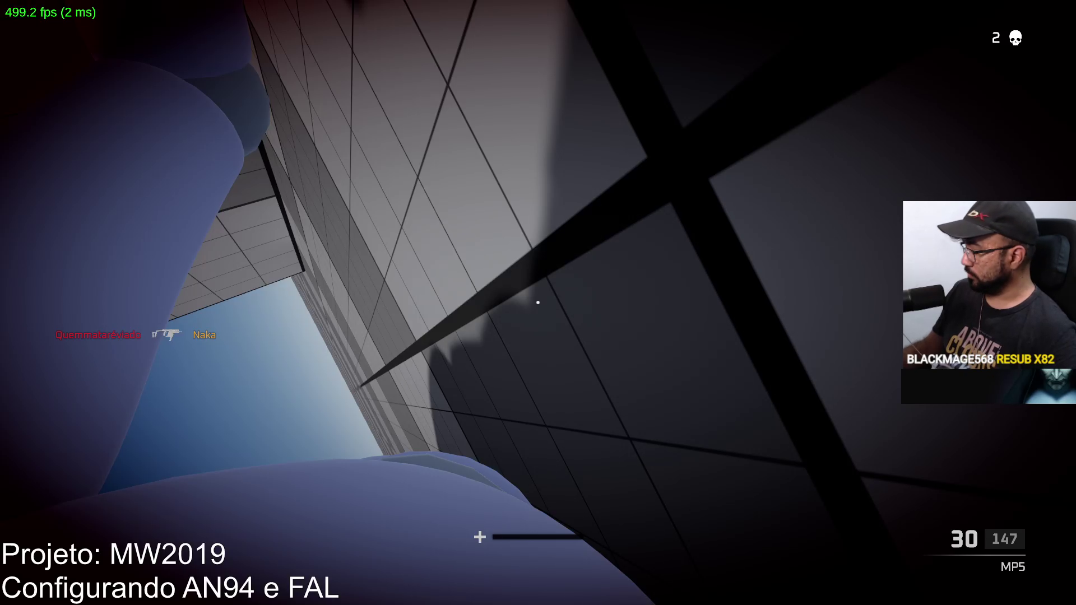
key("Tab")
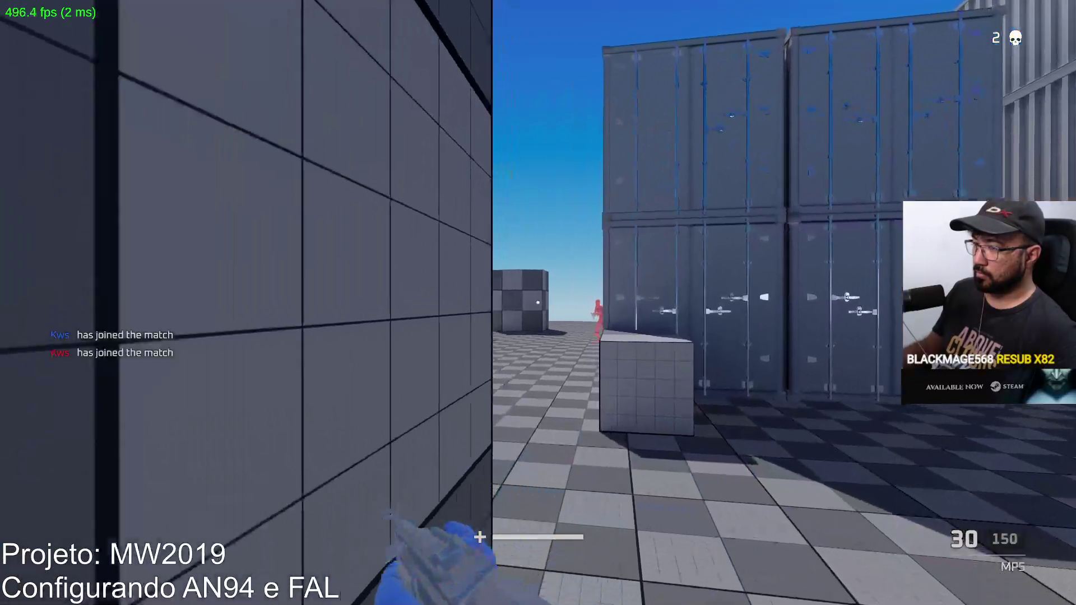
left_click(538, 302)
Kill the enemy, reload, advance toward the ledge, and fire at the grid cubes and red enemy.
left_click(538, 303)
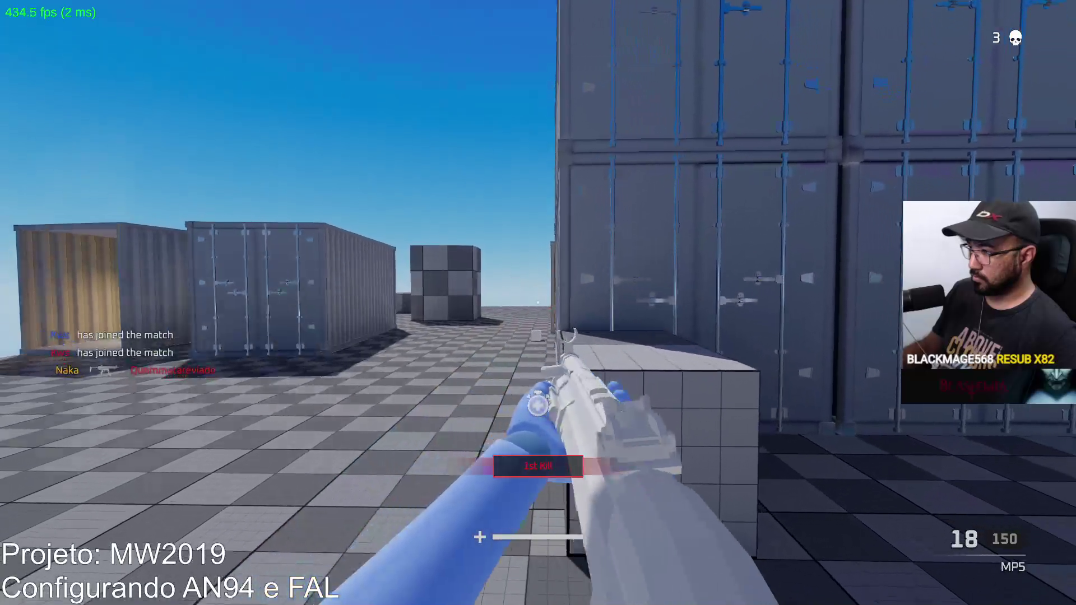
key("r")
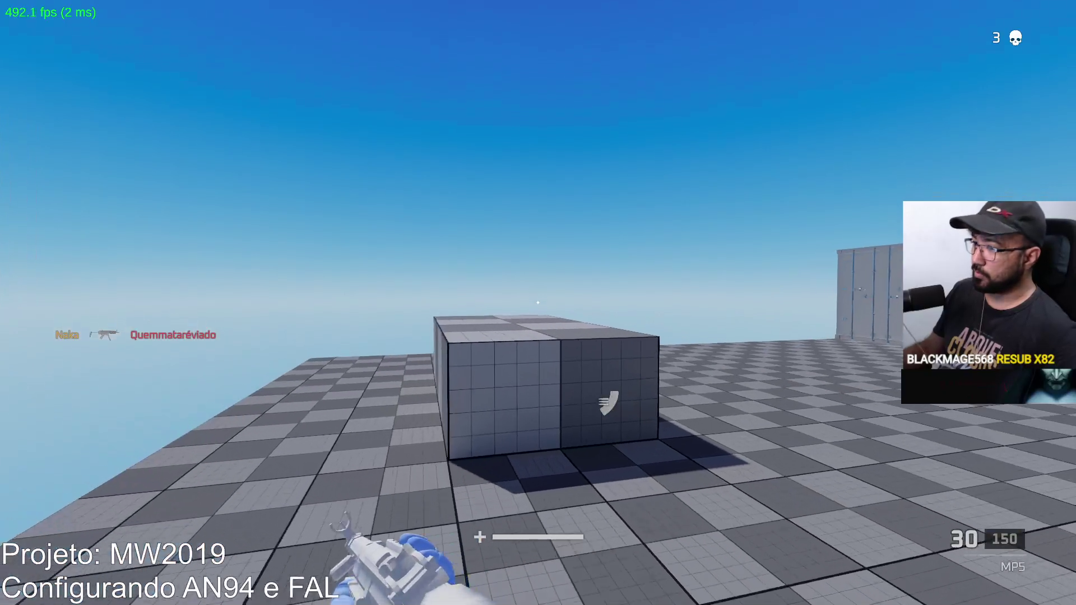
key("w")
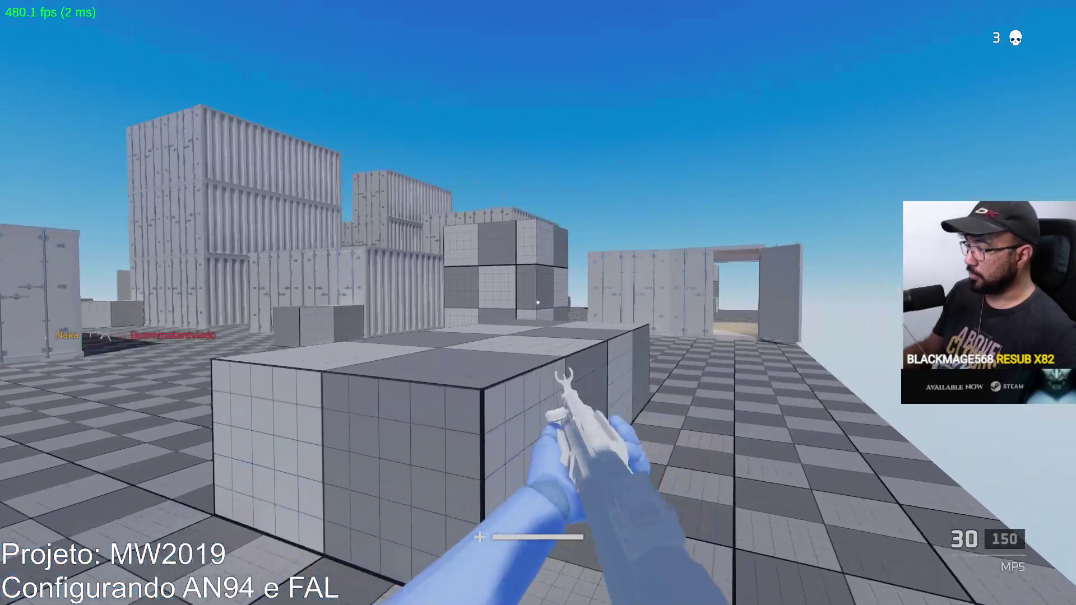
key("w")
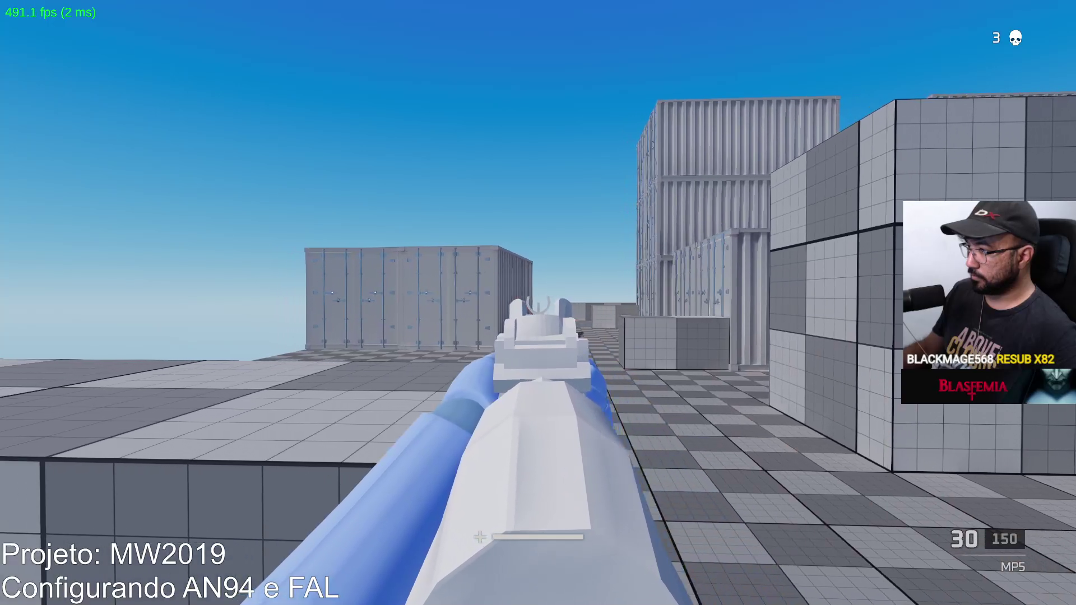
left_click_drag(538, 302, 538, 303)
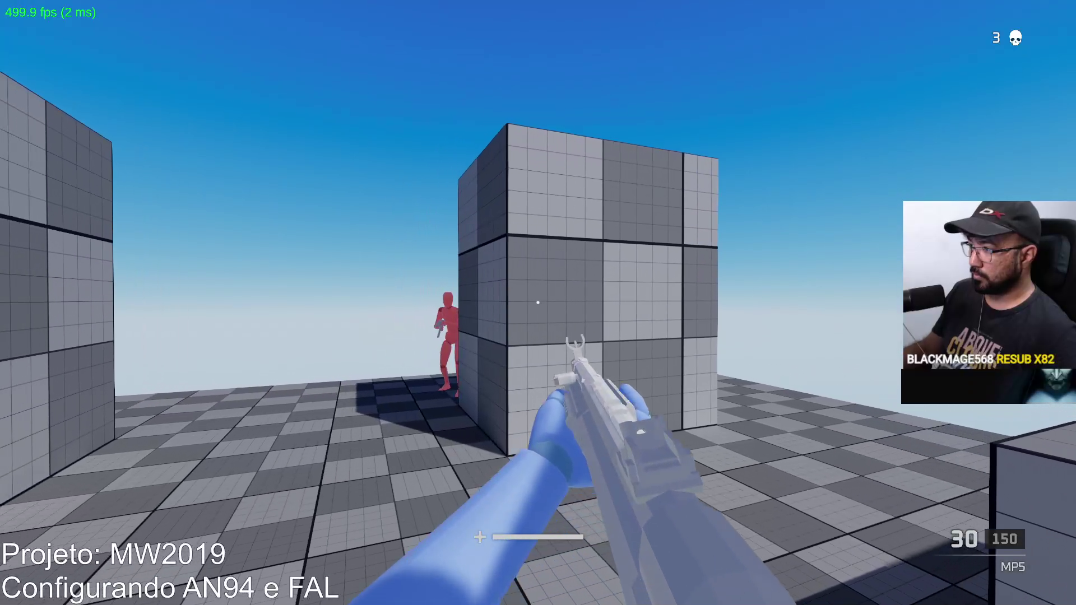
left_click(538, 303)
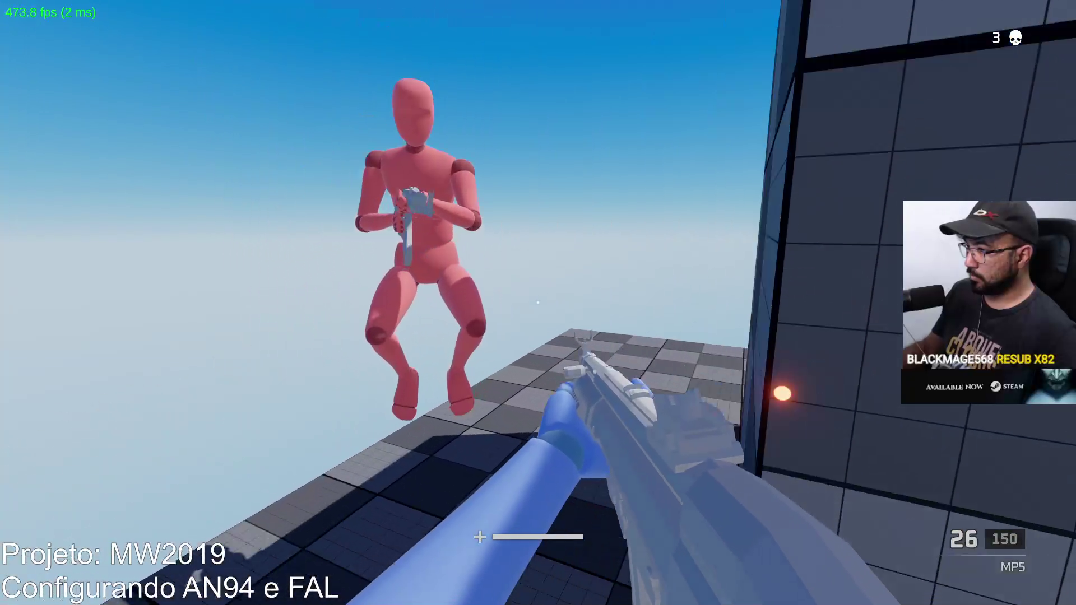
left_click(538, 303)
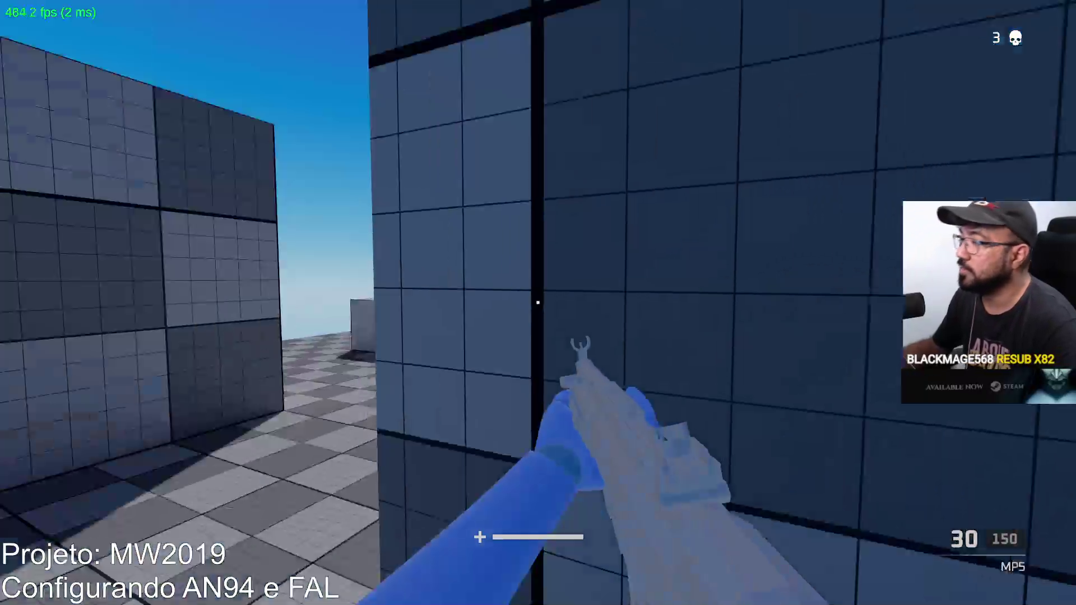
Fire the MP5 inside the container, reload, and shoot the enemy outside.
key("w")
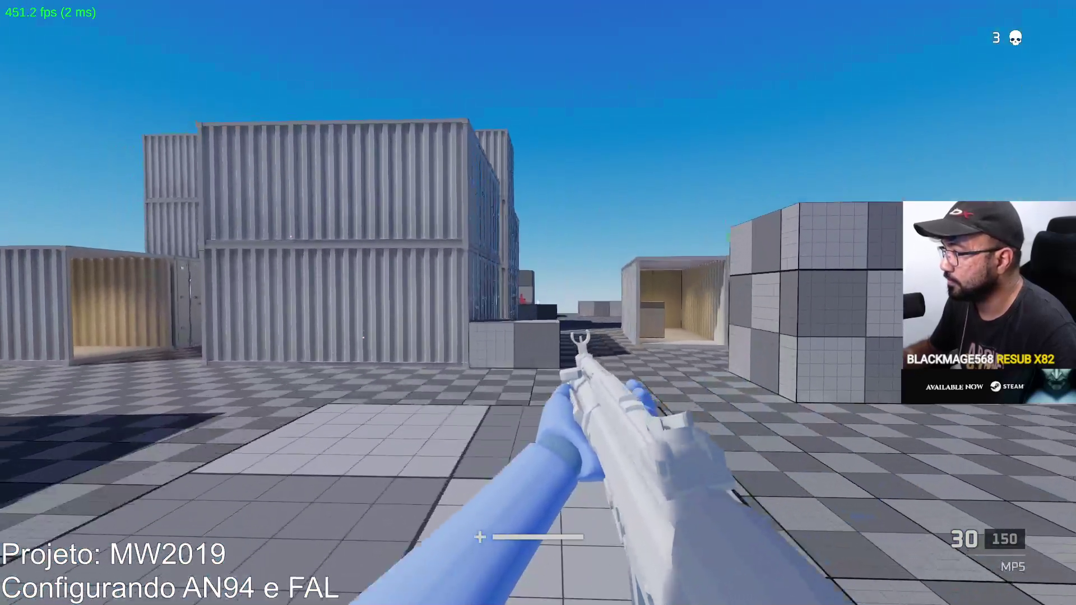
left_click(538, 302)
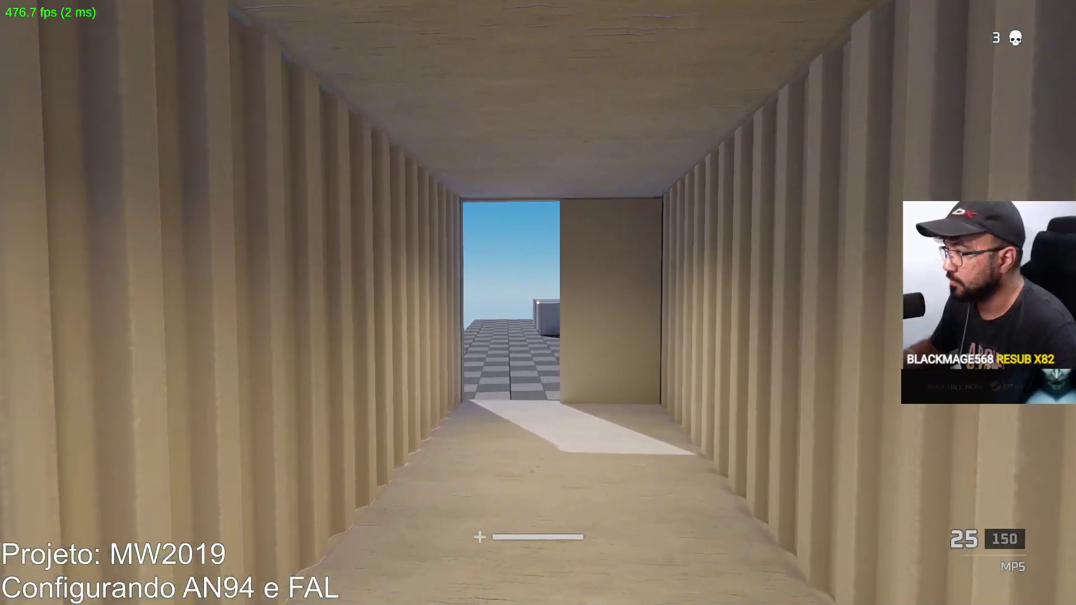
key("r")
left_click(538, 303)
left_click(538, 303)
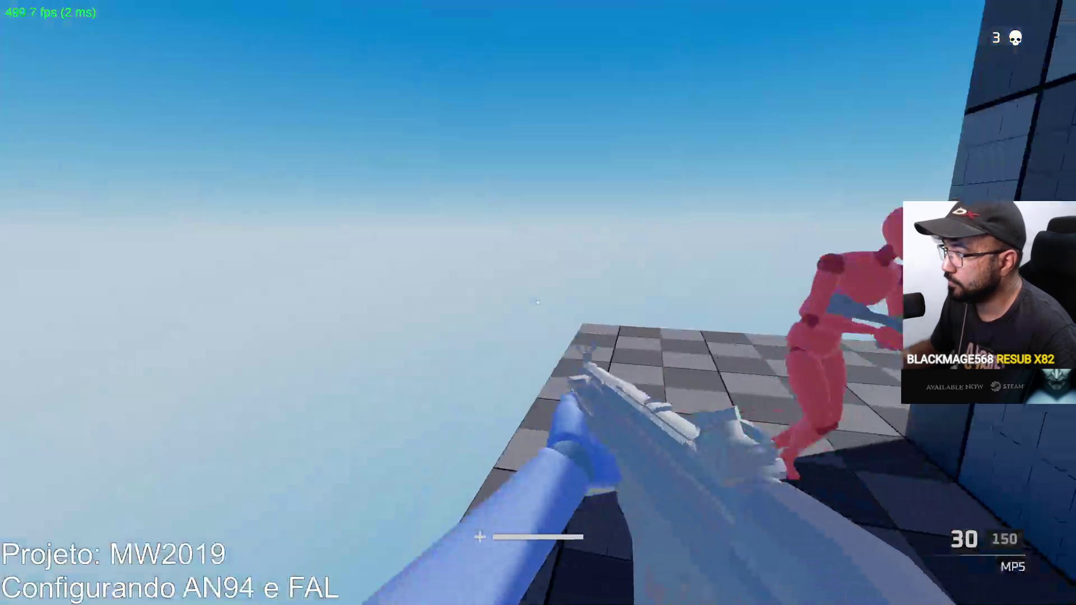
After respawning, fire at the red enemy while aiming down sights, then open the Start menu.
left_click(538, 302)
left_click(538, 303)
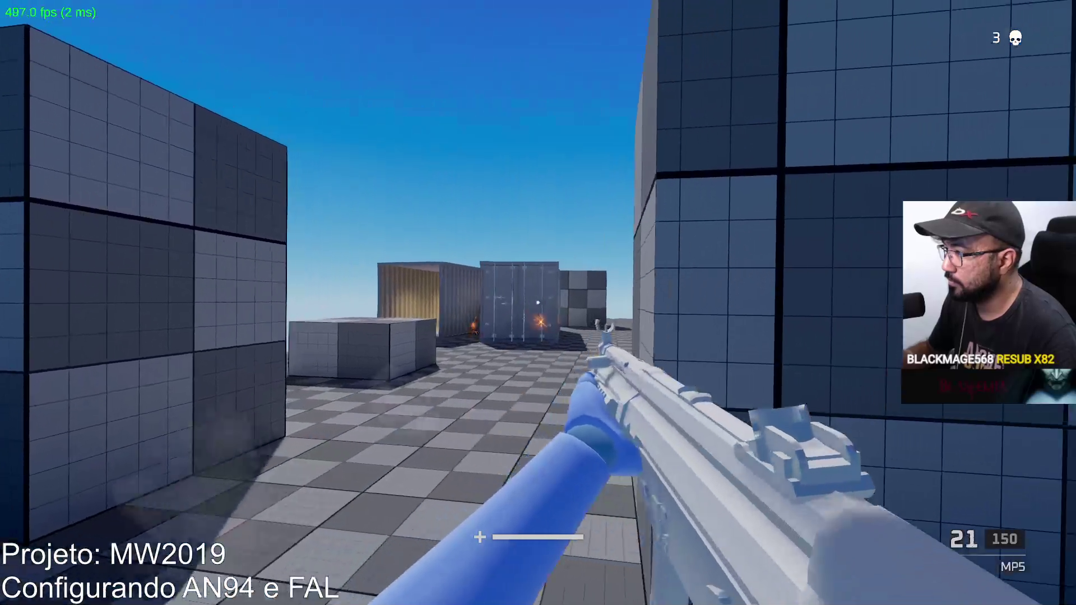
left_click(538, 302)
right_click(538, 302)
left_click(538, 302)
left_click(538, 303)
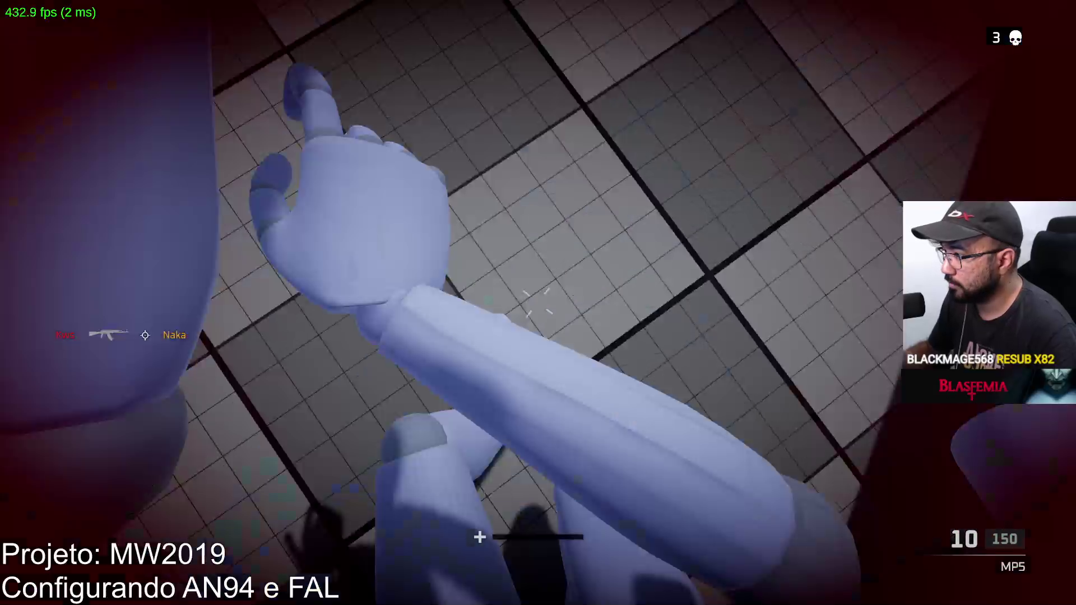
key("super")
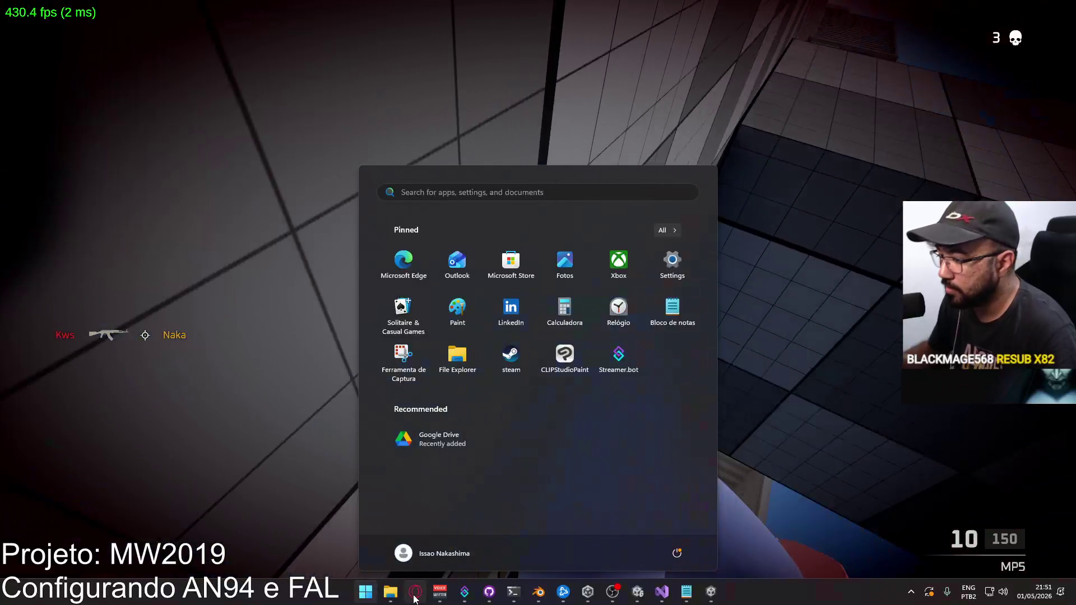
Switch Opera to the Le Castle Vania John Wick medley tab, then return to Project Hell 6 and respawn.
left_click(416, 592)
left_click(428, 6)
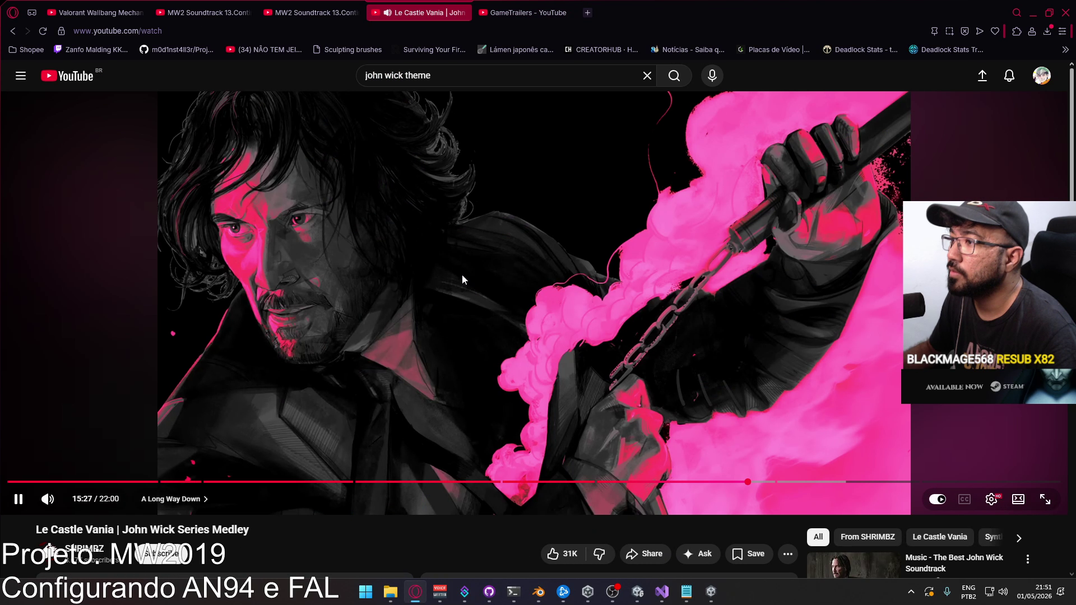
left_click(711, 588)
key("r")
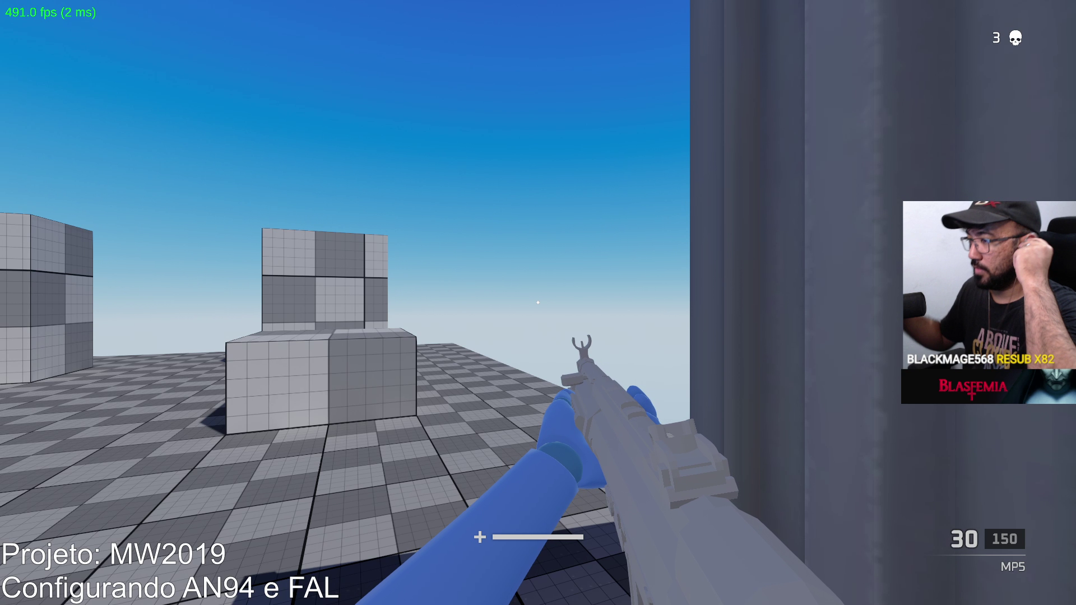
Sprint through the shipping container, fire at the enemy while aiming, and reload.
key("shift+w")
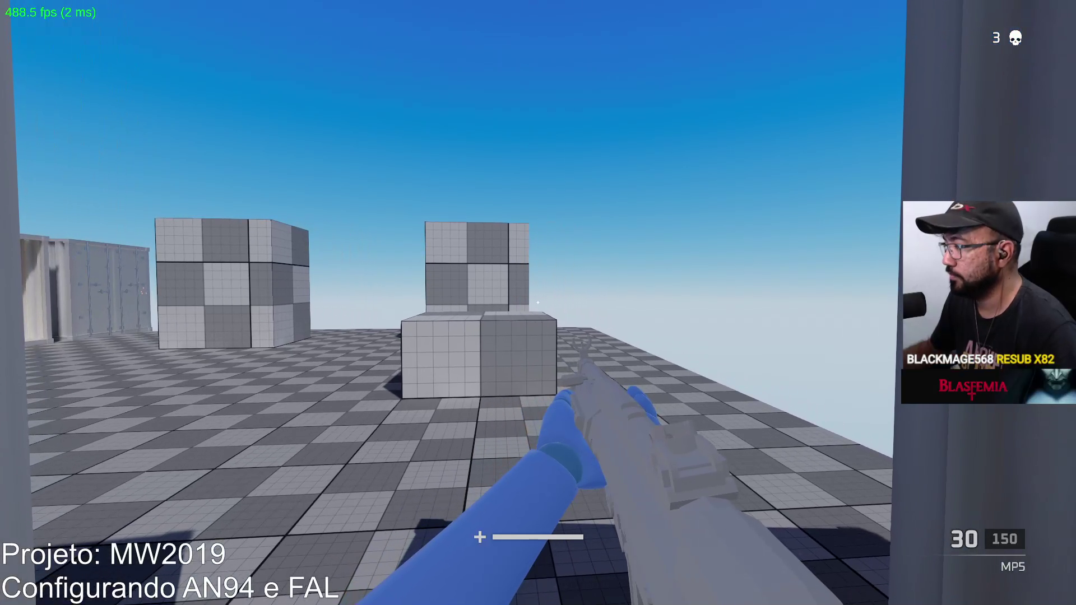
key("w")
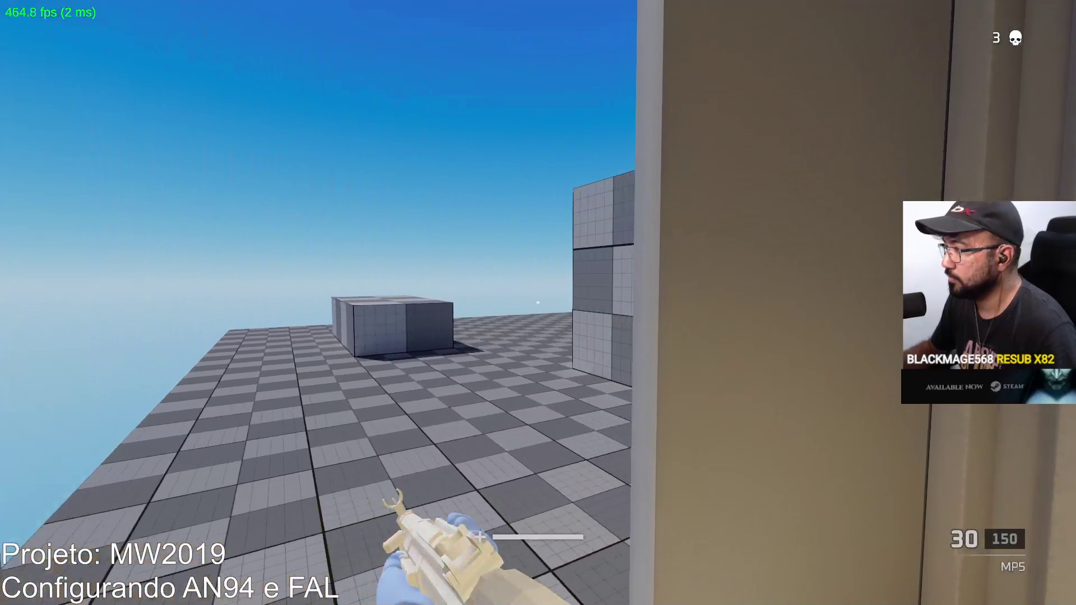
right_click(538, 303)
left_click(538, 303)
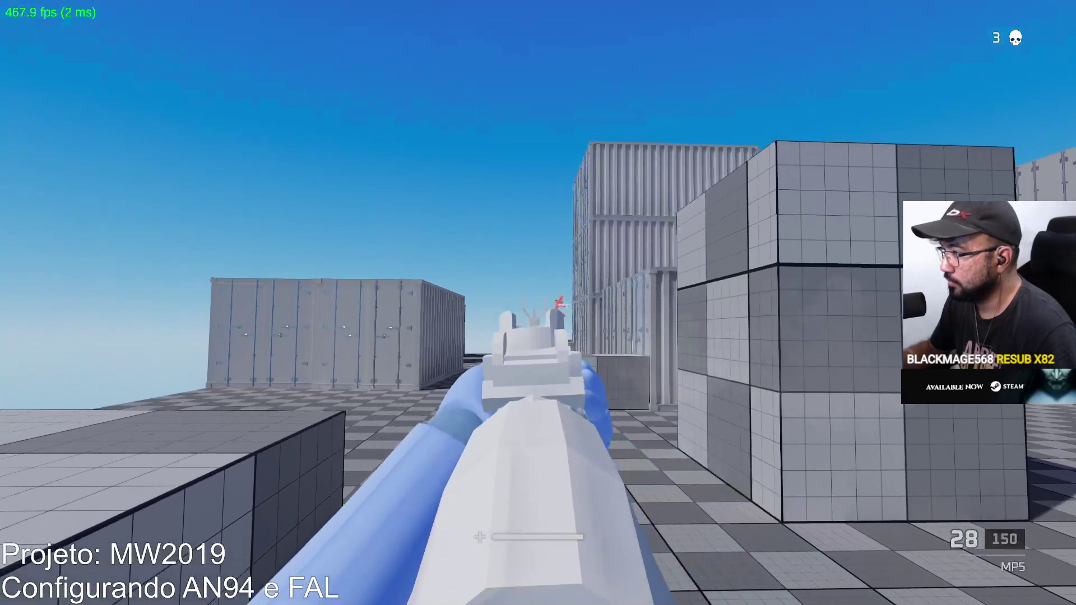
left_click(538, 303)
key("r")
key("w")
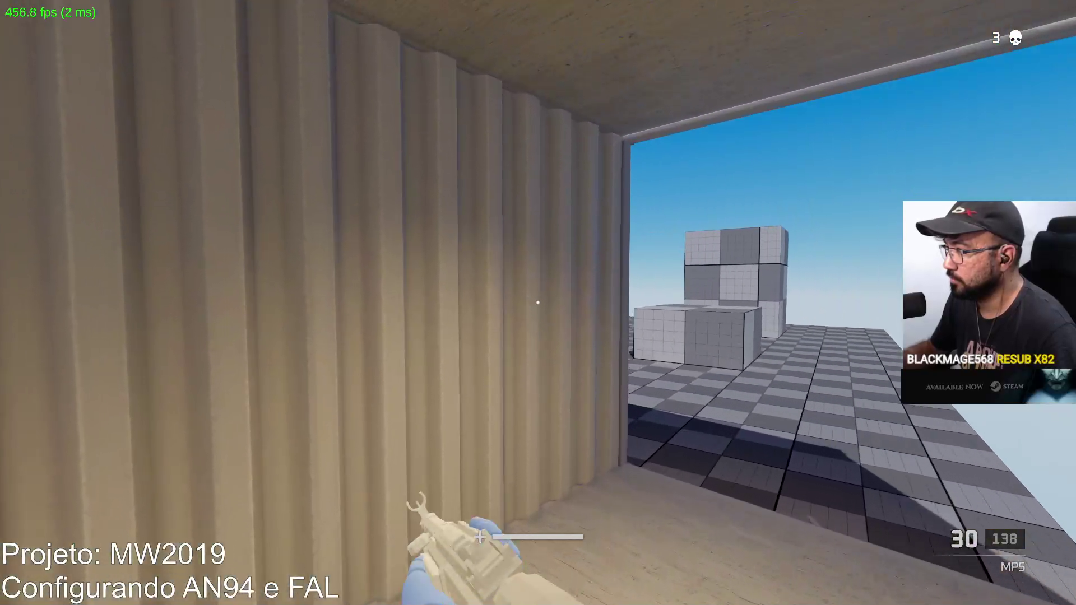
key("w")
Advance on the enemy by the container, empty the magazine to kill it, and reload.
left_click(538, 302)
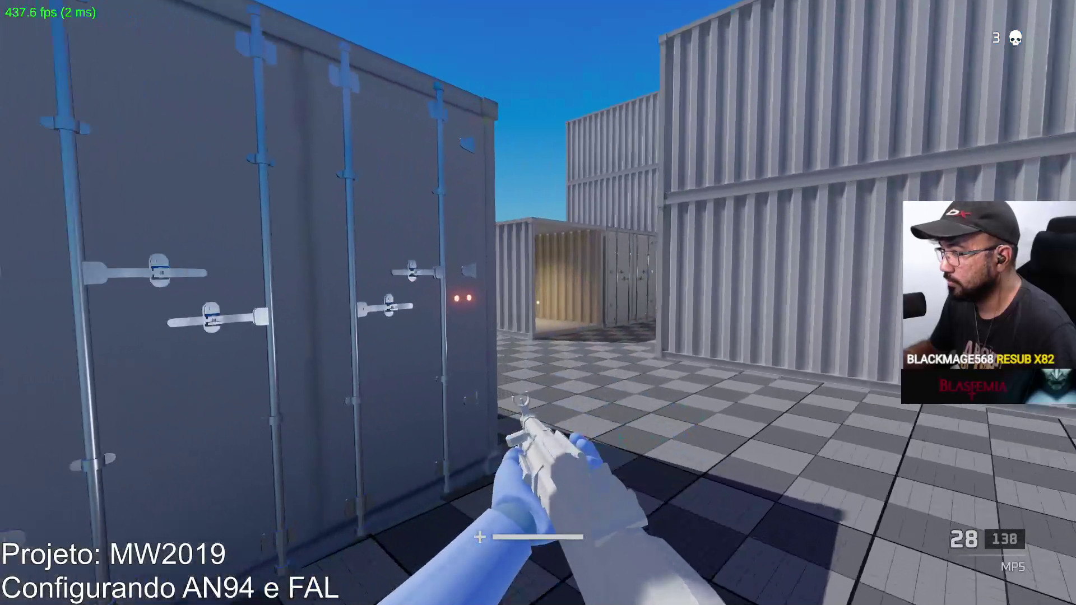
right_click(538, 303)
key("w")
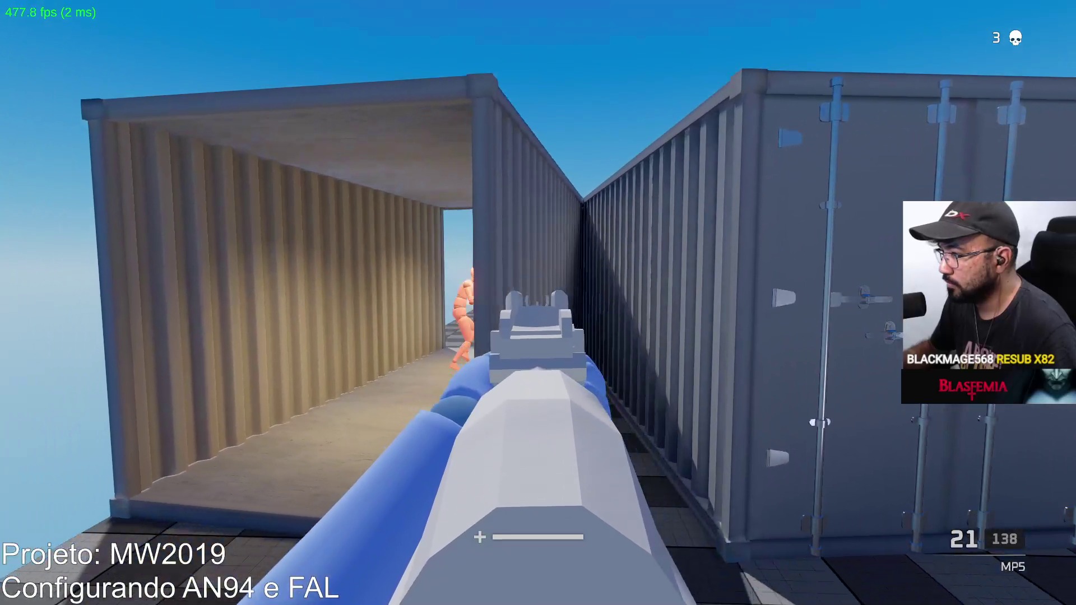
left_click(538, 303)
left_click(538, 302)
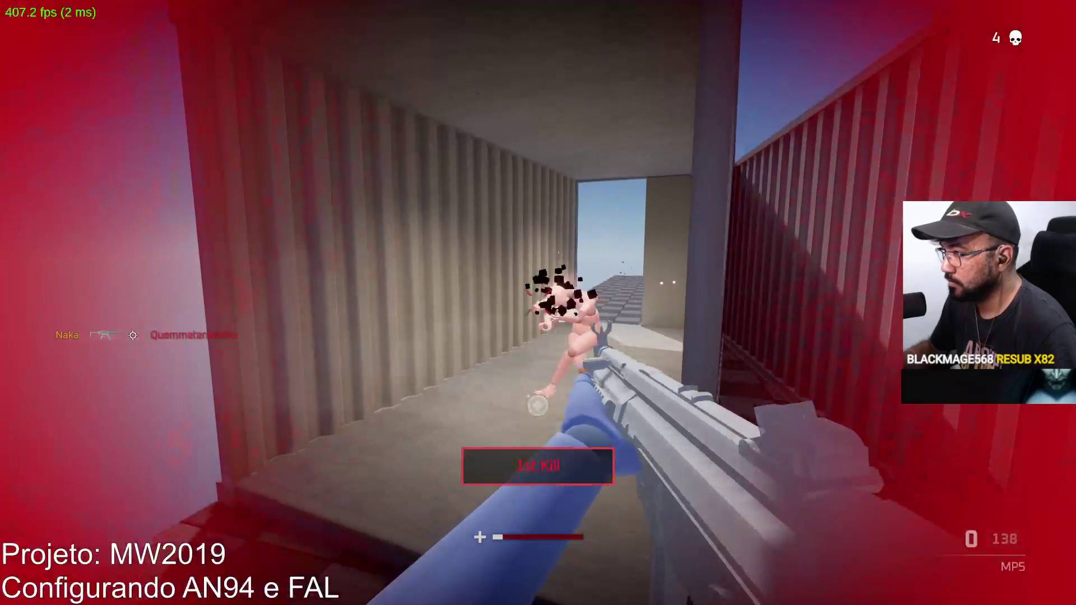
key("r")
Walk back into the container stacks and kill the target with the MP5.
key("w")
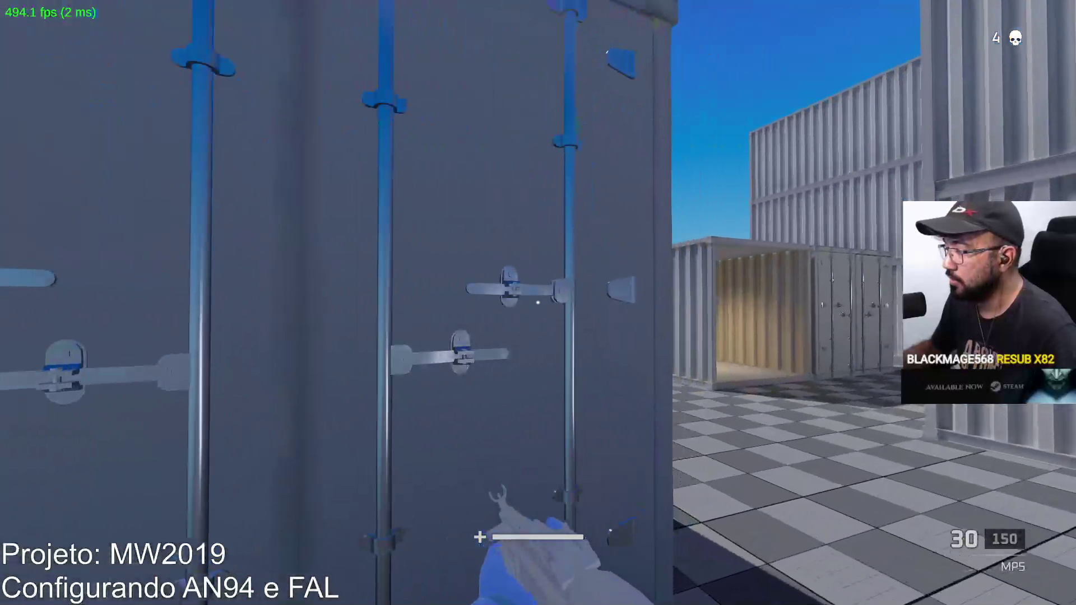
key("w")
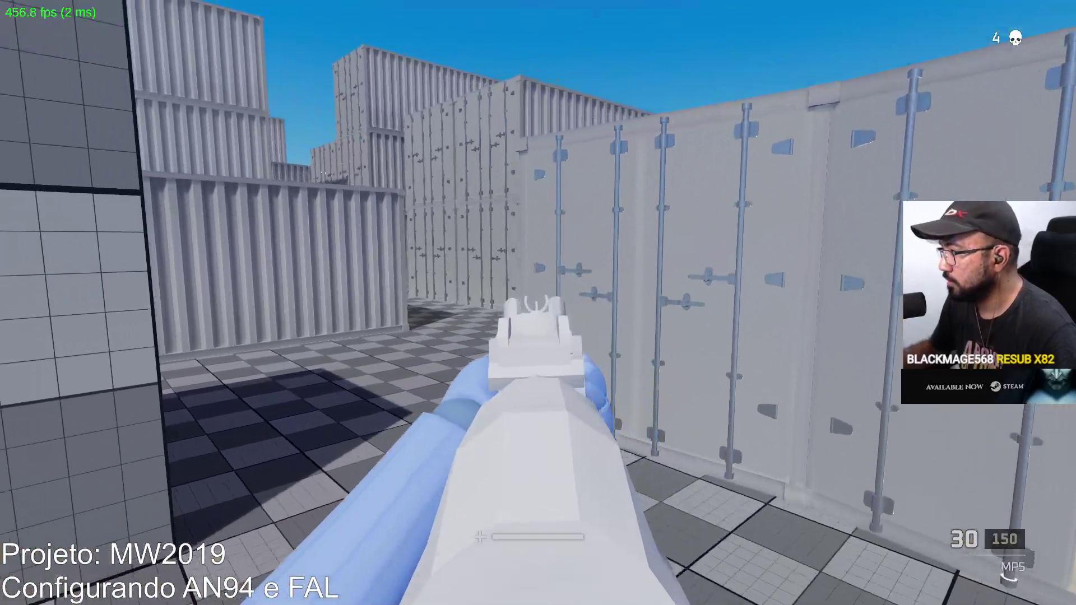
left_click(538, 303)
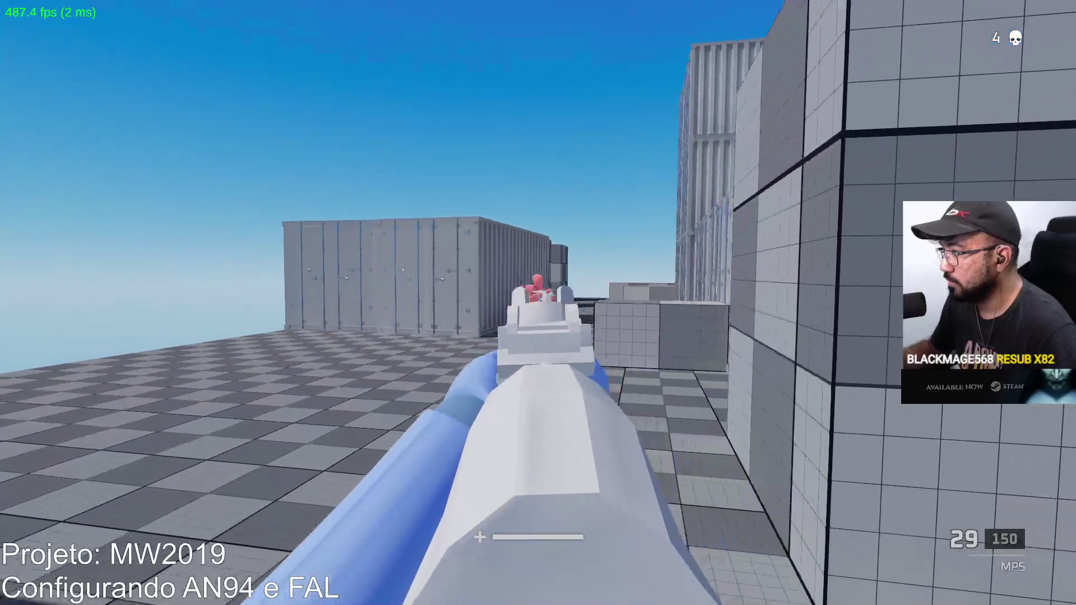
left_click(538, 303)
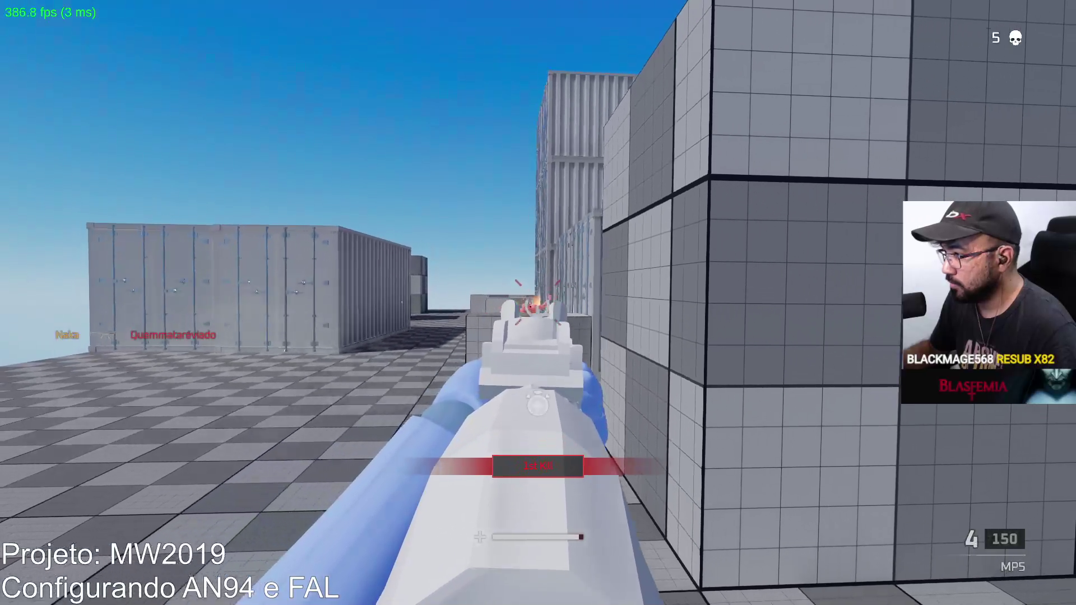
Walk out of the container and take down the red target for a second kill.
key("w")
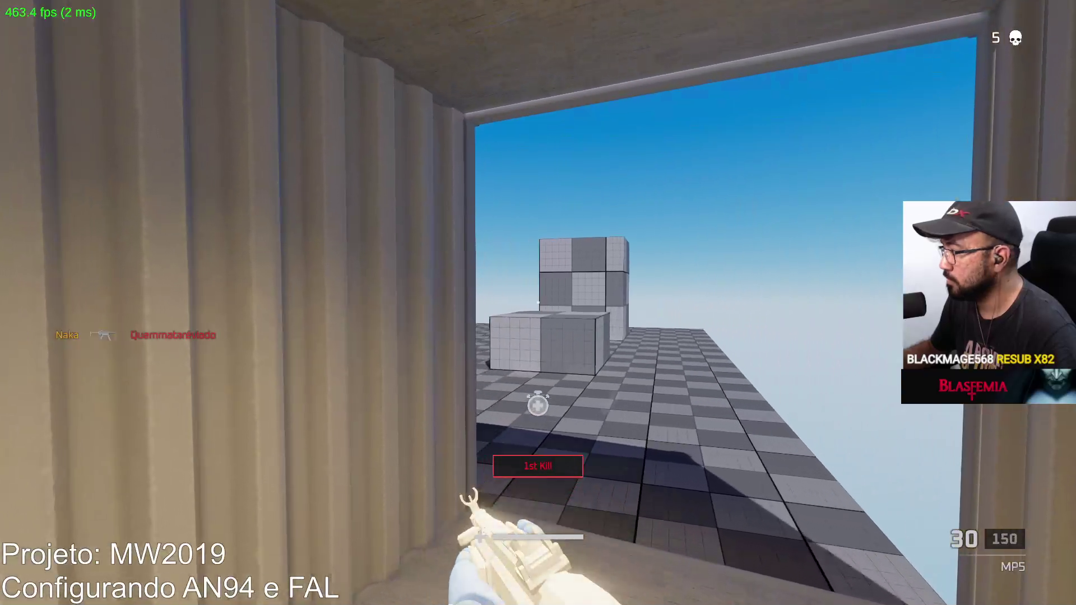
key("w")
left_click(538, 302)
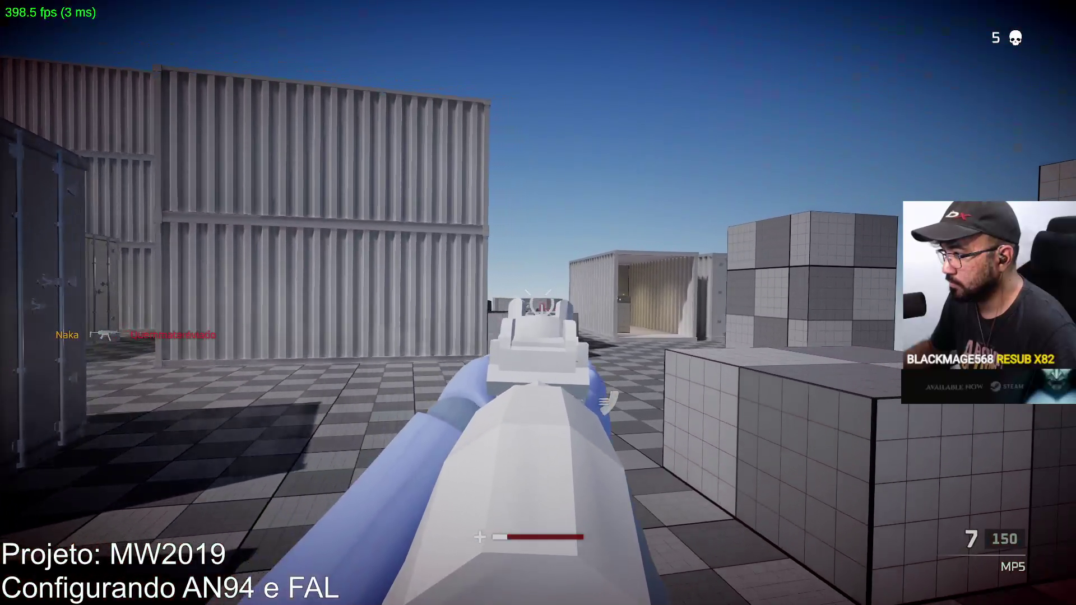
left_click(538, 303)
Collect ammo by the blue container, push through the corridor, shoot the enemy there and reload.
key("w")
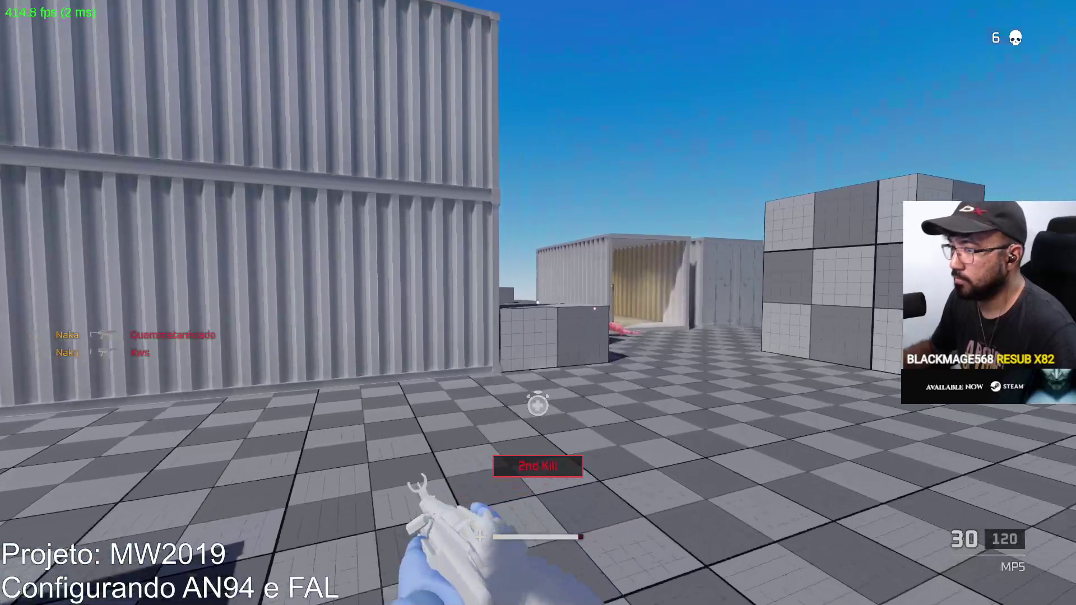
key("w")
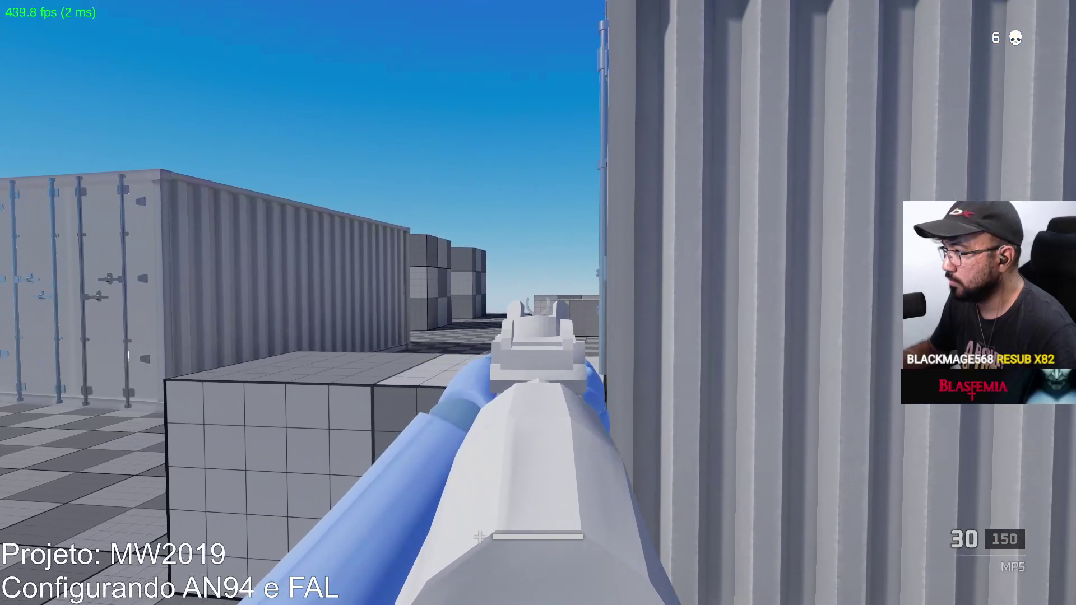
key("w")
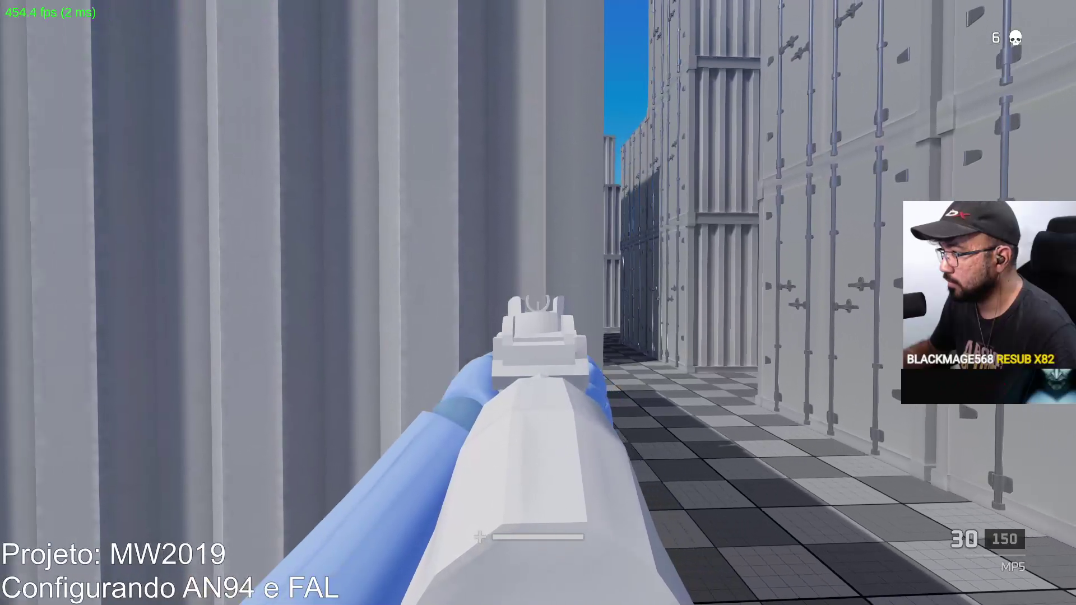
key("w")
left_click(538, 302)
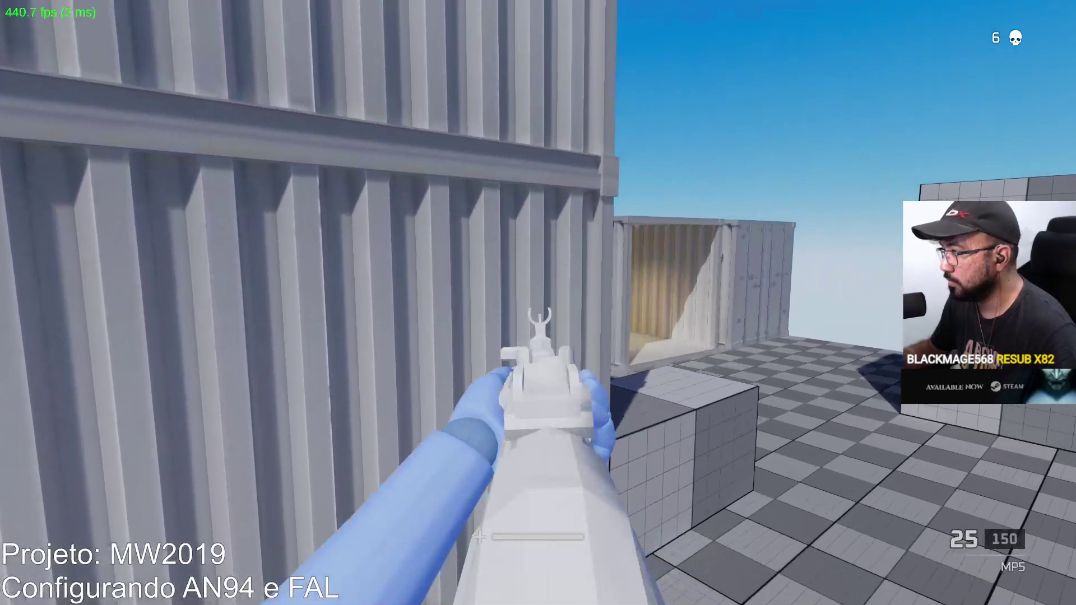
left_click(538, 303)
key("r")
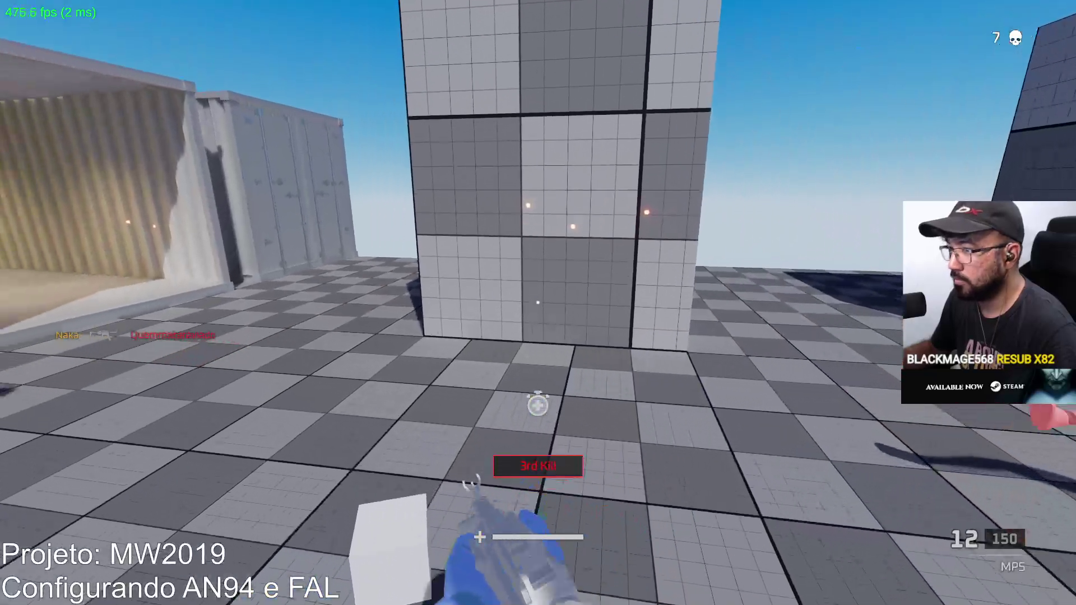
Advance between the containers, aim and fire bursts at the target, reload, and check the scoreboard.
key("w")
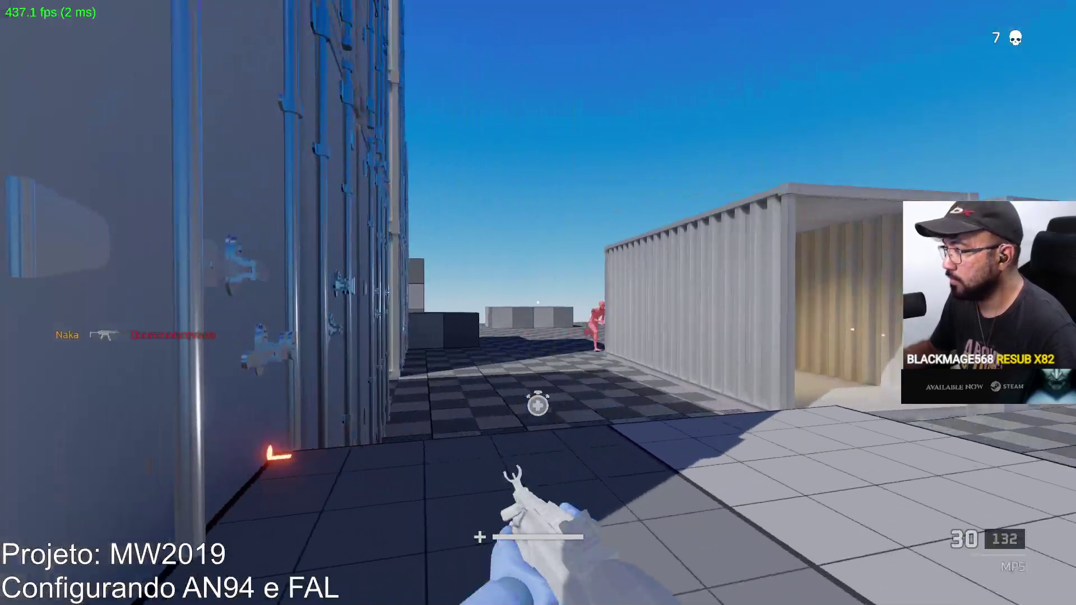
right_click(538, 303)
left_click(538, 303)
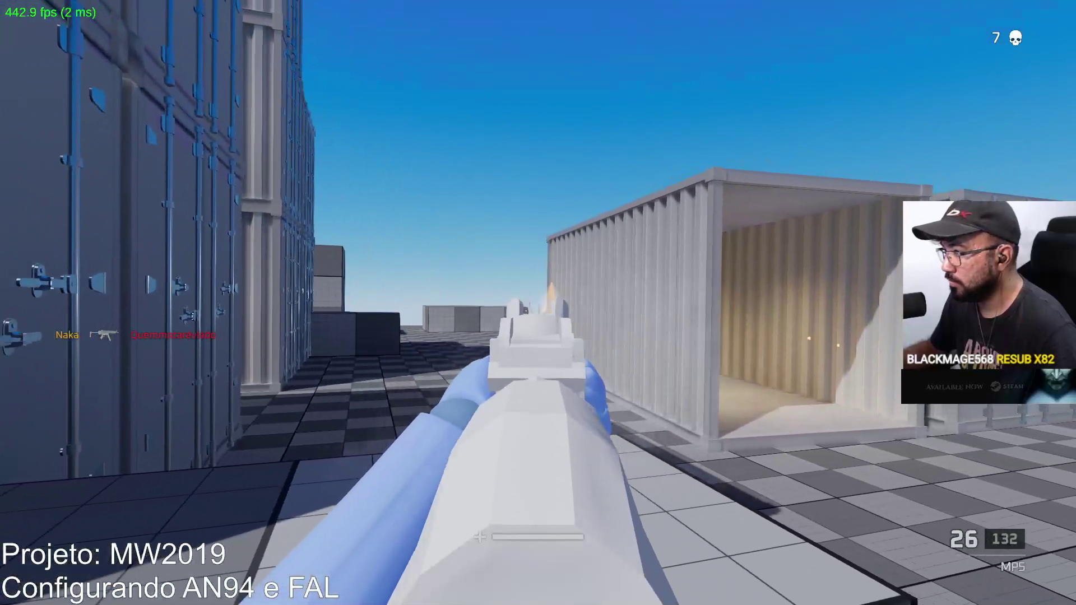
left_click(538, 303)
key("r")
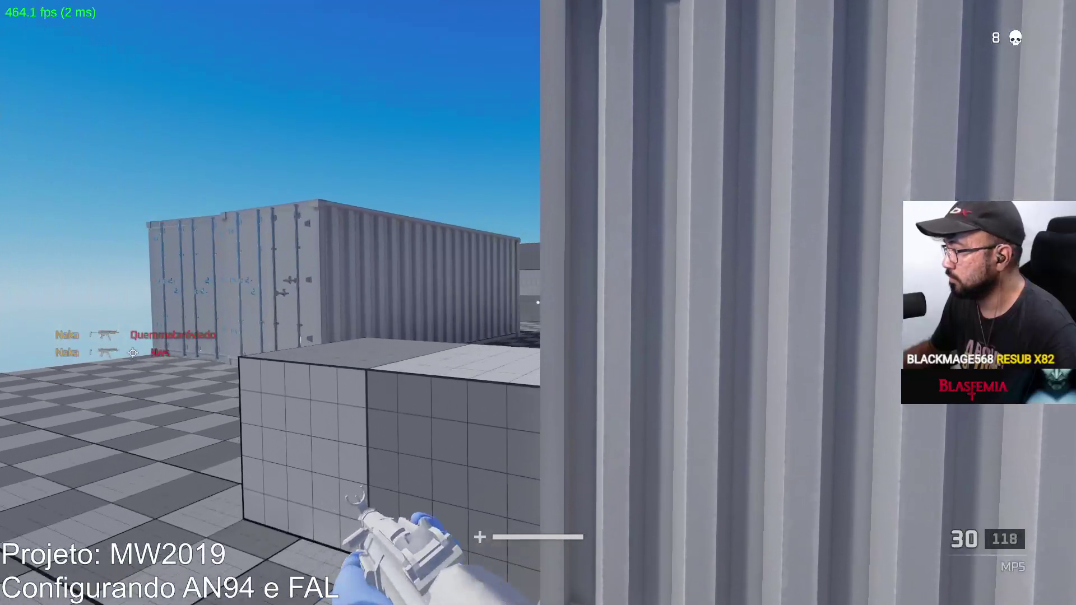
right_click(538, 303)
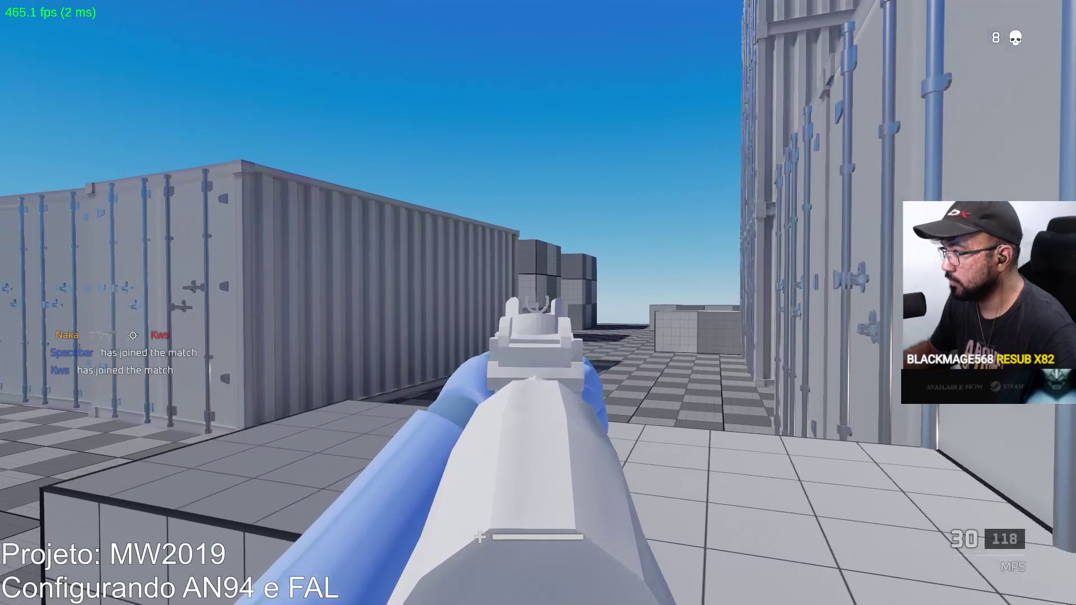
key("Tab")
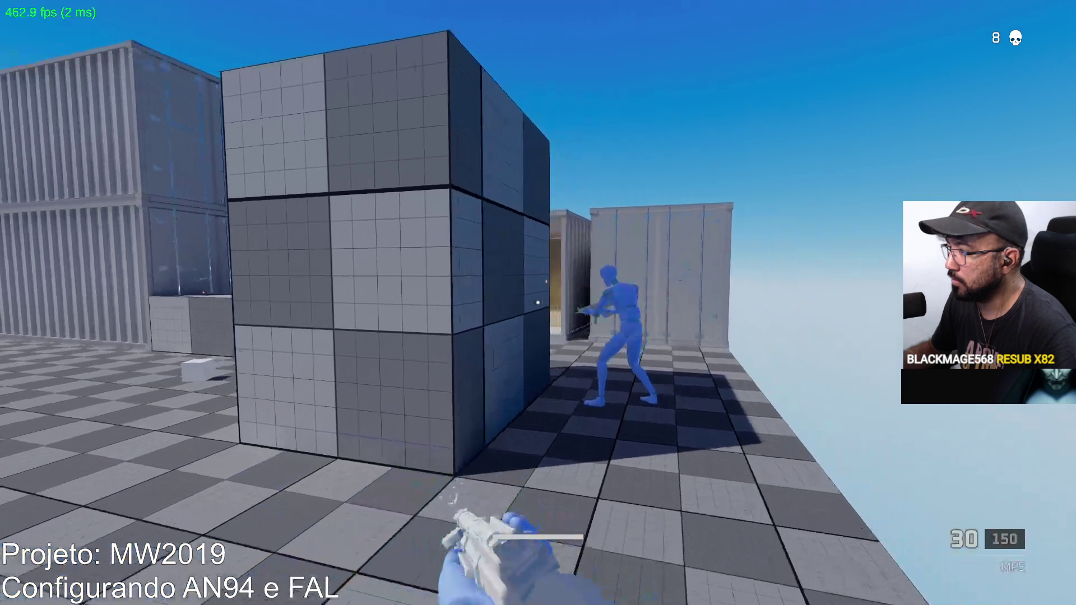
After respawning, empty an MP5 magazine at the enemy, reload and keep firing.
left_click(538, 303)
left_click(538, 303)
left_click(538, 303)
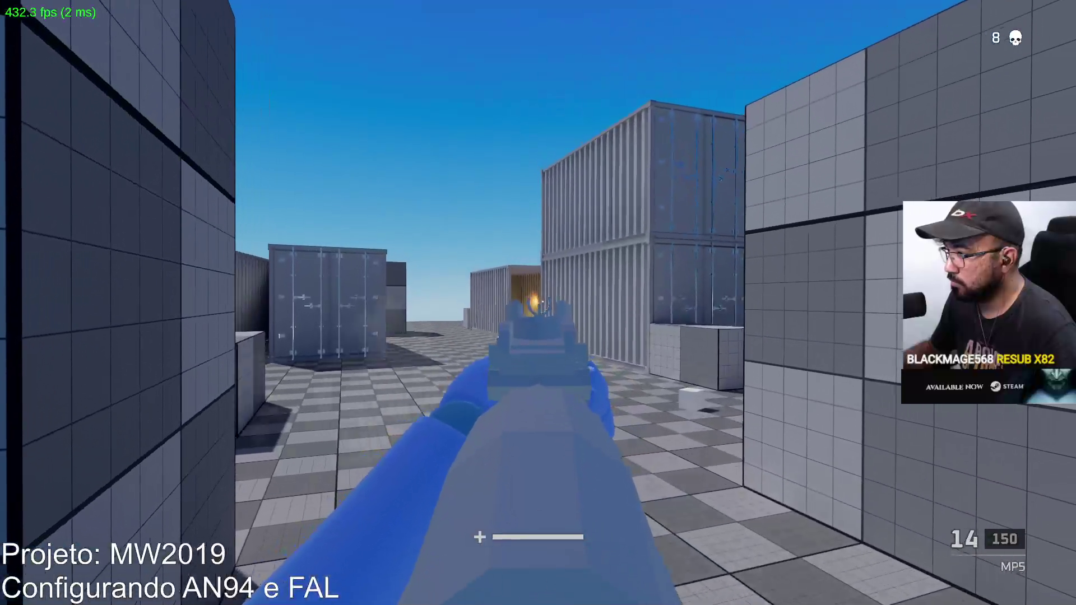
left_click(538, 303)
left_click(538, 302)
key("r")
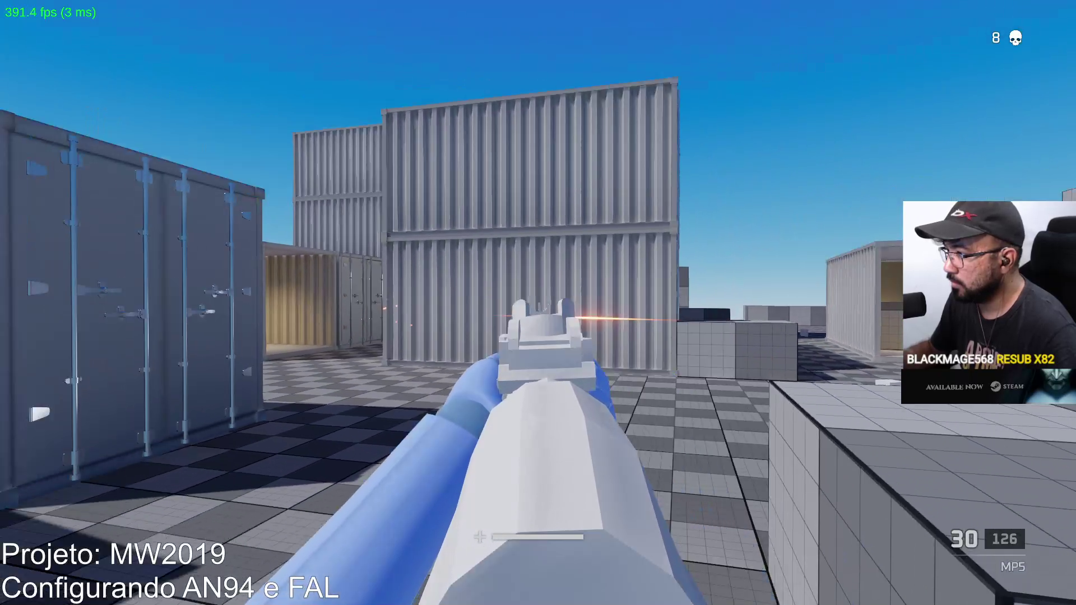
left_click(538, 303)
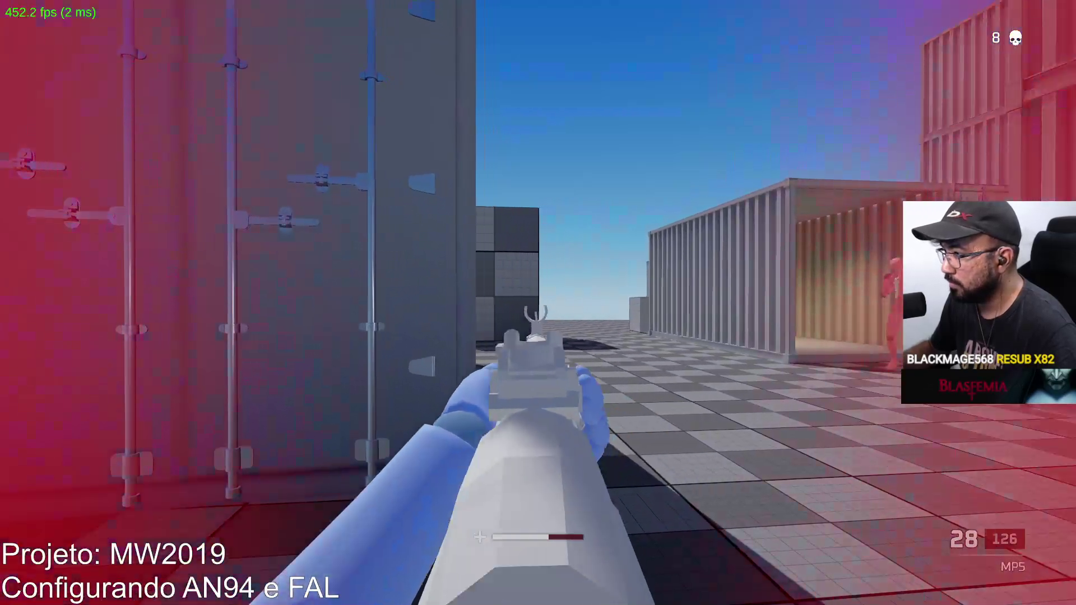
left_click(538, 303)
left_click(538, 302)
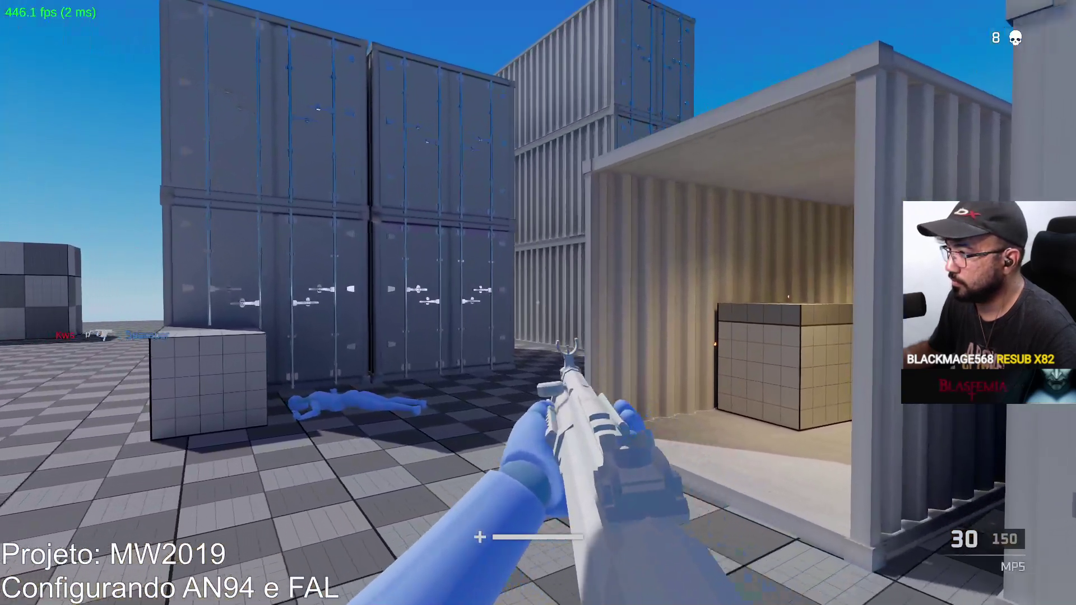
Move toward the cube and wall, aim onto the enemy near the containers and fire.
right_click(538, 303)
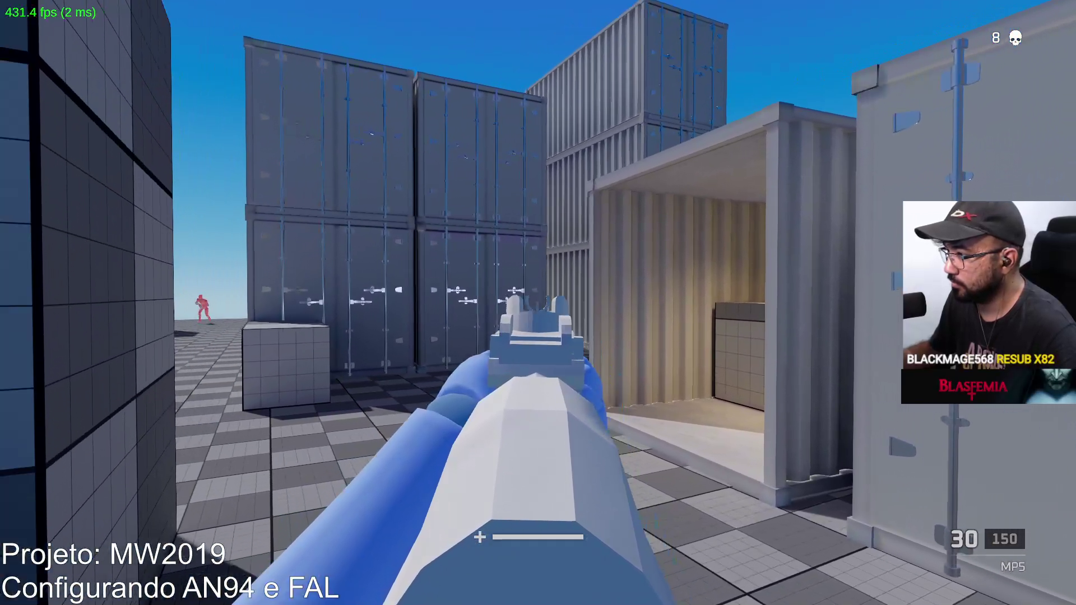
left_click_drag(537, 302, 538, 303)
key("w")
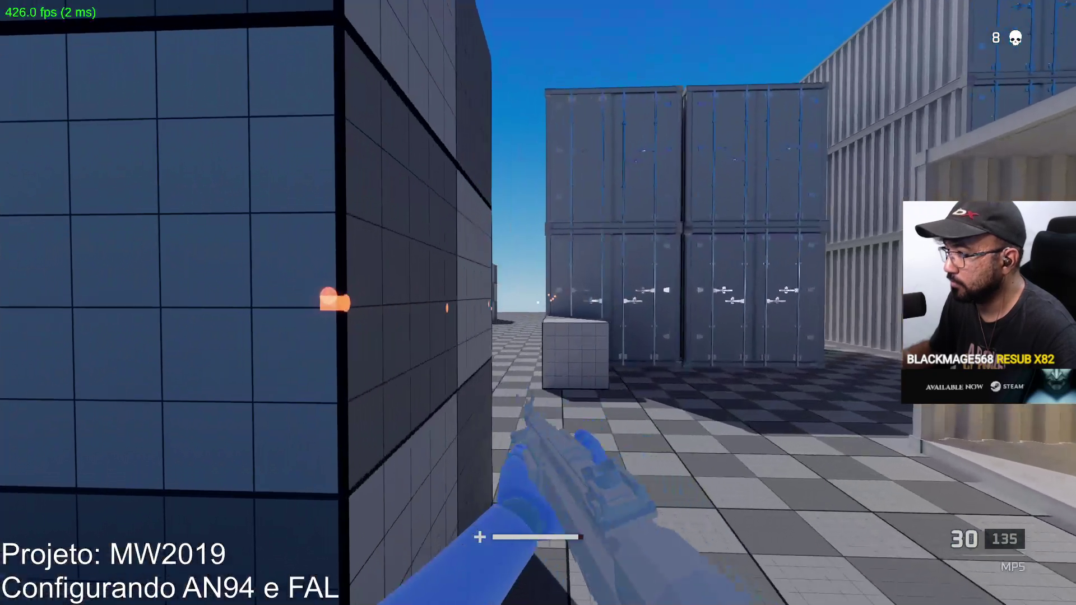
right_click(538, 302)
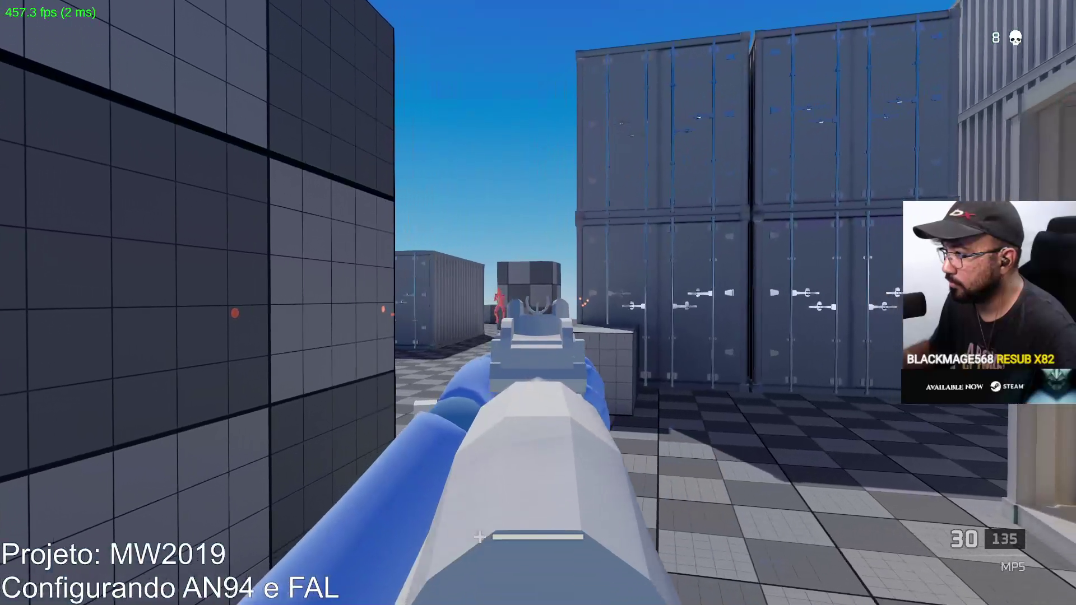
left_click_drag(538, 303, 538, 302)
key("r")
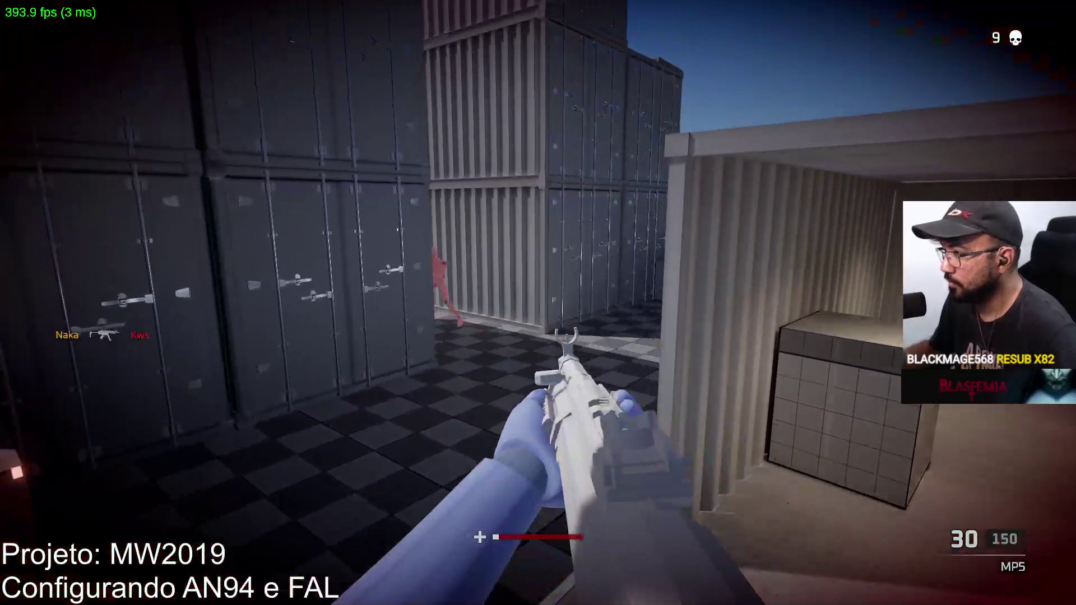
right_click(538, 302)
left_click(538, 302)
left_click(538, 303)
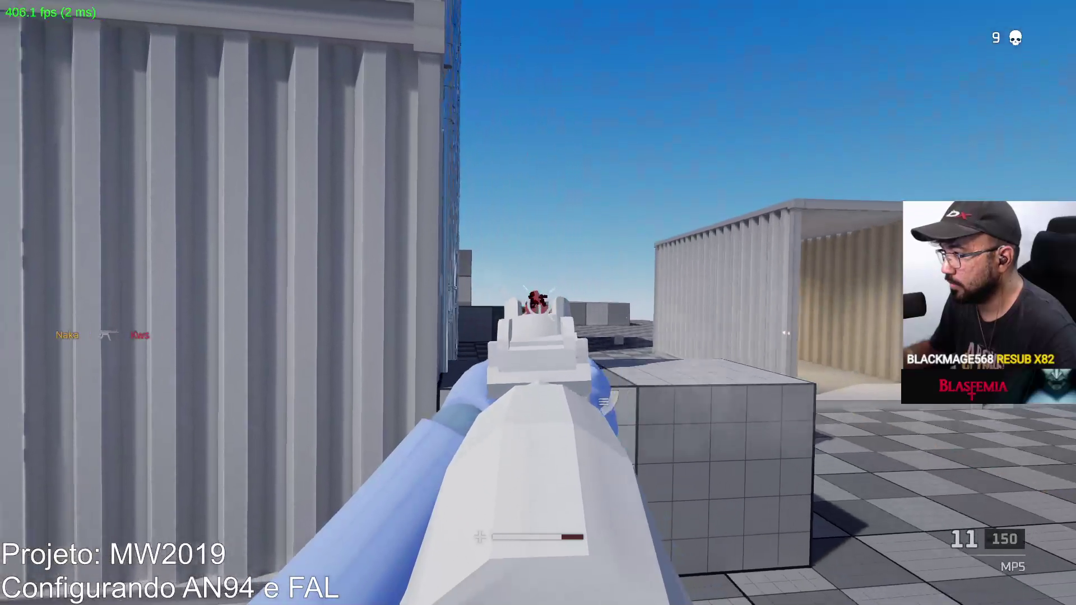
Advance along the container corridor toward the cubes and shoot the enemy in the alley.
key("w")
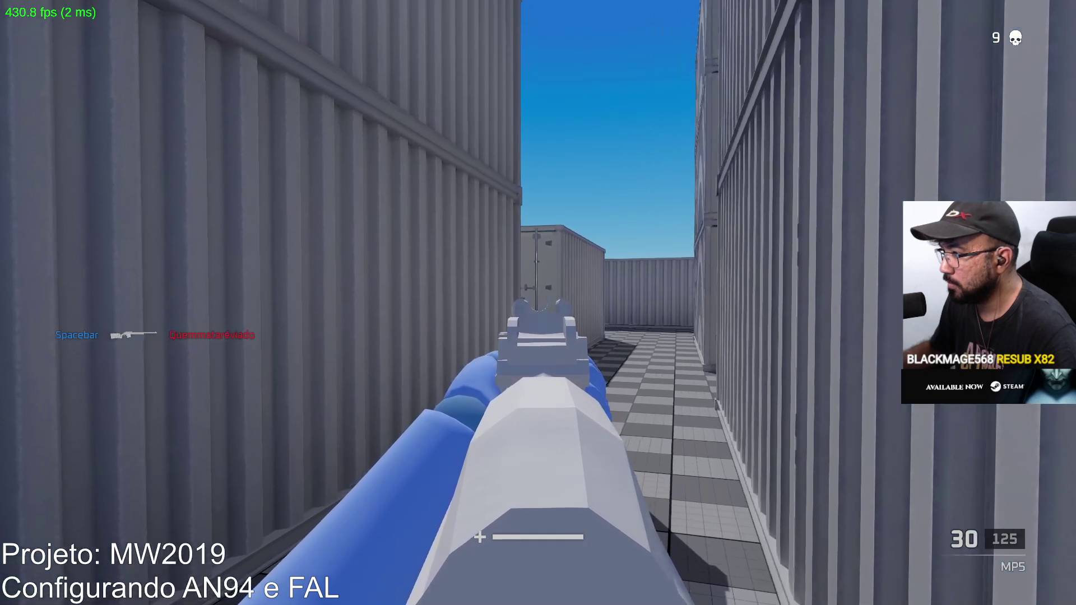
key("w")
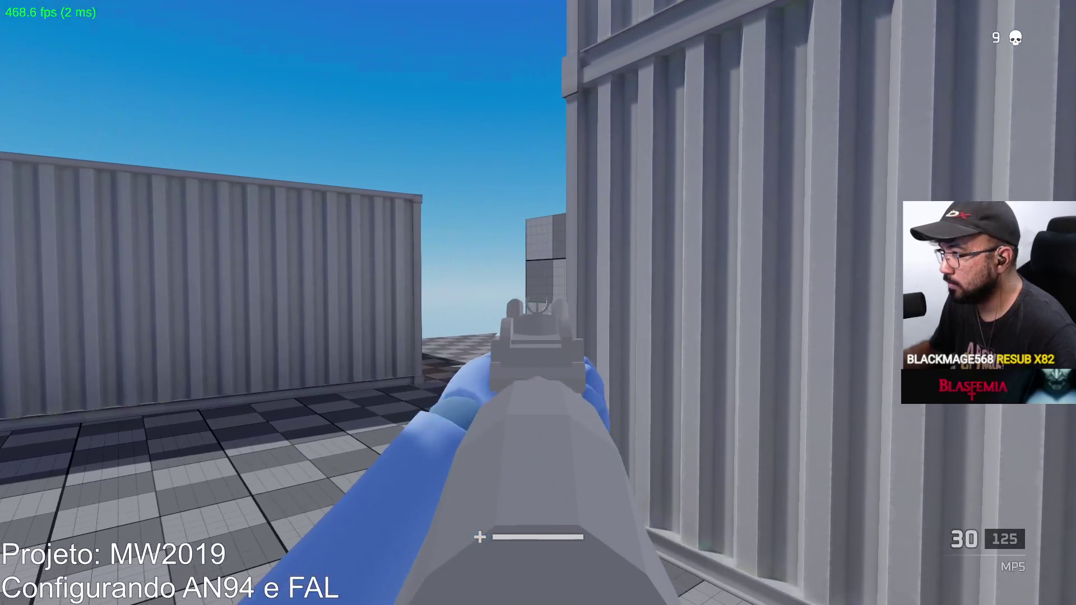
key("w")
key("a")
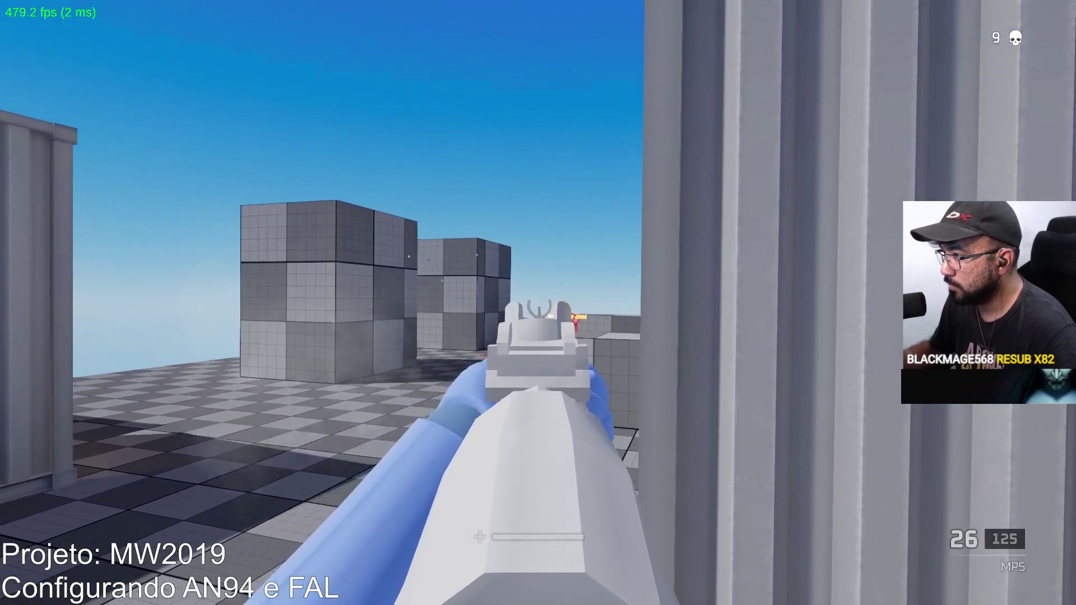
left_click(538, 303)
left_click(538, 302)
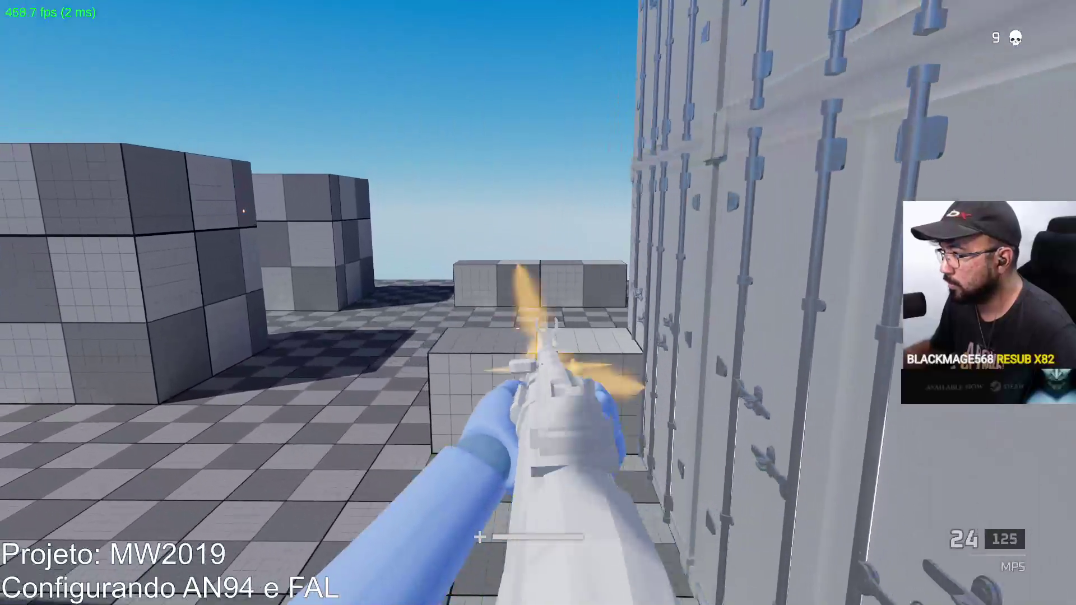
left_click(538, 303)
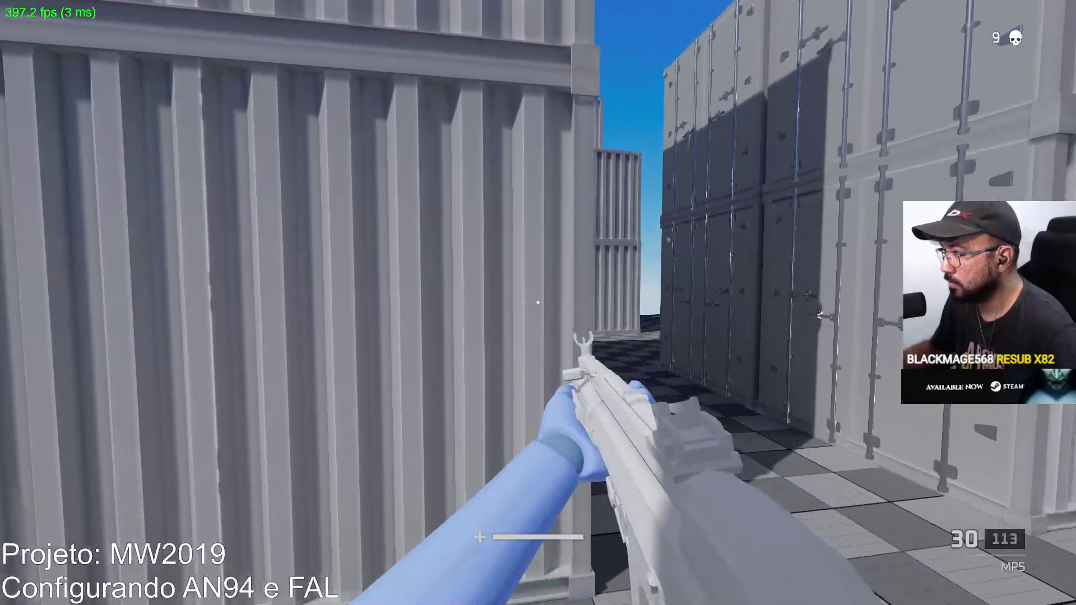
Aim down the iron sights, finish off the alley enemy, reload, and fire at the next one.
right_click(538, 302)
left_click(538, 303)
left_click(538, 303)
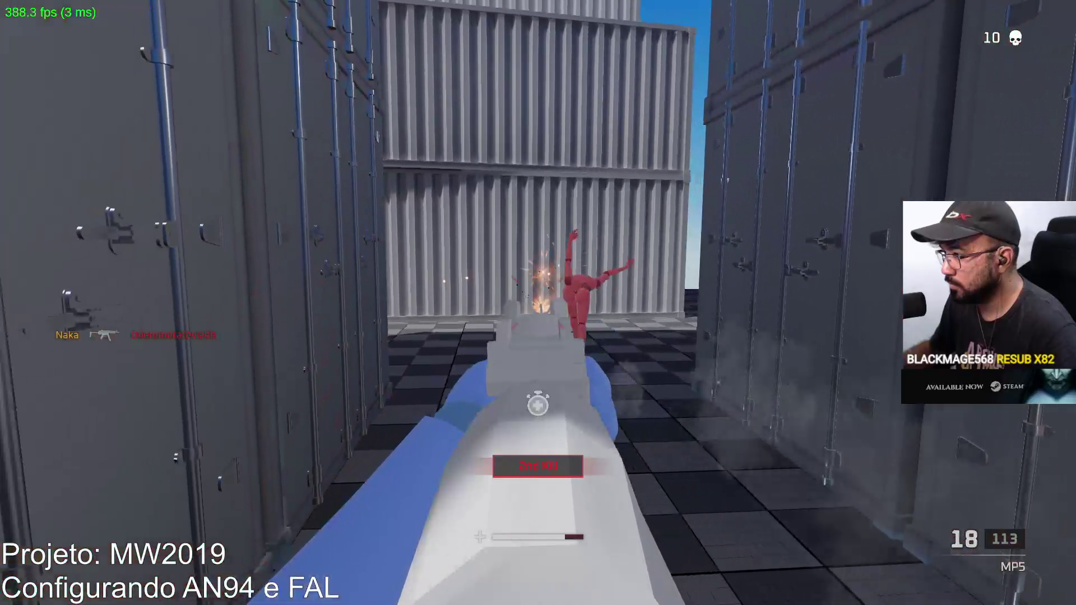
key("r")
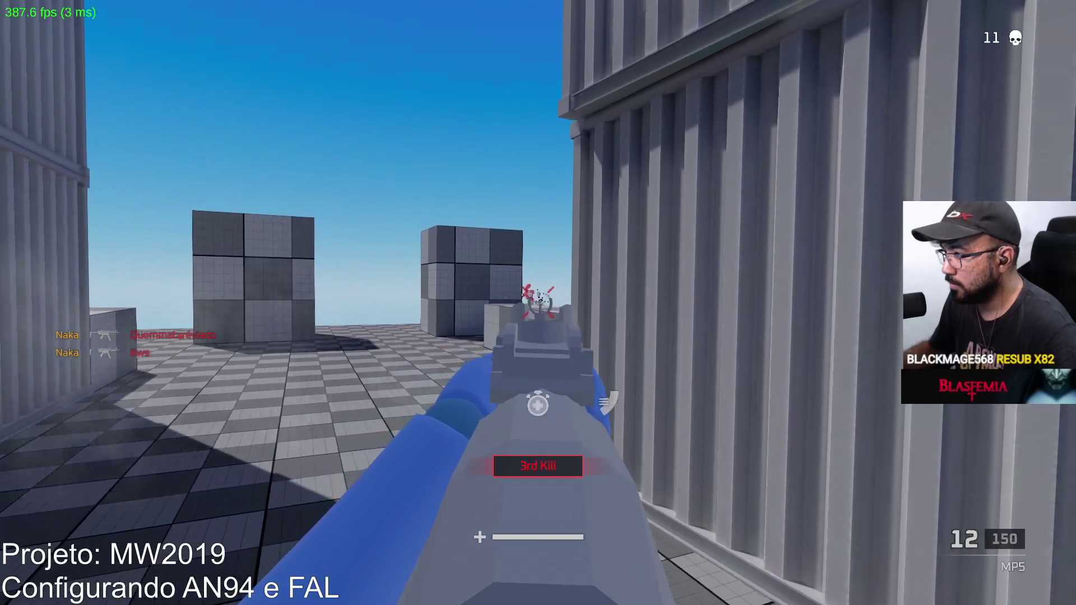
left_click(538, 302)
Leave the alley for the open floor, empty the MP5 at the enemy, reload and fire again.
key("r")
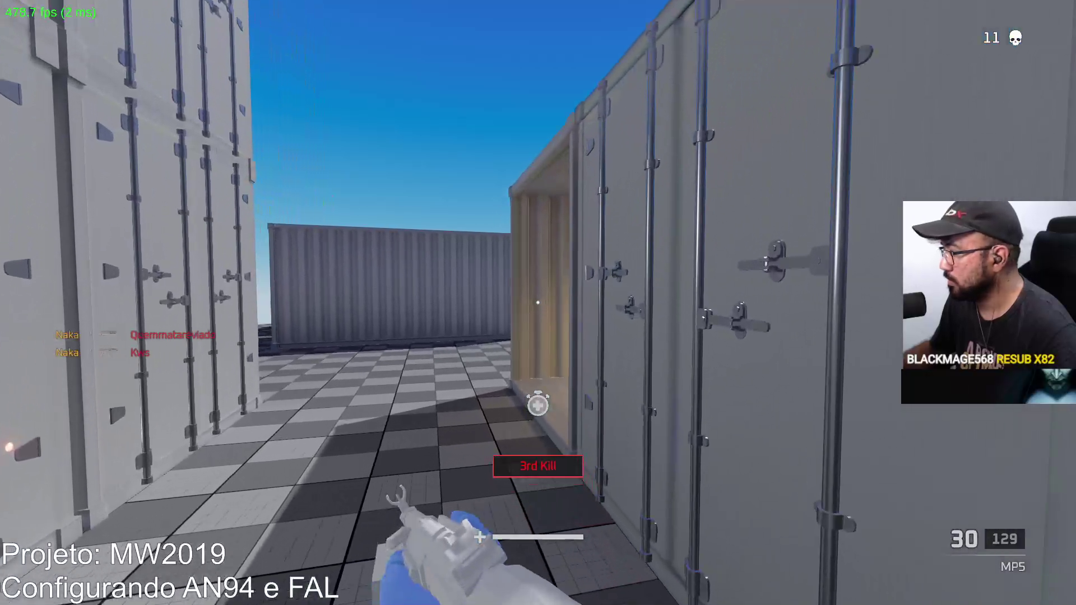
key("w")
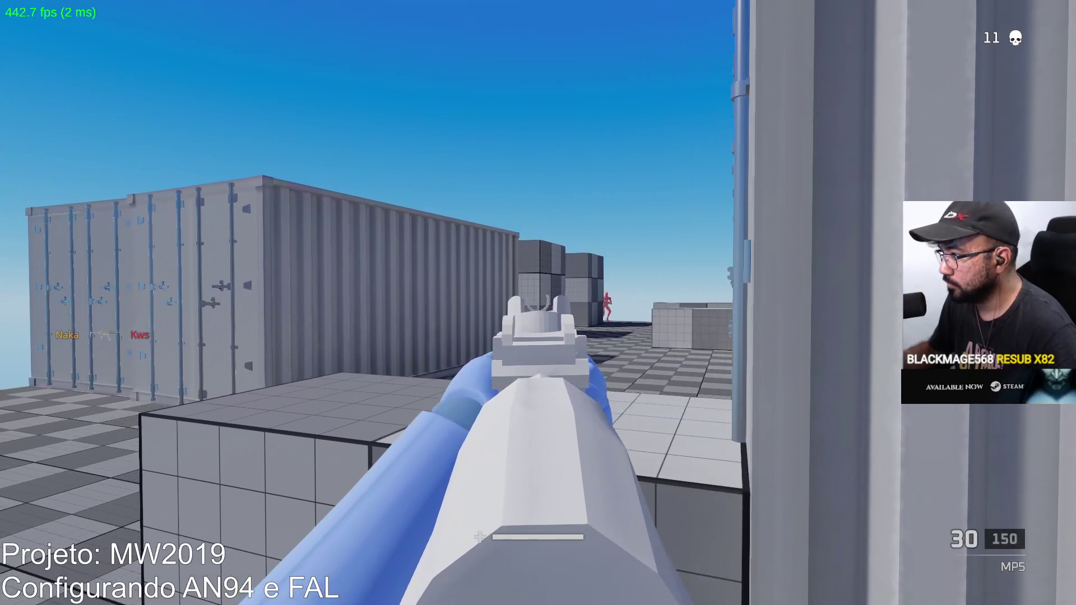
left_click(538, 303)
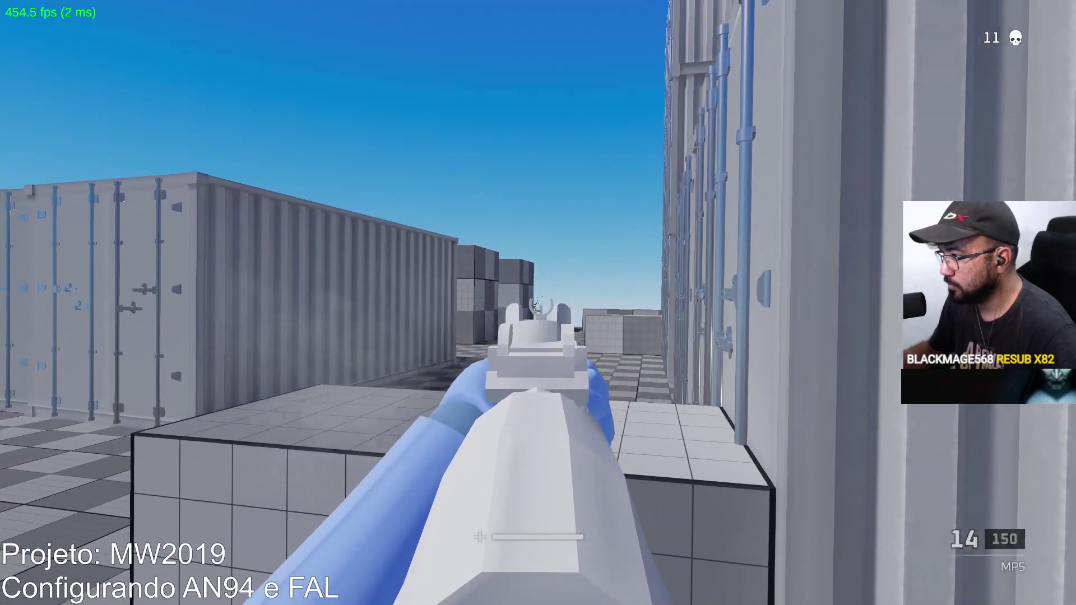
left_click(538, 303)
key("r")
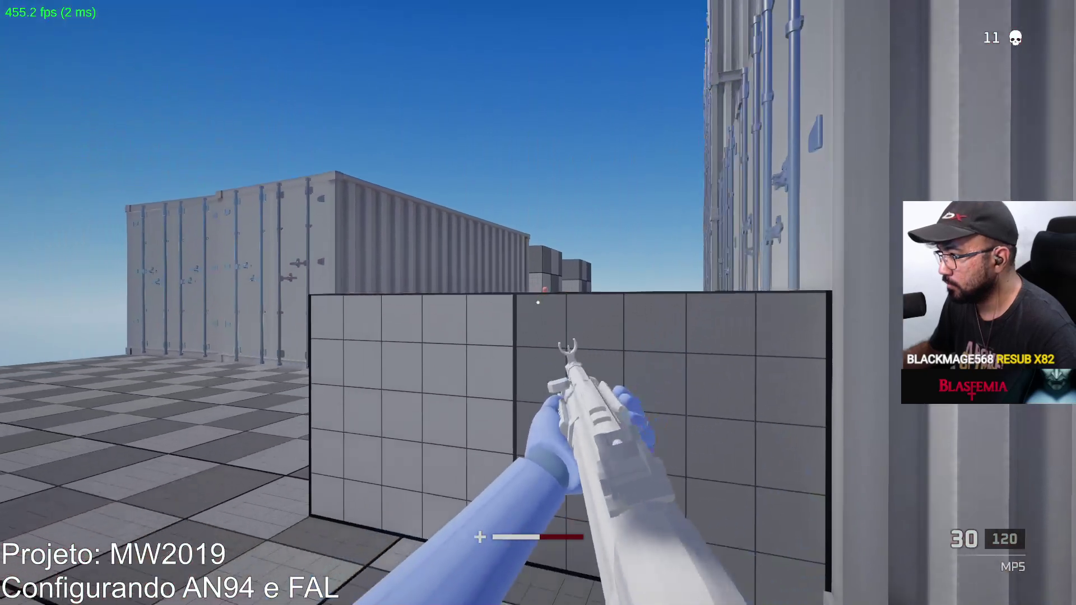
left_click(538, 303)
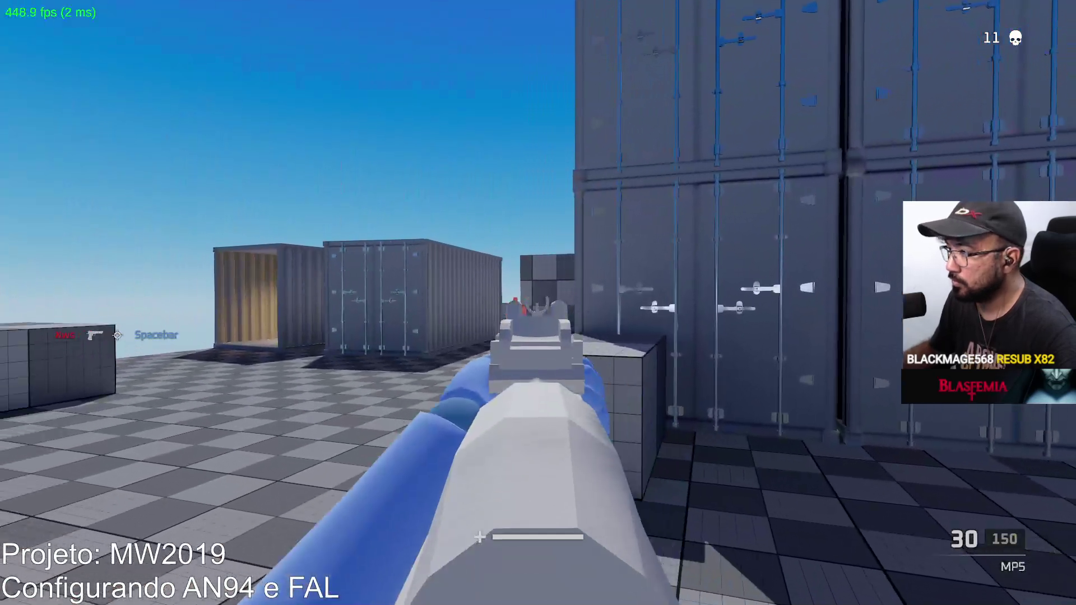
After respawning, fire at the enemy by the wall, reload and keep shooting.
left_click(538, 302)
left_click(538, 303)
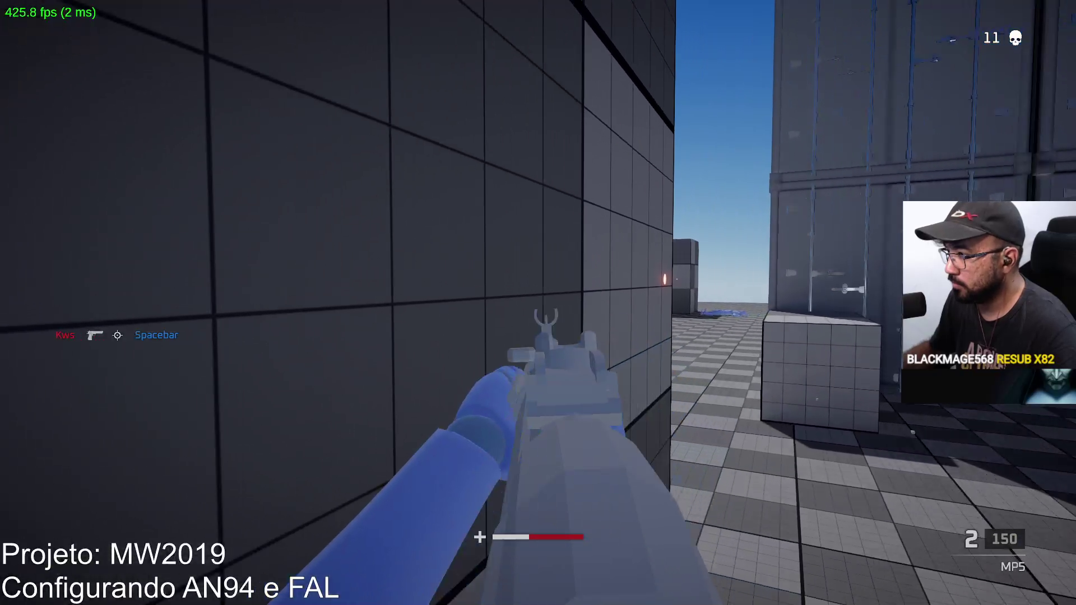
key("r")
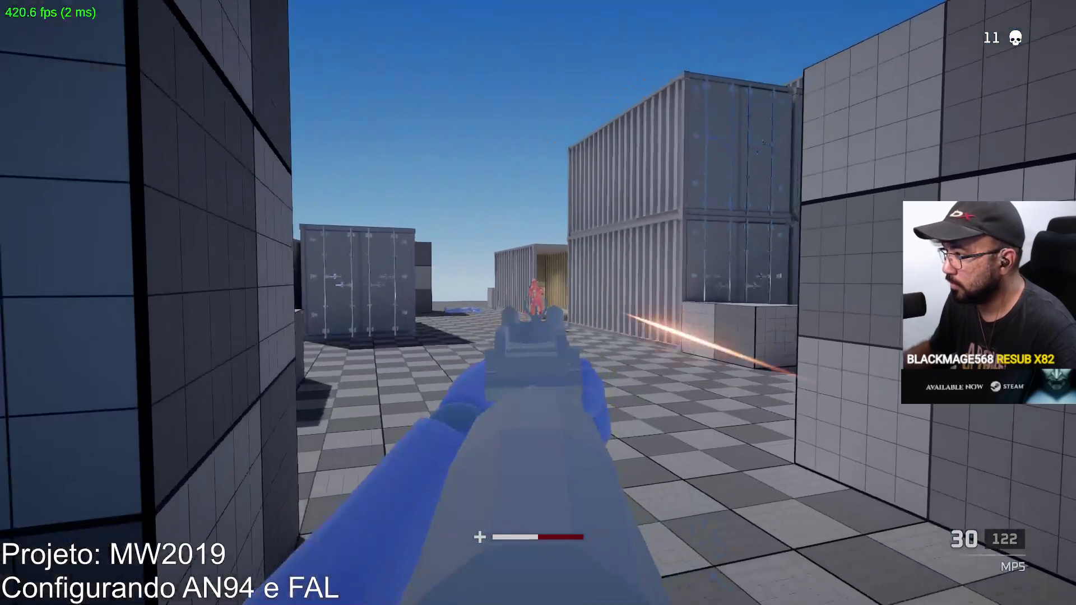
left_click(537, 303)
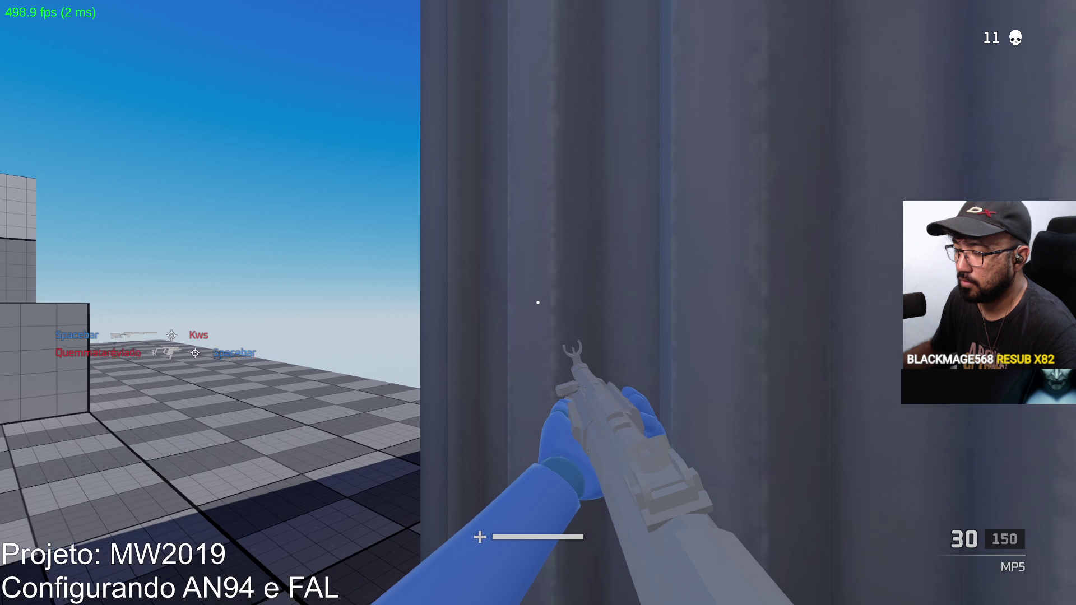
Advance to the containers and finish off the red enemy for a kill, then reload.
key("w")
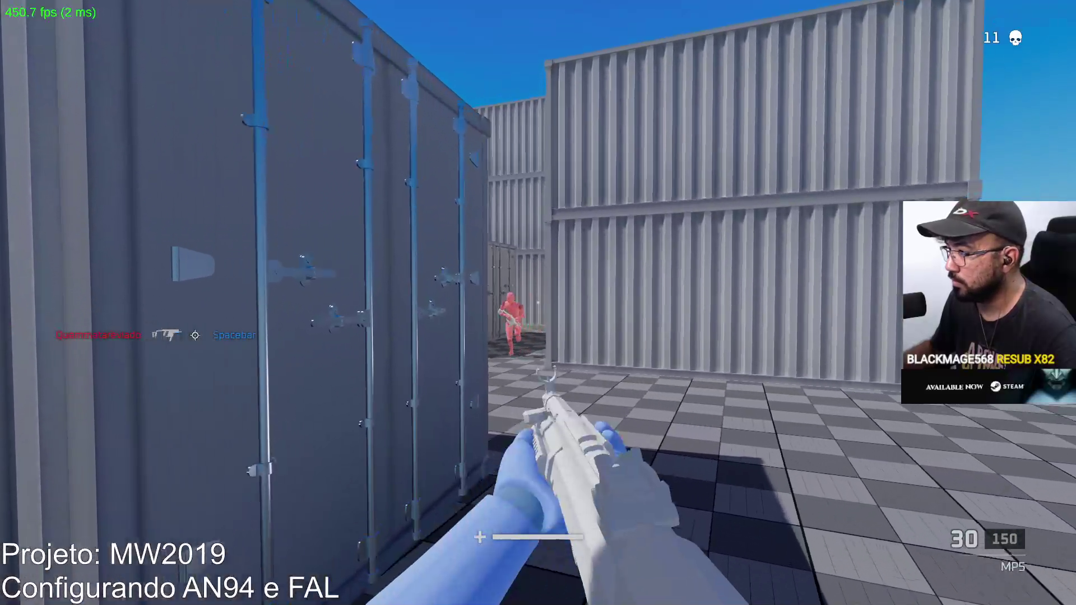
left_click(538, 302)
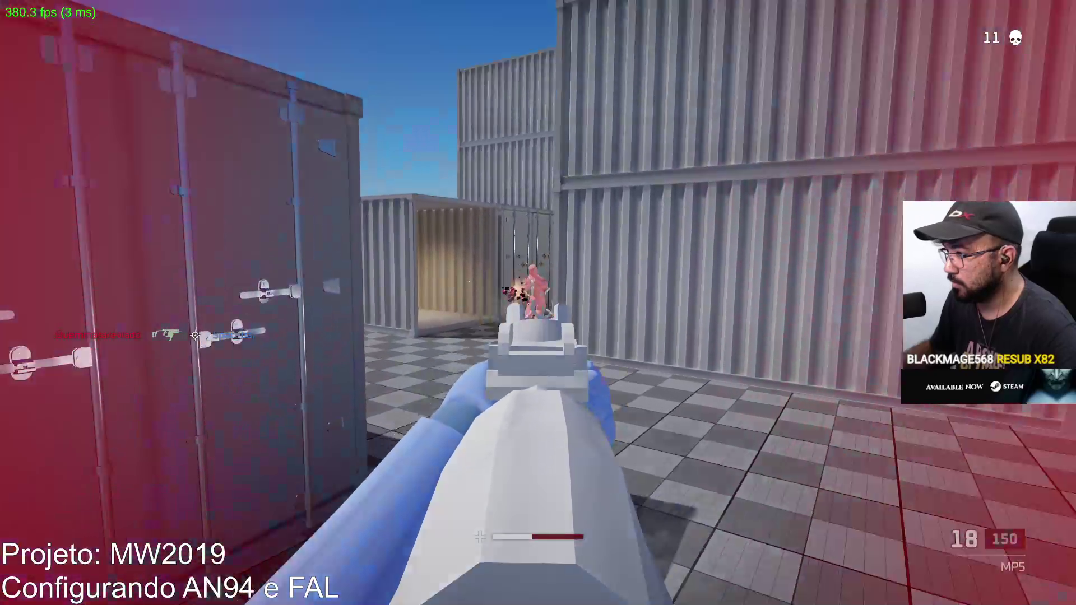
left_click(538, 302)
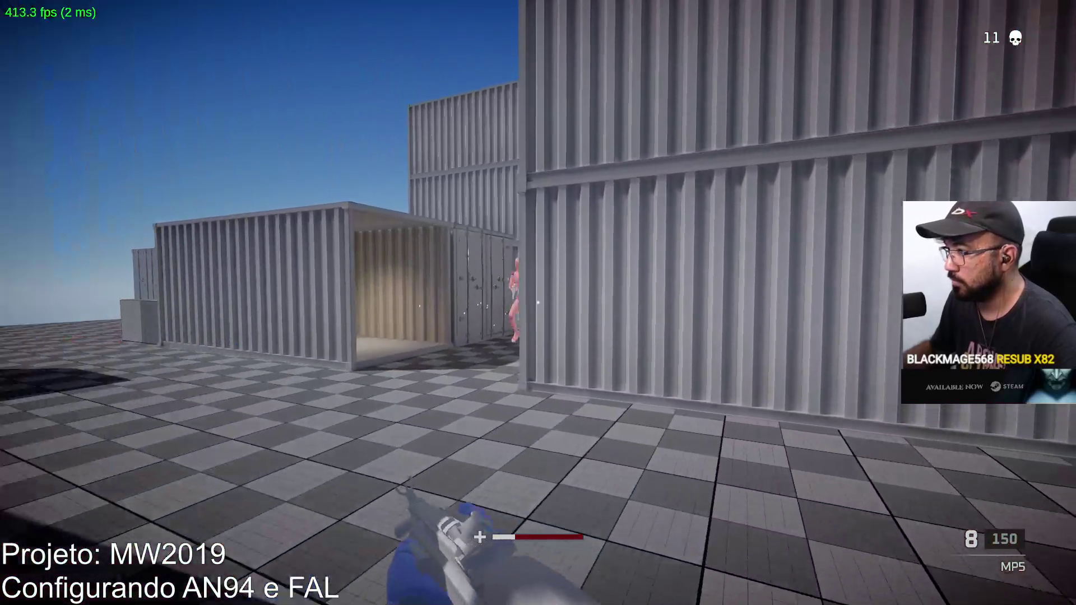
left_click(538, 303)
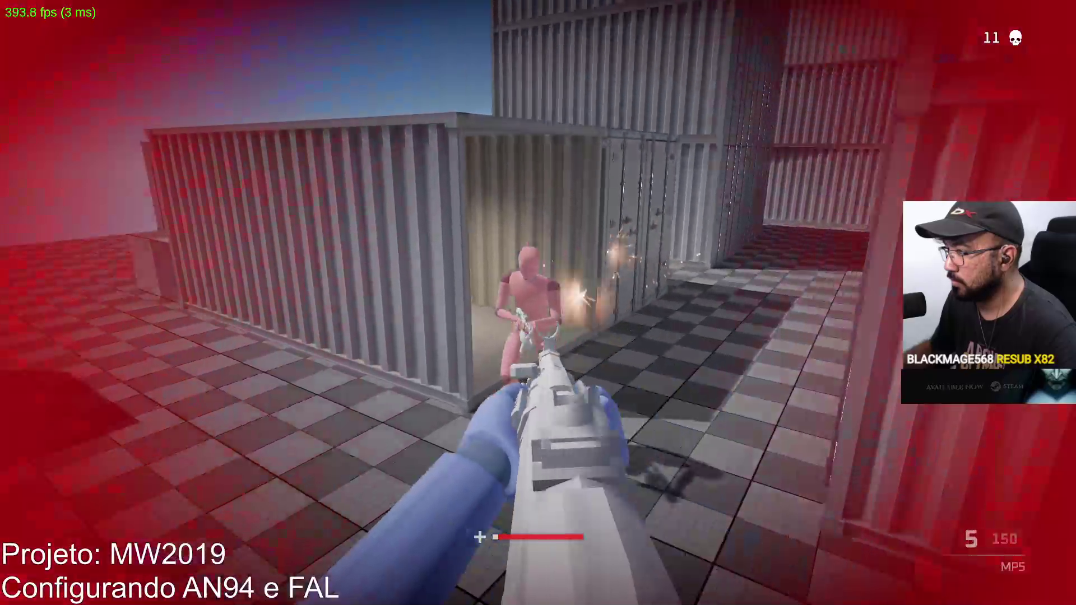
key("r")
Move past the containers and fire at another red enemy, then reload.
key("w")
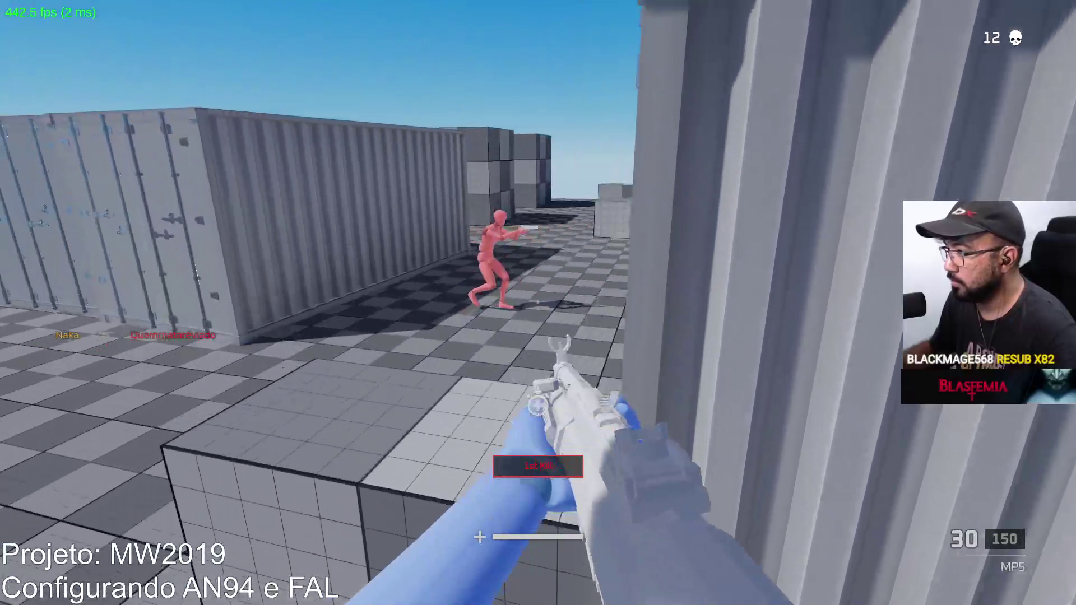
left_click(538, 302)
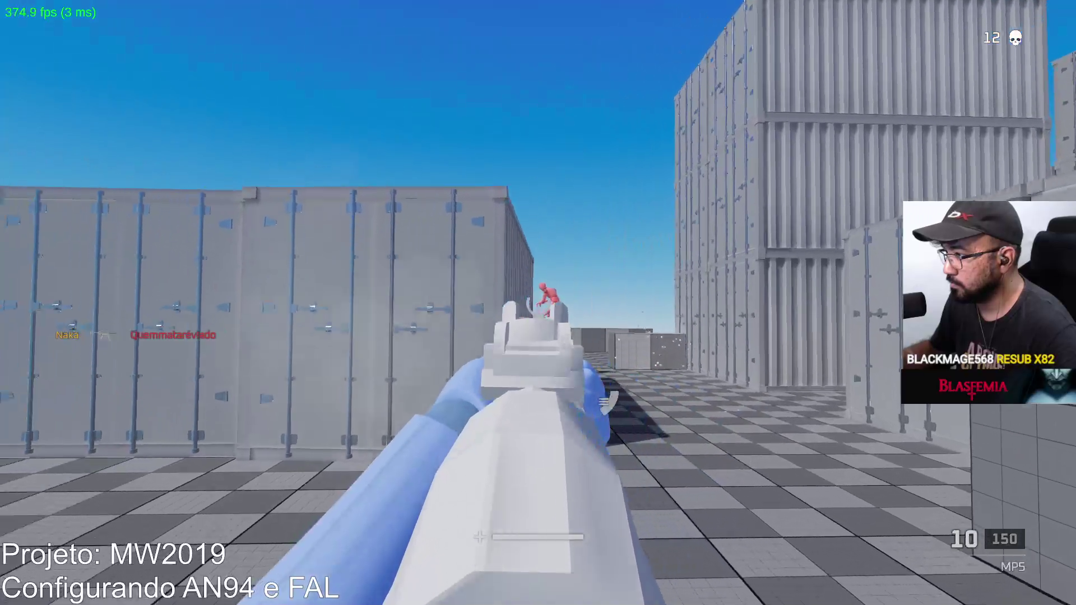
left_click(537, 302)
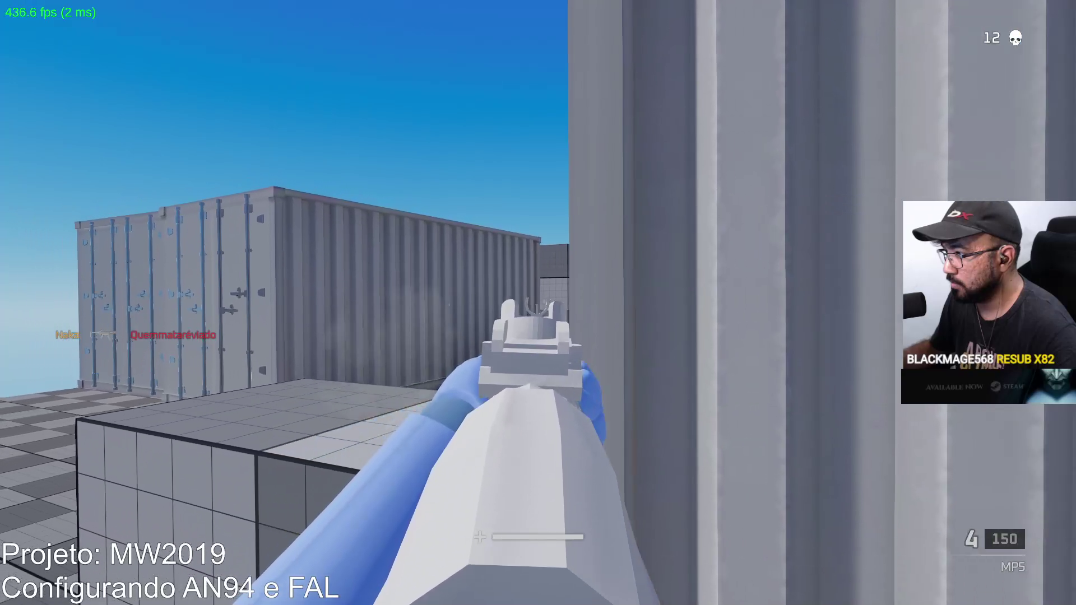
key("r")
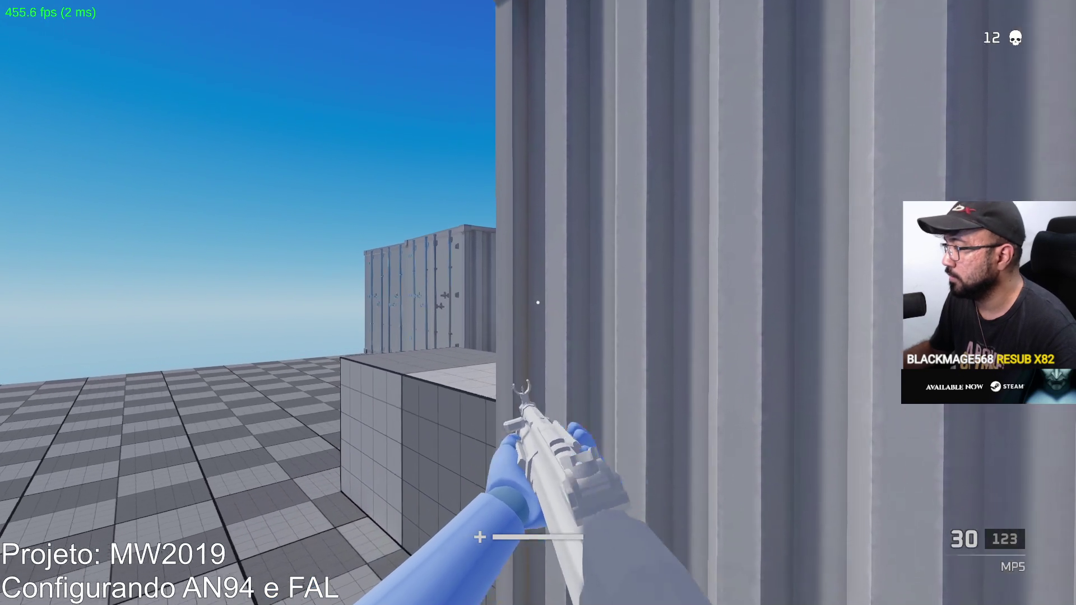
Aim down sights, fire long bursts near the containers and shoot down a second enemy.
right_click(538, 302)
left_click(538, 302)
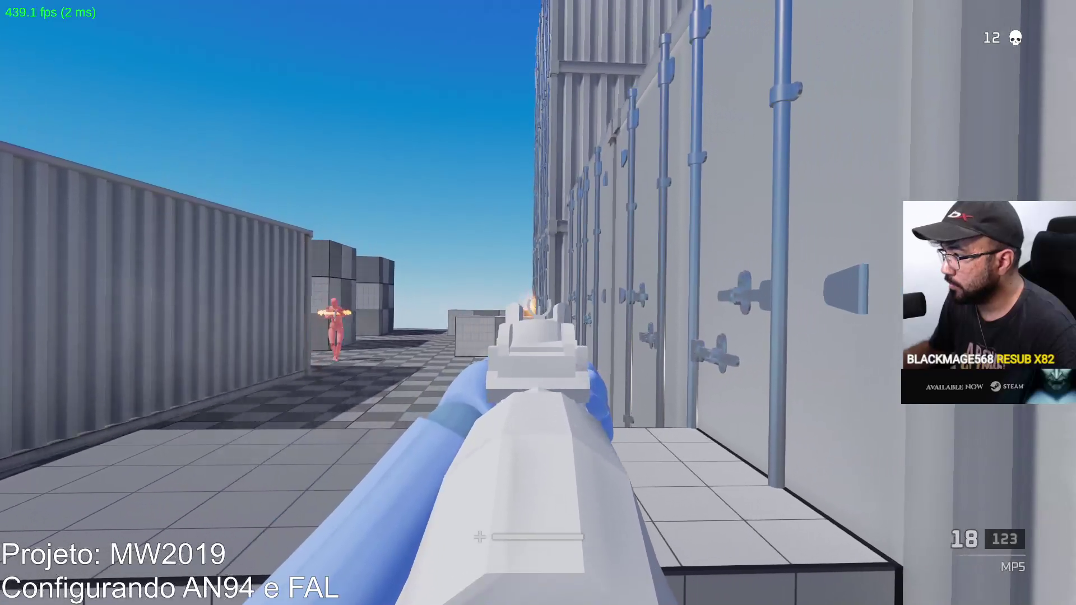
key("r")
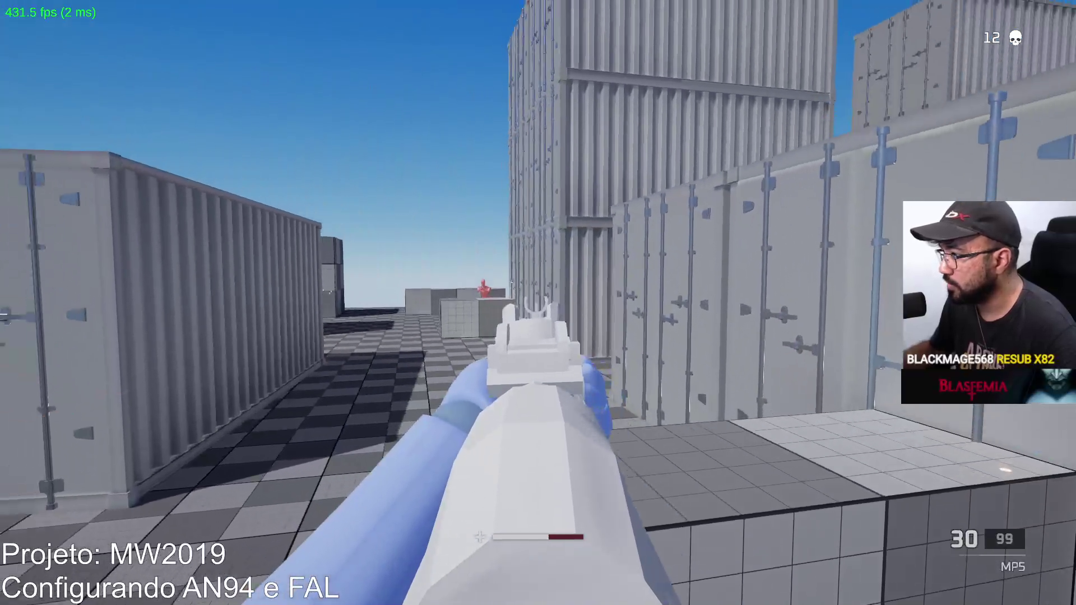
left_click(537, 303)
left_click(538, 302)
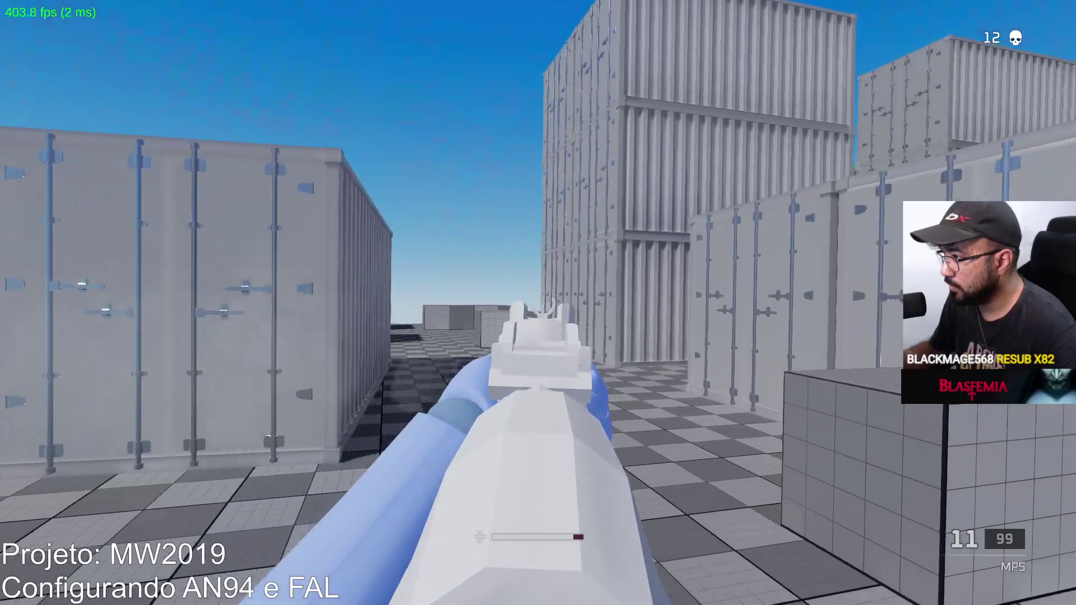
right_click(538, 303)
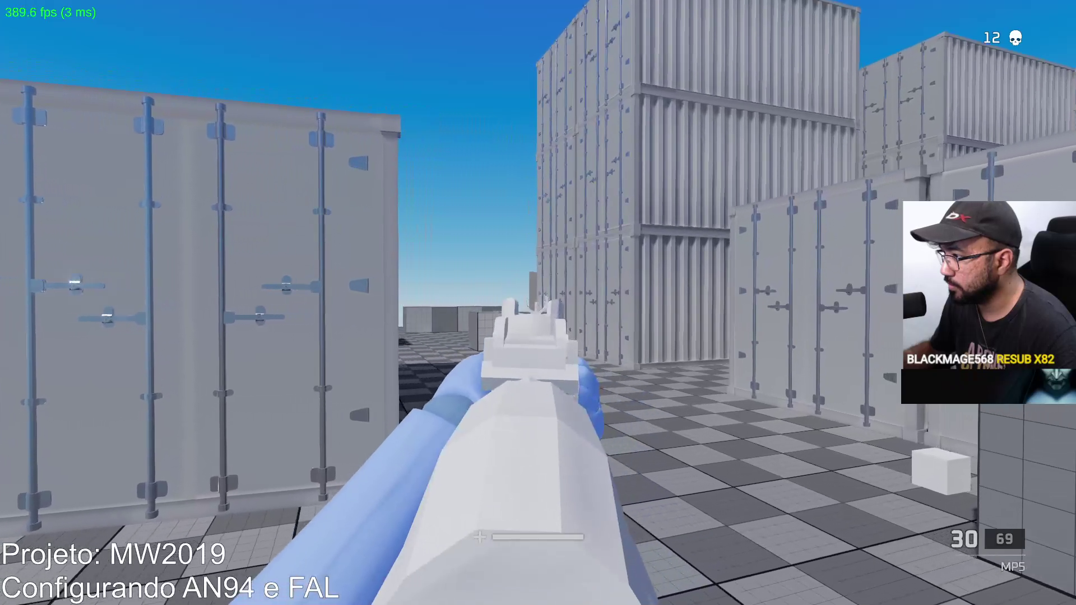
left_click(538, 303)
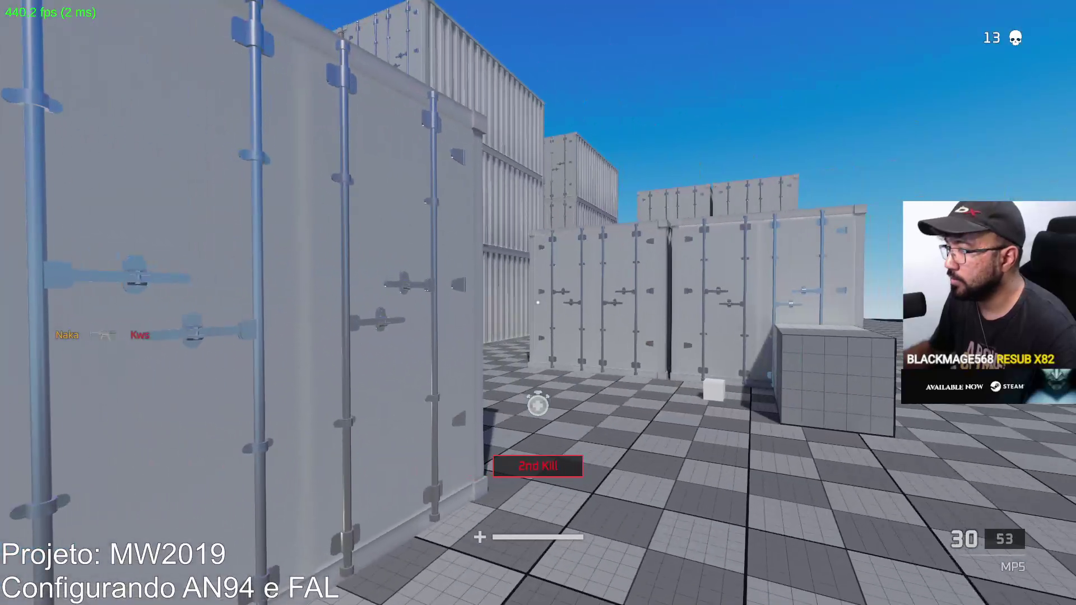
Switch the Show Damage Numbers game setting and return to the match.
key("Escape")
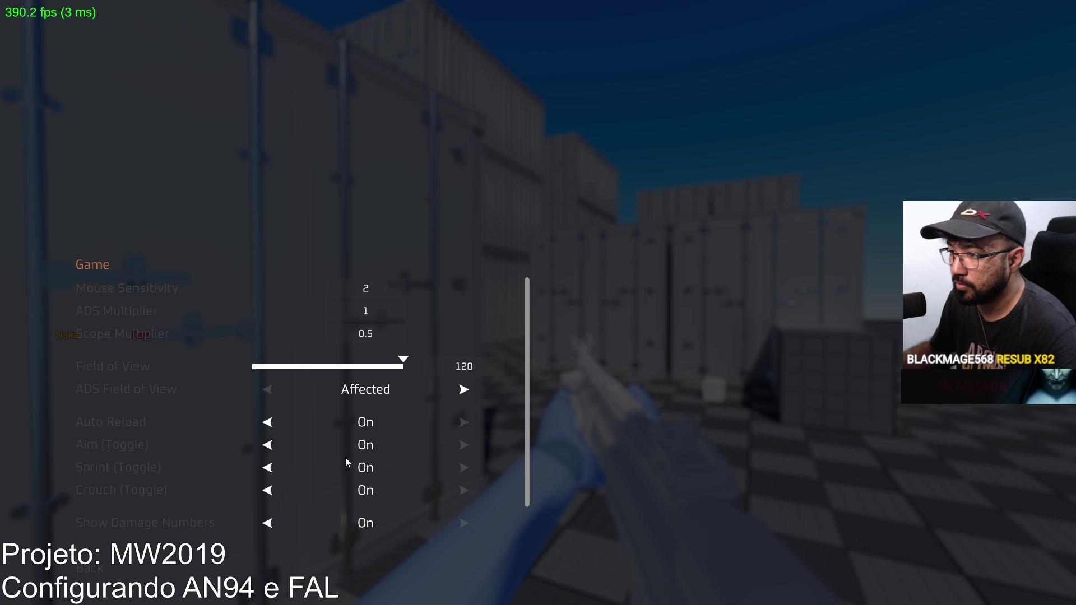
scroll(385, 463, "down", 1)
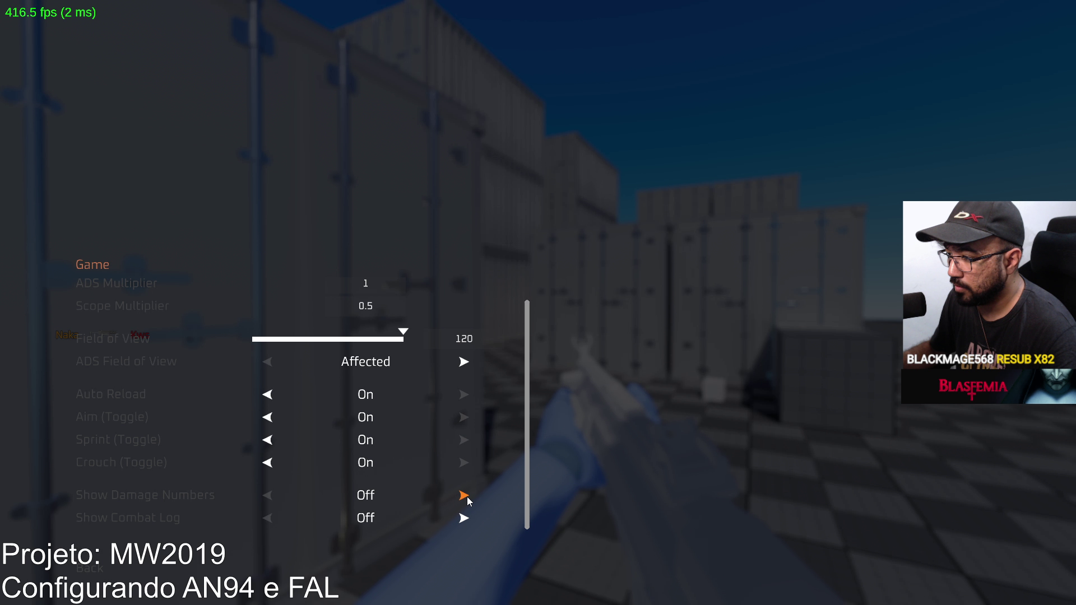
left_click(463, 496)
key("Escape")
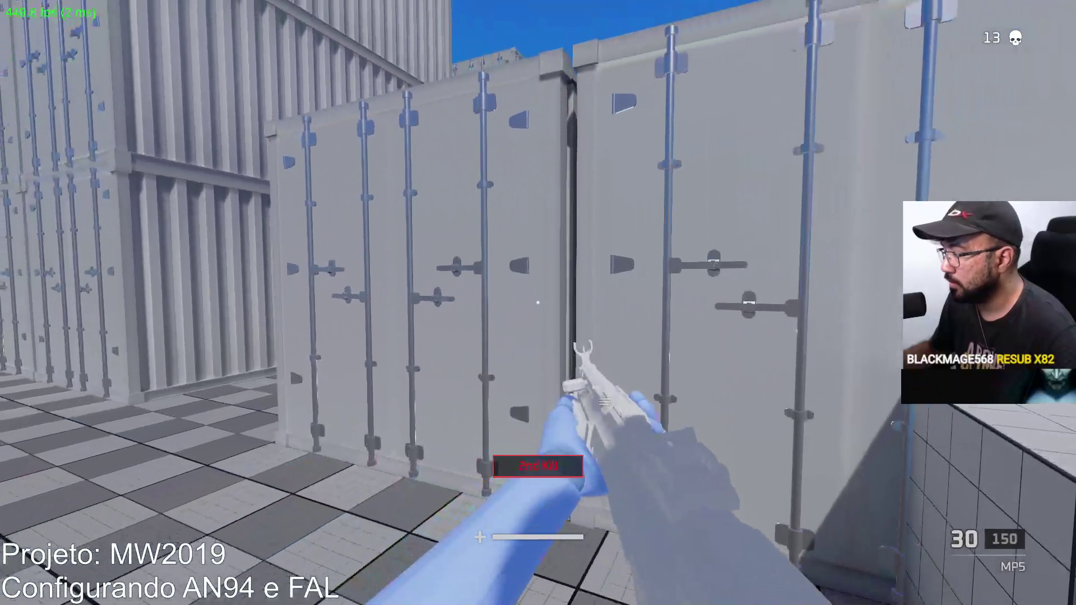
Score the 14th kill at the containers with the MP5, then spray across the yard and reload.
right_click(538, 303)
left_click(538, 303)
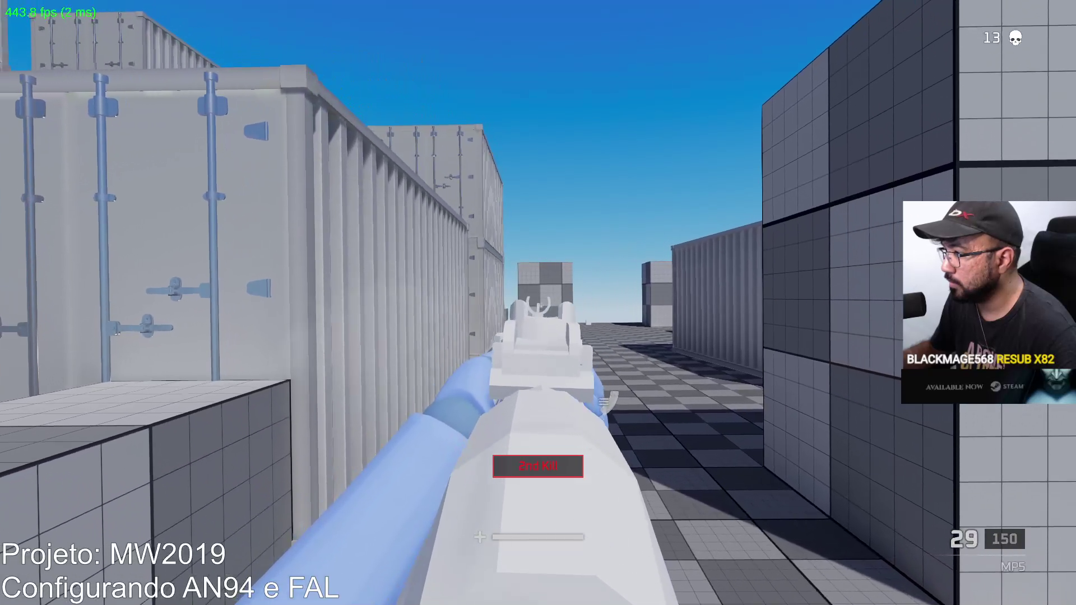
left_click(538, 302)
left_click(538, 302)
left_click(538, 303)
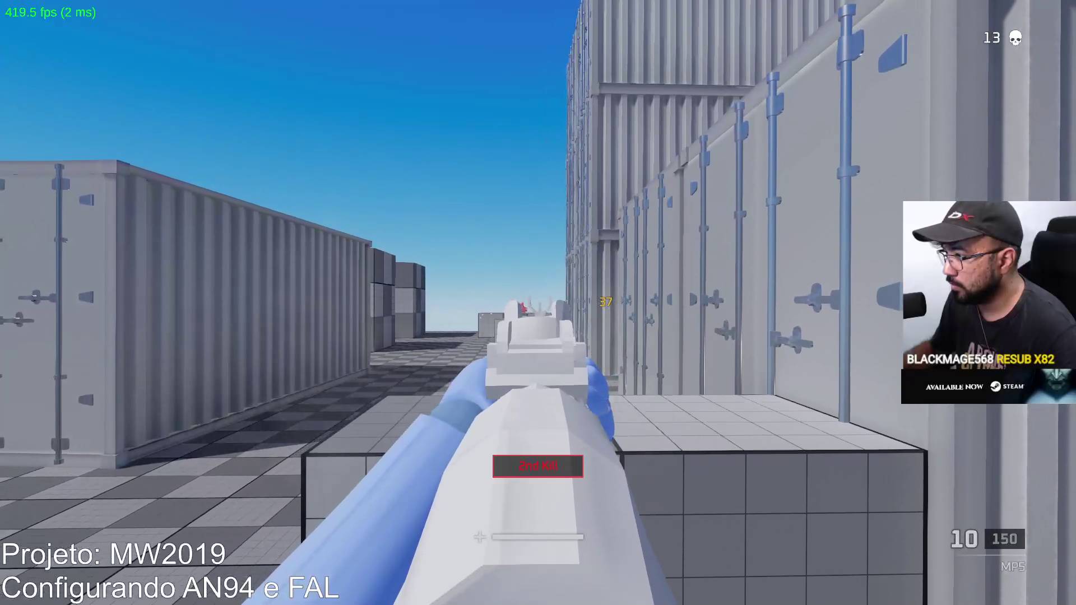
key("r")
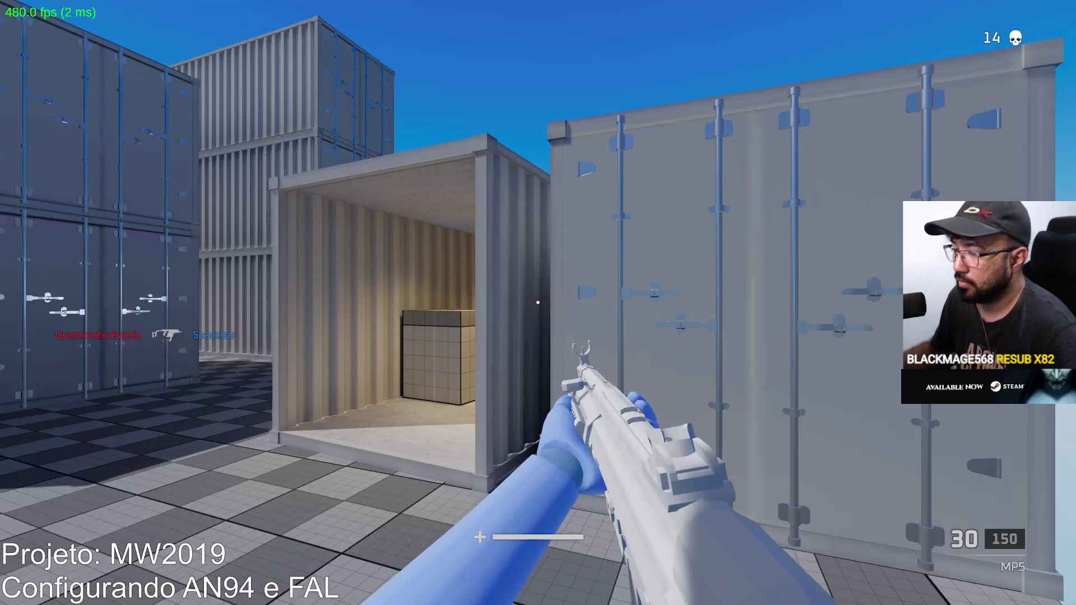
key("w")
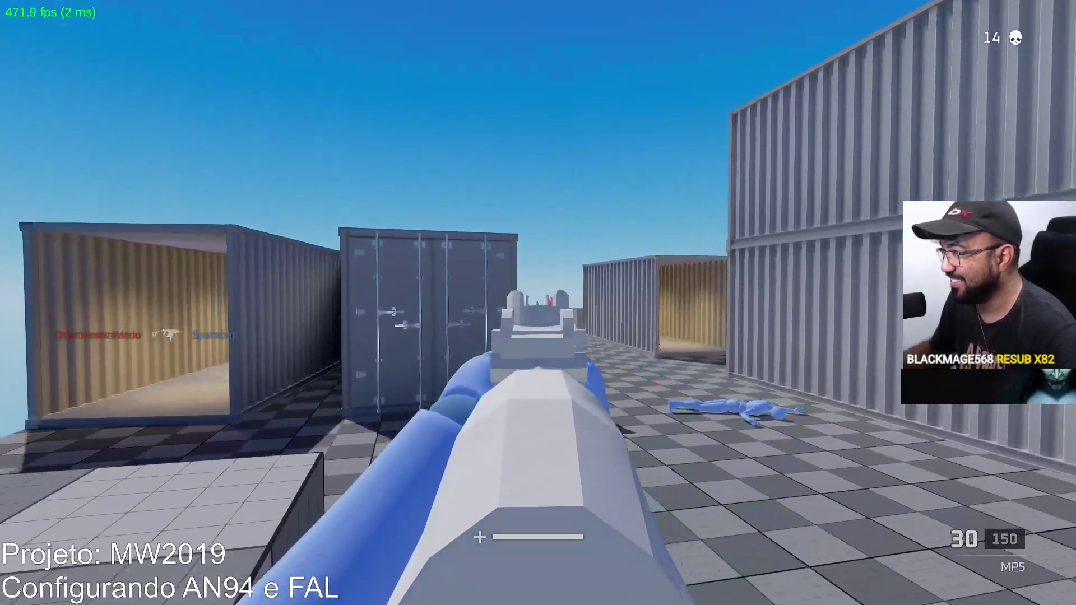
left_click_drag(538, 303, 537, 302)
key("r")
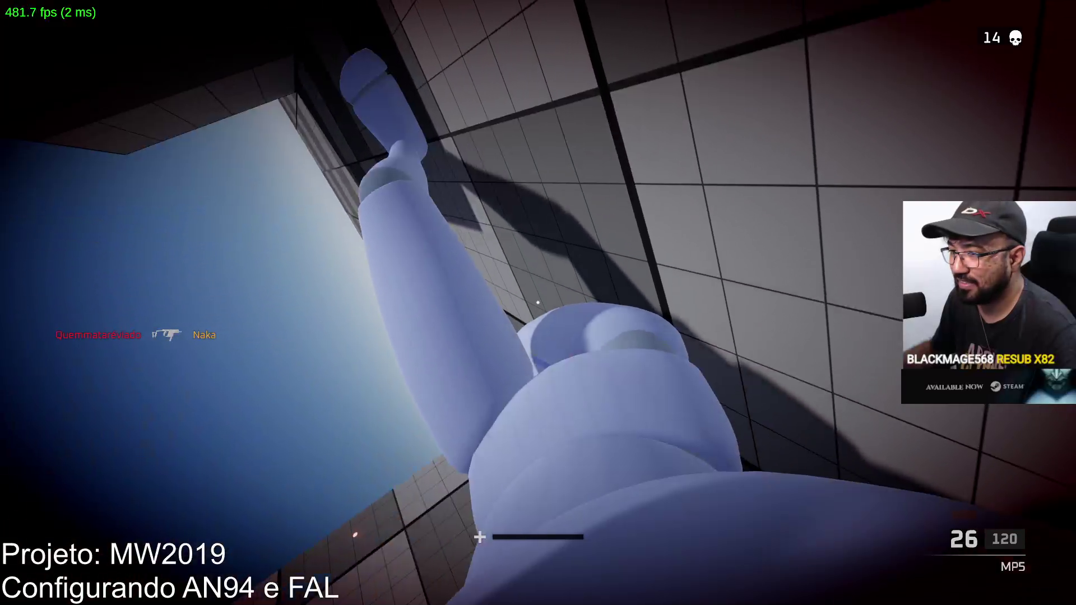
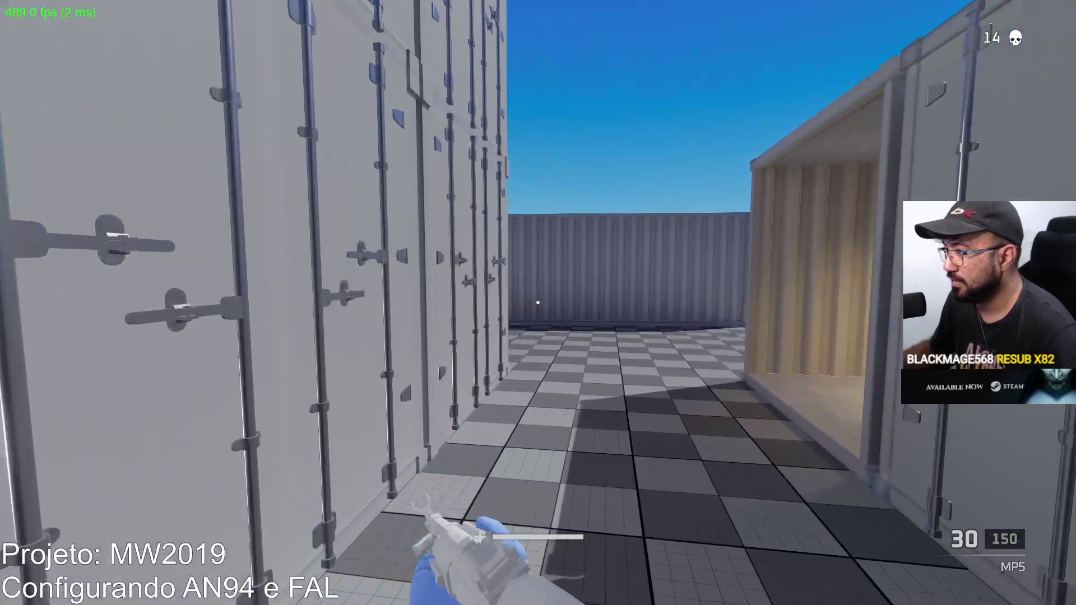
Kill the red dummy with the MP5, spraying bursts along the containers and reloading between.
left_click(538, 303)
left_click_drag(538, 302, 538, 303)
key("r")
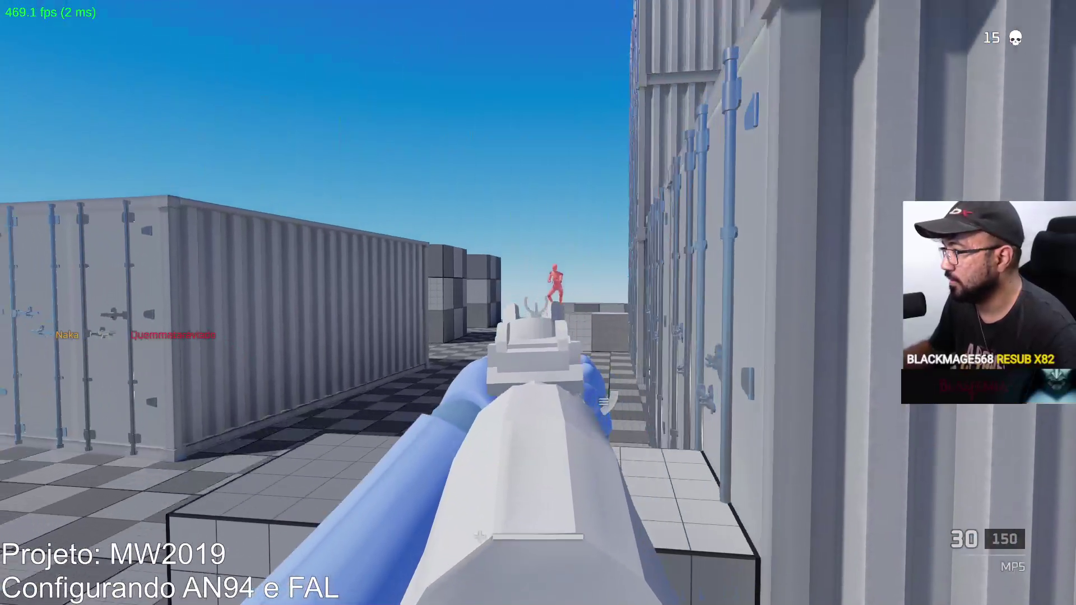
left_click_drag(538, 303, 538, 303)
key("r")
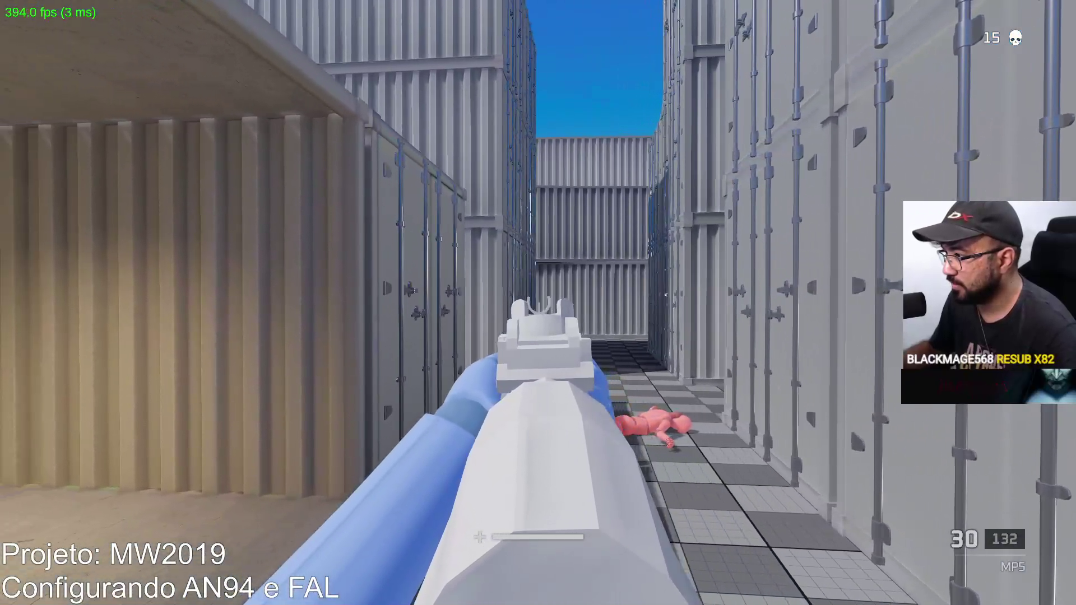
left_click_drag(538, 303, 538, 303)
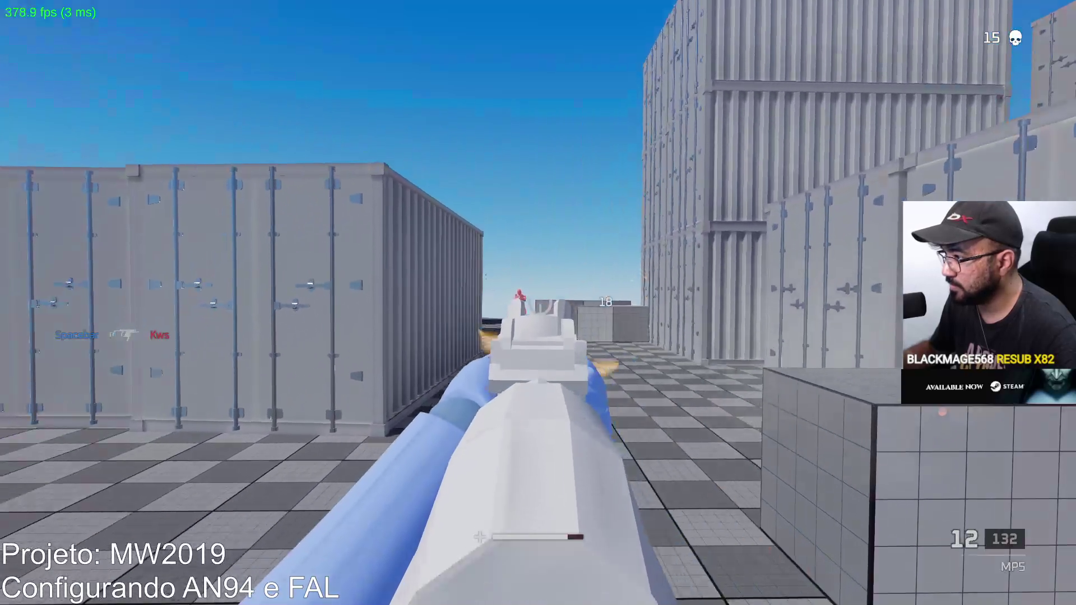
left_click_drag(538, 303, 538, 302)
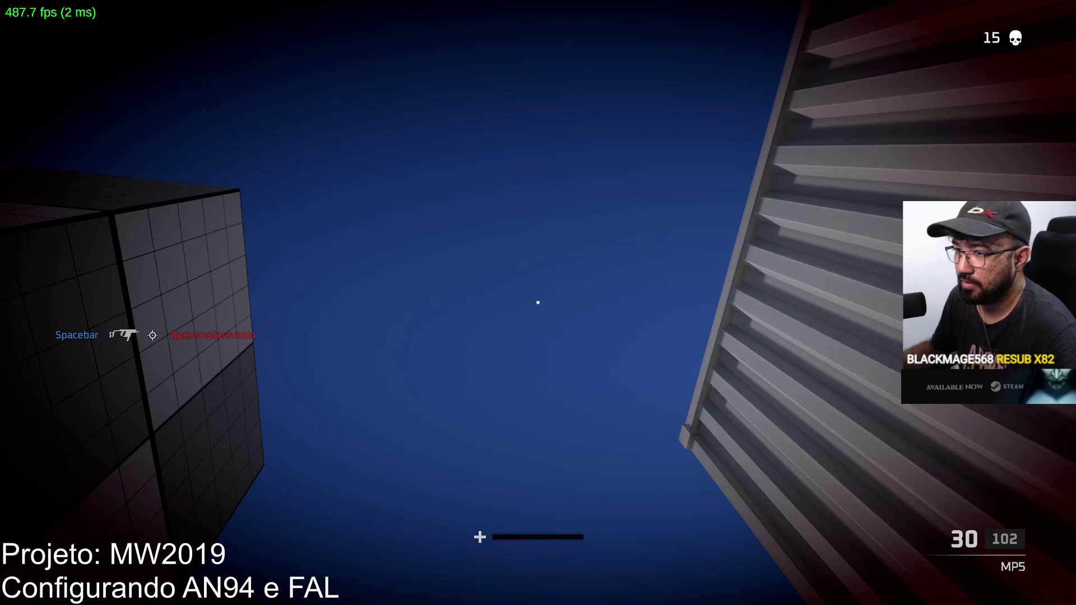
After respawning, advance through the yard and kill the pink dummy down the container corridor.
key("w")
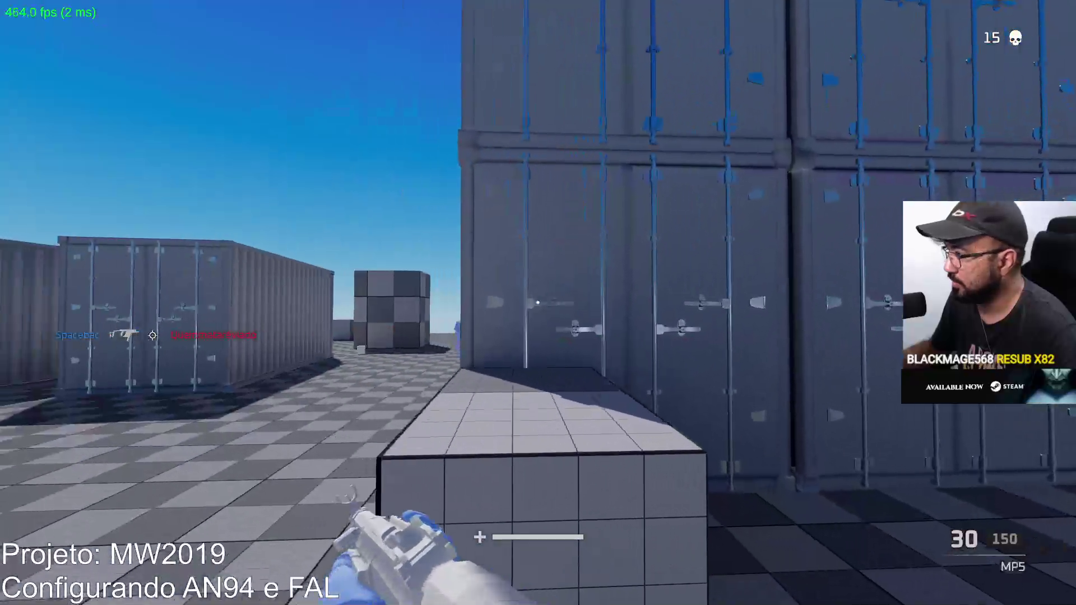
key("w")
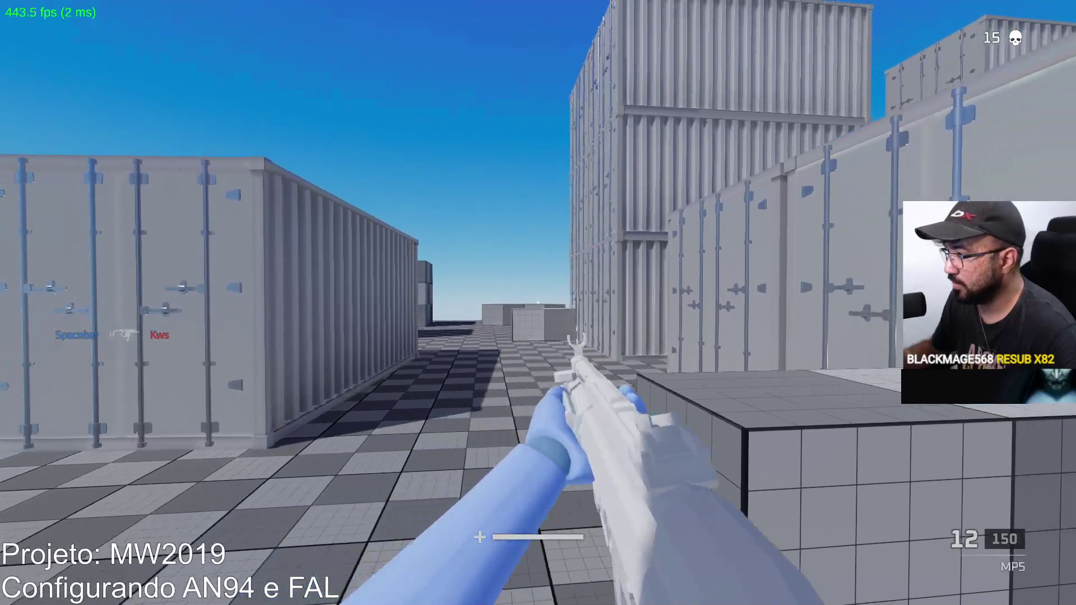
key("r")
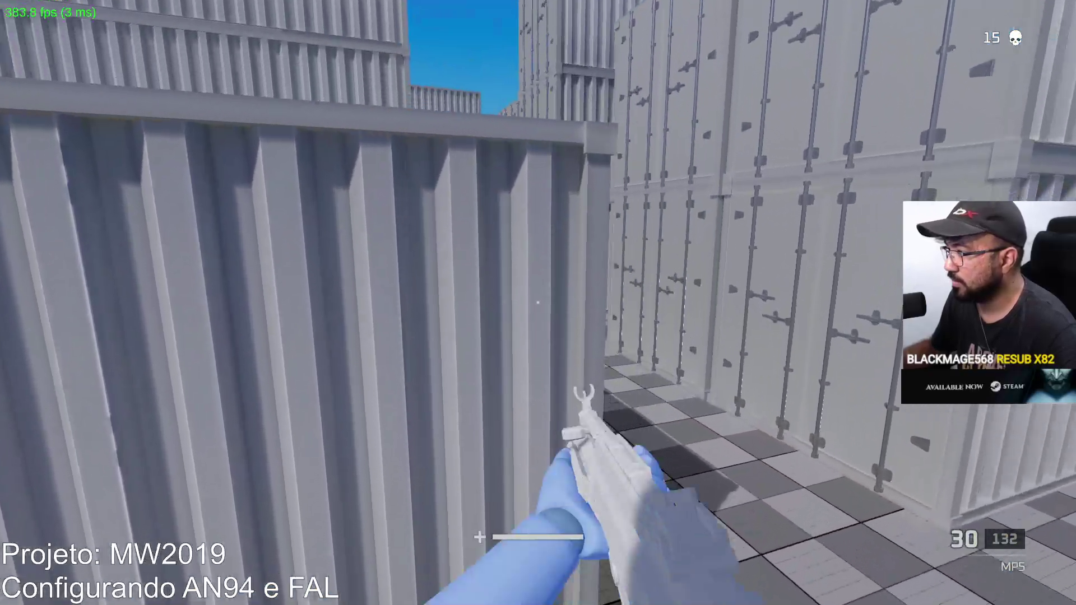
left_click(538, 303)
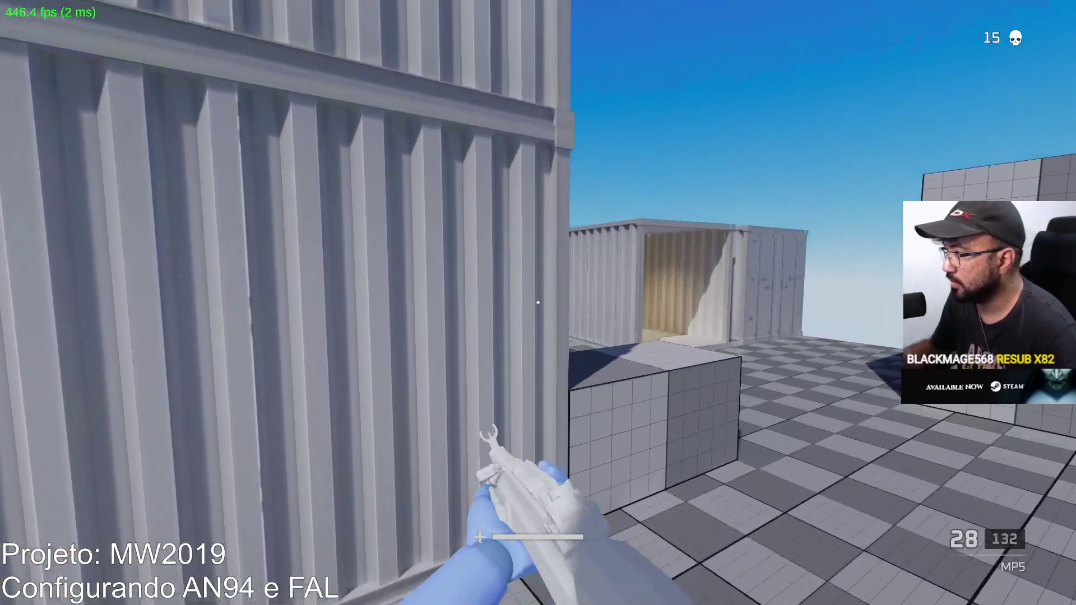
left_click(538, 302)
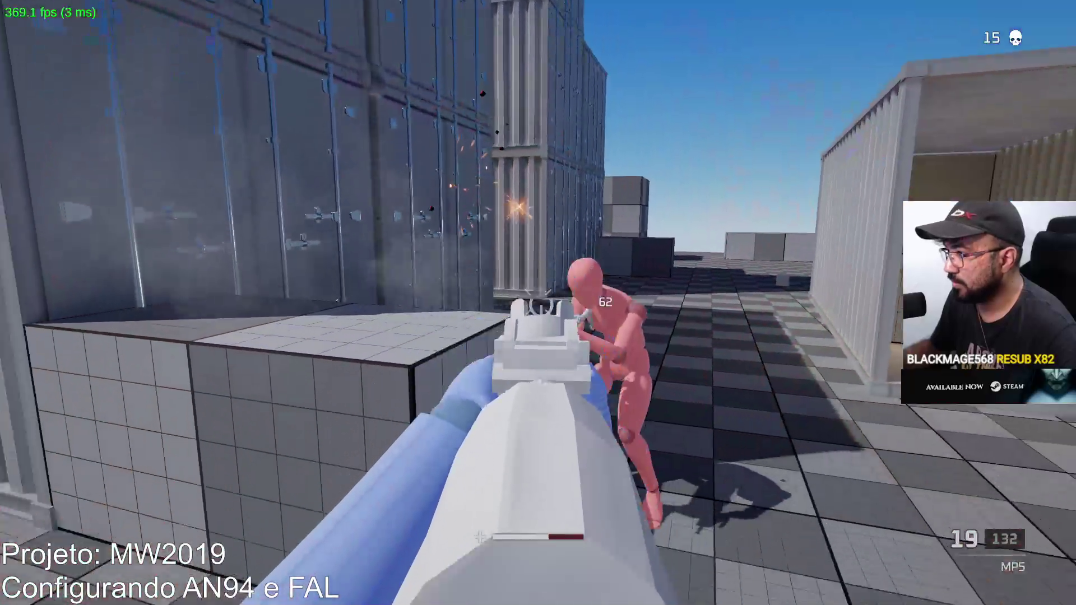
left_click(538, 303)
left_click(539, 303)
key("r")
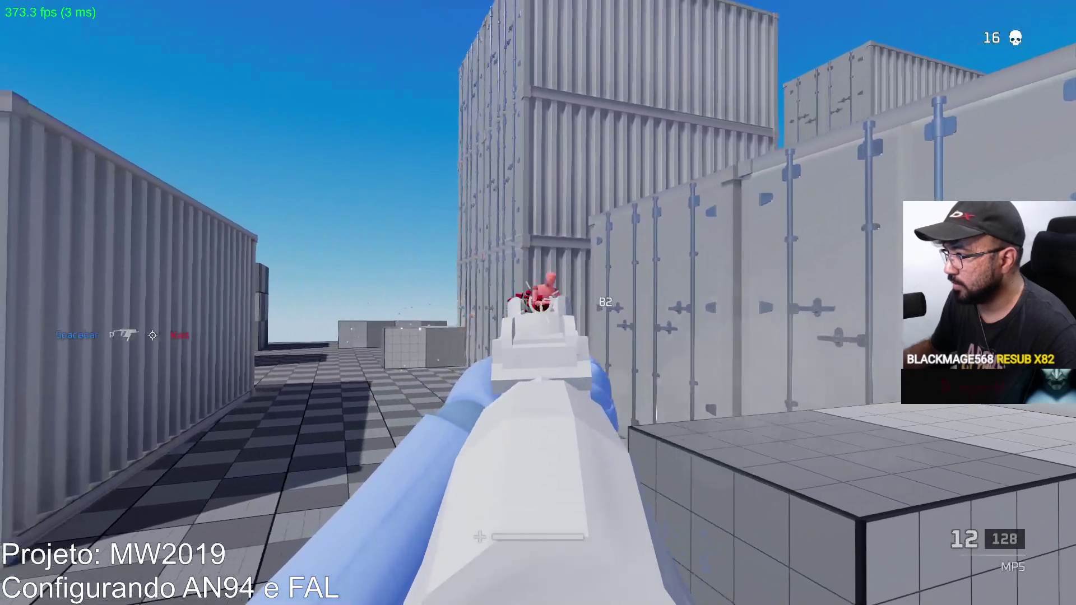
Fight the enemy in the corridor, reload, then move out and shoot the red dummy.
left_click(538, 303)
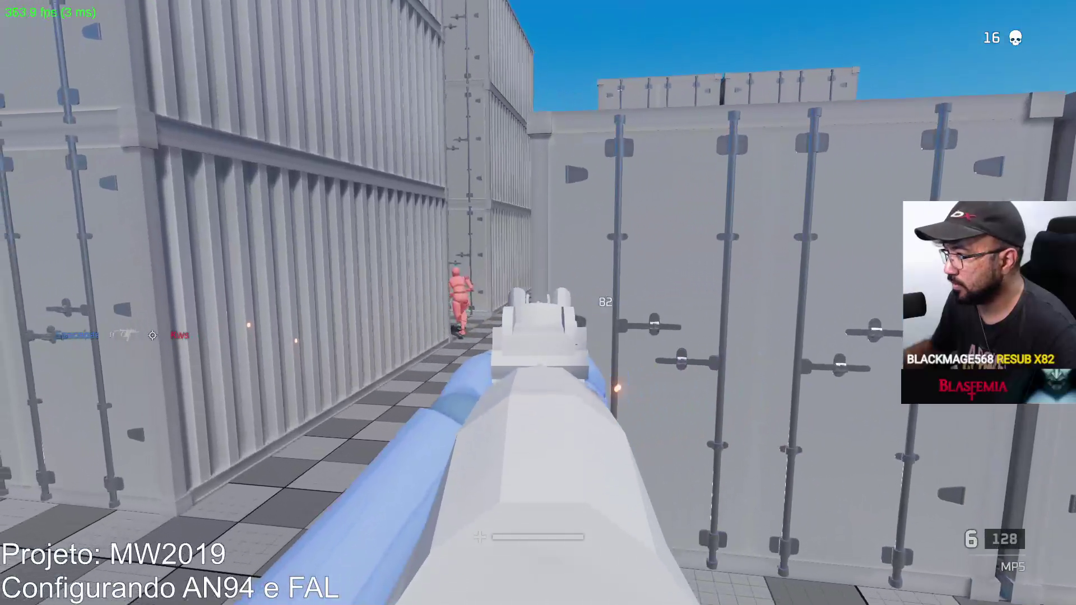
left_click(538, 302)
key("r")
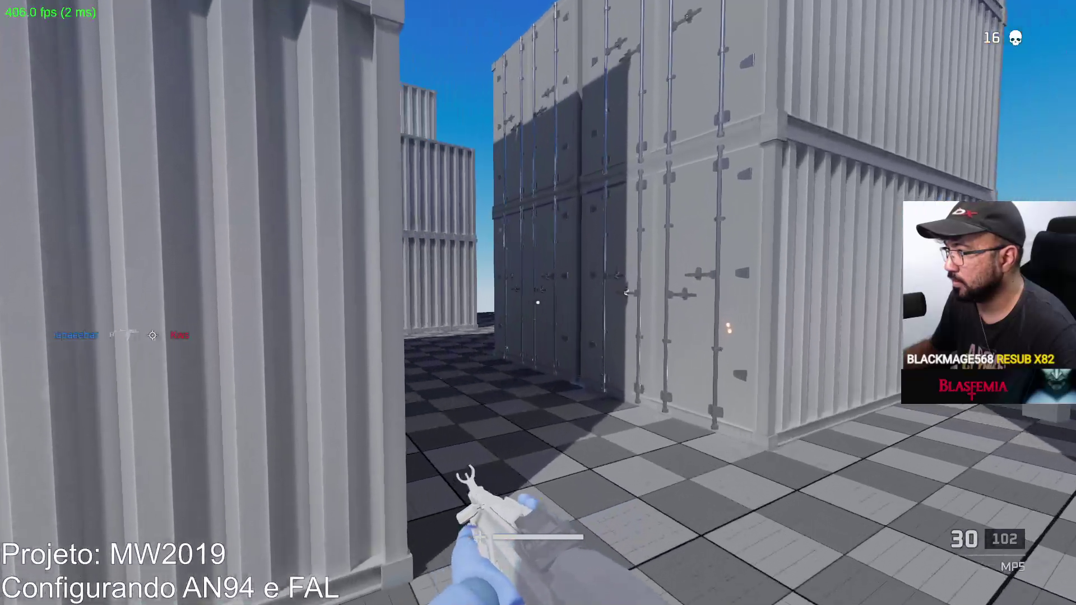
key("w")
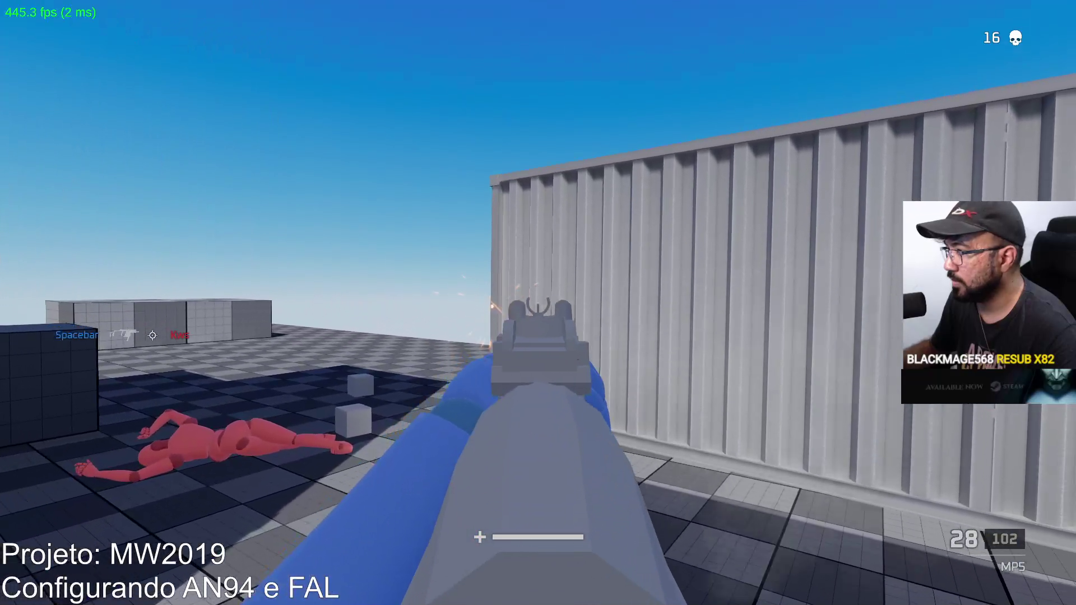
left_click(538, 303)
left_click(538, 303)
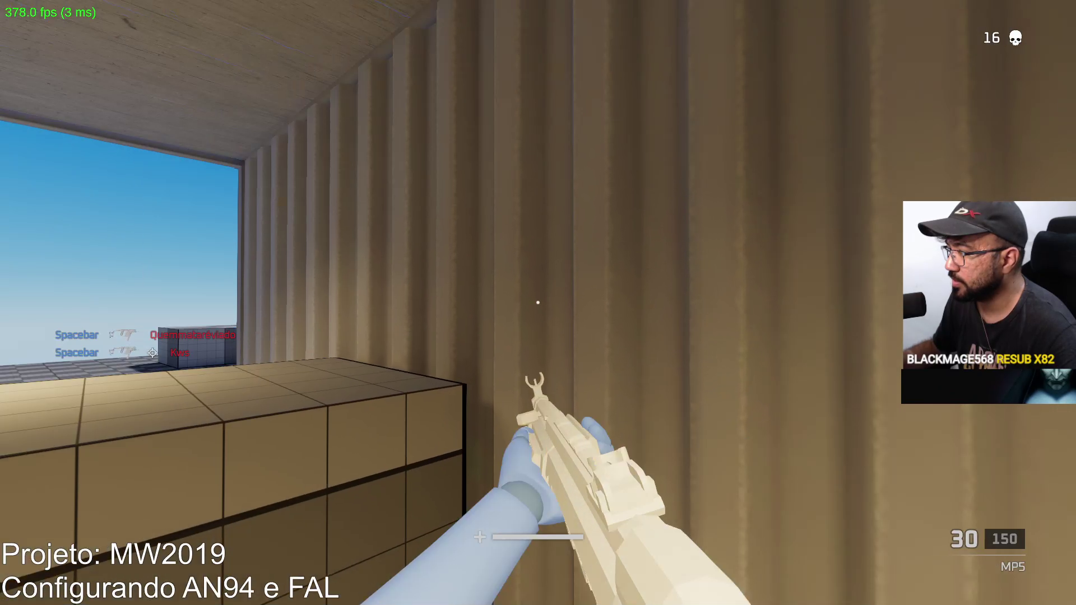
Respawn, advance past the boxes, and aim down sights to kill the enemy between containers.
key("w")
key("w")
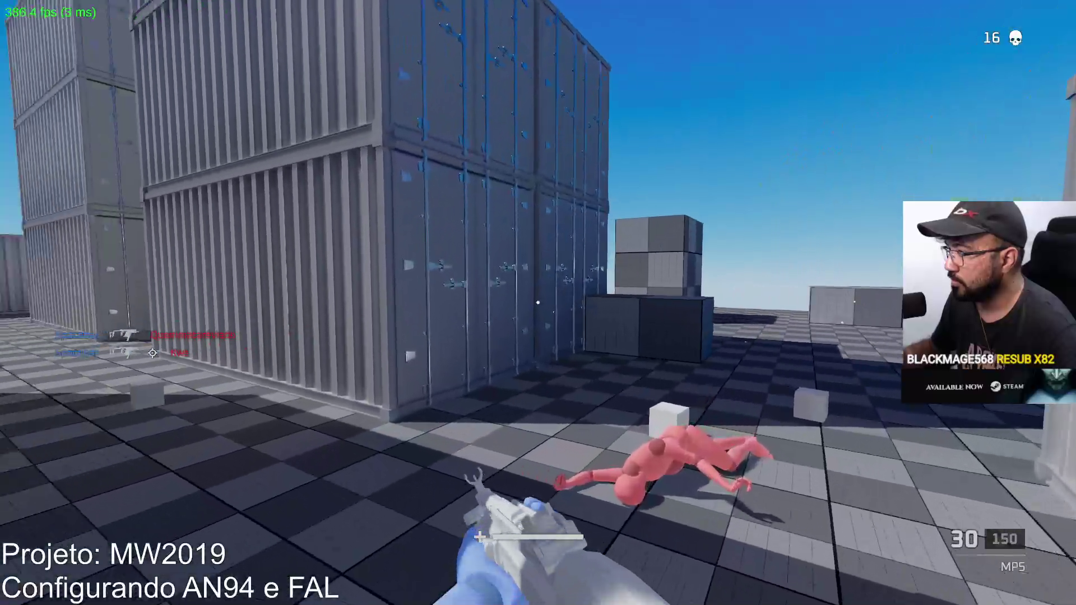
key("w")
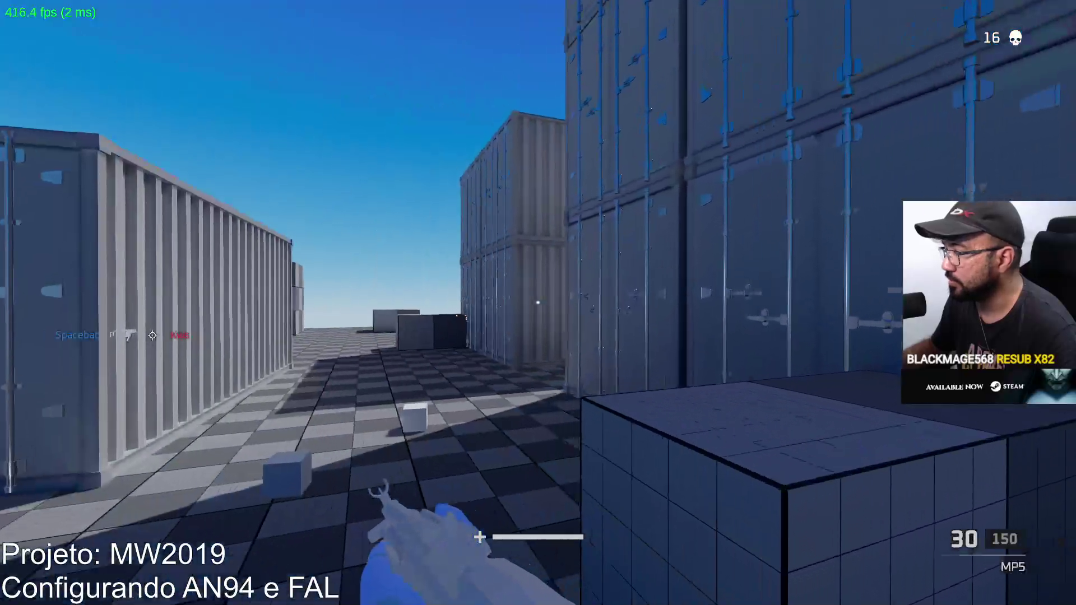
key("w")
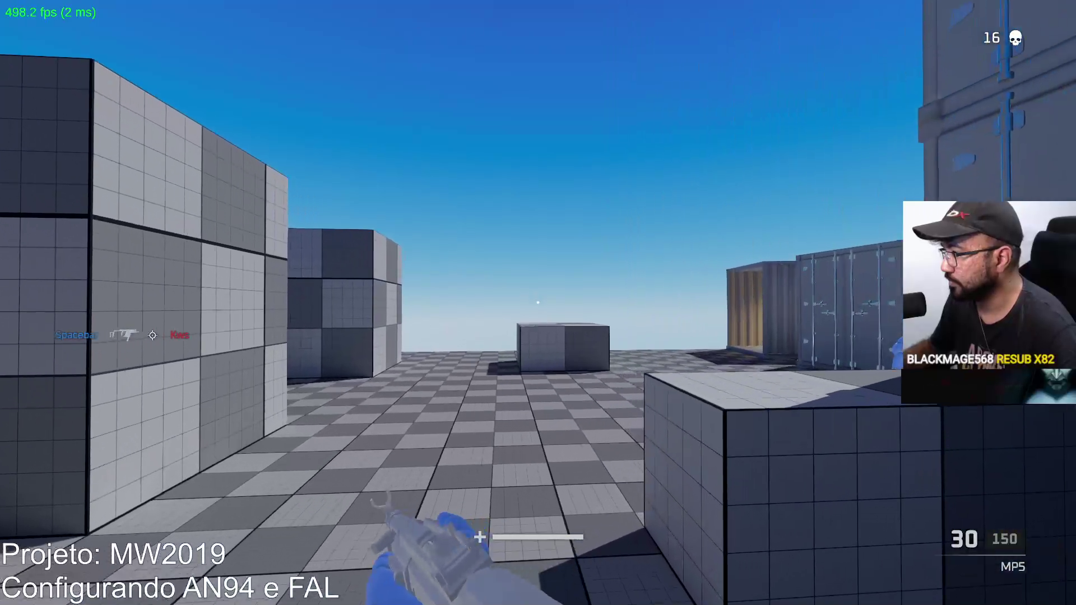
key("w")
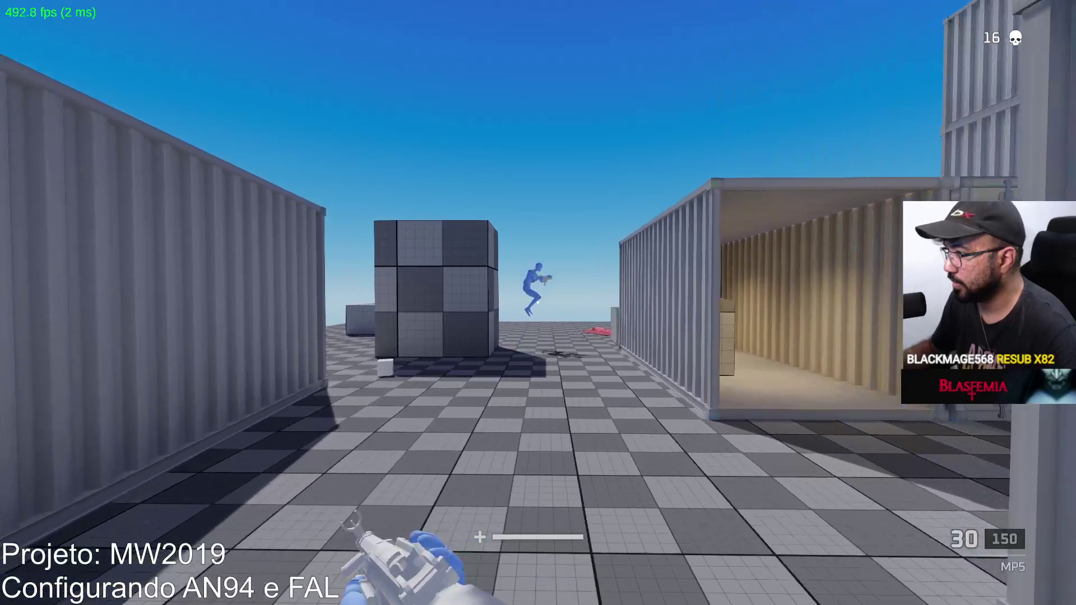
key("w")
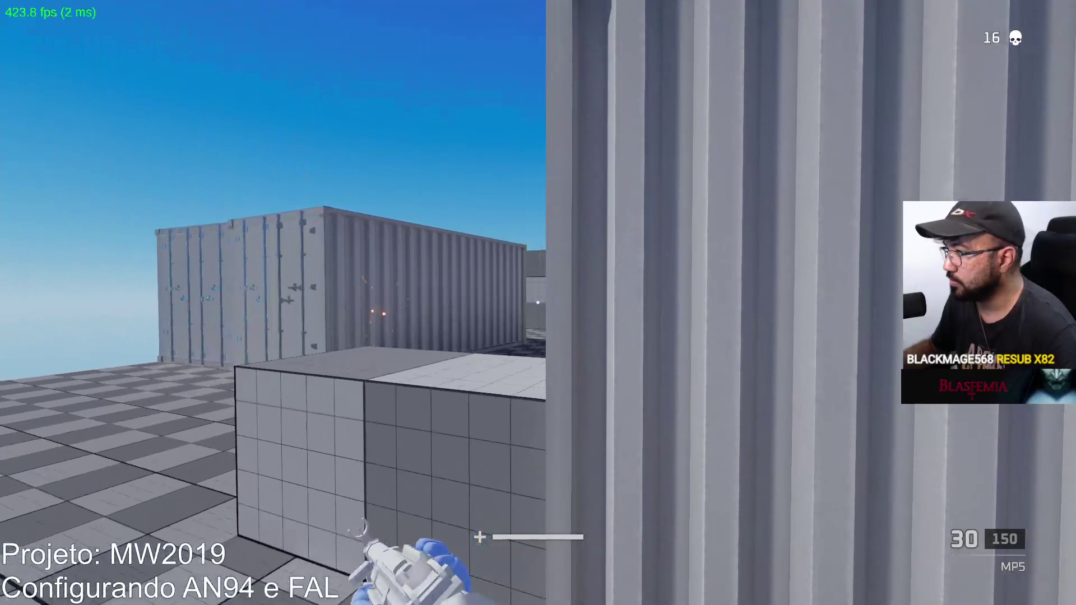
right_click(538, 303)
left_click(538, 302)
key("r")
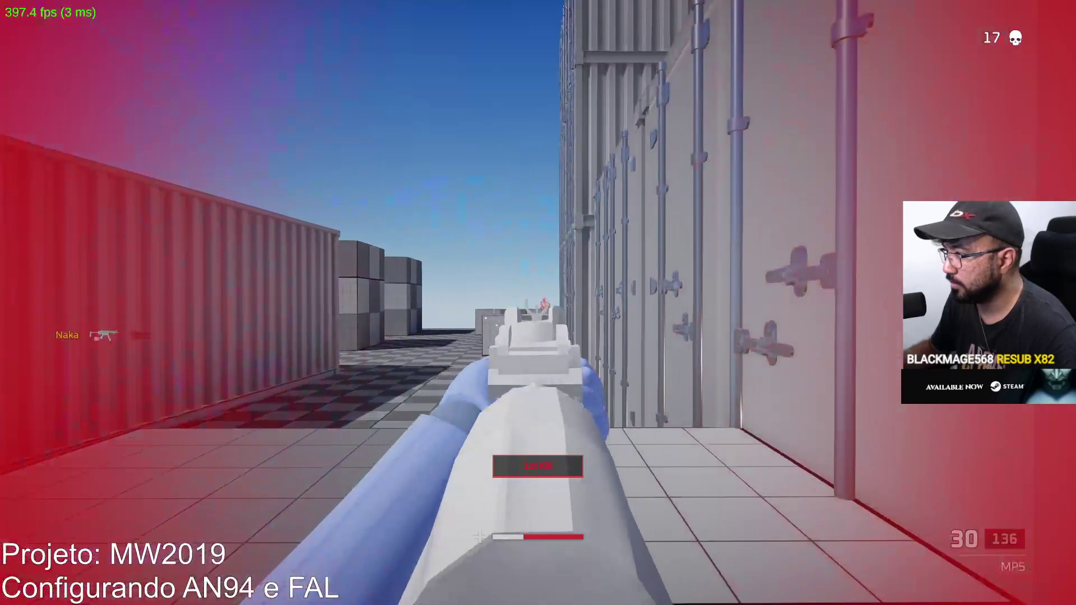
left_click(538, 303)
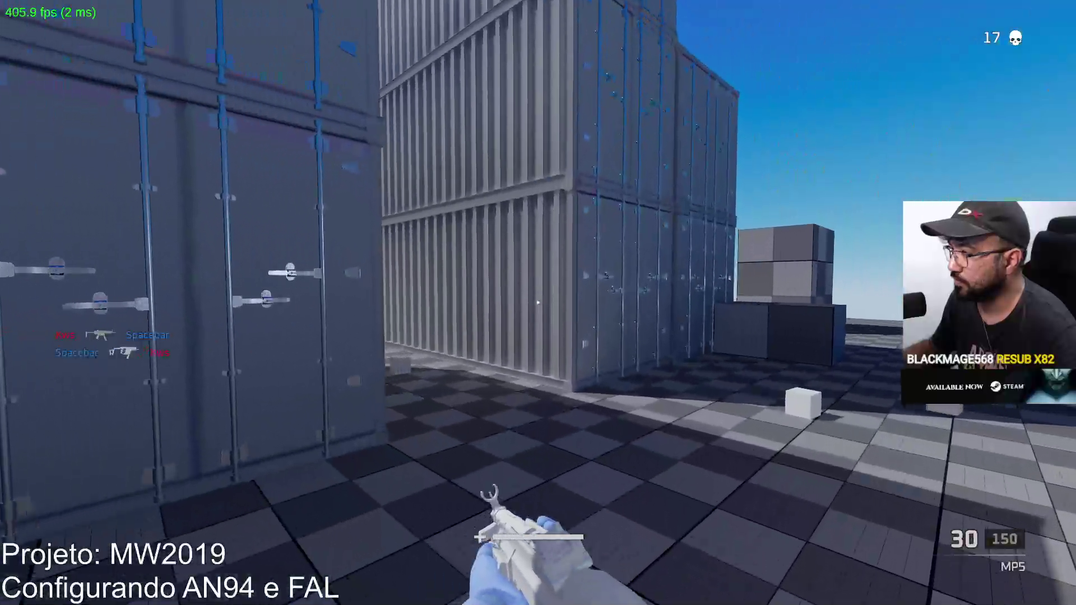
Push into the alley, kill the red enemy to reach 18 kills, and pause the match.
key("w")
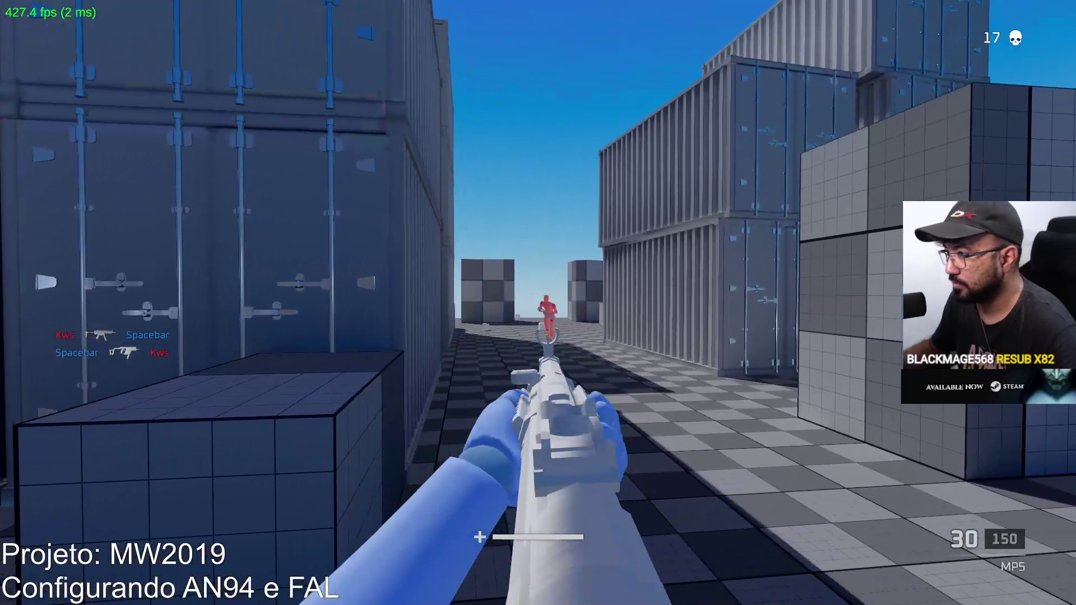
left_click_drag(538, 303, 538, 303)
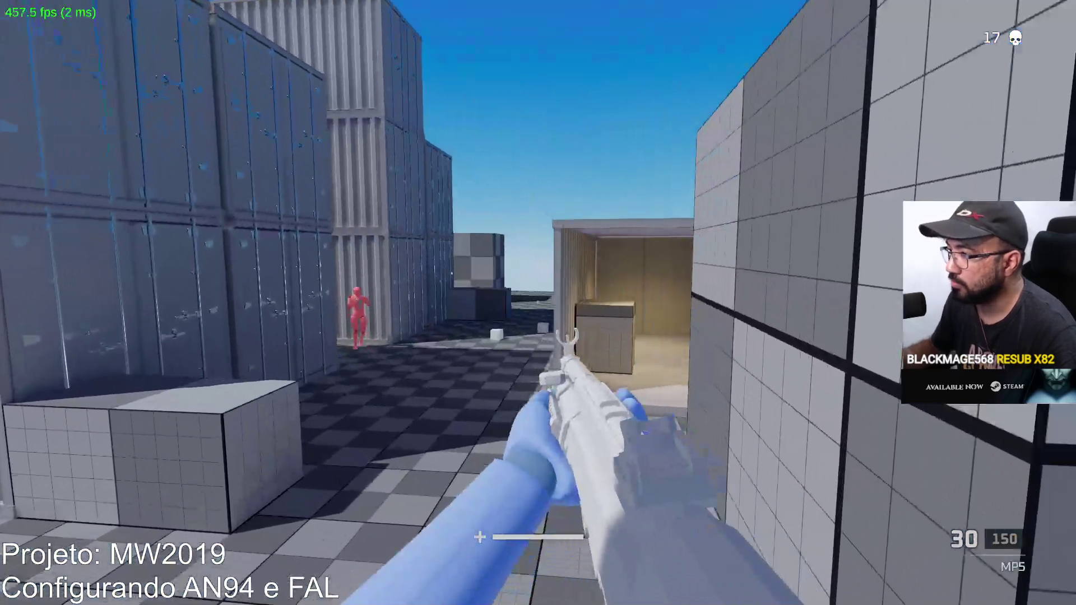
left_click(538, 303)
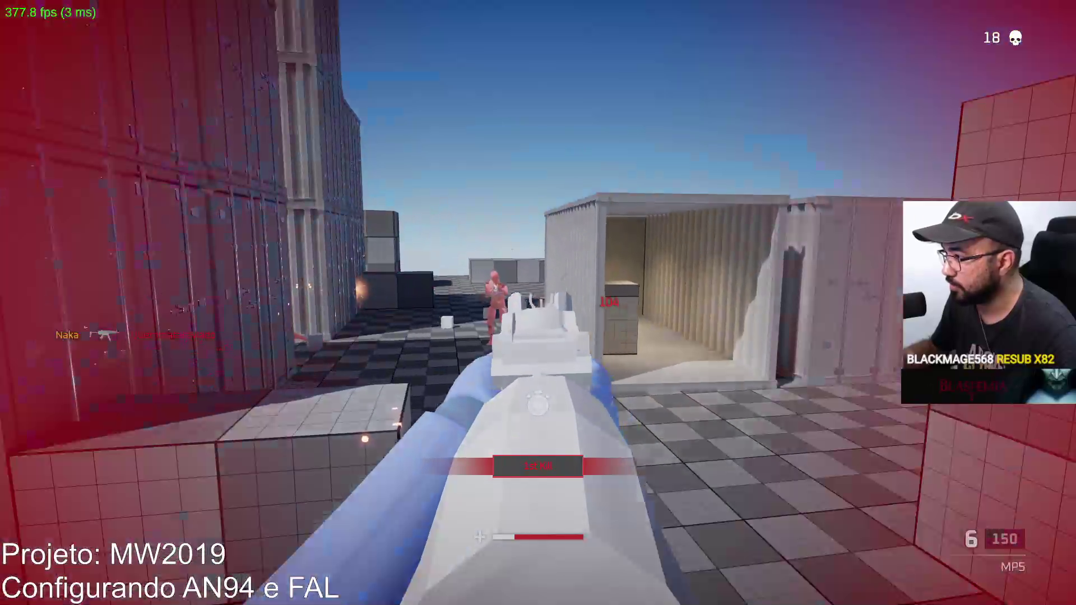
left_click(538, 303)
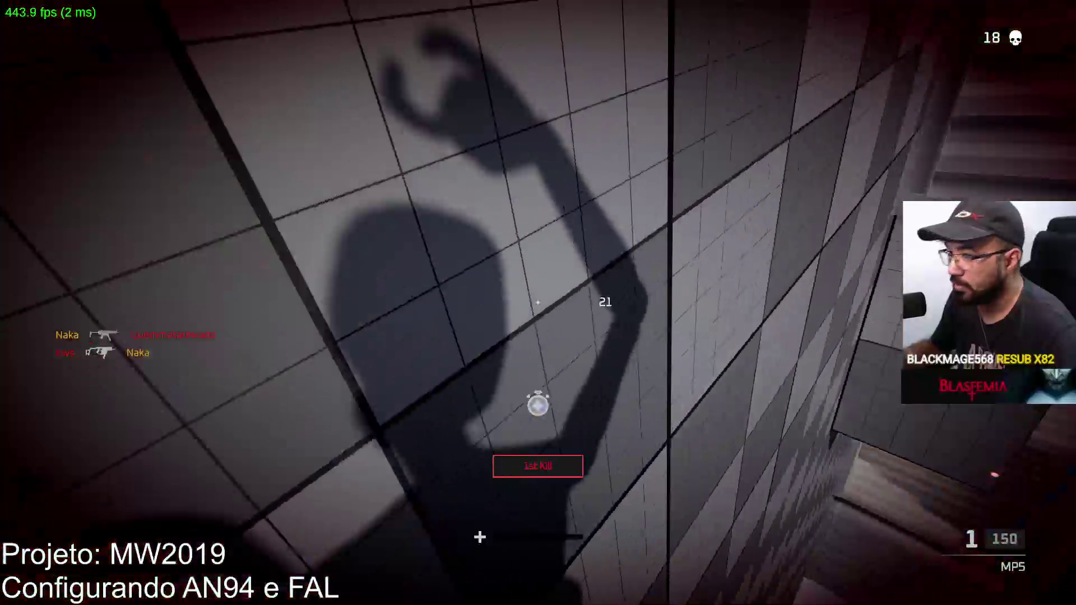
key("Escape")
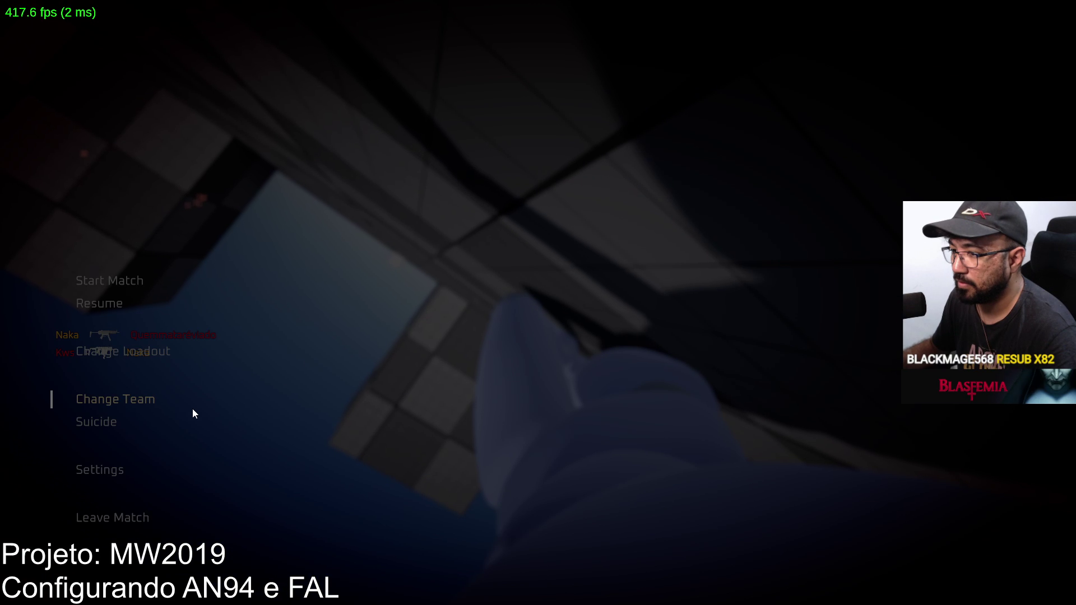
Change the loadout's primary weapon to the Vector SMG and deploy back into the match.
left_click(303, 186)
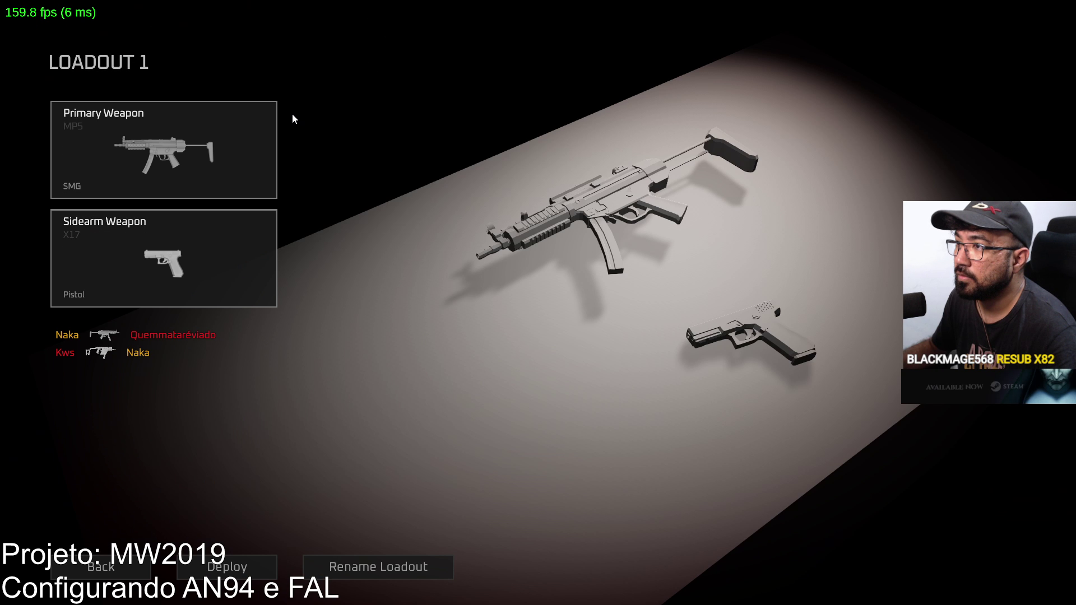
left_click(253, 168)
left_click(177, 214)
left_click(552, 572)
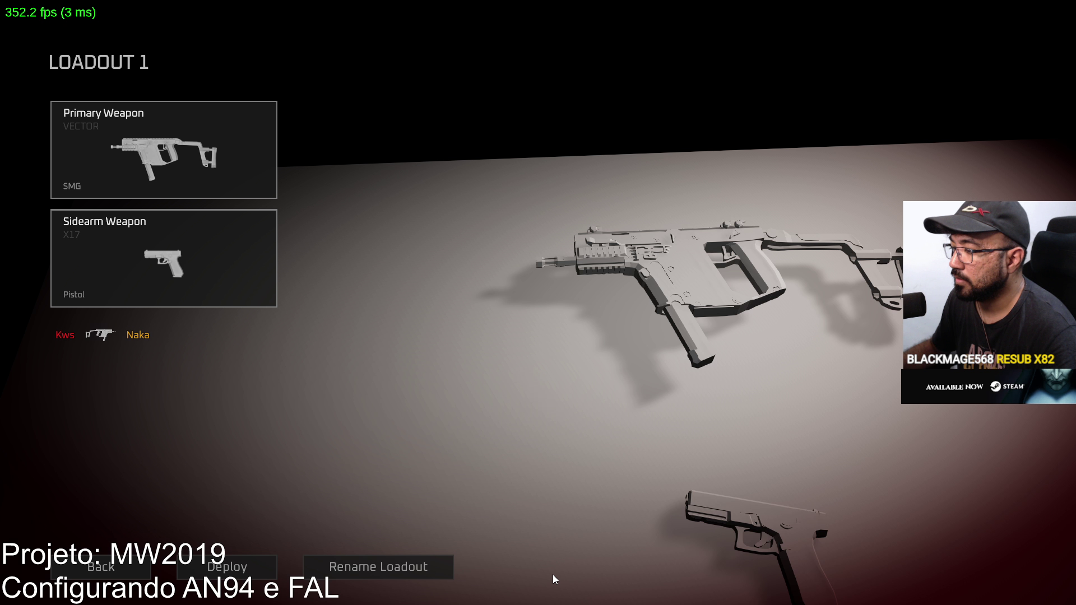
key("Escape")
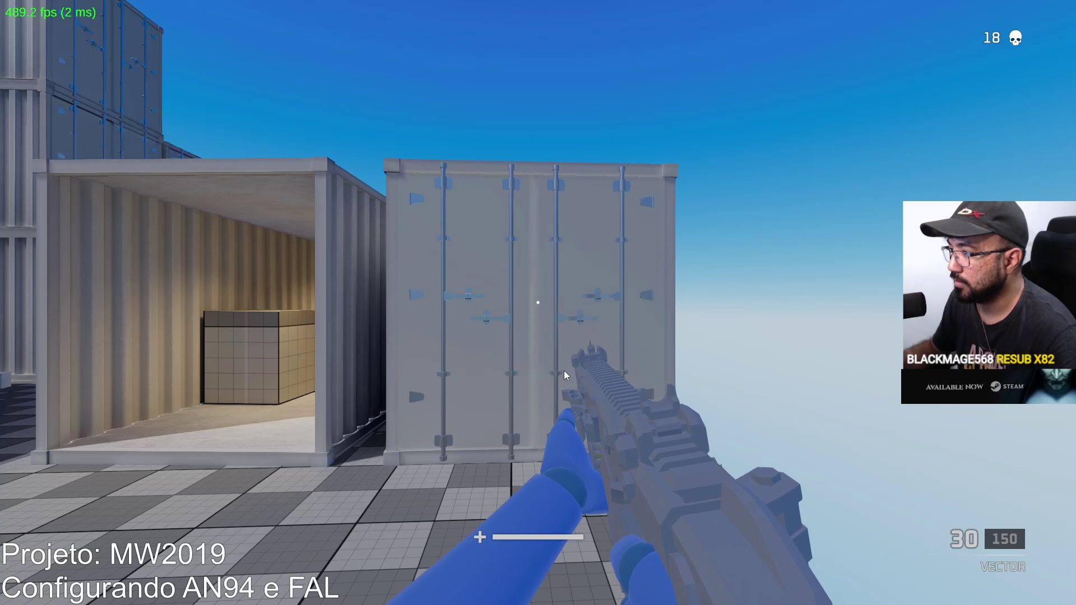
Toggle the Show Combat Log setting in the pause menu, then resume play.
key("Escape")
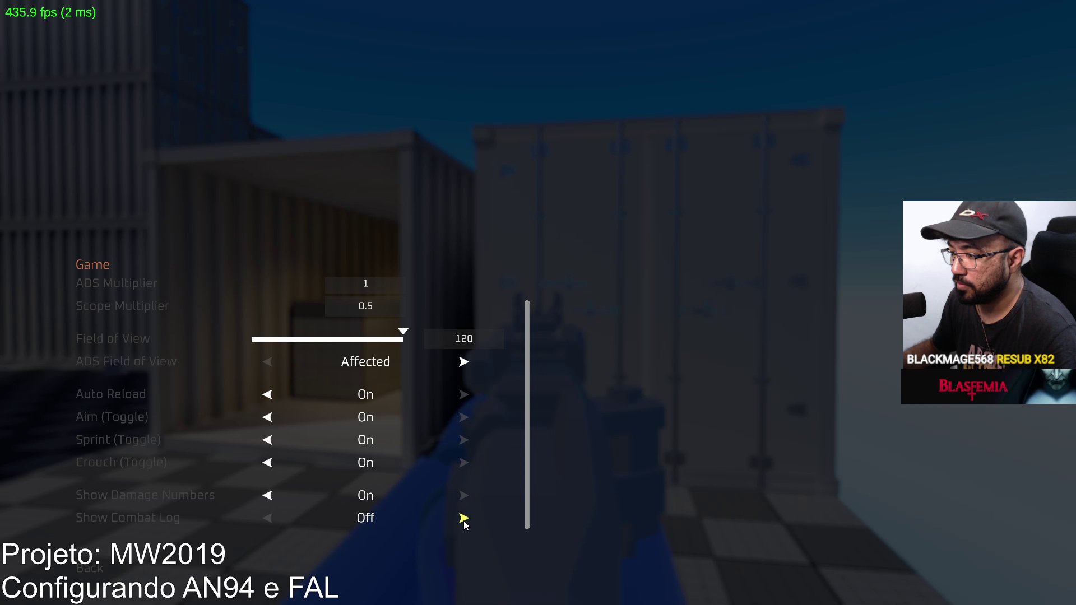
left_click(465, 522)
key("Escape")
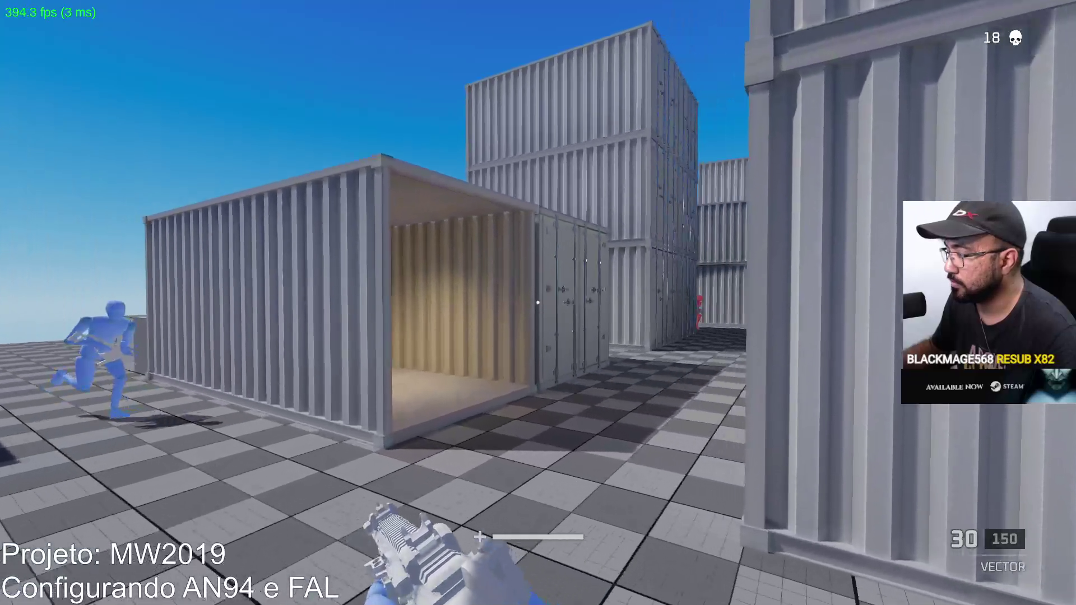
Kill the enemy ahead with the Vector, then briefly pause and resume the match.
left_click(538, 303)
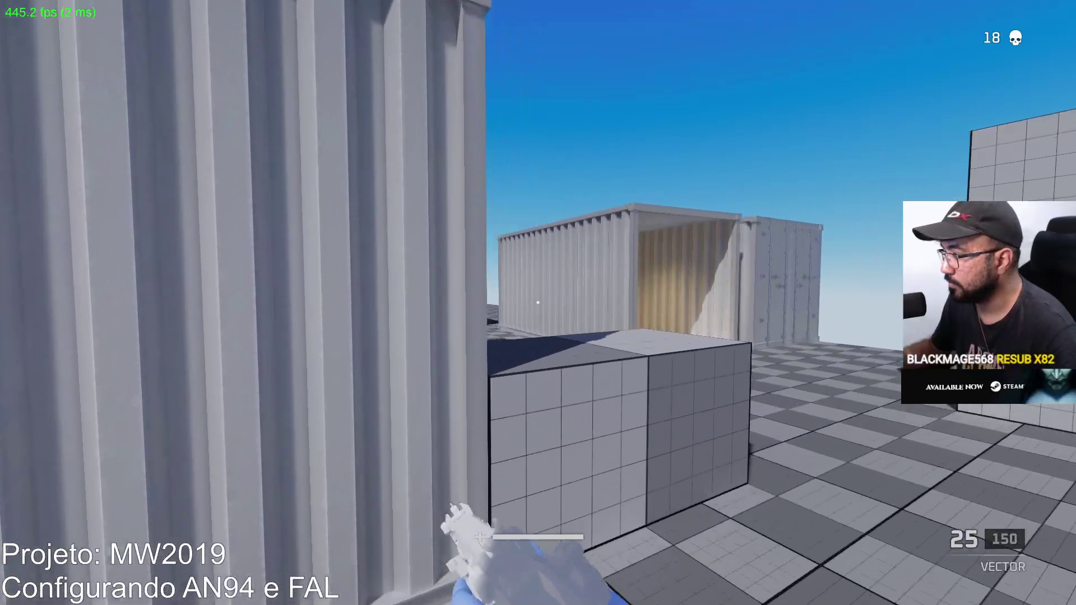
left_click(538, 303)
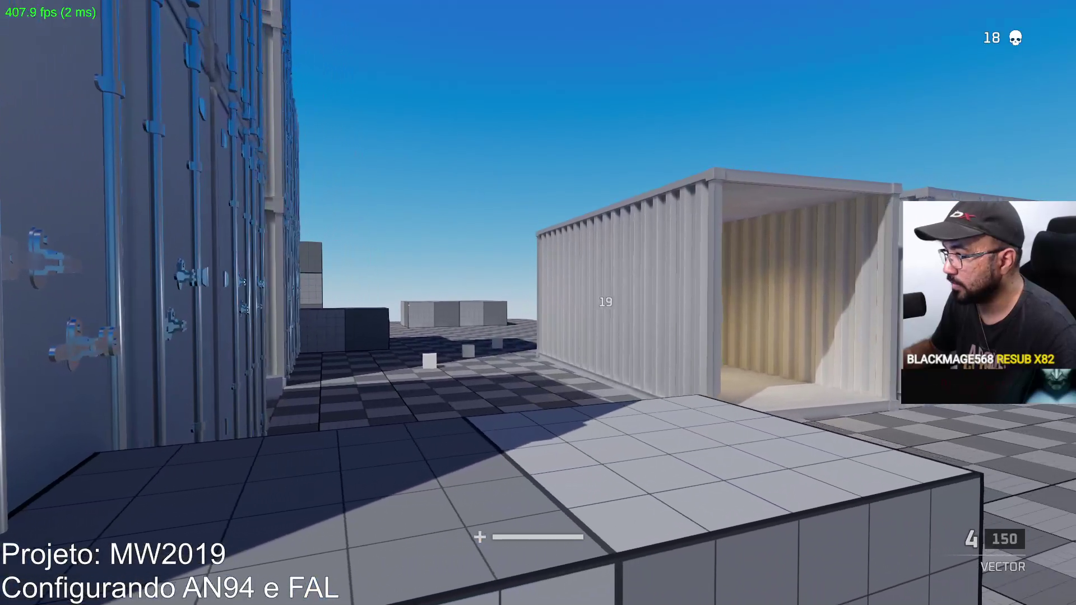
key("r")
left_click(538, 302)
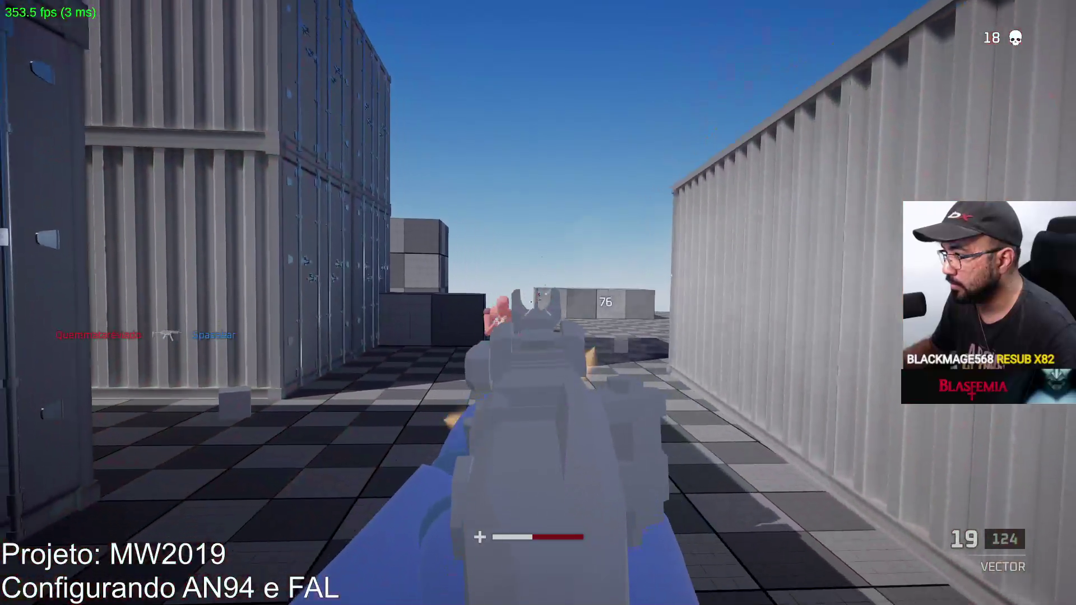
left_click(538, 303)
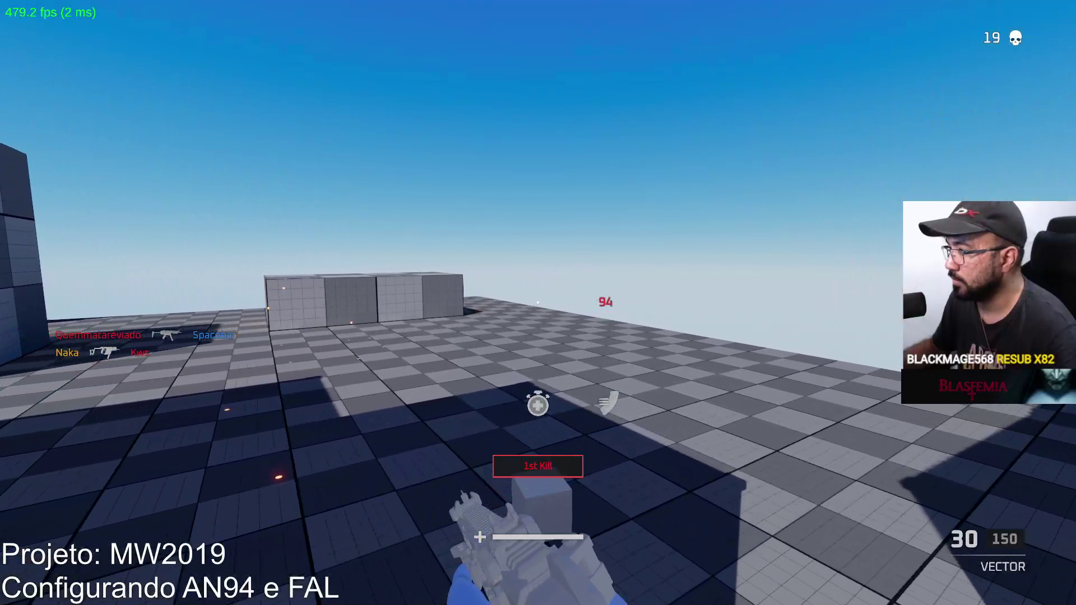
key("Escape")
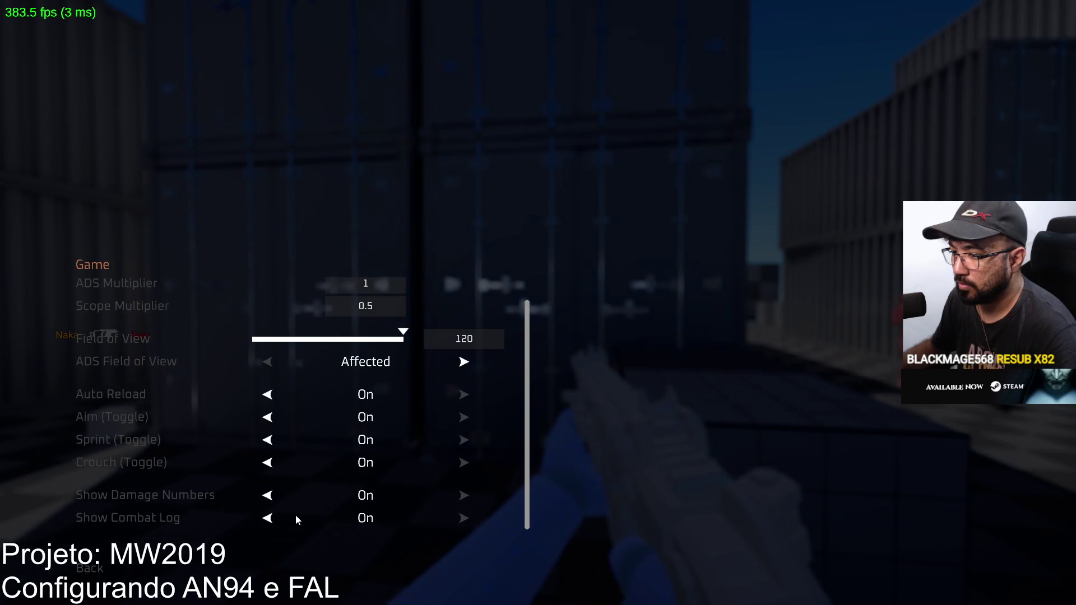
key("Escape")
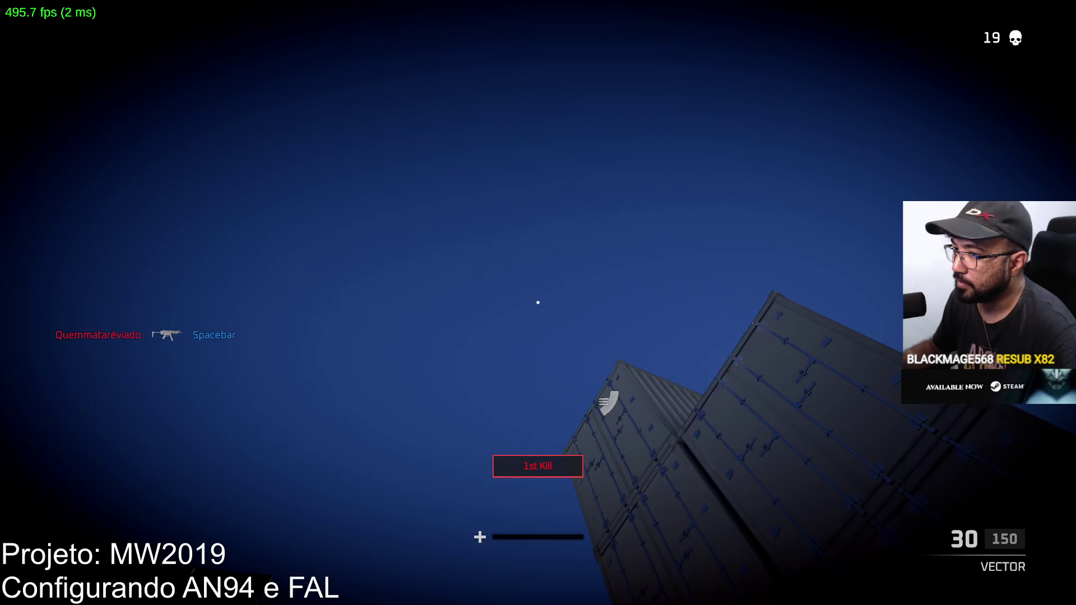
After respawning, head toward the open area, check the scoreboard, and shoot the red enemy.
key("w")
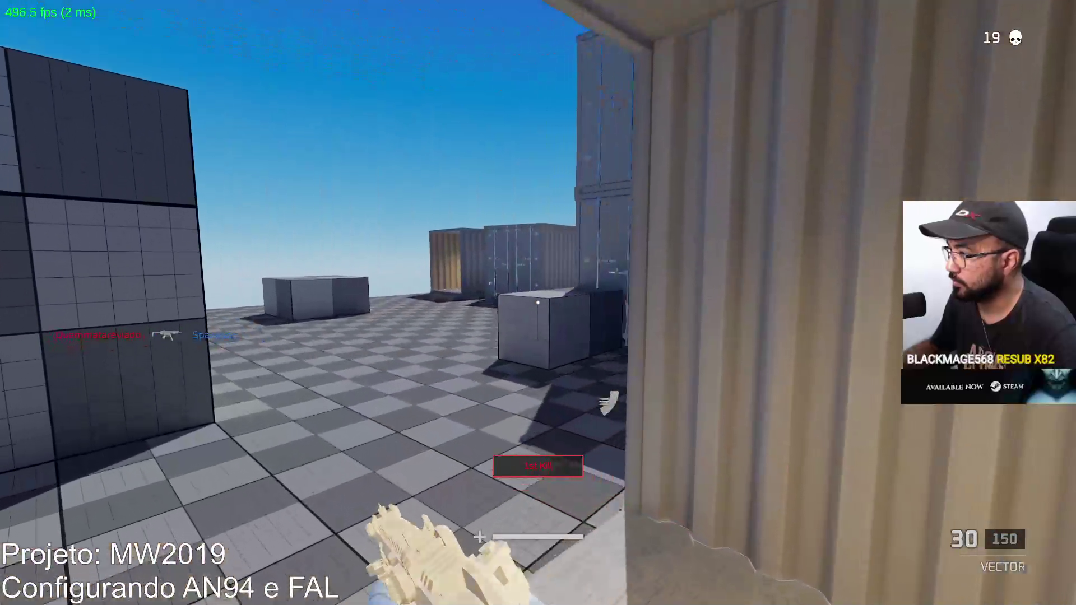
key("w")
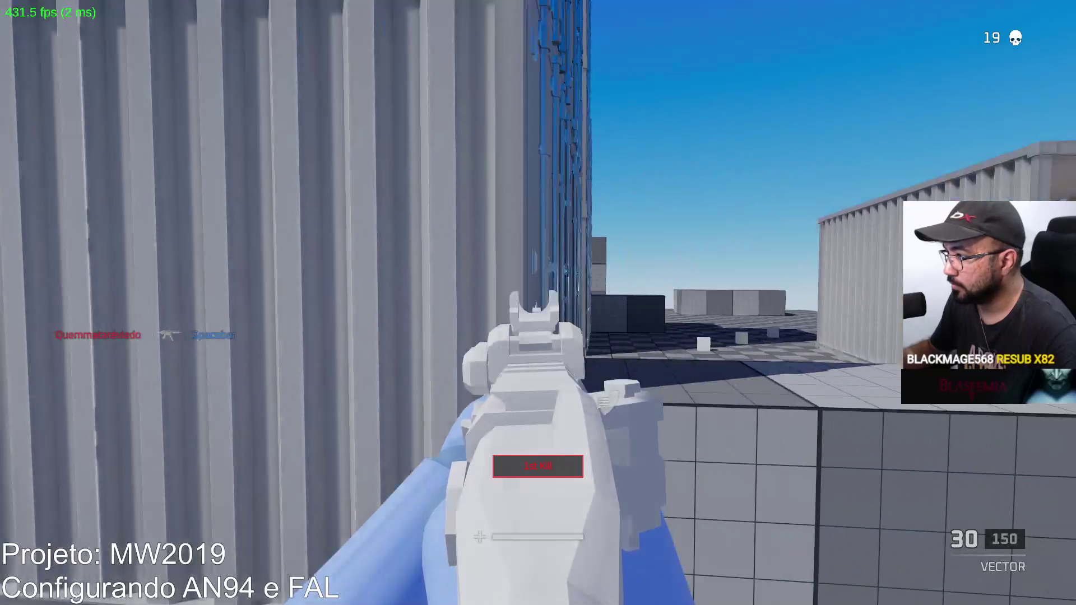
key("w")
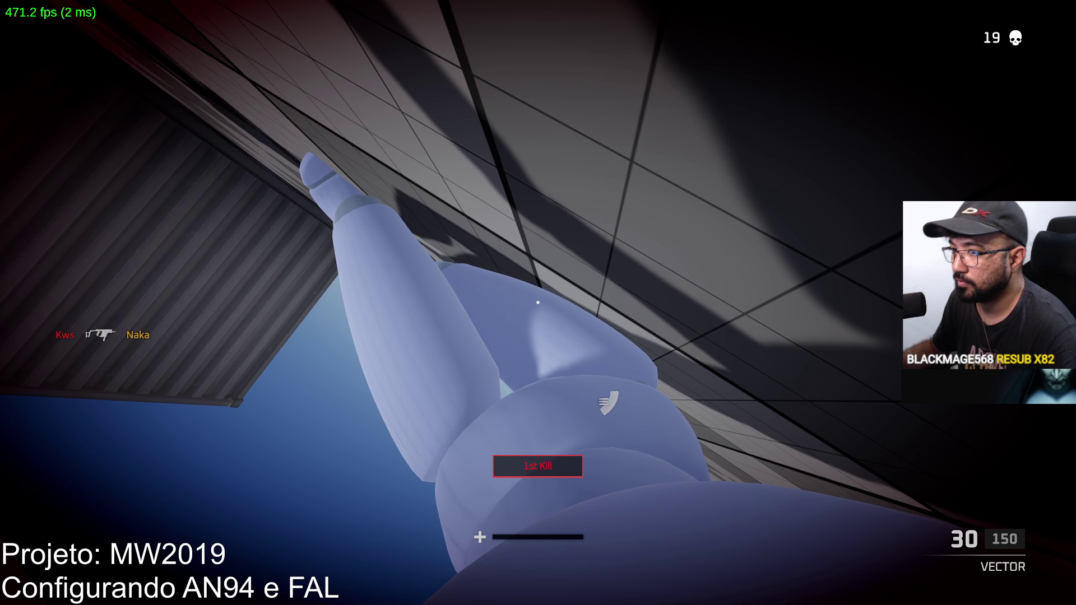
key("Tab")
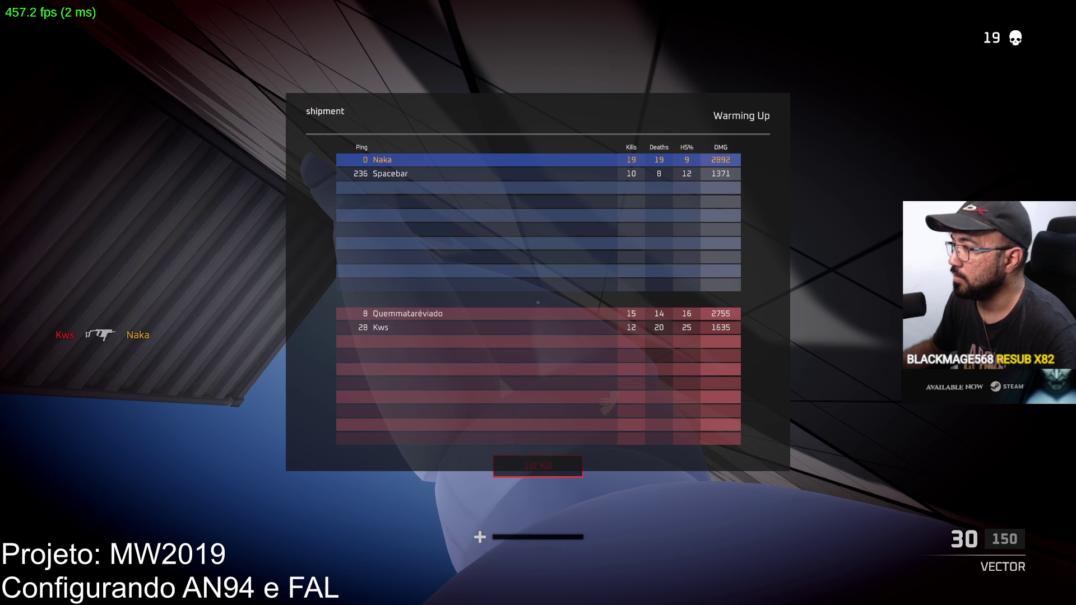
key("Tab")
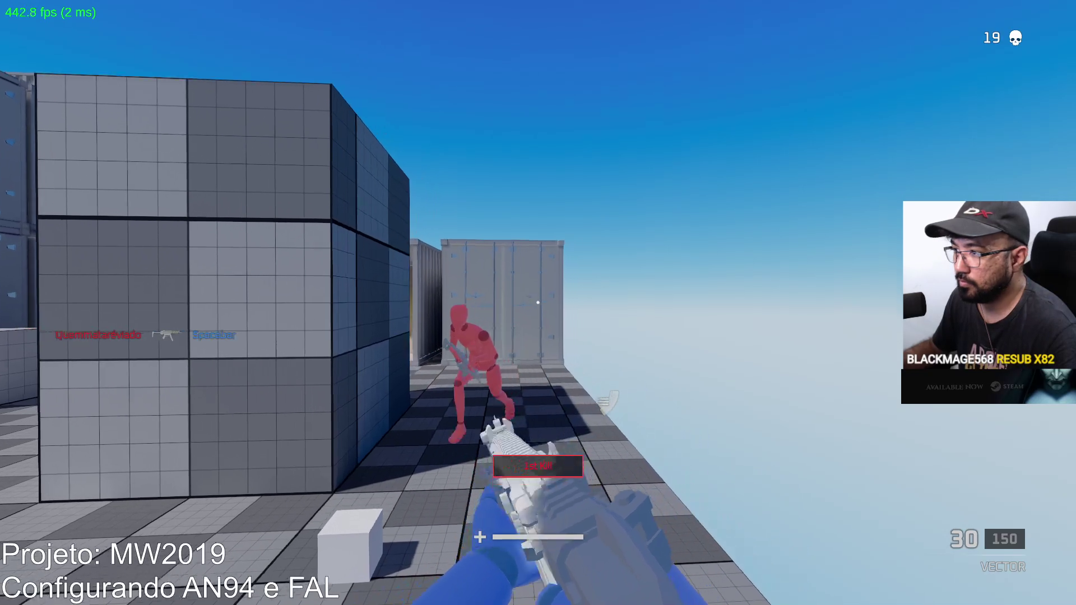
left_click_drag(537, 303, 537, 302)
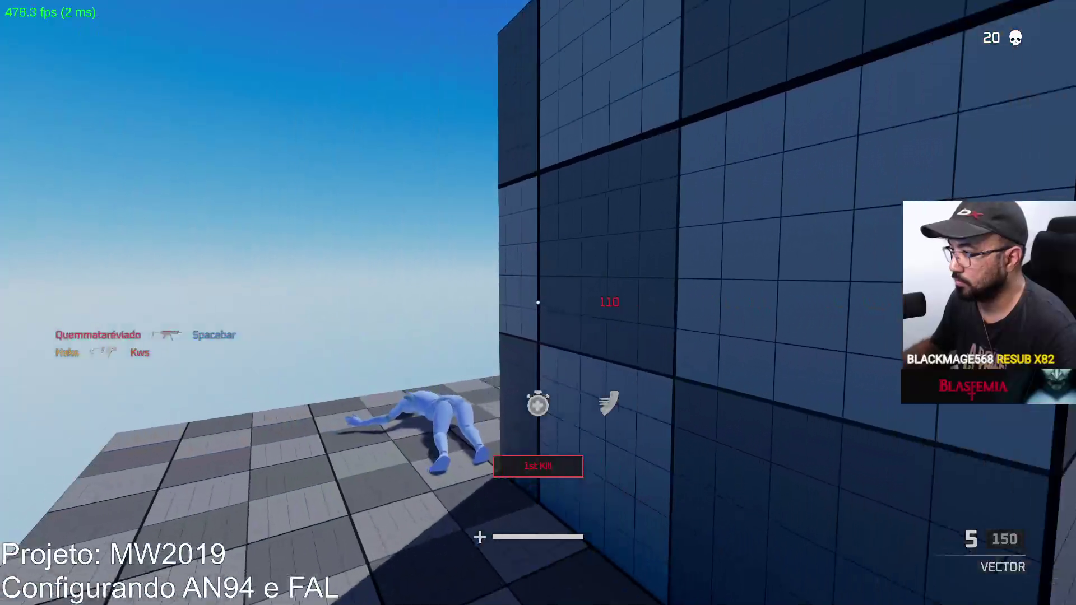
Advance to the stacked containers, fire at the enemy, reload, and aim down sights.
key("w")
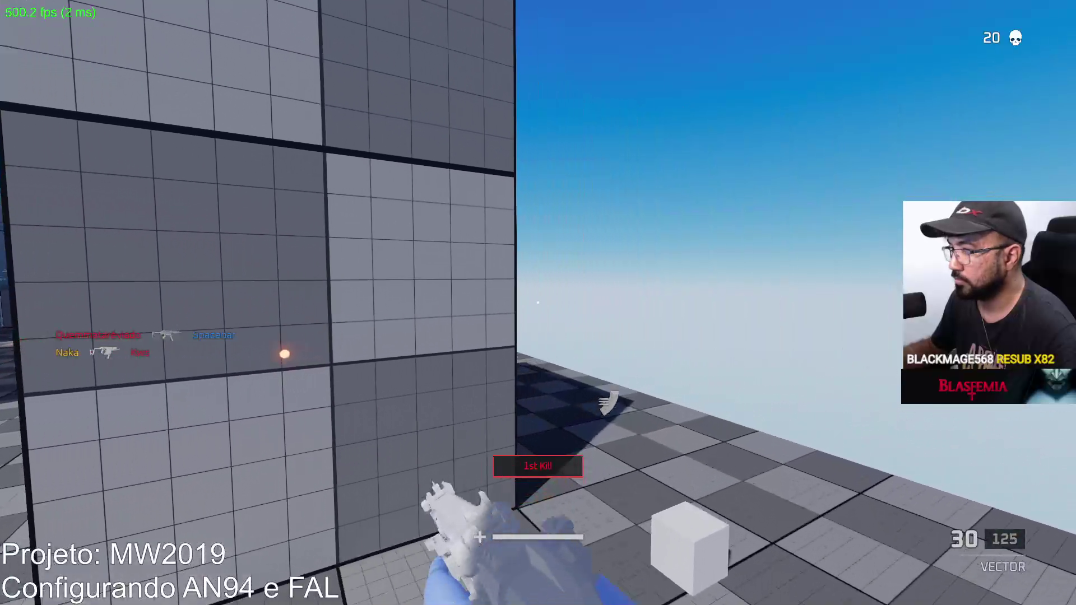
key("w")
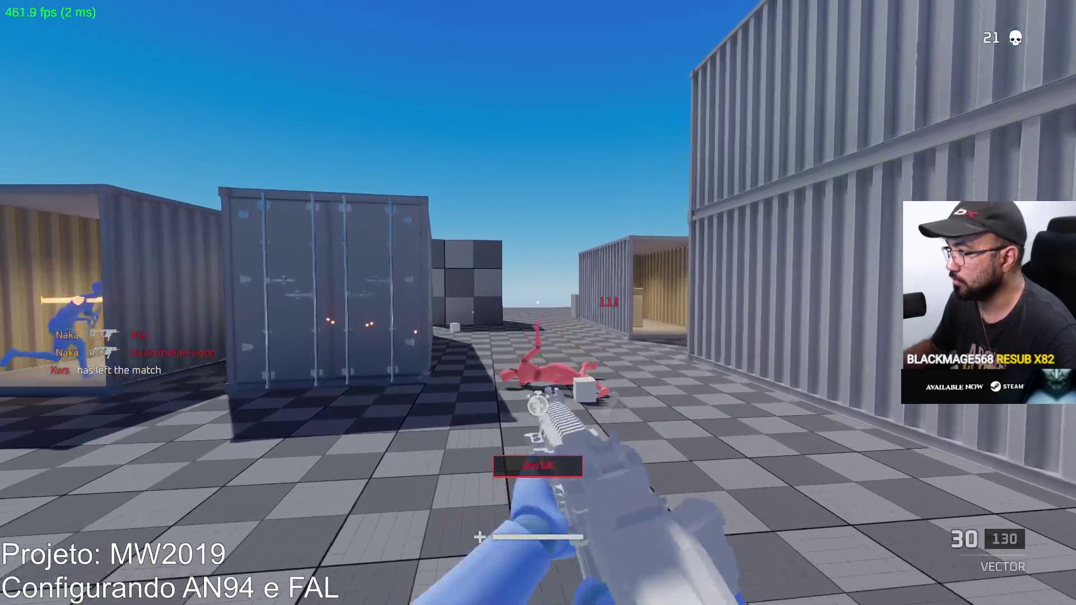
key("w")
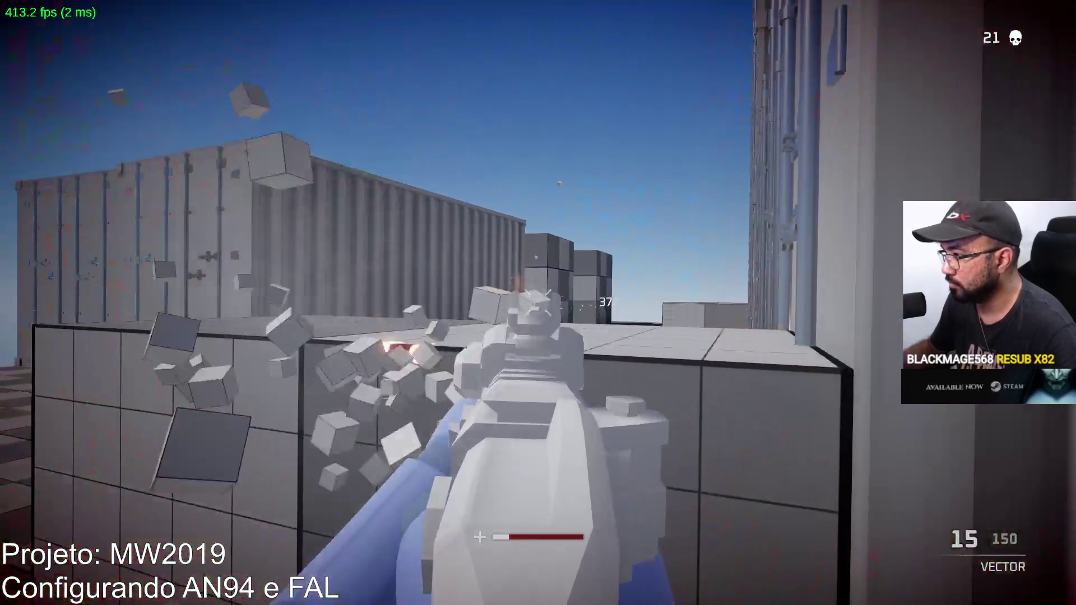
left_click(538, 302)
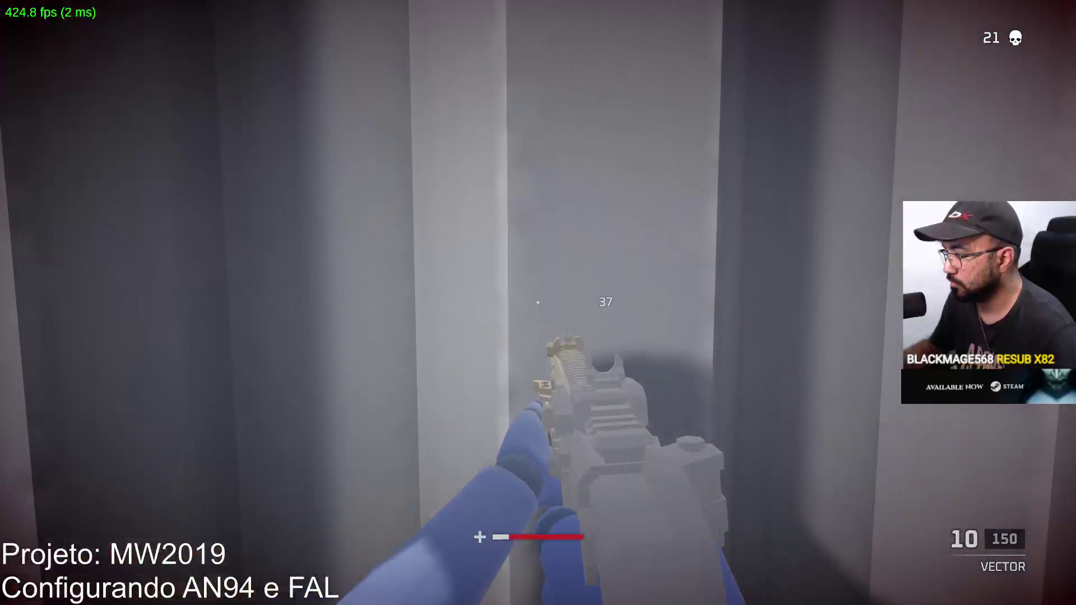
key("r")
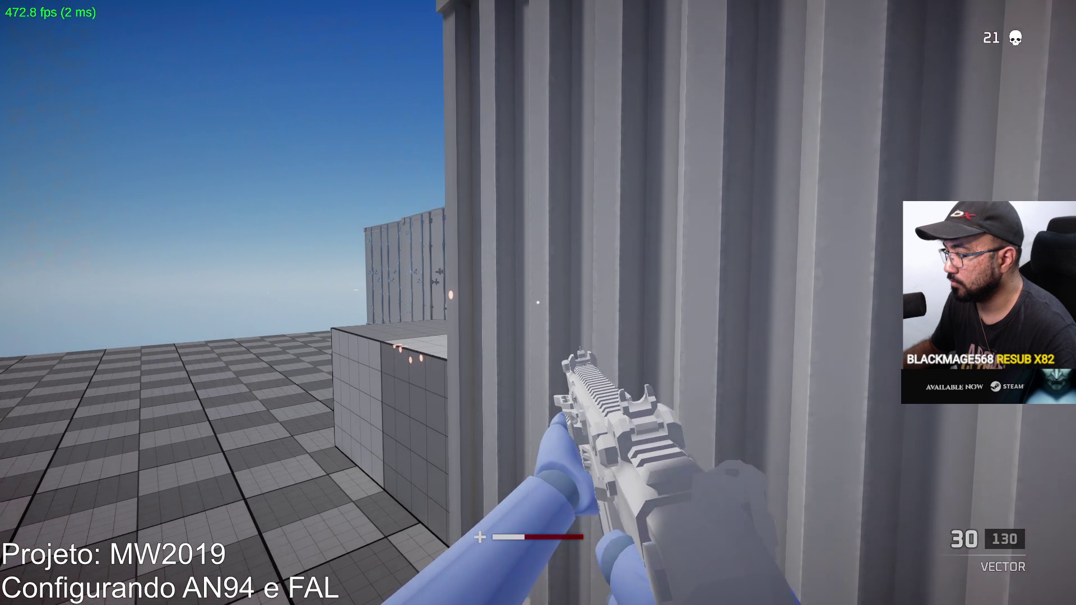
right_click(538, 303)
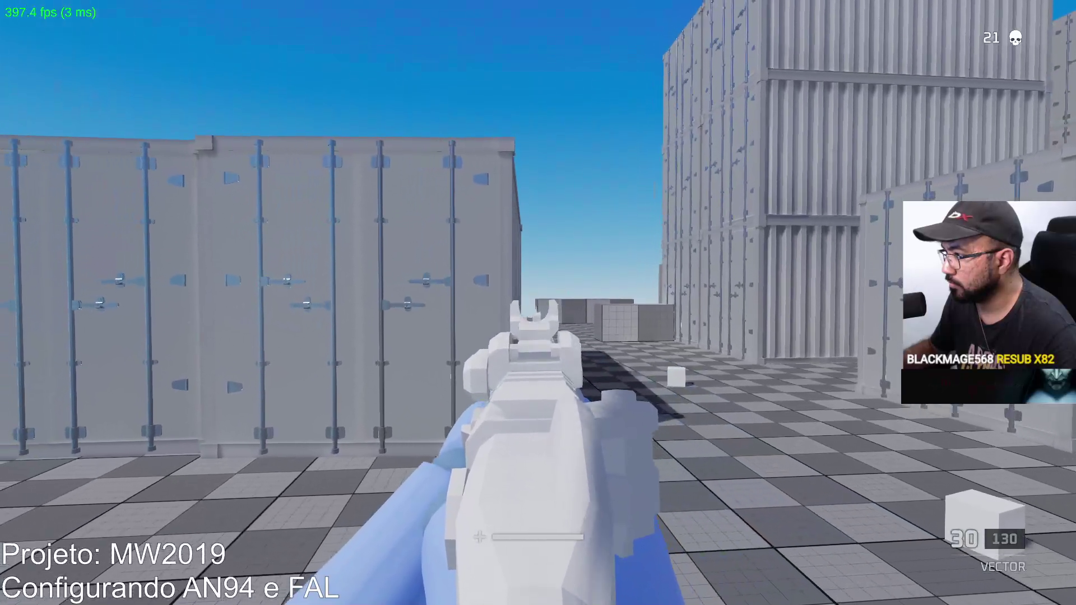
Cross the map past the grid cube and kill the red enemy near the blue containers.
key("w")
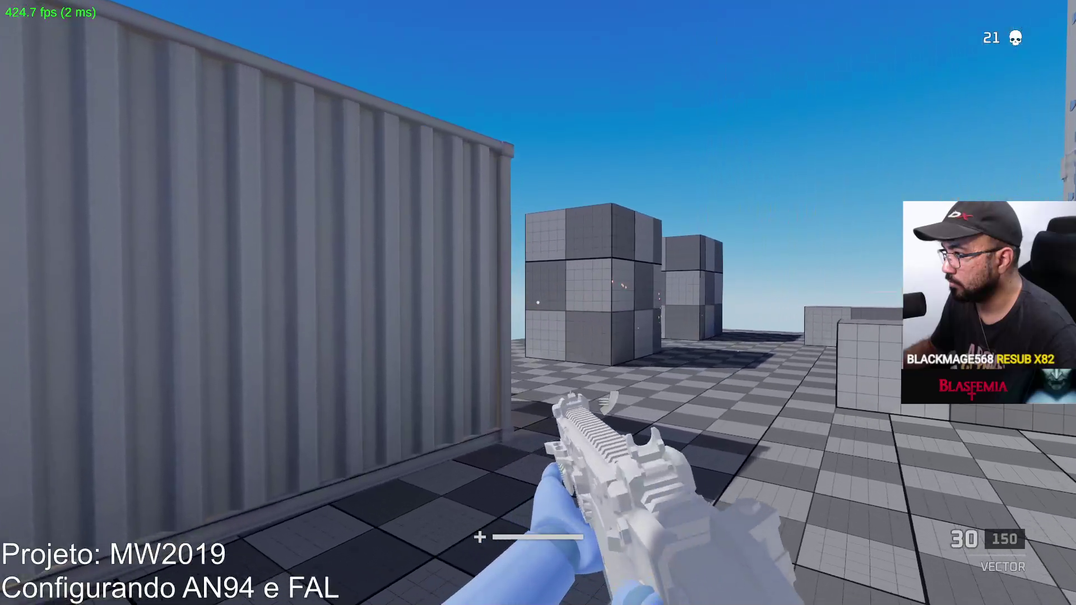
key("w")
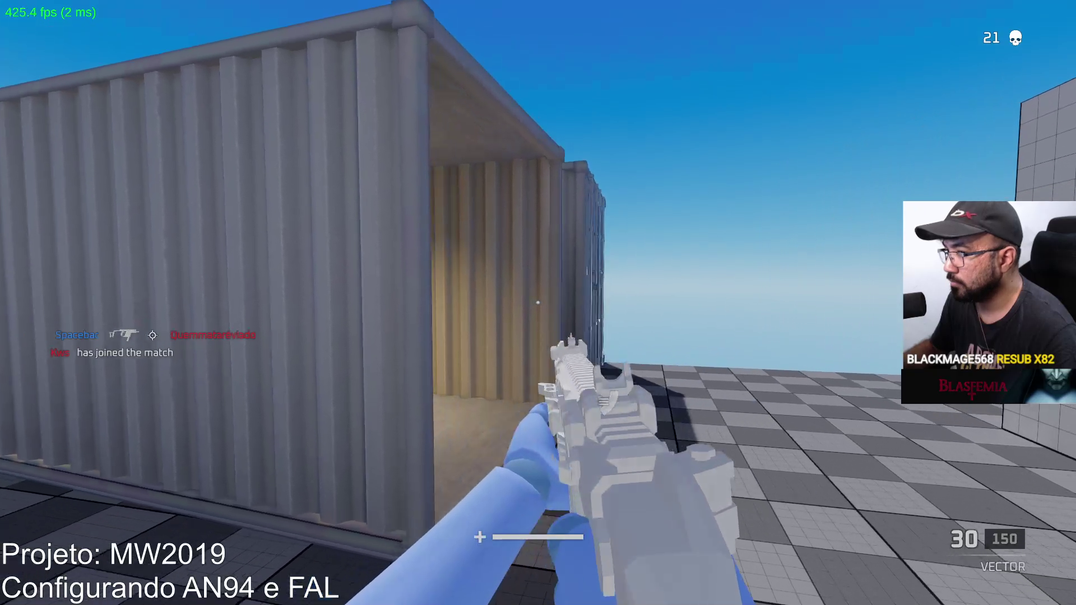
key("Tab")
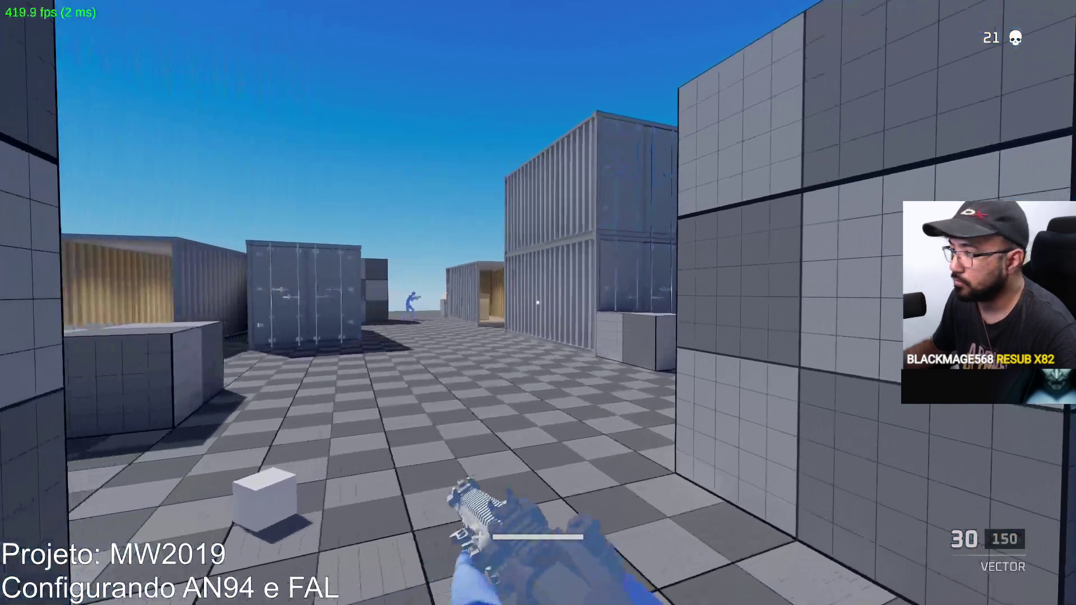
key("w")
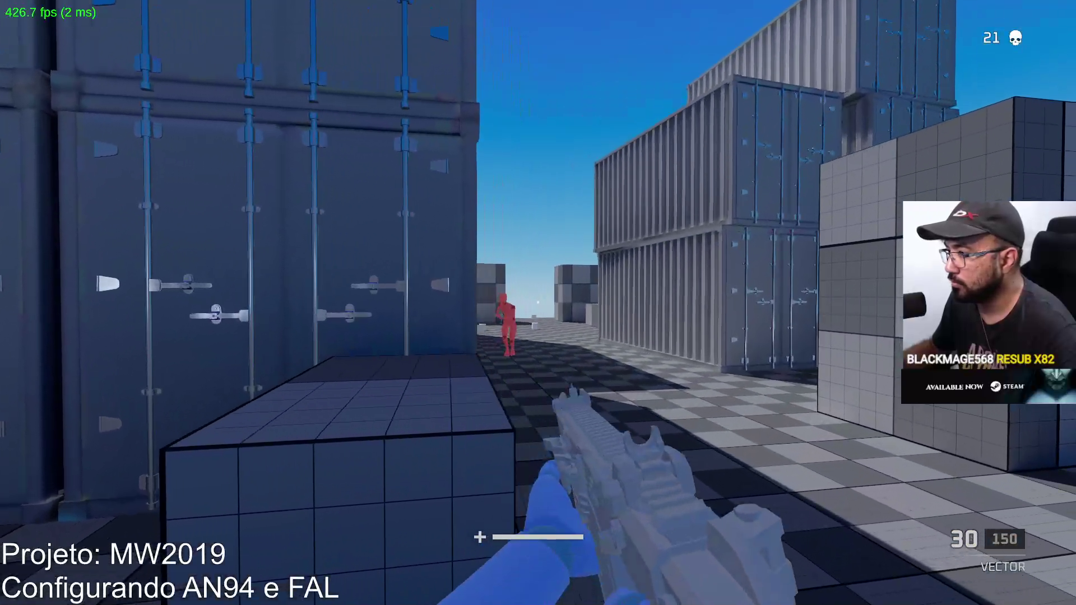
left_click(538, 303)
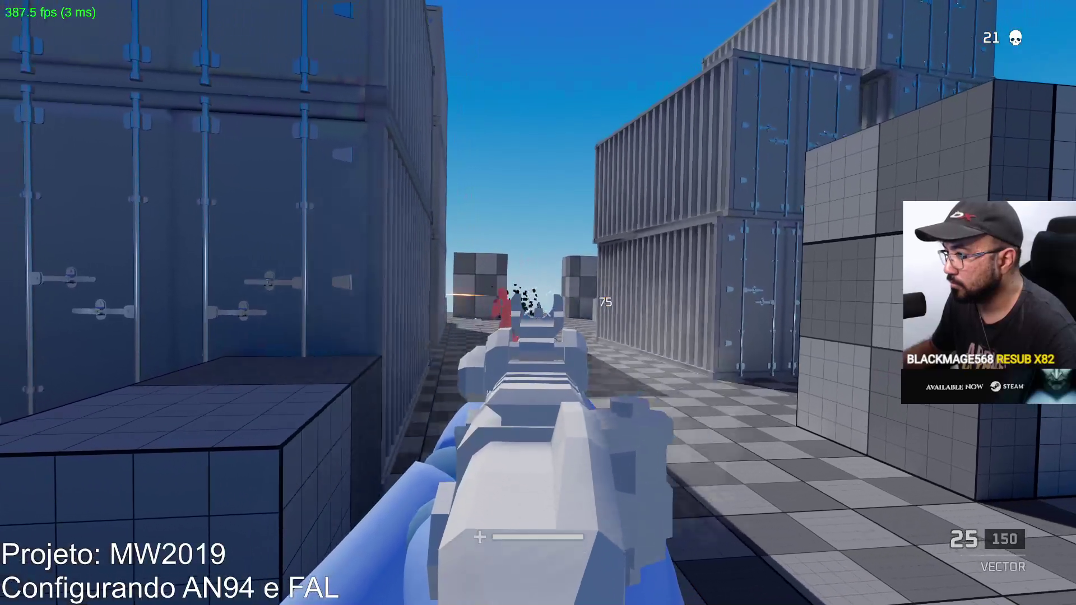
key("r")
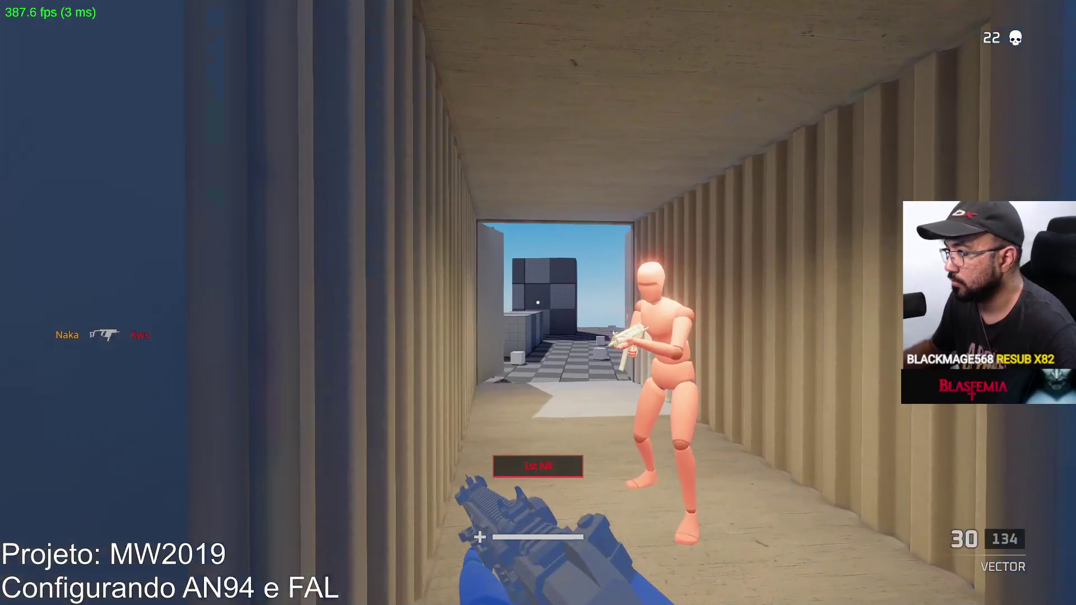
Kill the enemy inside the container, then fight enemies while moving down the corridor.
left_click(538, 303)
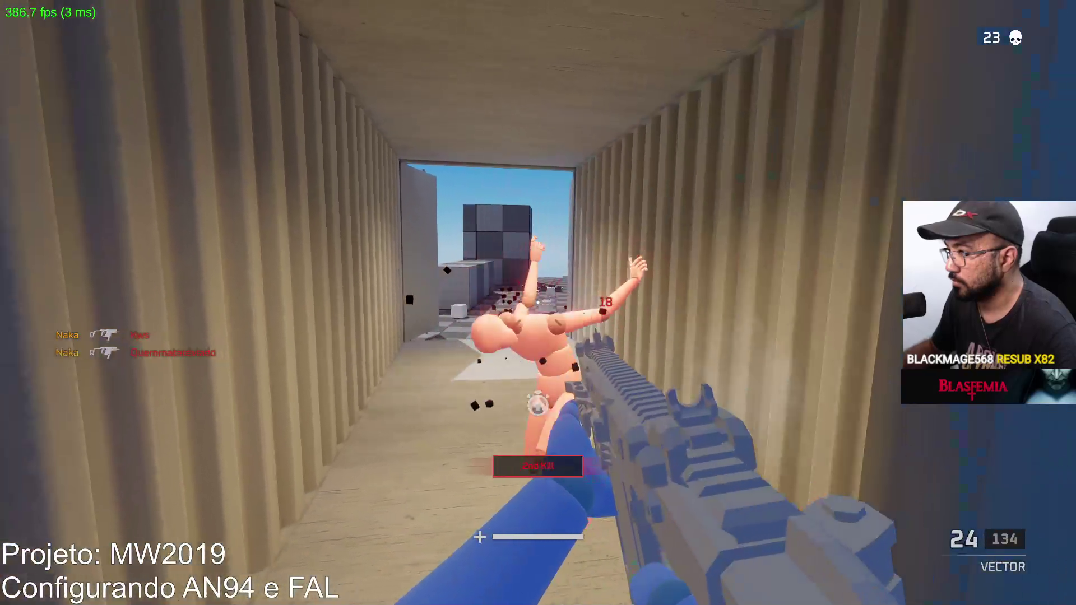
key("r")
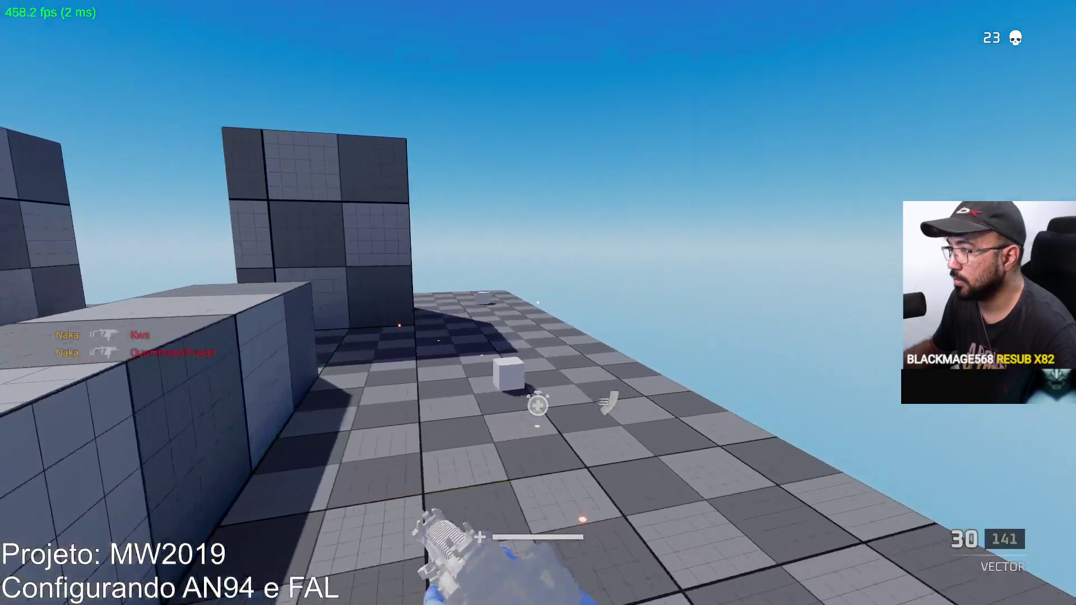
key("w")
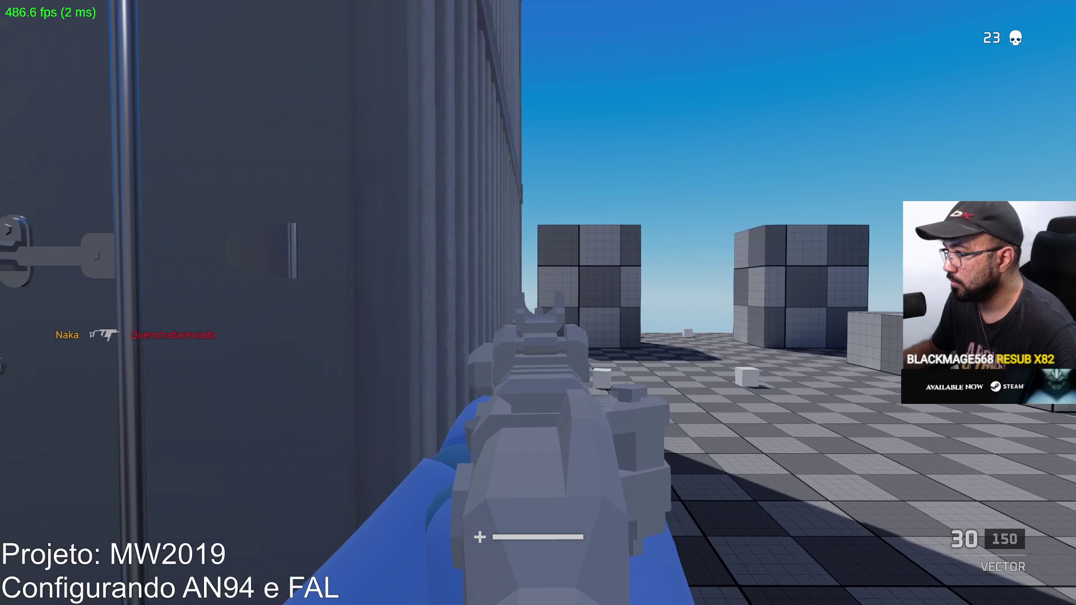
left_click_drag(538, 303, 538, 303)
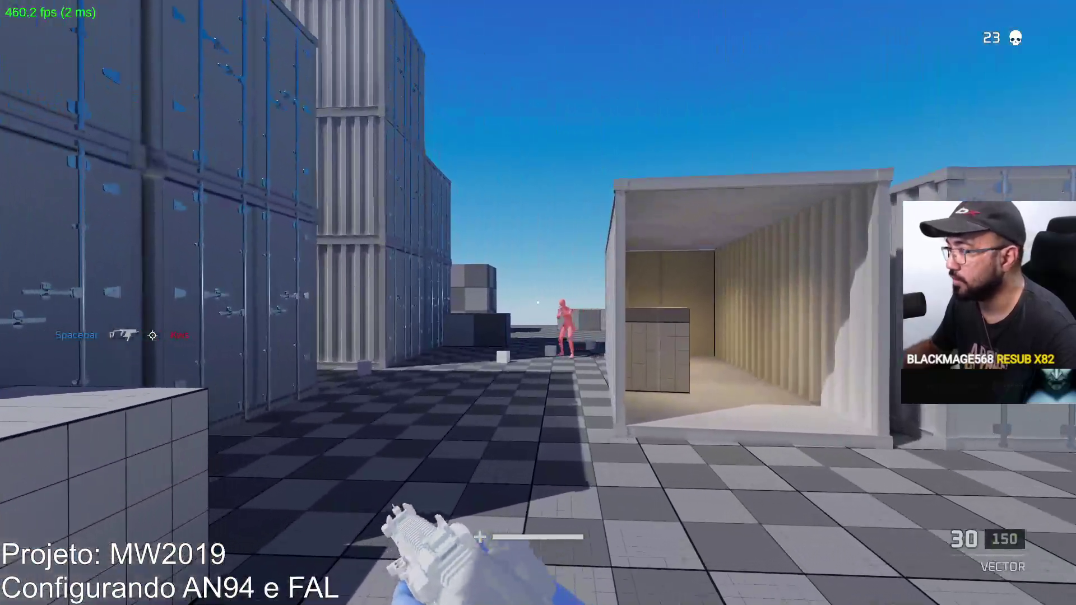
left_click_drag(538, 303, 538, 303)
key("r")
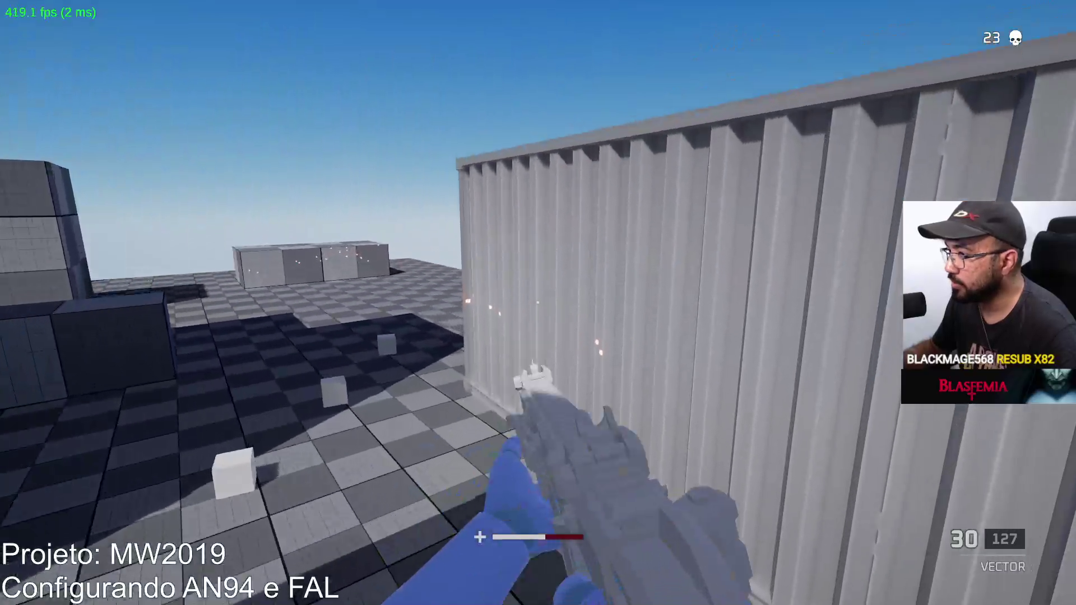
Shoot enemies down the alley and in the open area, bringing the kill count to 25.
left_click_drag(537, 304, 538, 303)
key("r")
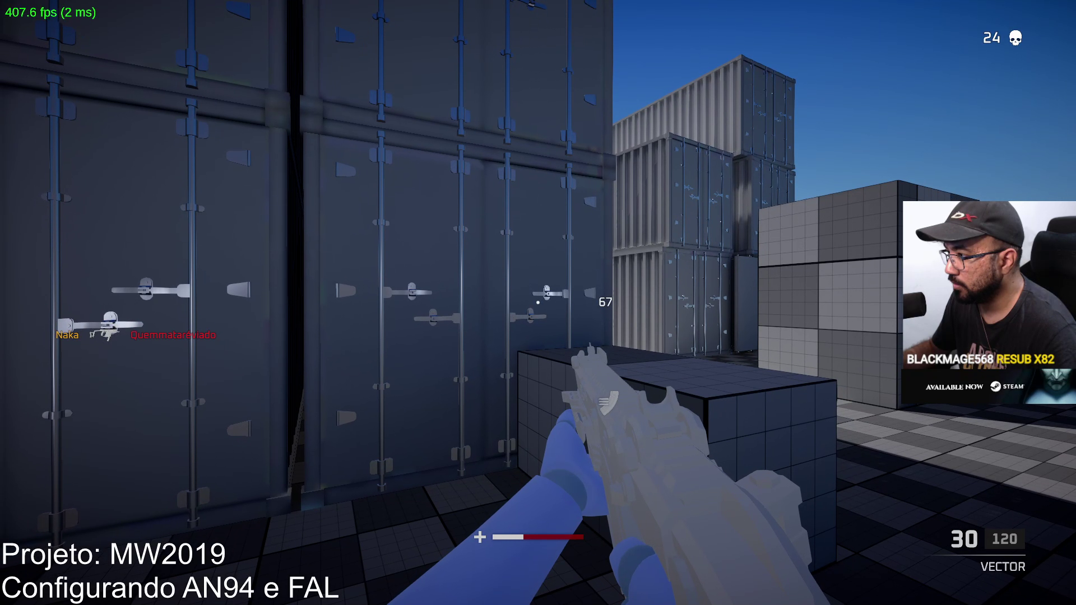
right_click(538, 303)
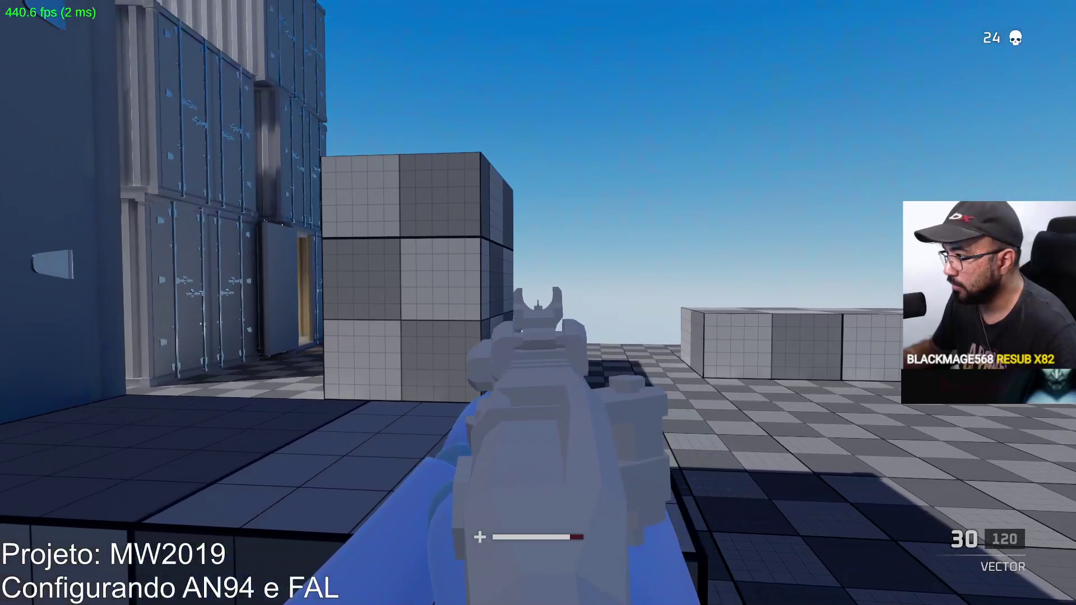
left_click_drag(538, 303, 537, 303)
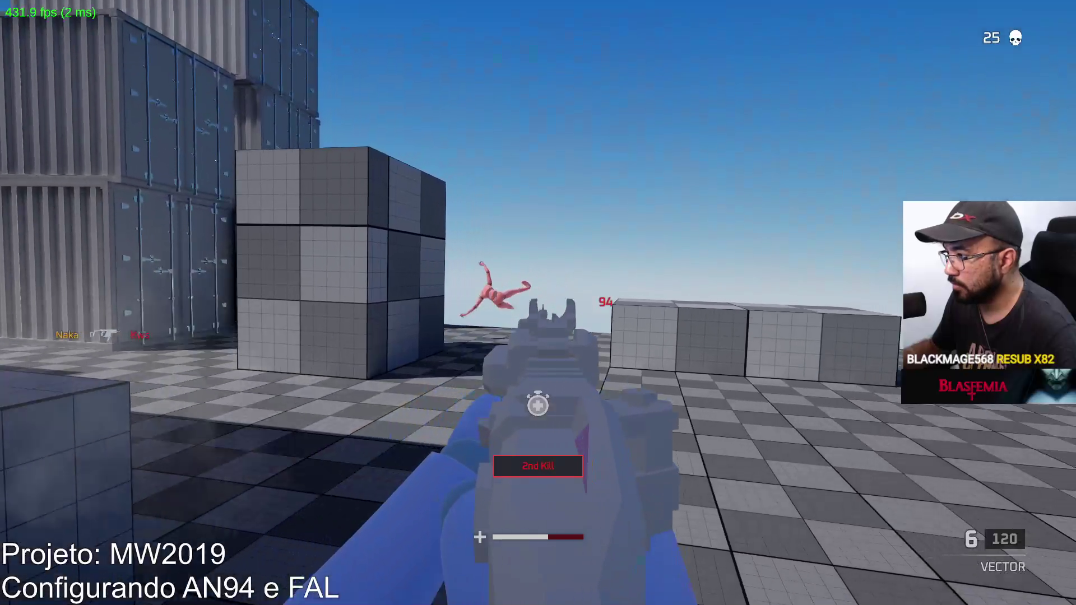
key("r")
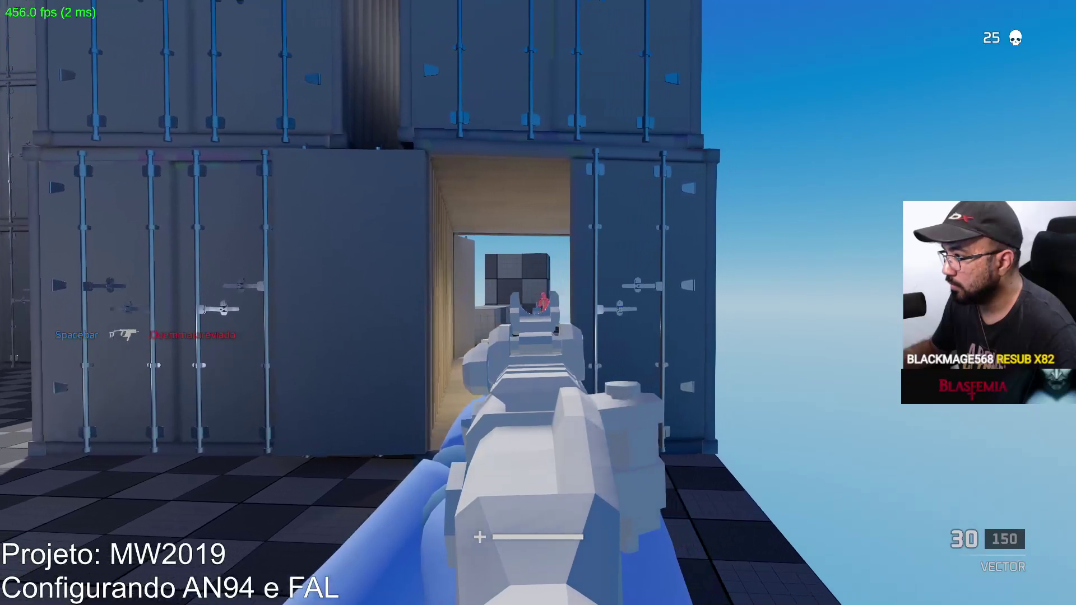
Shoot enemies through the container doorway and across the containers, reloading between kills.
left_click(538, 302)
key("r")
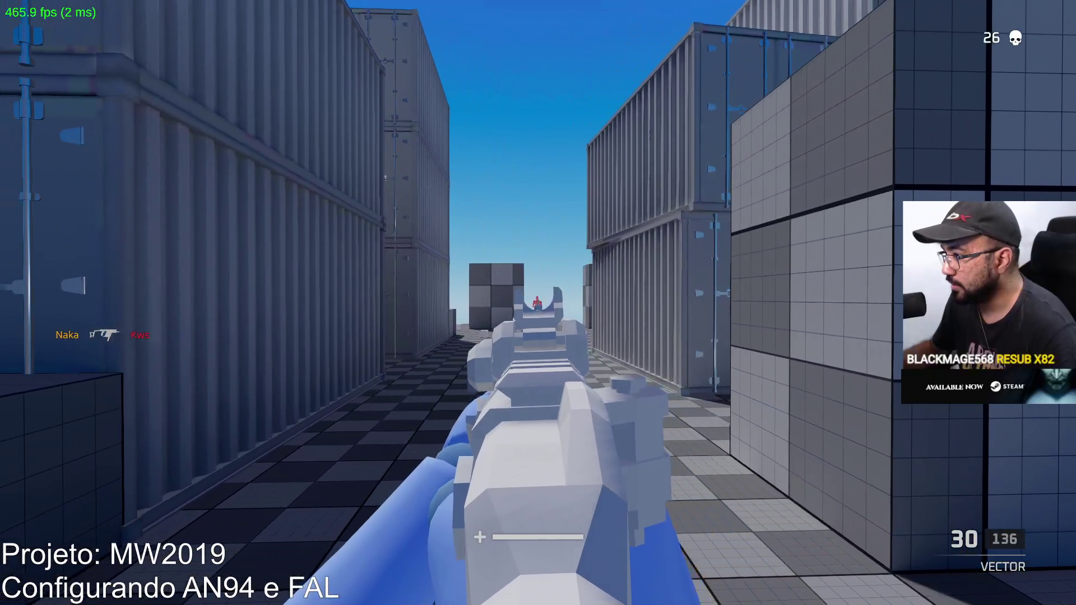
left_click(538, 303)
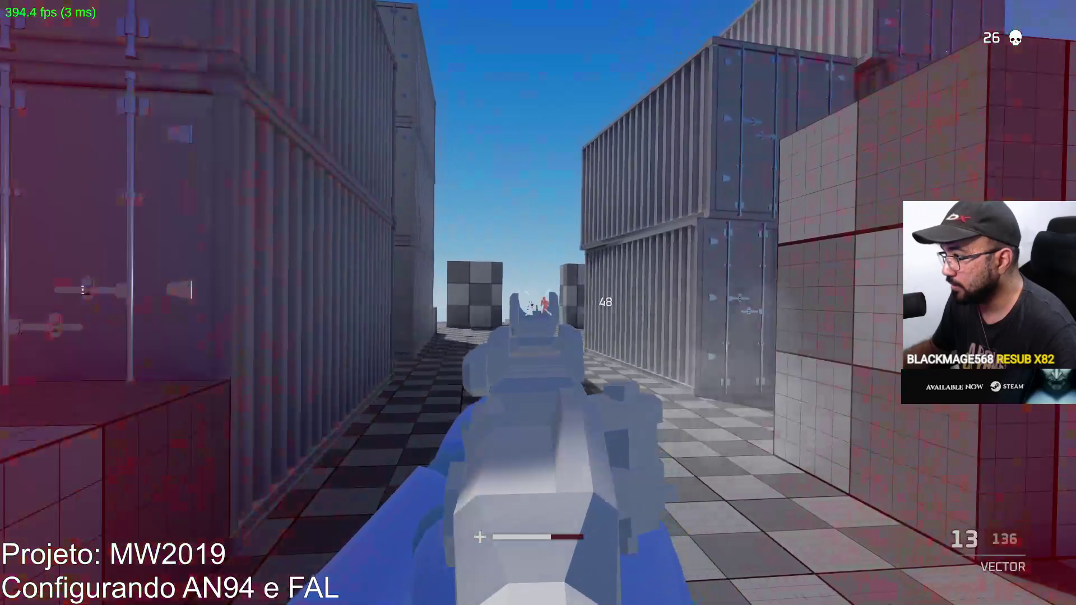
key("r")
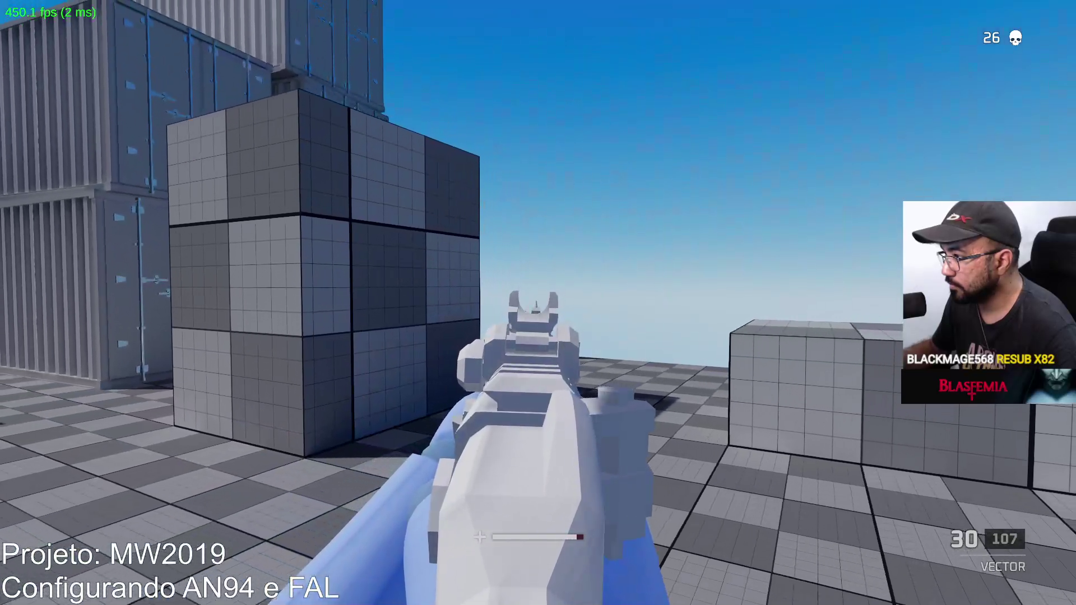
left_click(538, 302)
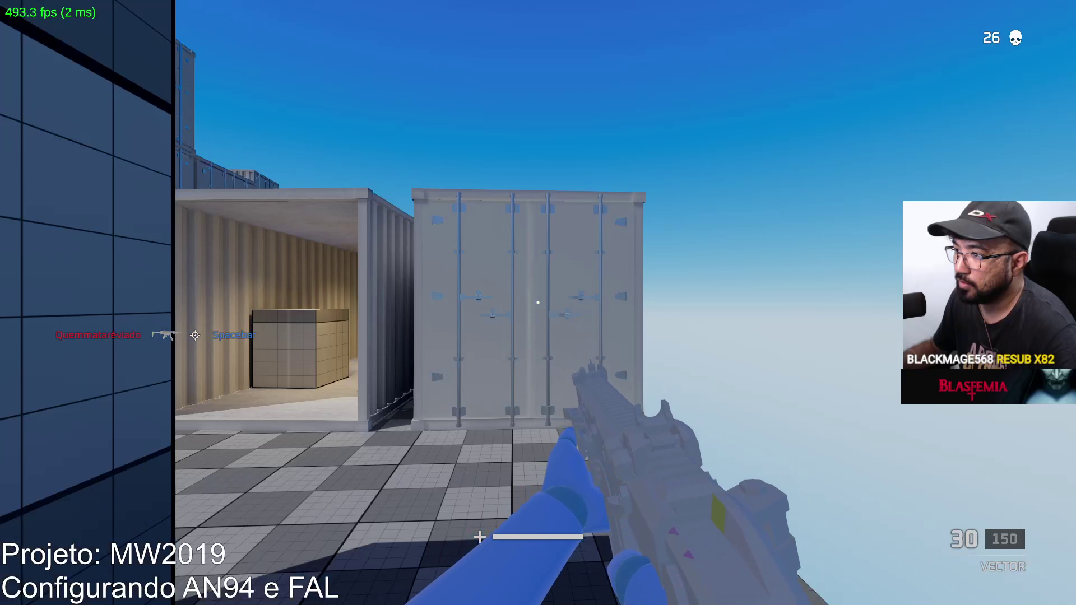
After respawning, move out of the container and finish off the wounded enemy.
key("w")
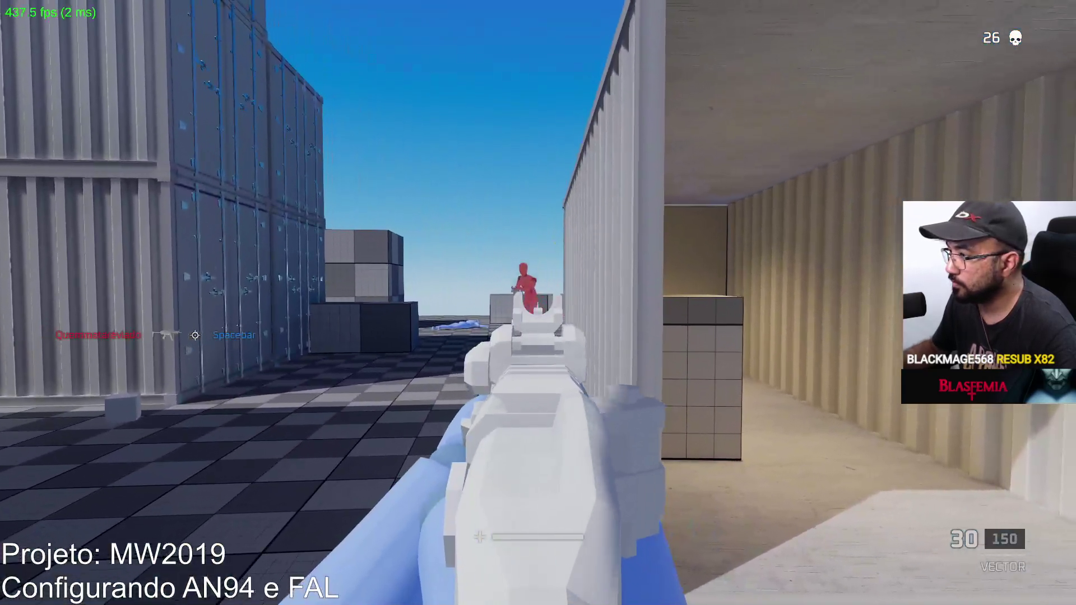
left_click(538, 302)
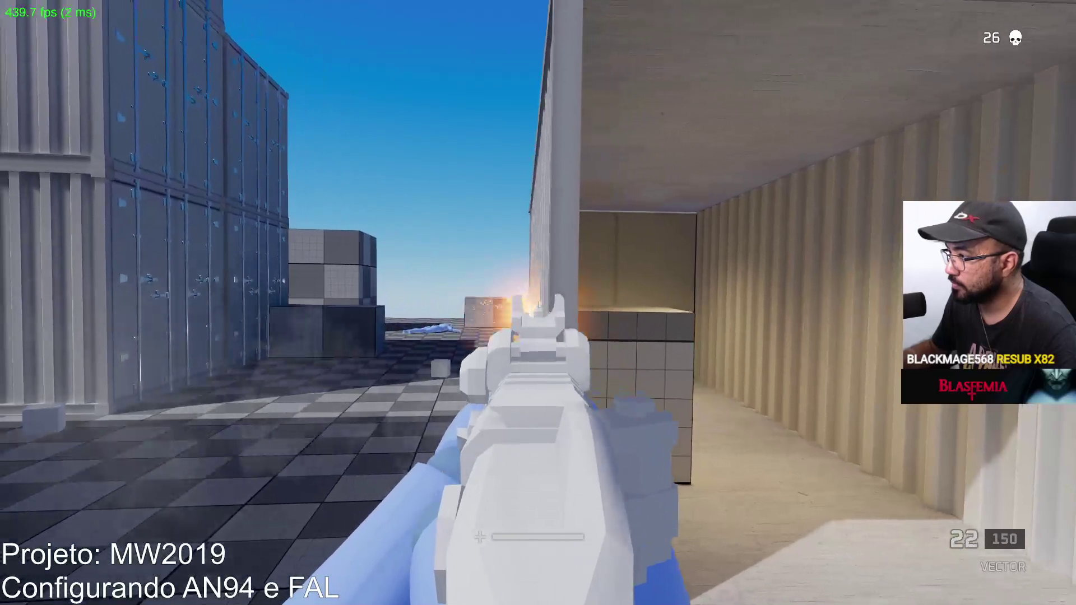
key("r")
key("w")
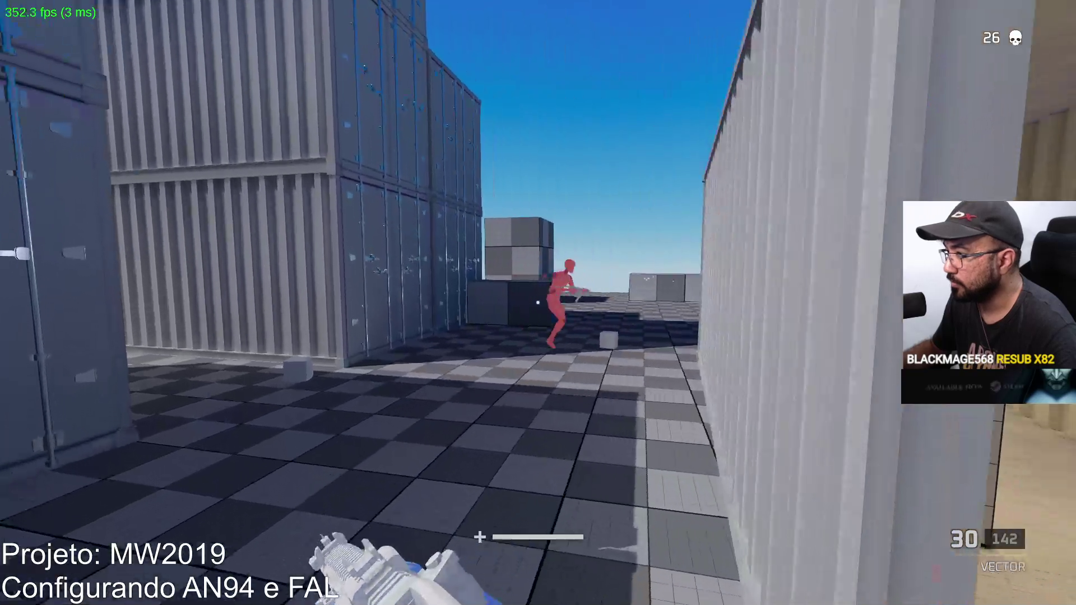
left_click(538, 303)
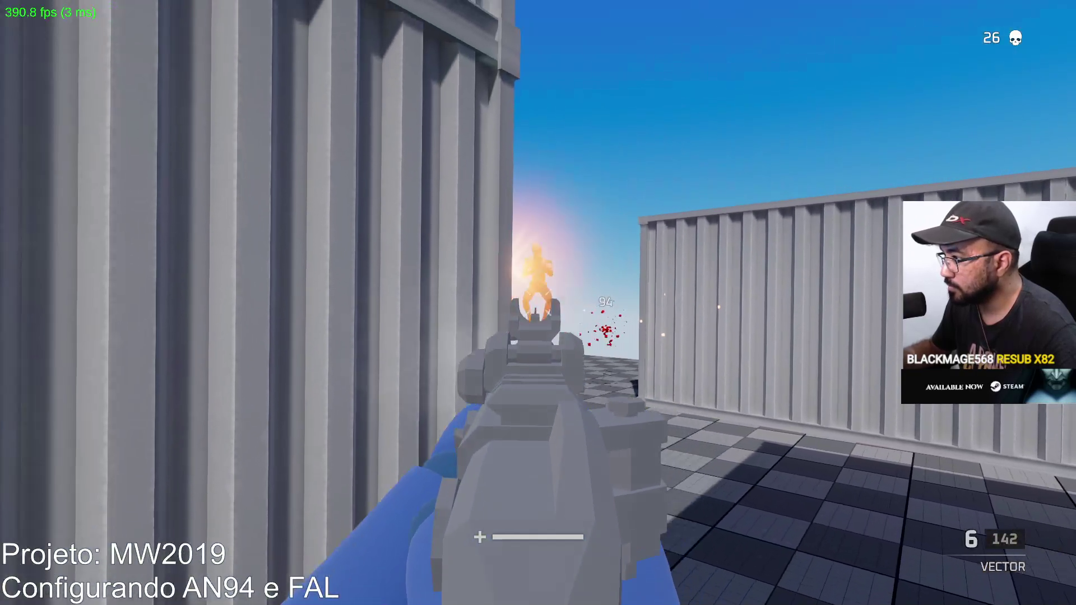
left_click(538, 302)
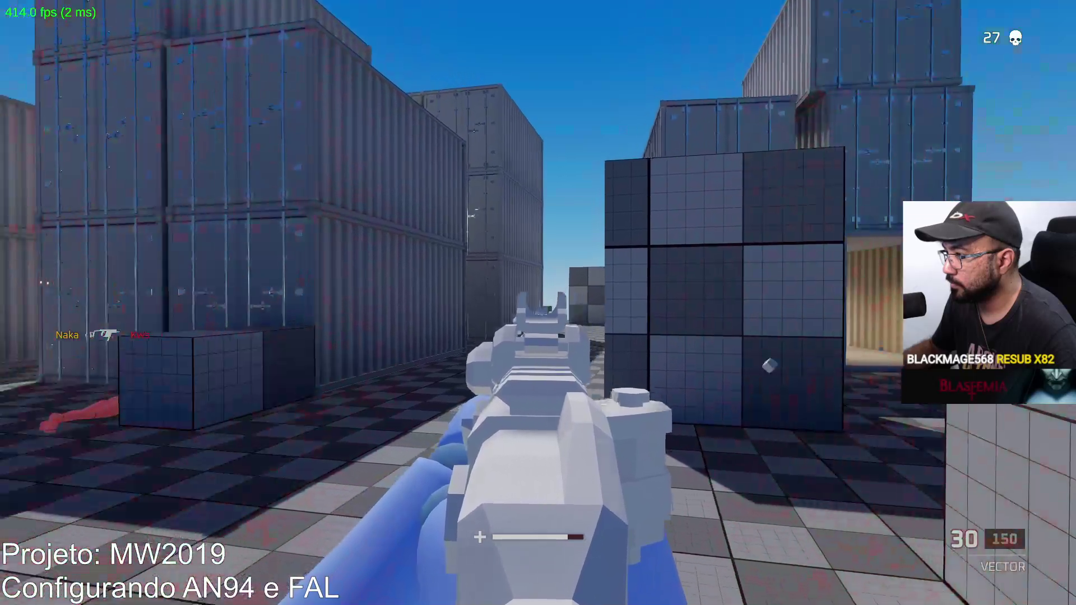
Keep firing at enemies by the containers until the kill counter reaches 27.
left_click(538, 302)
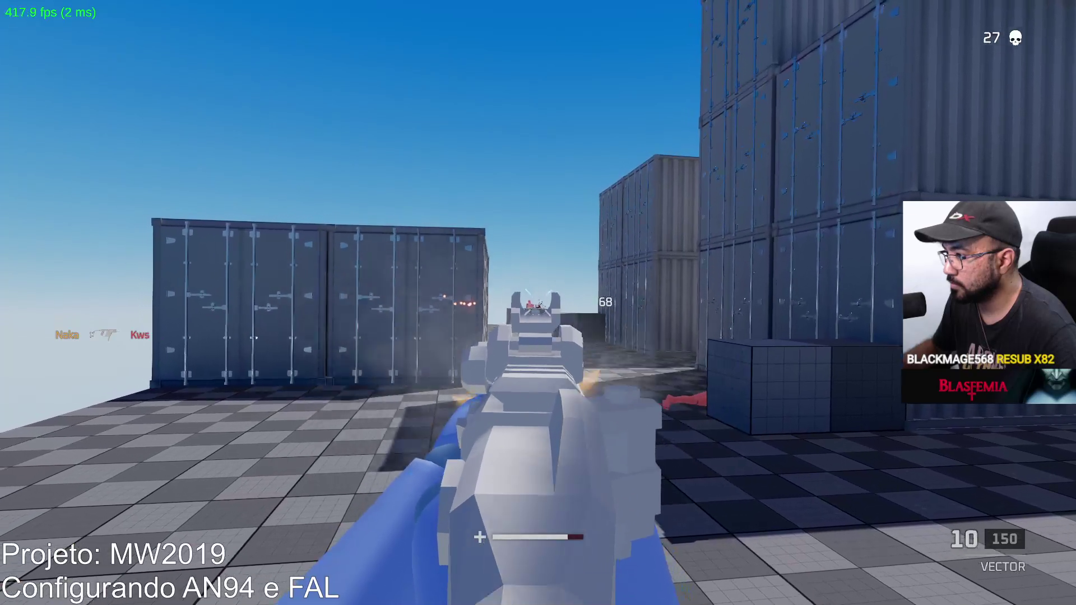
left_click(539, 304)
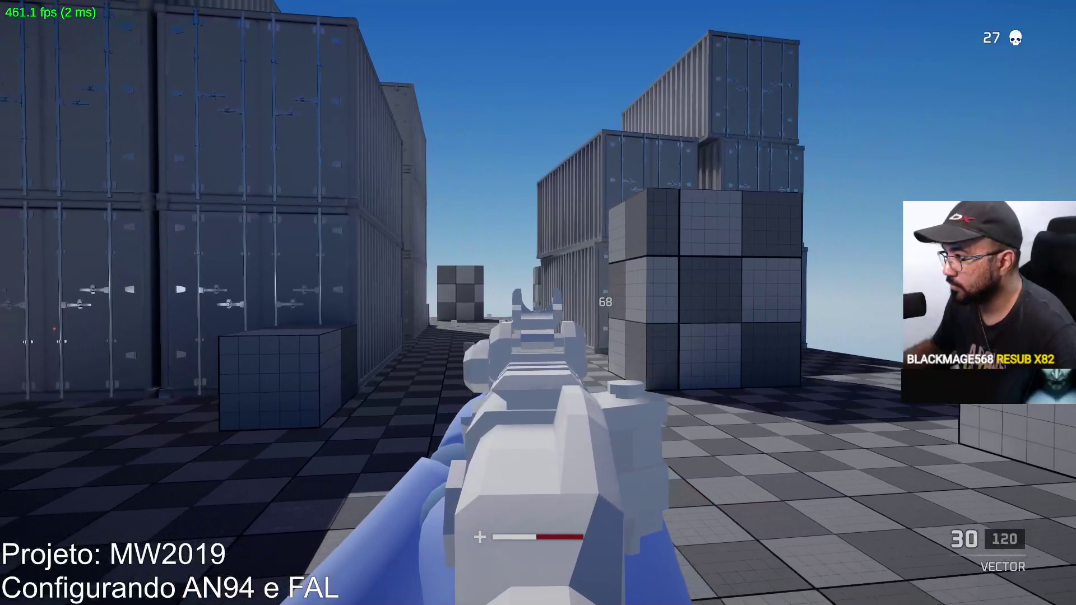
left_click(538, 303)
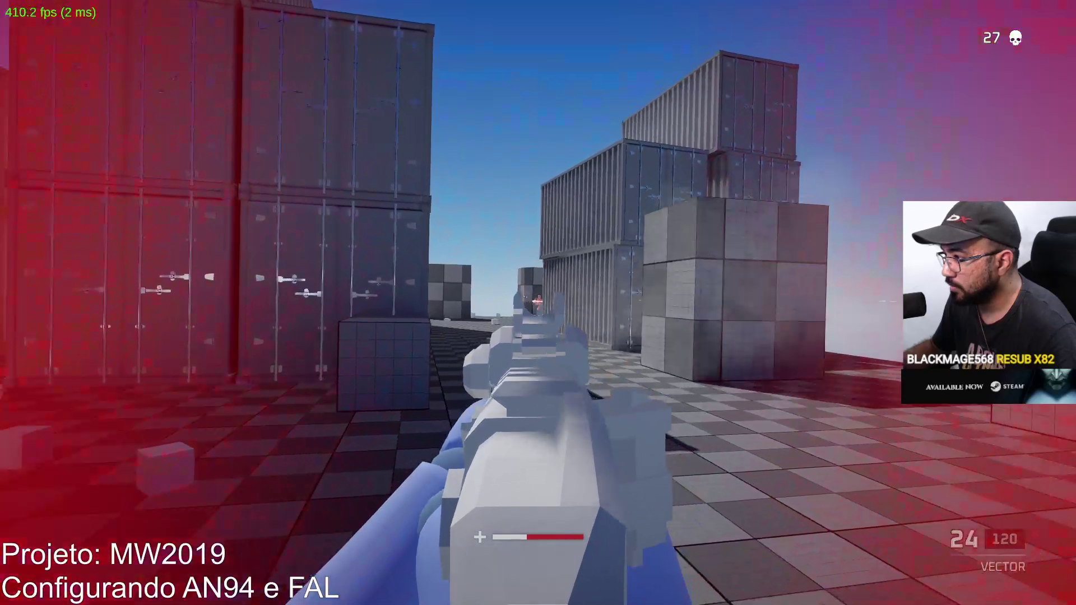
left_click(538, 303)
key("r")
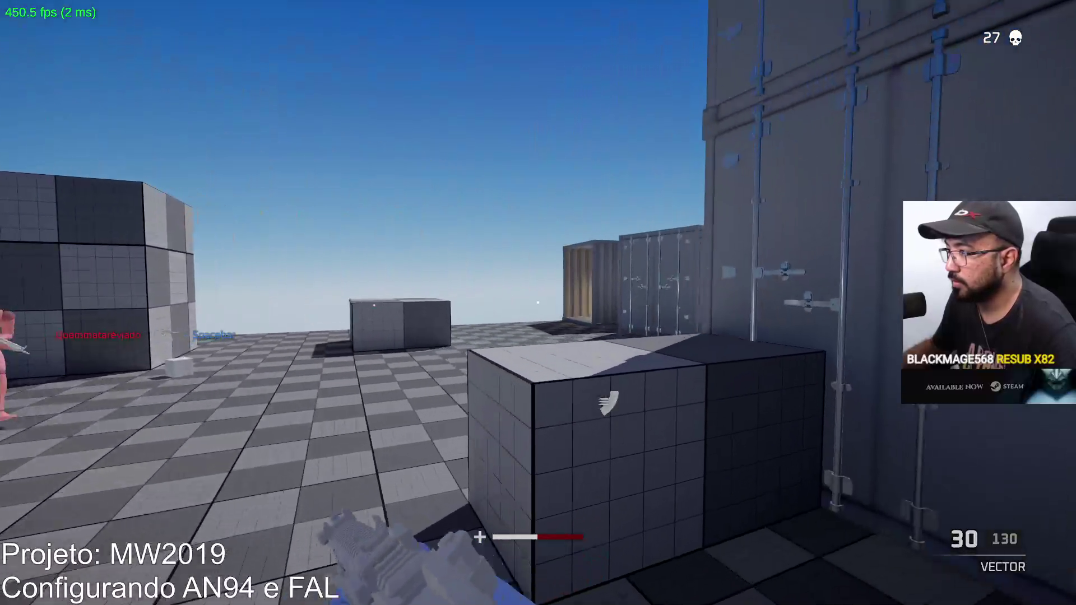
left_click(538, 303)
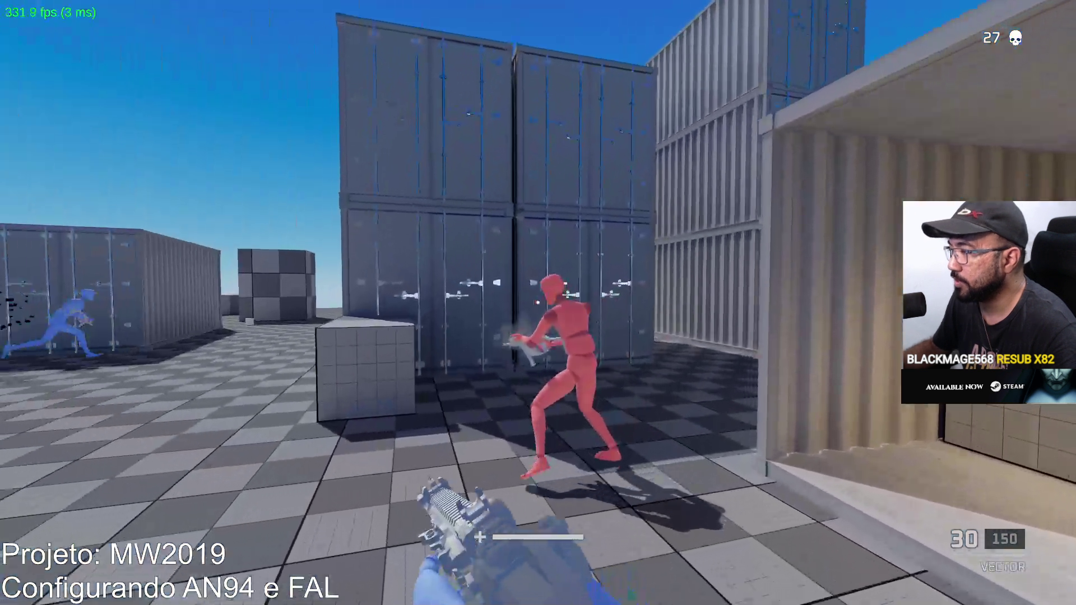
Kill the nearby enemy, reload, and keep firing to kill the next one.
left_click(538, 303)
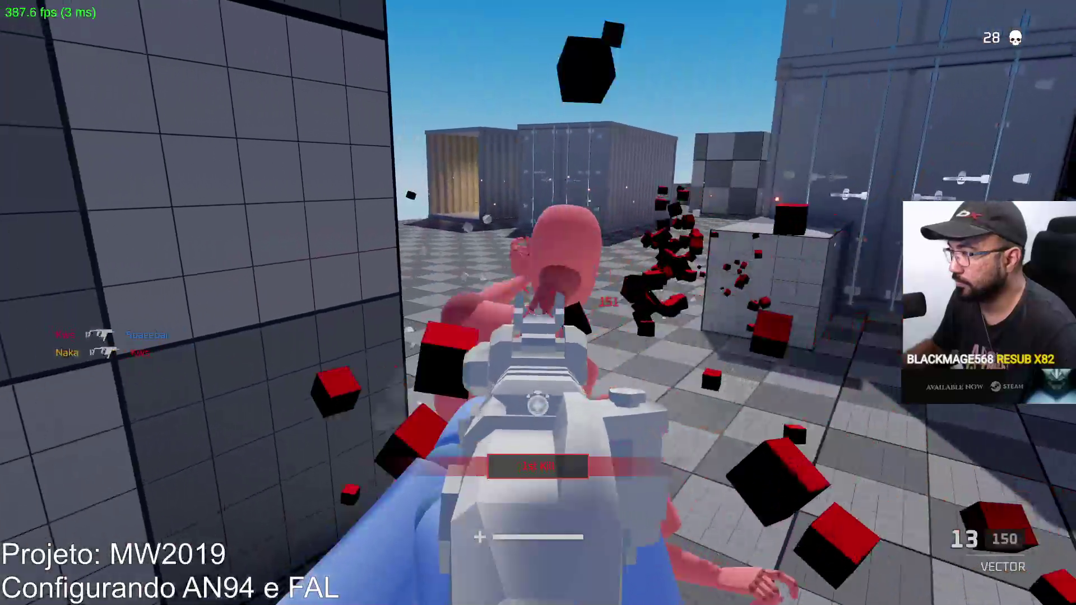
key("r")
left_click(539, 303)
left_click(538, 303)
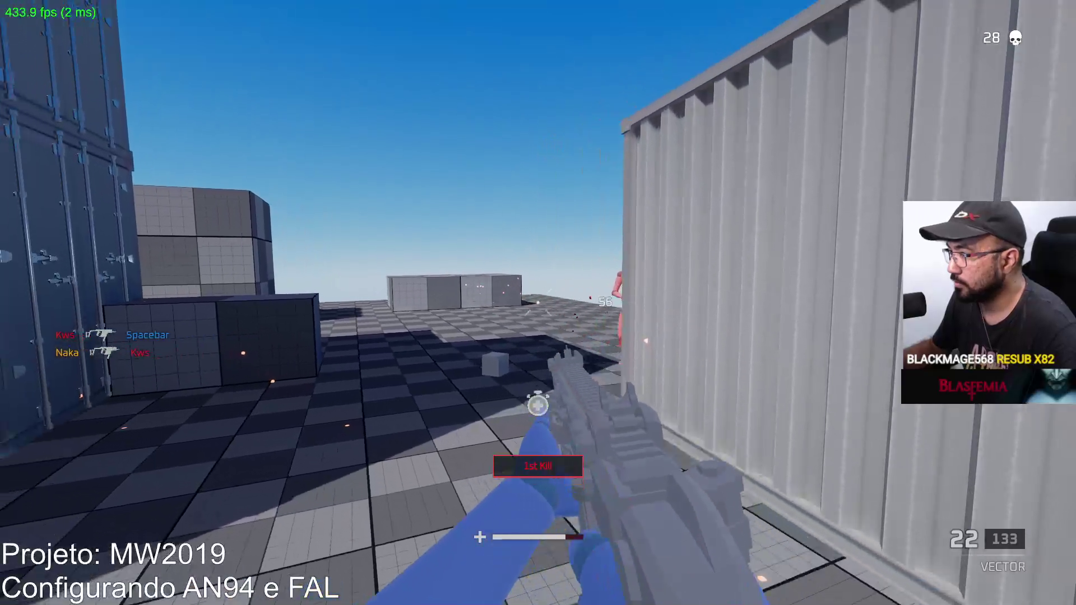
left_click(538, 303)
left_click(538, 302)
left_click(538, 302)
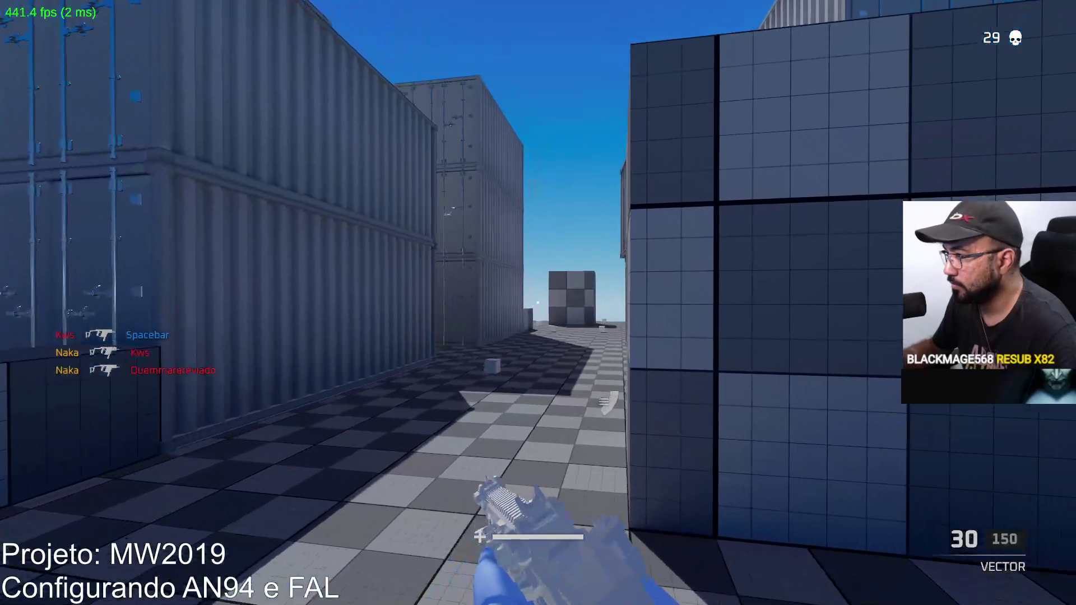
Aim down sights, kill the enemy inside the container, then hold fire on a distant enemy.
right_click(538, 303)
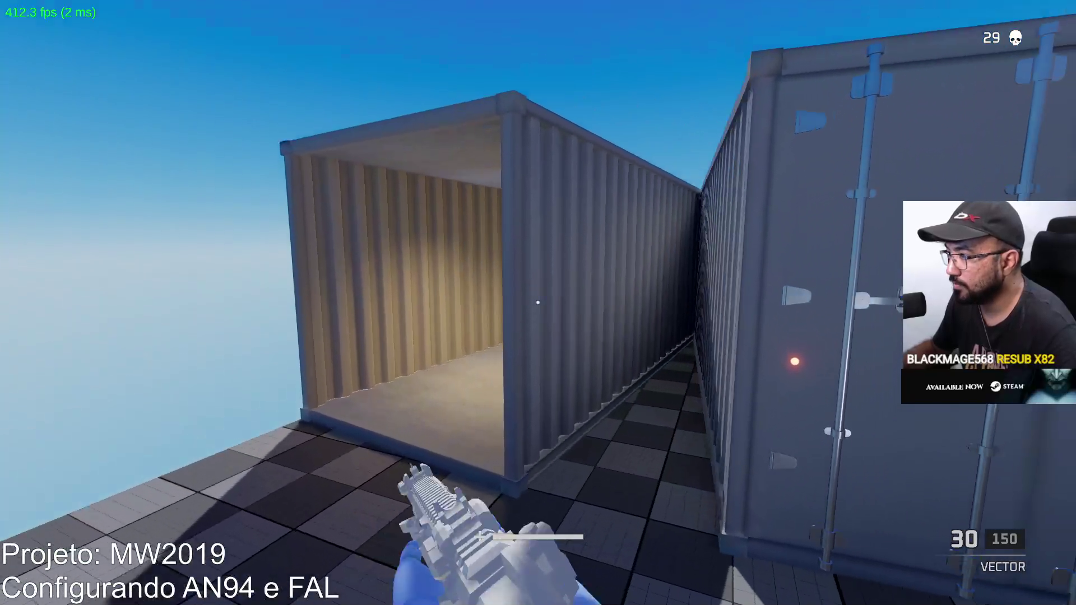
left_click(537, 302)
left_click(537, 303)
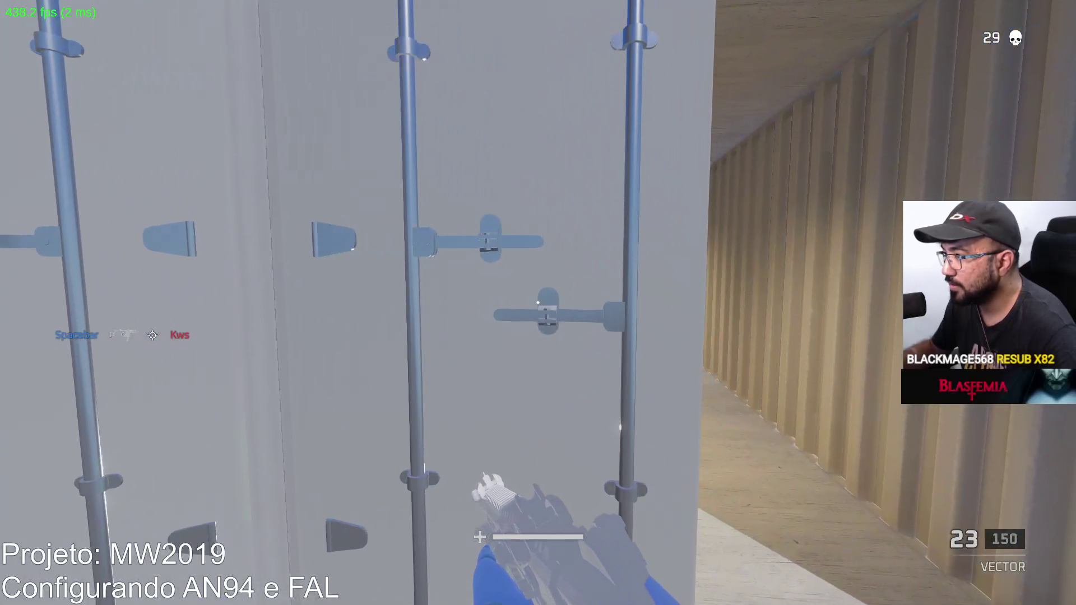
left_click(537, 303)
left_click(537, 303)
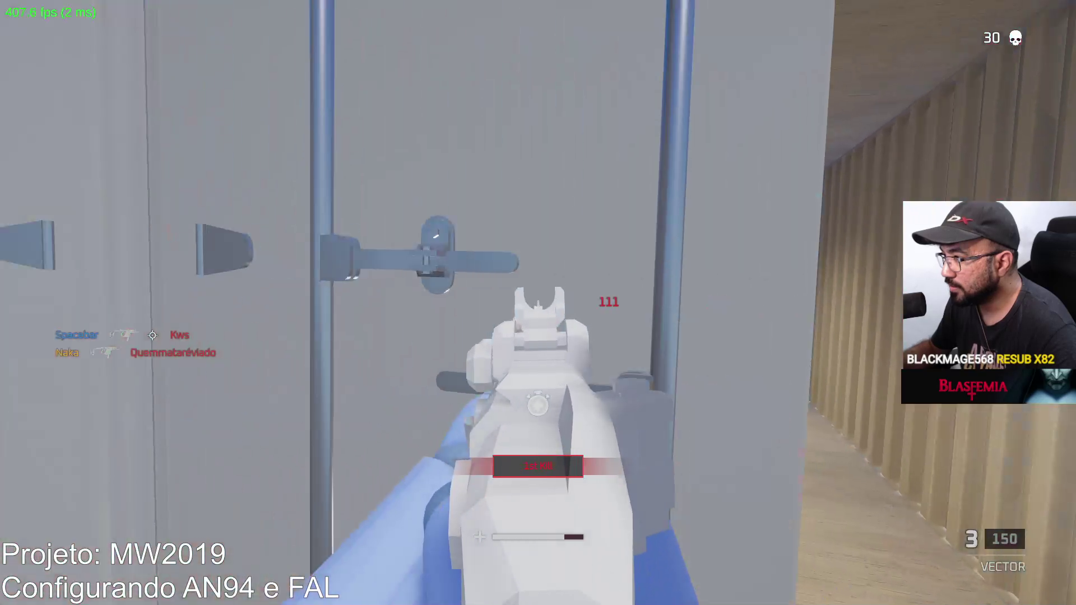
key("r")
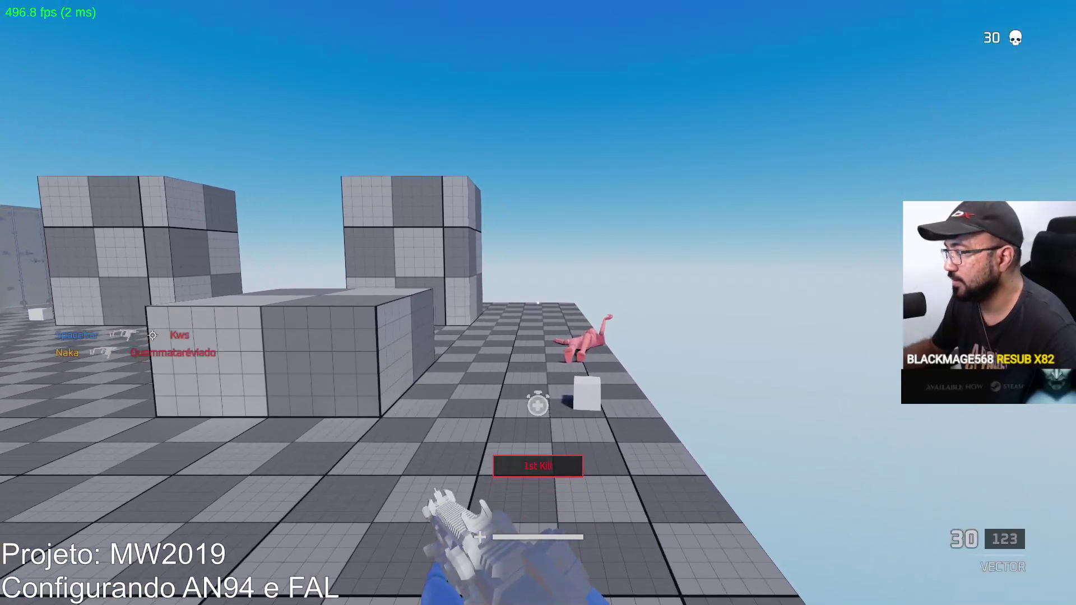
key("w")
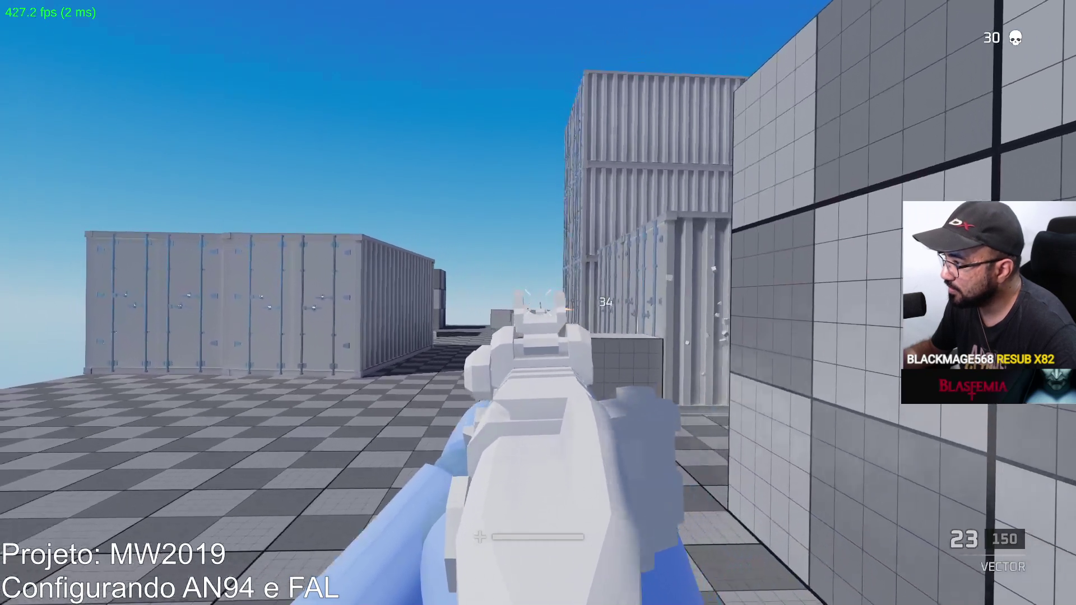
left_click_drag(538, 303, 537, 303)
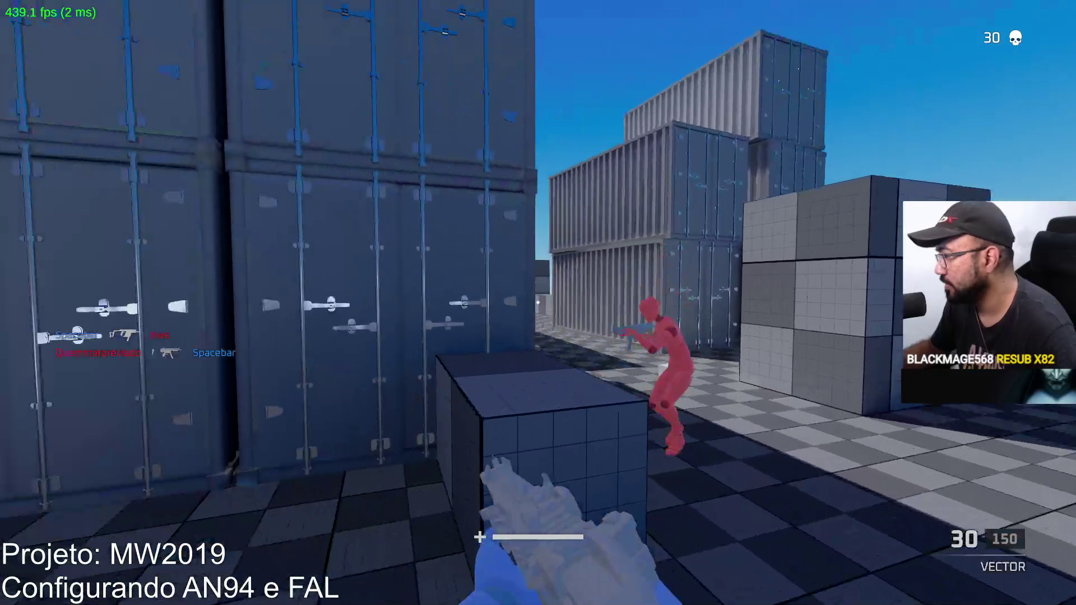
Gun down the approaching Vector target and the enemy in the container doorway, reloading between.
left_click(538, 303)
left_click(538, 303)
key("r")
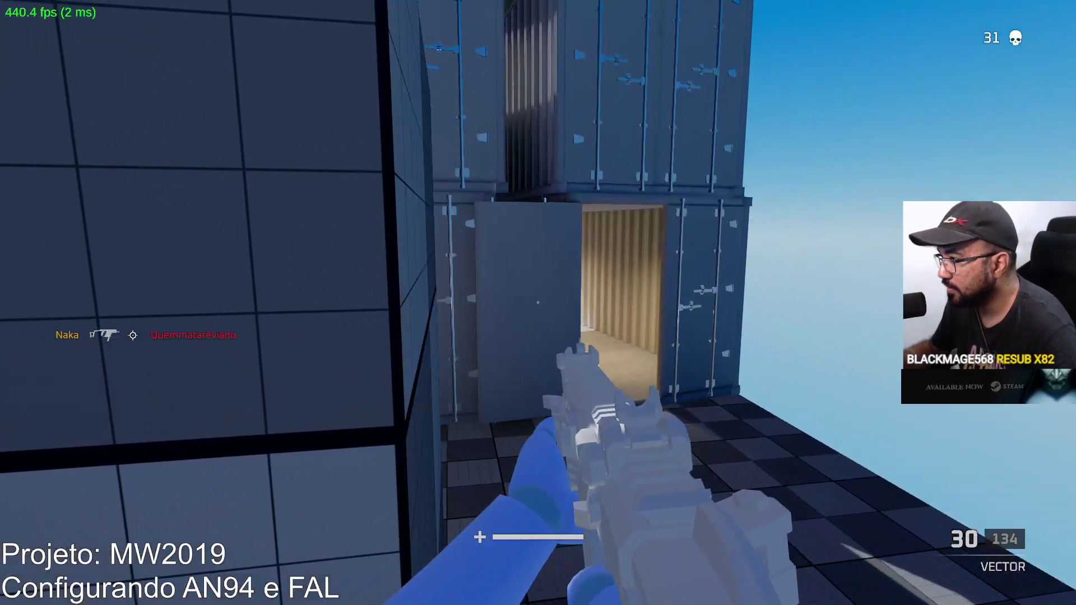
left_click(538, 302)
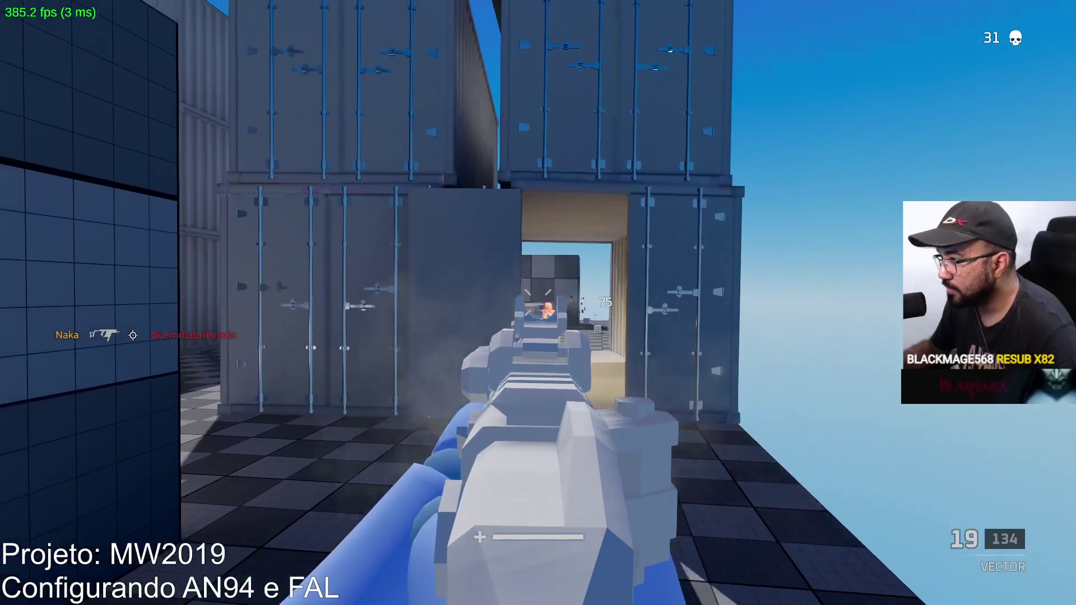
key("r")
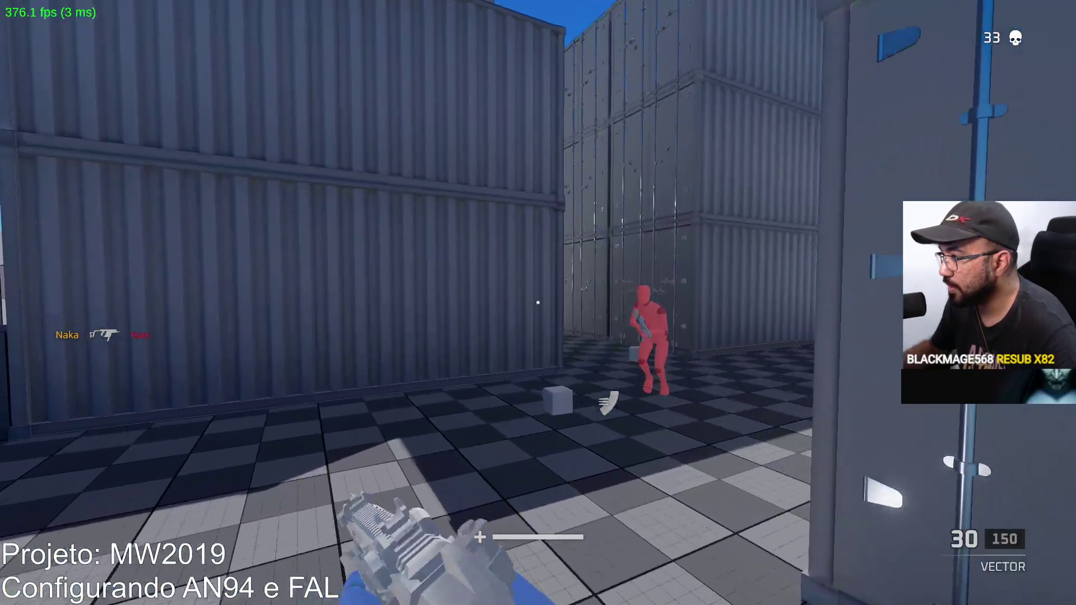
Shoot the enemy outside the container, then reload and aim down sights to fire again.
left_click(538, 303)
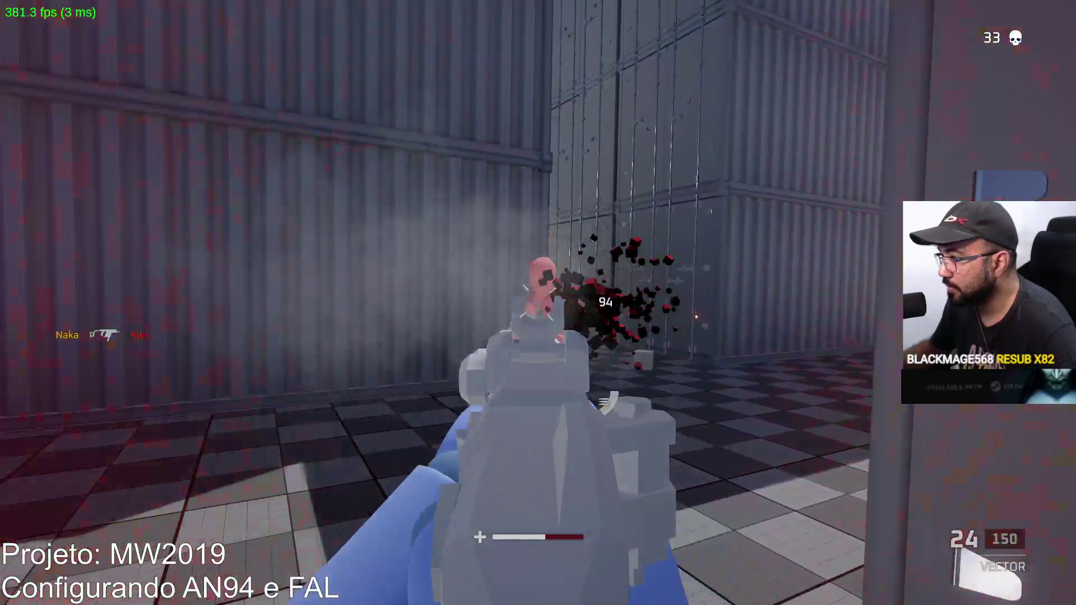
key("r")
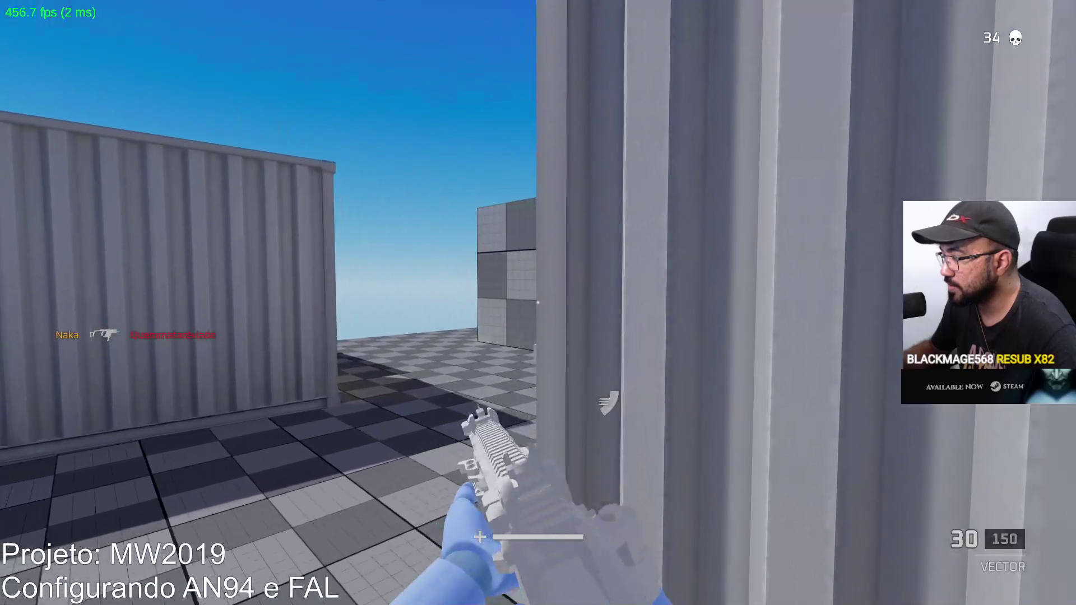
right_click(539, 302)
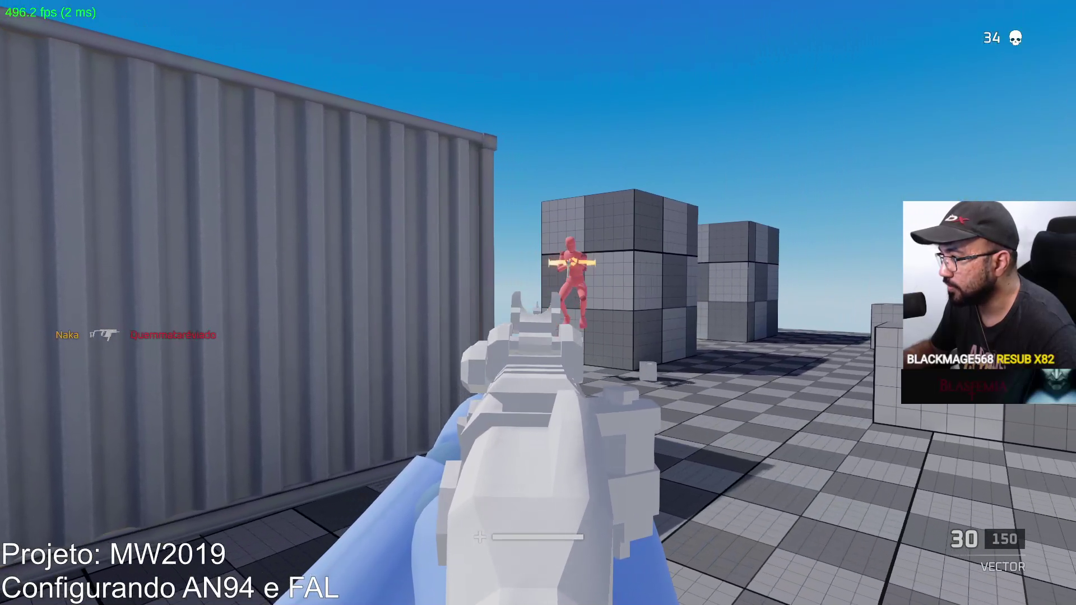
left_click(538, 304)
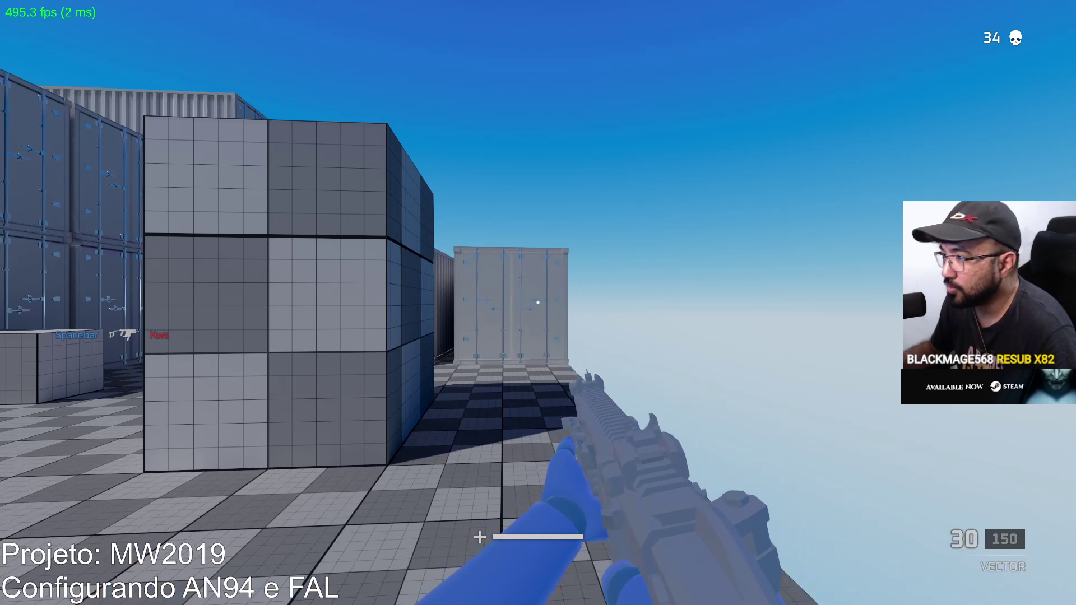
Respawn, head through the containers, and kill the corridor enemy and the running enemy.
key("w")
key("w")
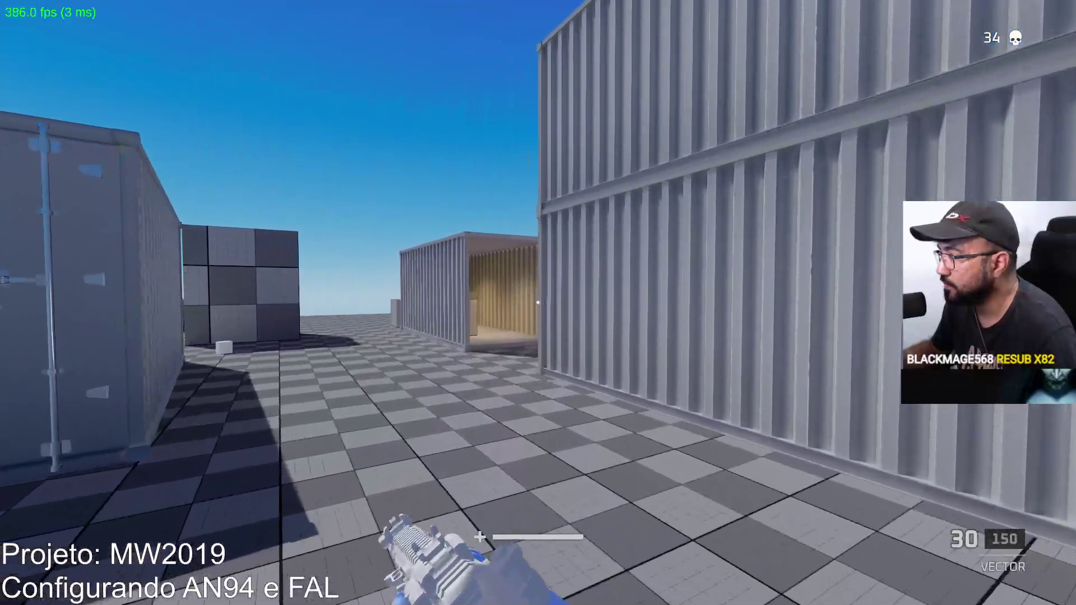
key("w")
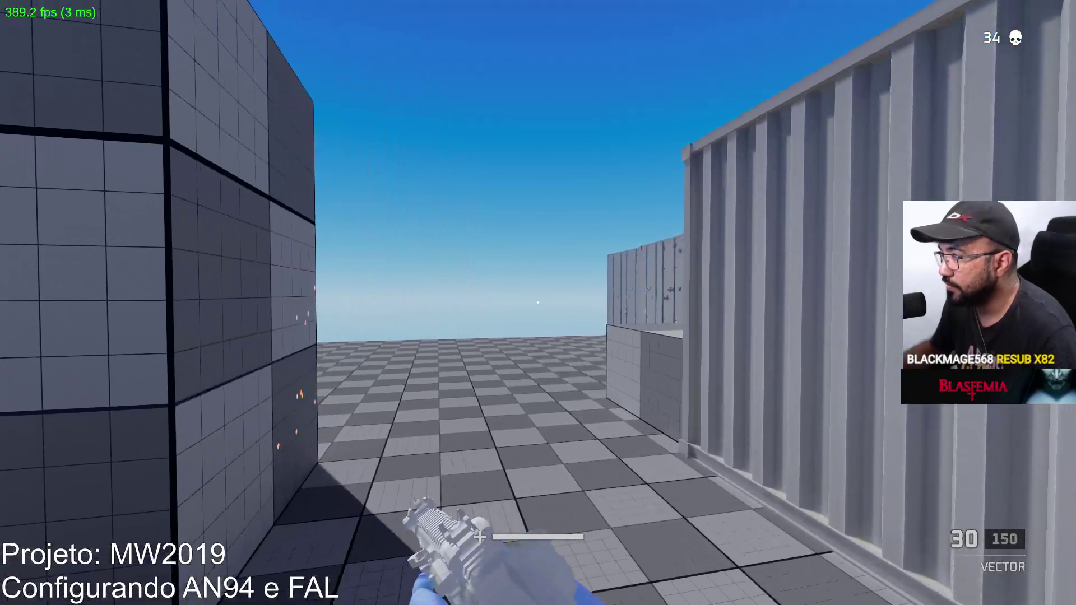
left_click(538, 303)
left_click(538, 303)
key("r")
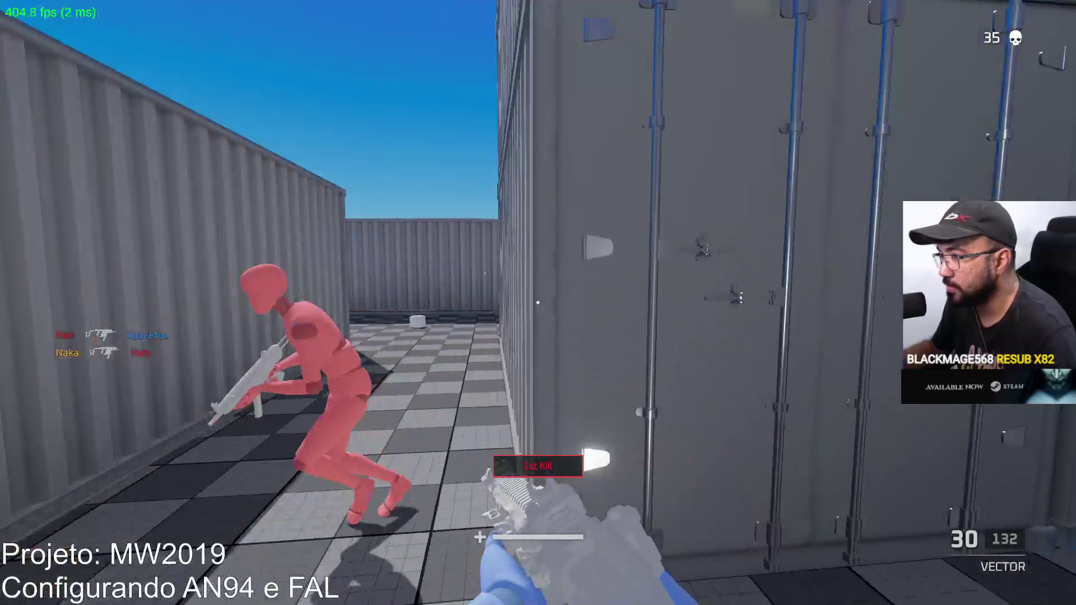
left_click(538, 303)
left_click(538, 303)
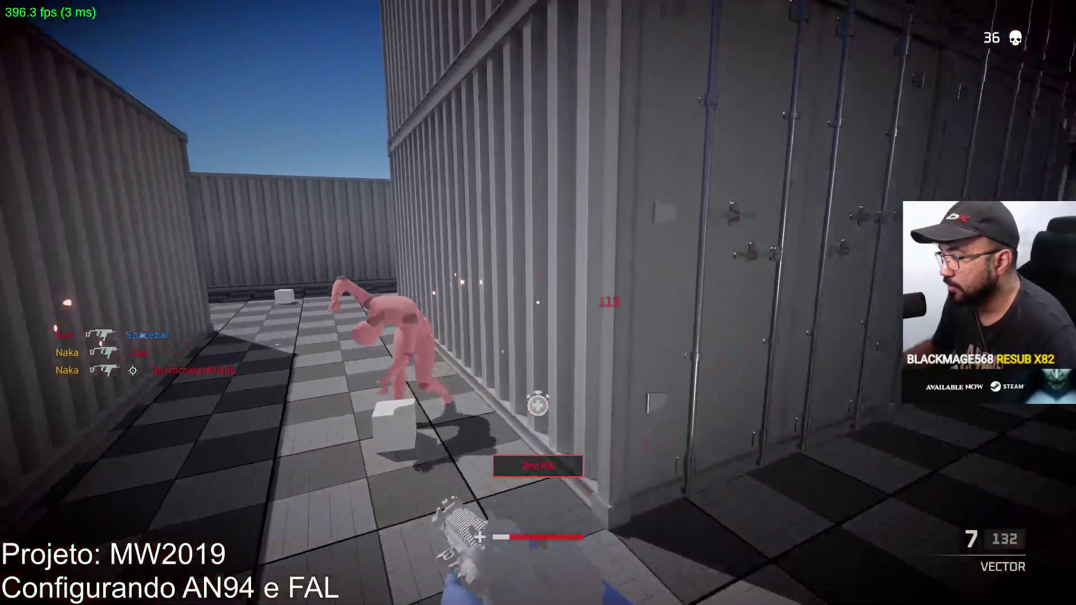
key("r")
Leave the corridor, shoot the enemy by the blocks, and fire at the doorway target.
key("w")
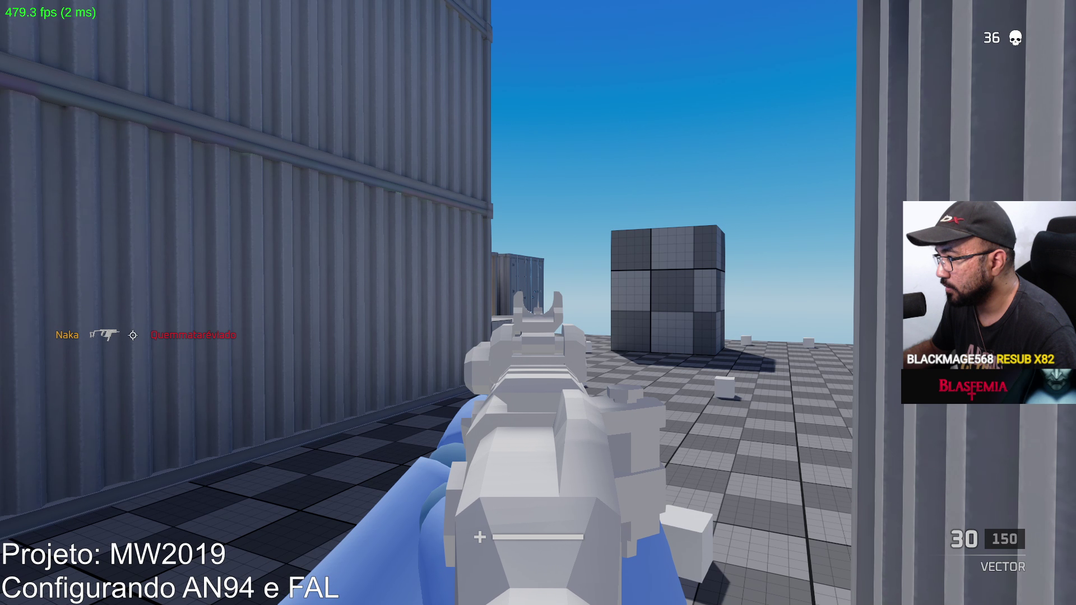
key("w")
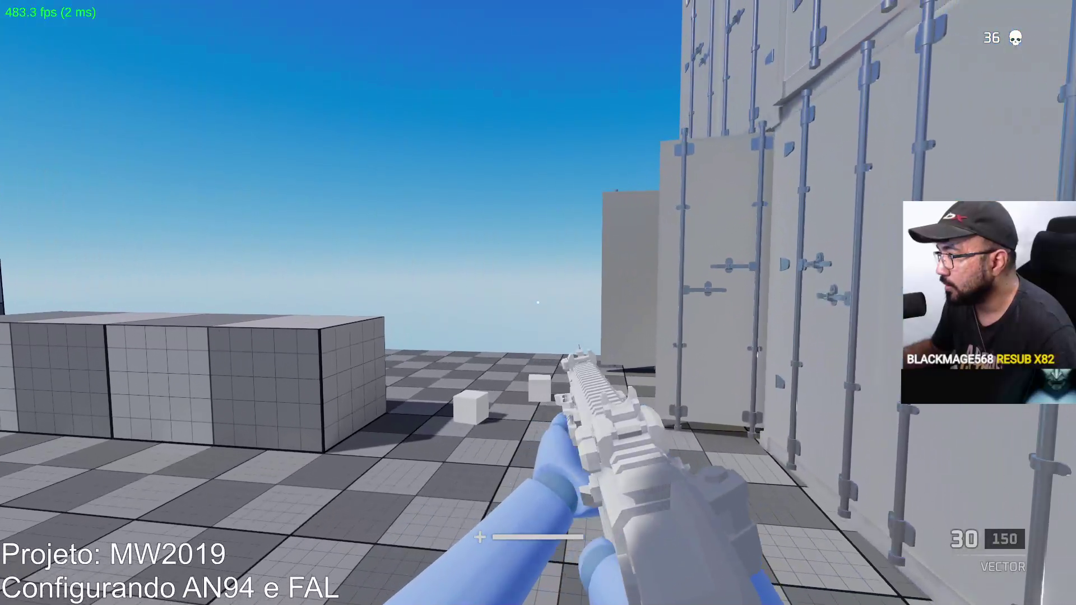
left_click(538, 303)
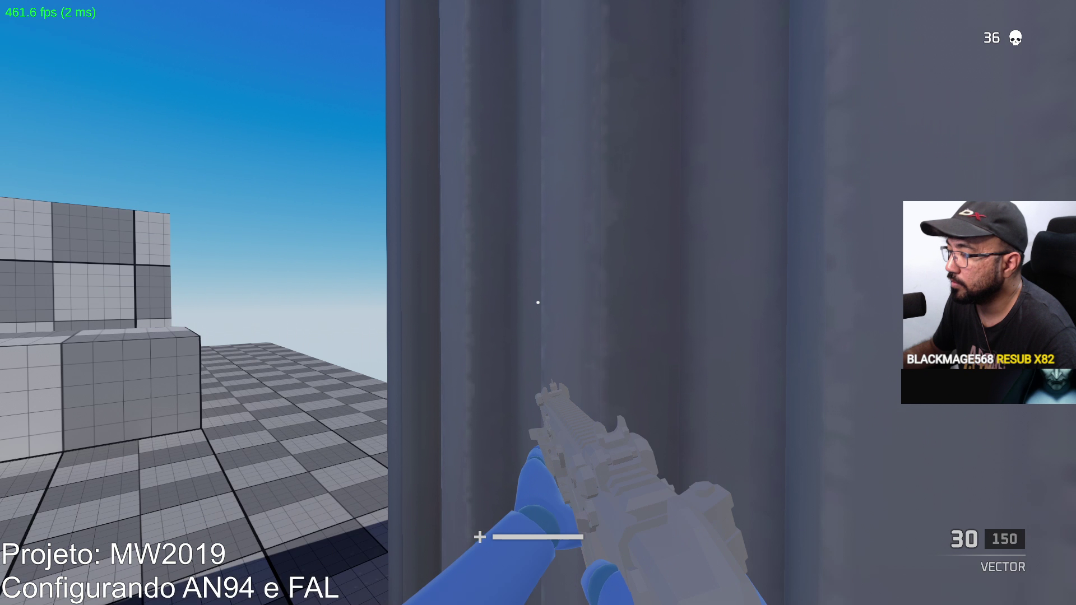
key("w")
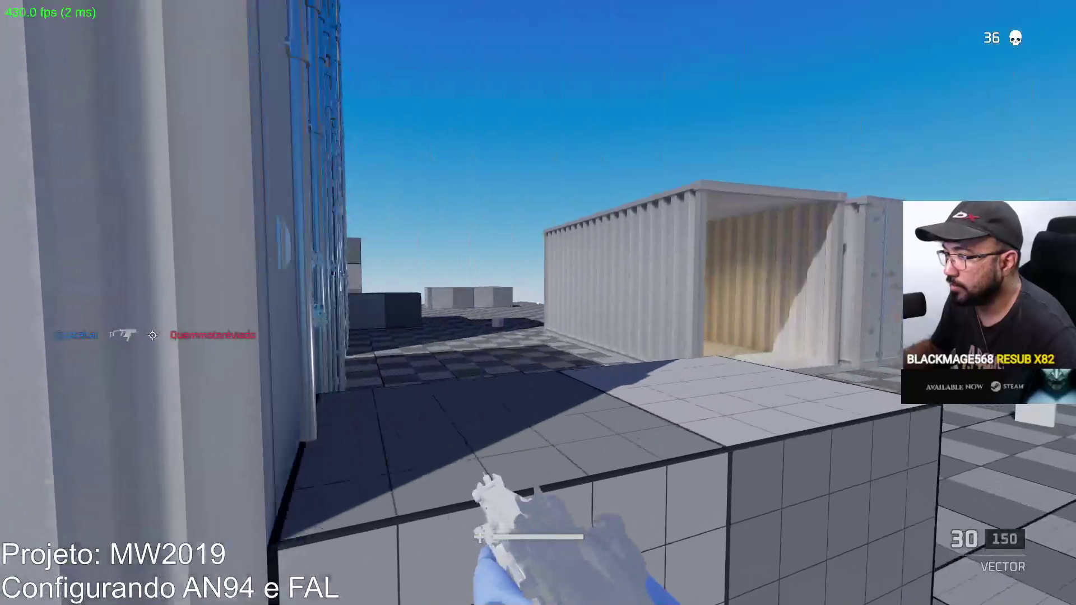
key("w")
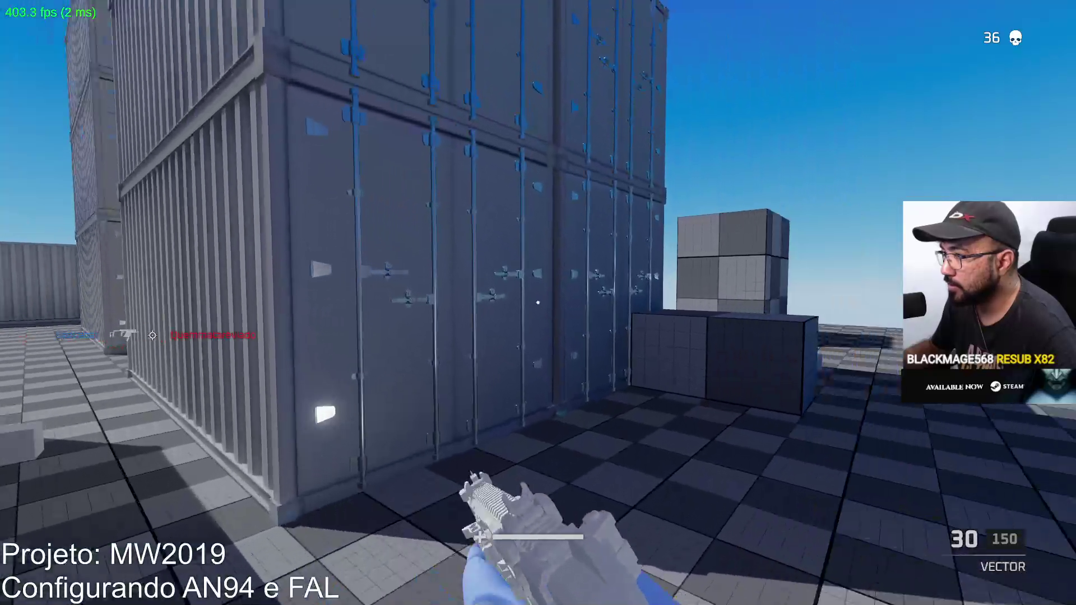
key("w")
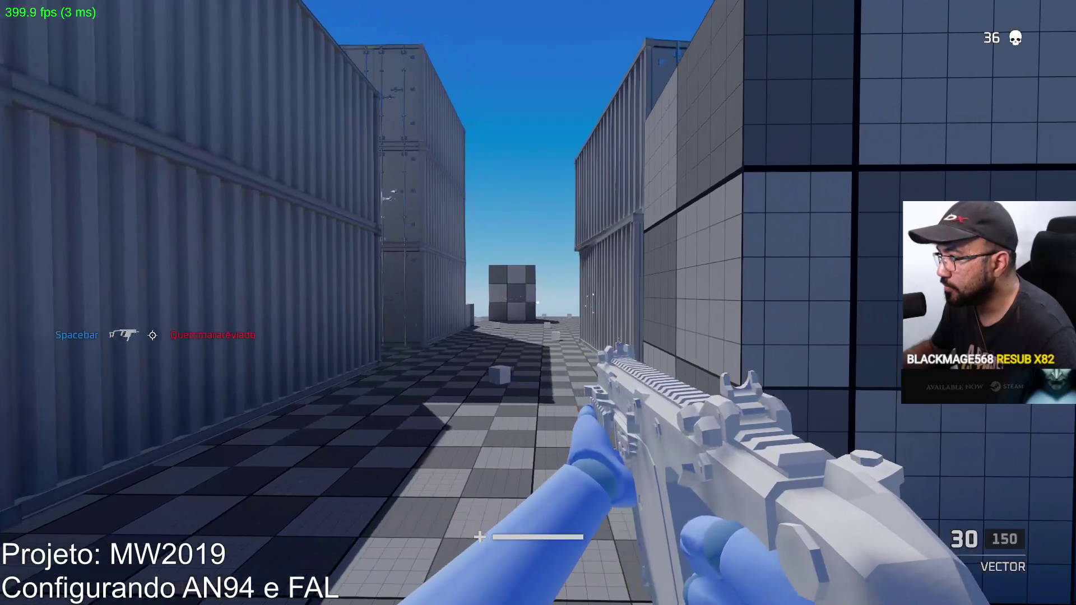
key("w")
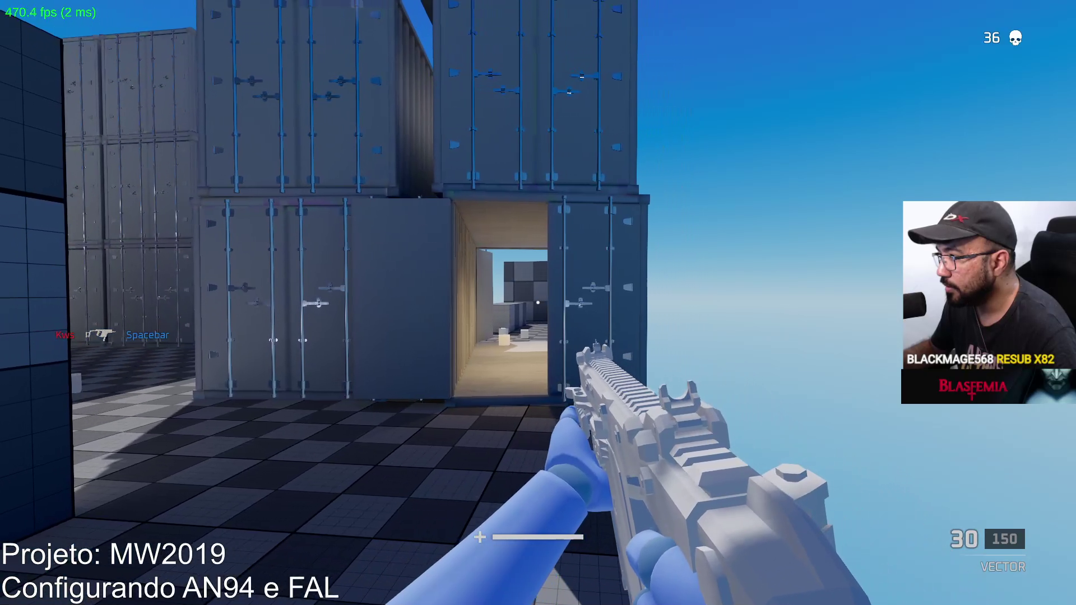
key("w")
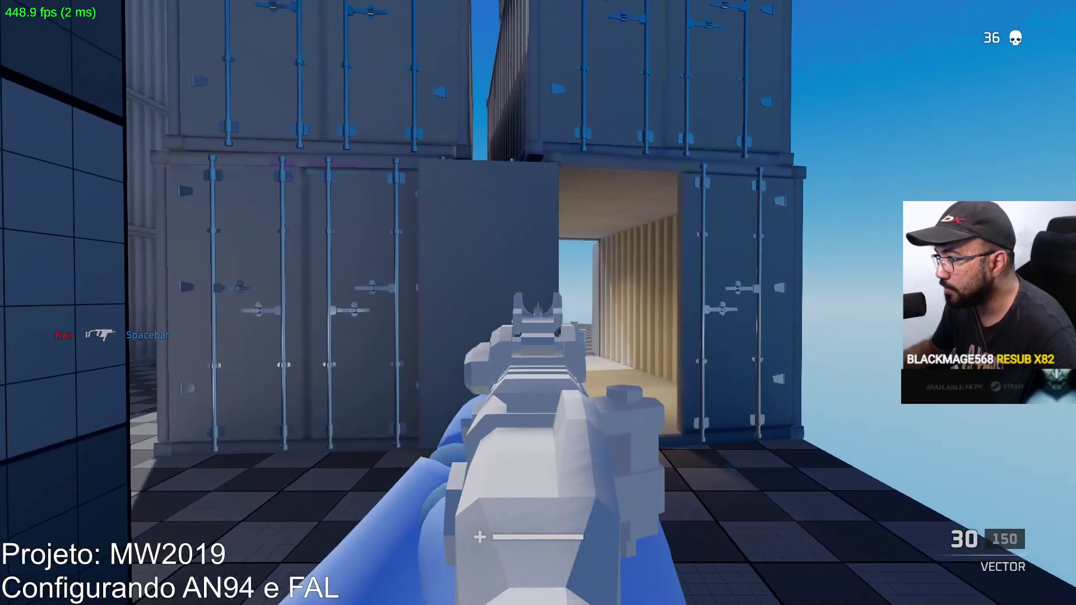
left_click(538, 302)
key("r")
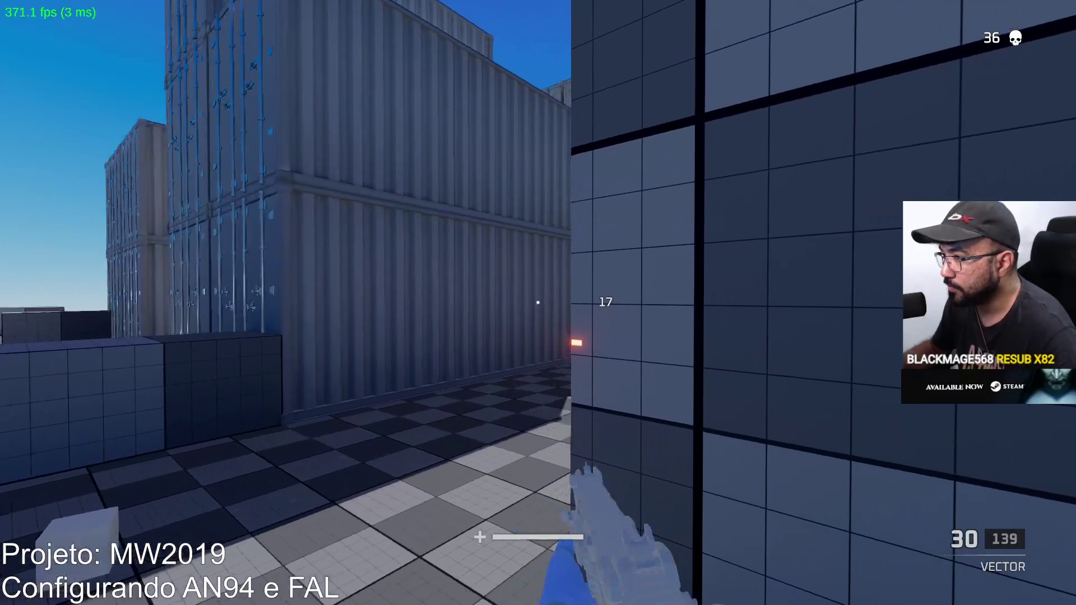
Fire at enemies by the containers and finish off the red dummy for kill 37.
left_click(538, 303)
left_click(538, 304)
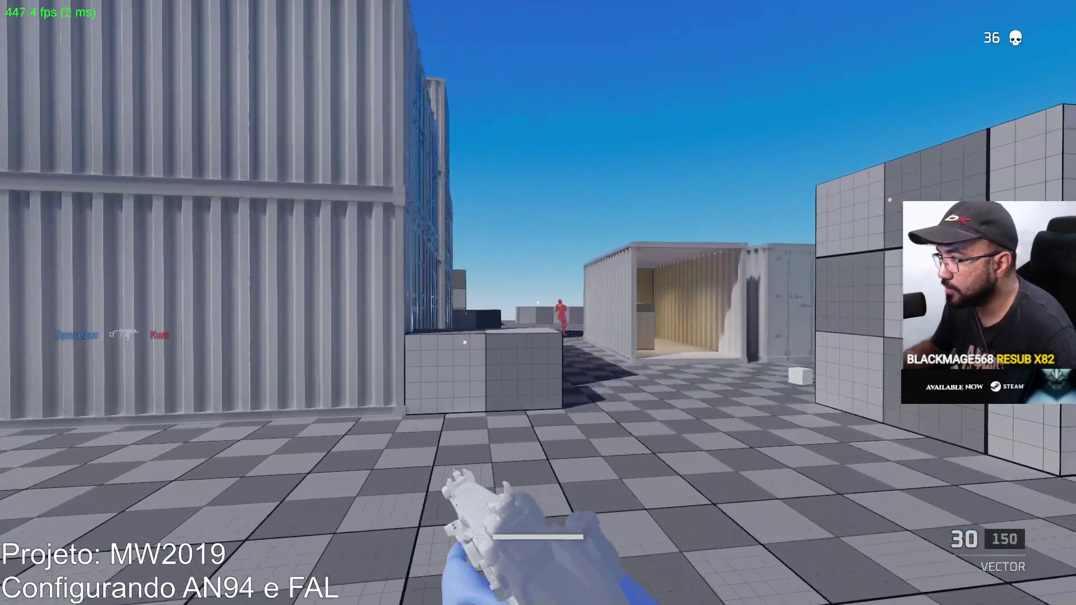
left_click(538, 303)
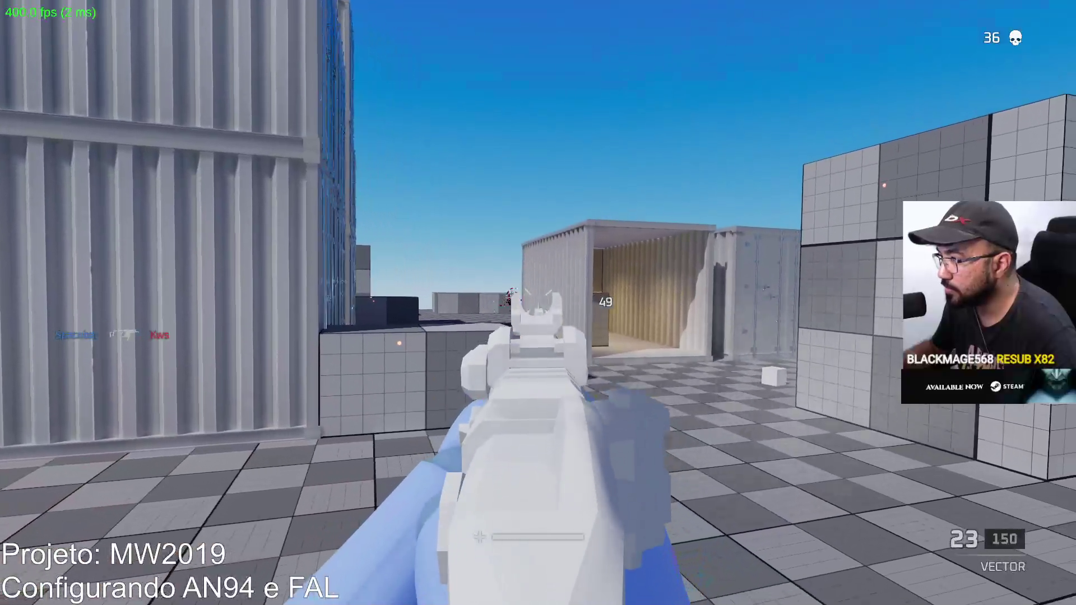
left_click(538, 303)
key("r")
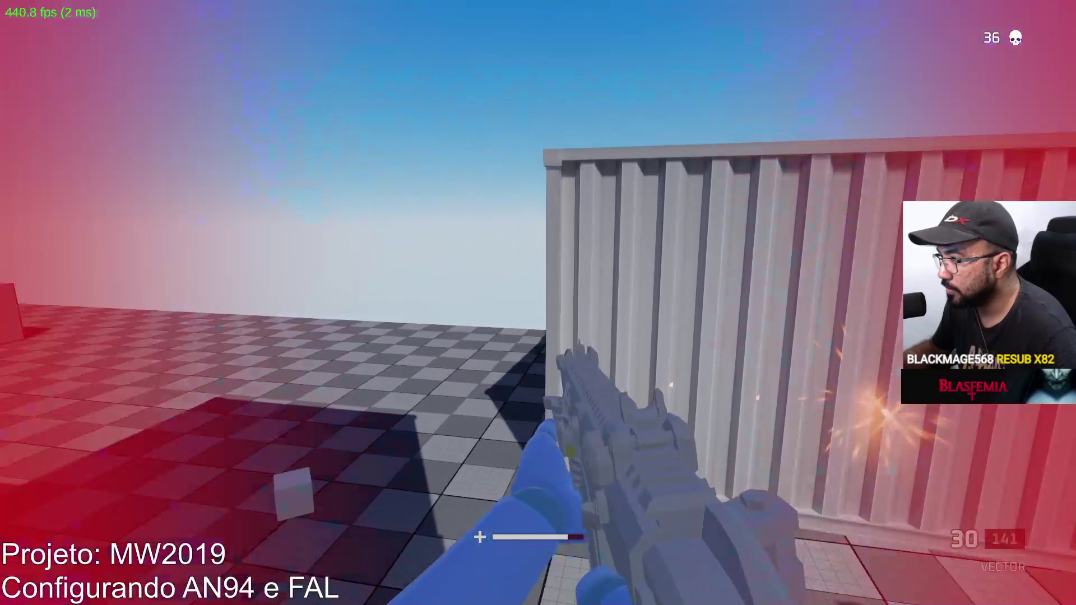
left_click(538, 303)
left_click(538, 303)
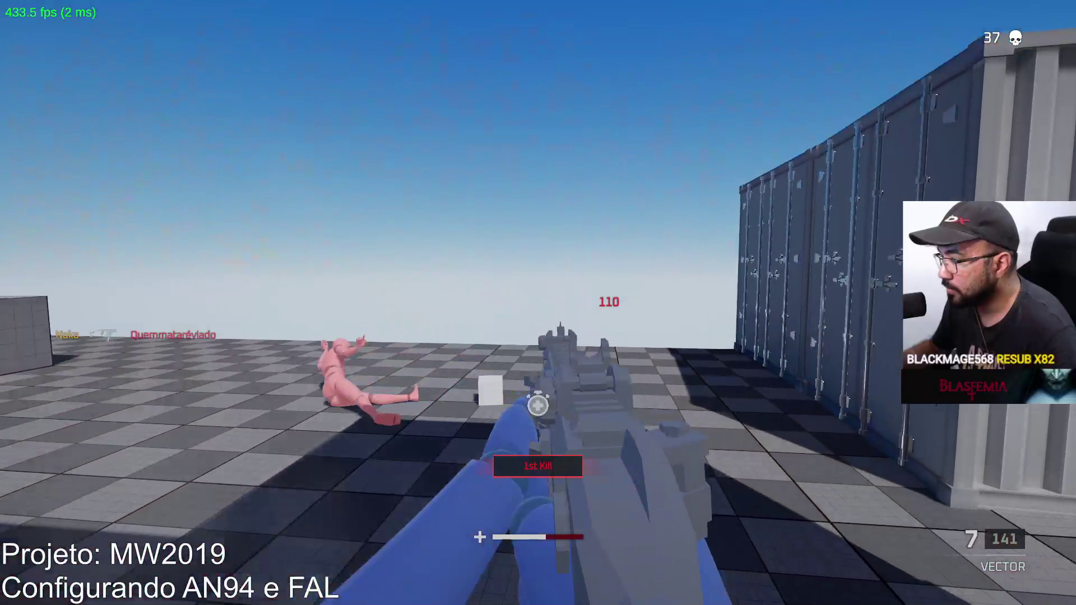
Reload and shoot the dummy down the corridor with the Vector for kill 38.
key("r")
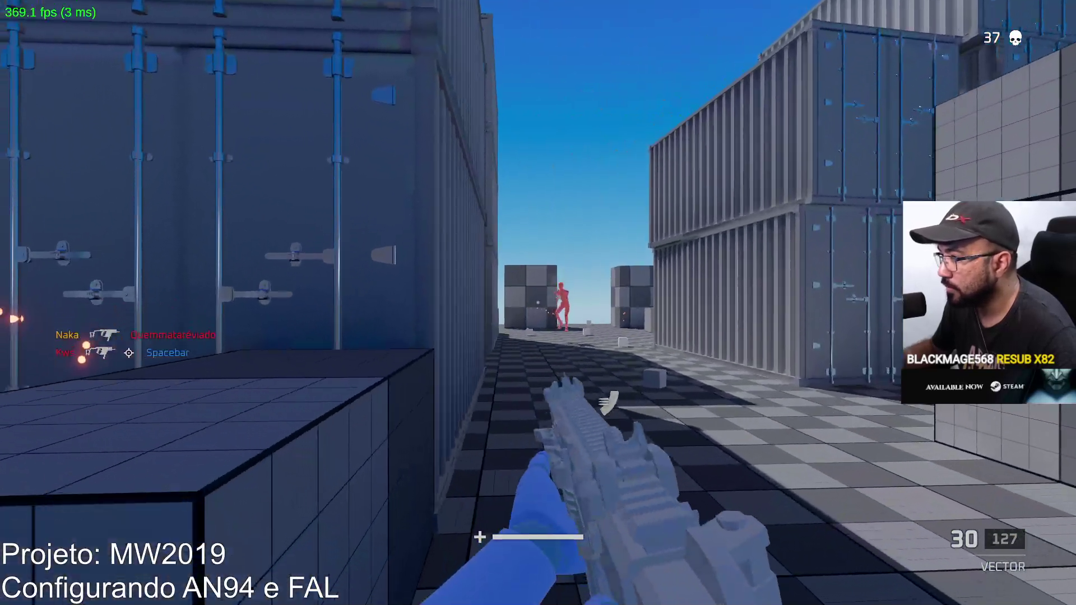
left_click(538, 303)
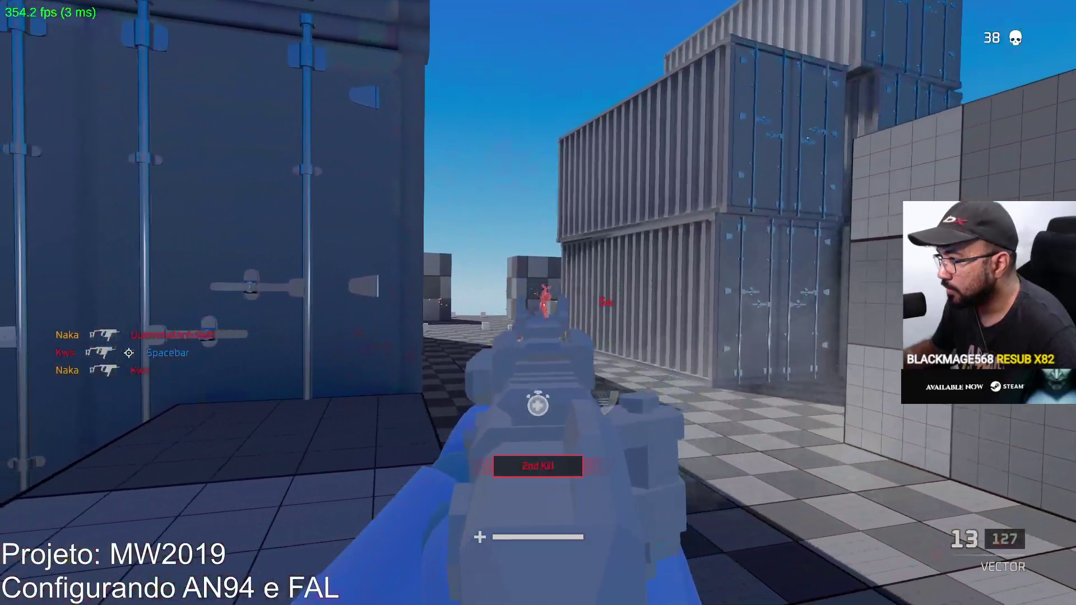
key("r")
Advance into the container corridor and fire at the enemy there until killed.
key("w")
key("w")
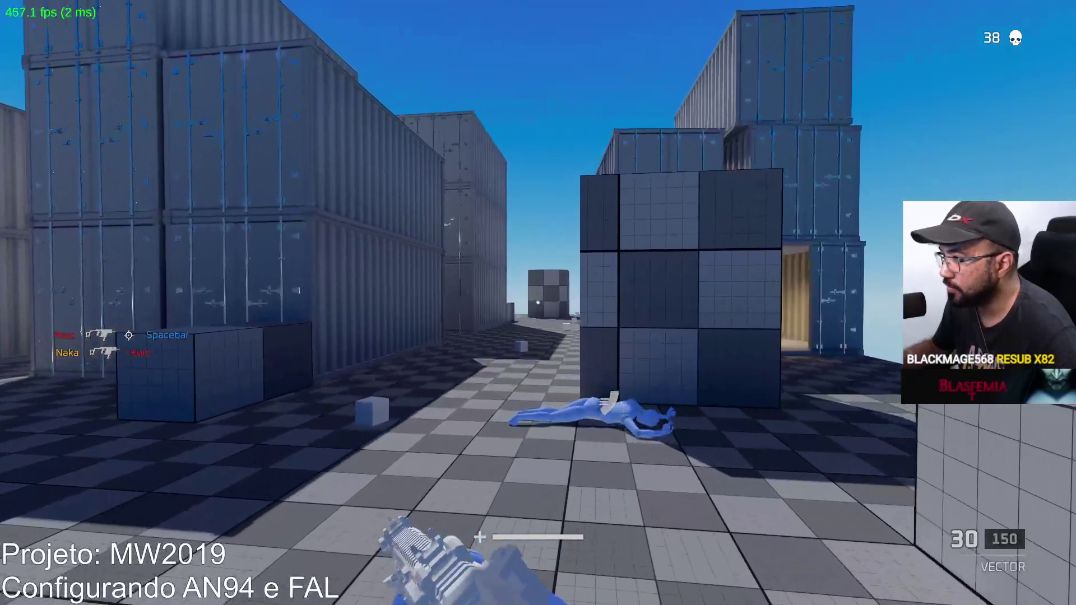
key("w")
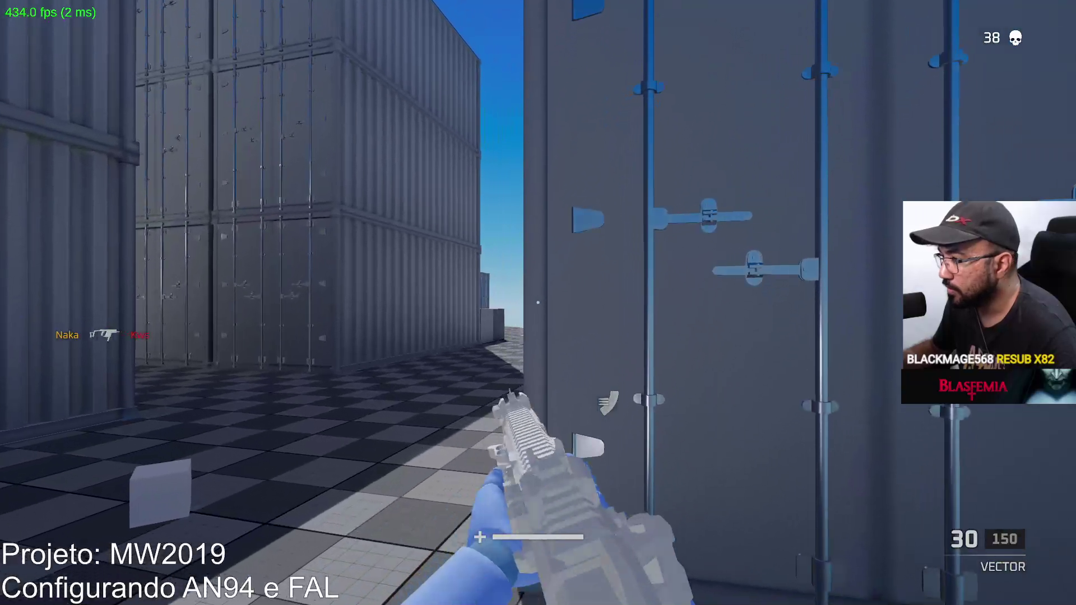
key("w")
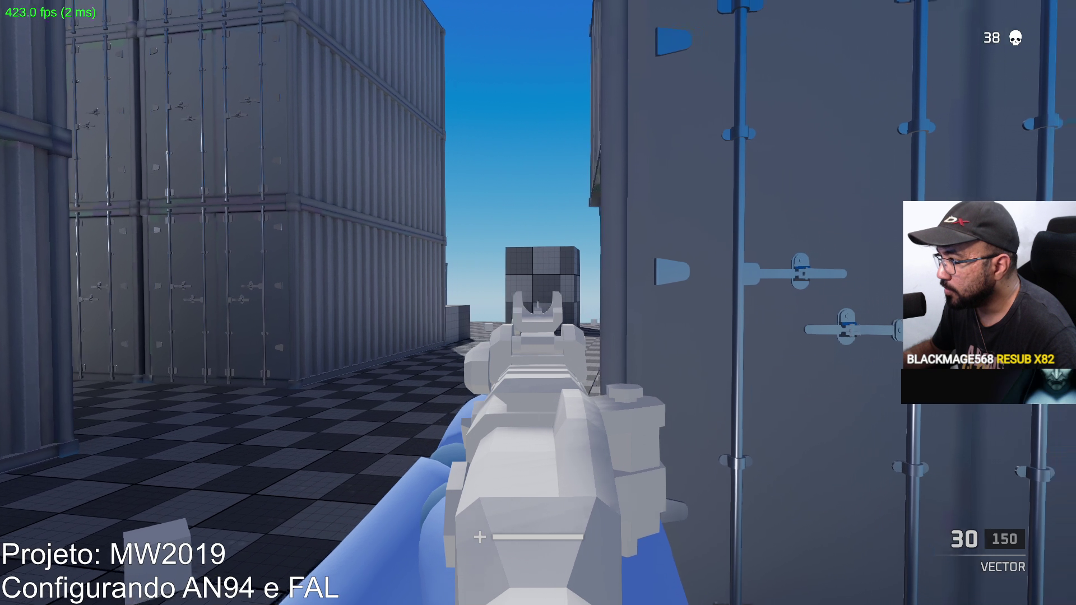
left_click(538, 303)
left_click(538, 302)
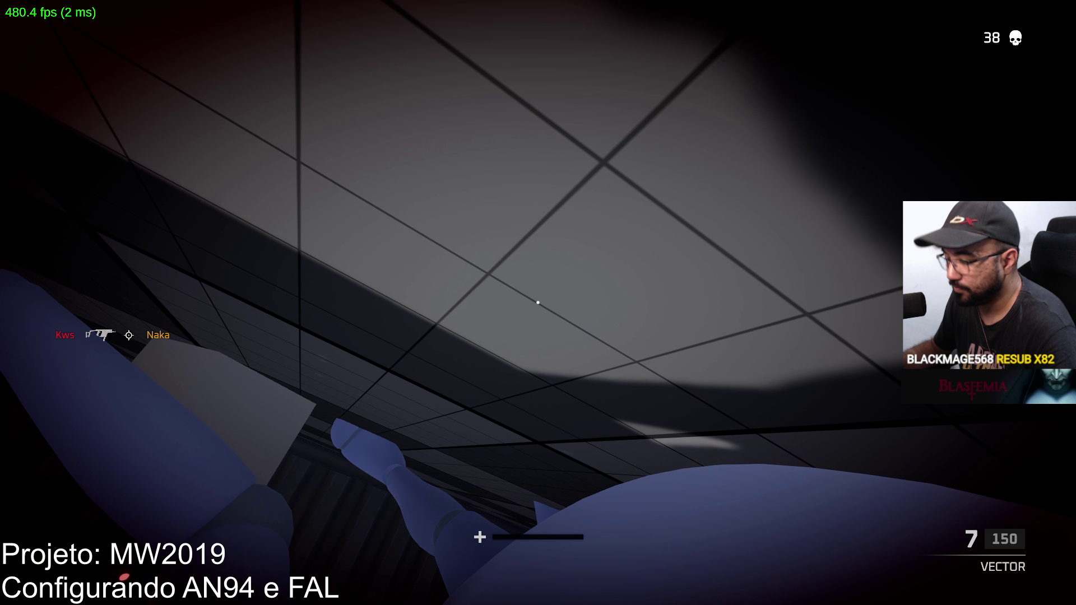
Swap Loadout 1's primary from the Vector to the AN94 assault rifle and deploy.
key("Escape")
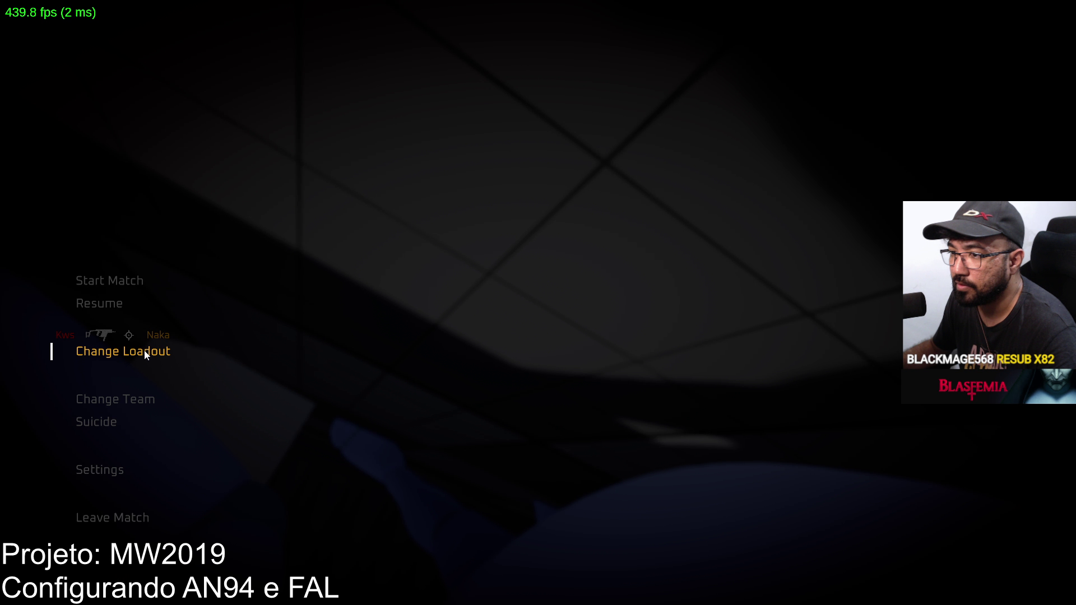
left_click(213, 129)
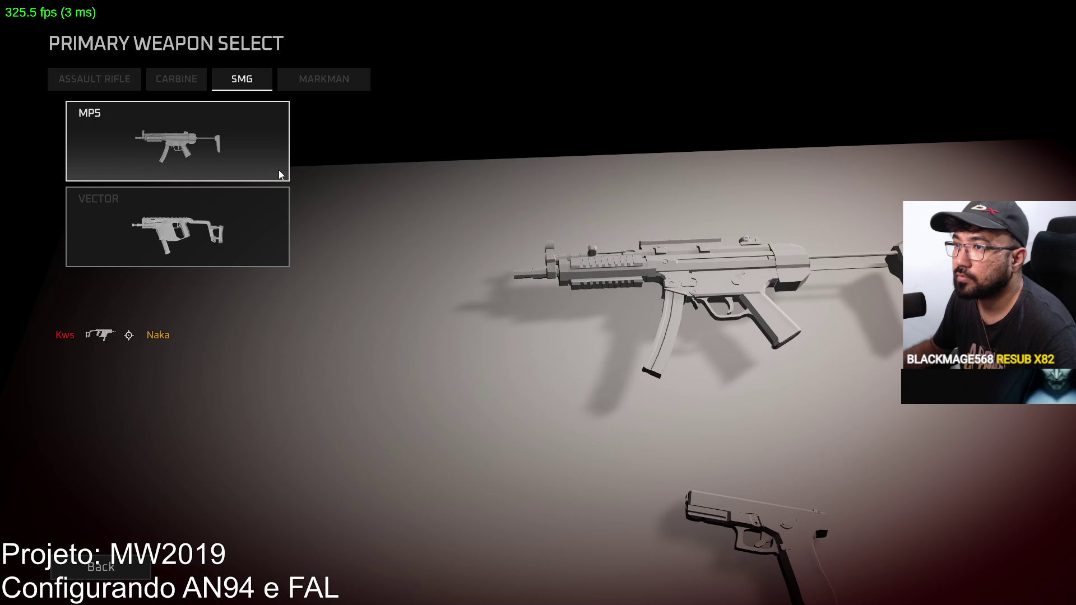
left_click(133, 83)
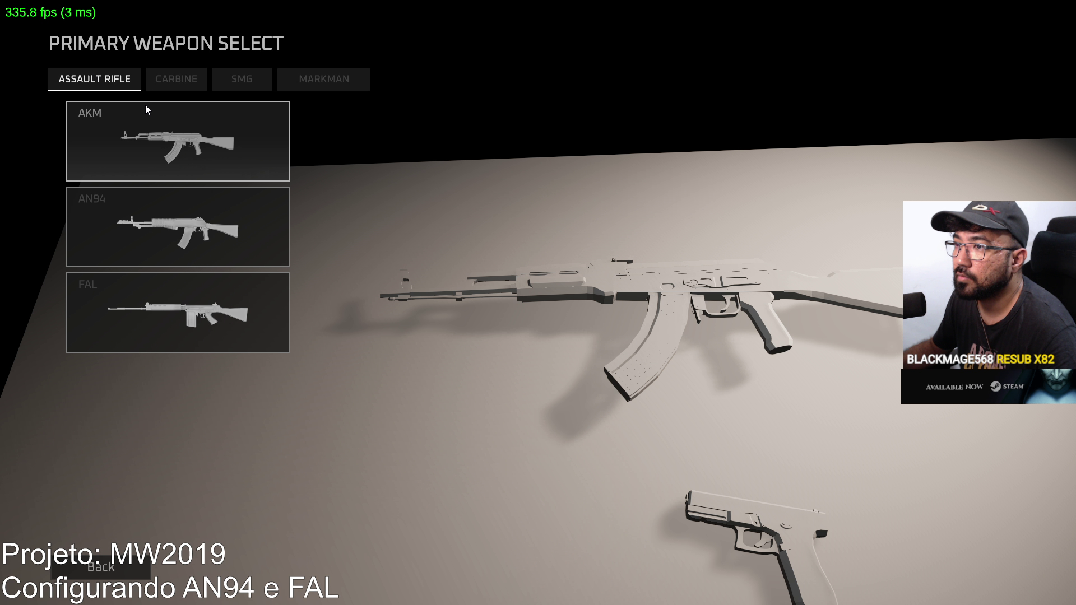
left_click(170, 222)
left_click(536, 567)
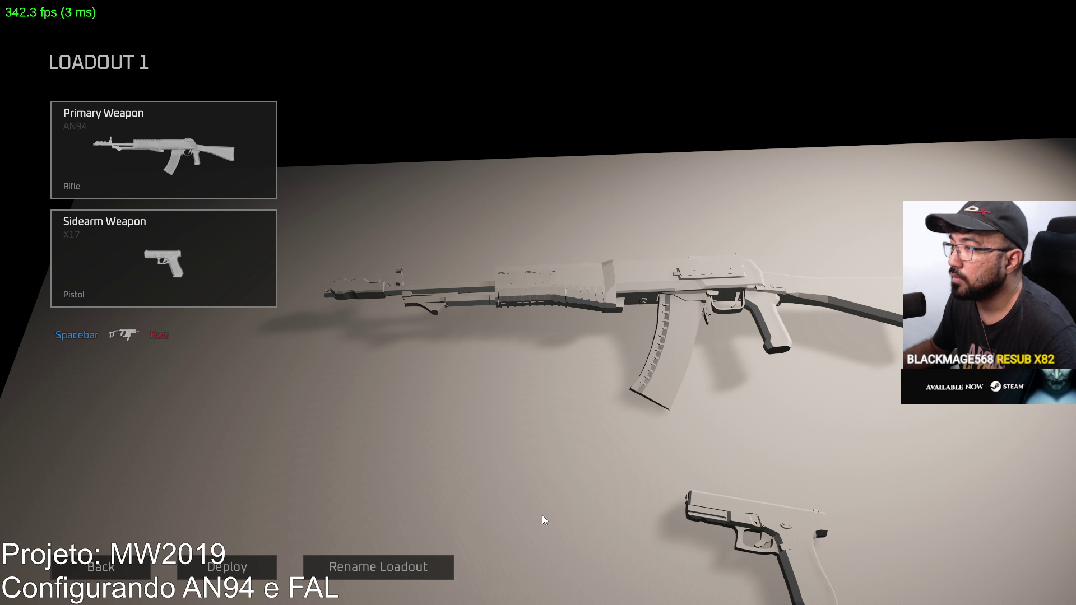
left_click(256, 567)
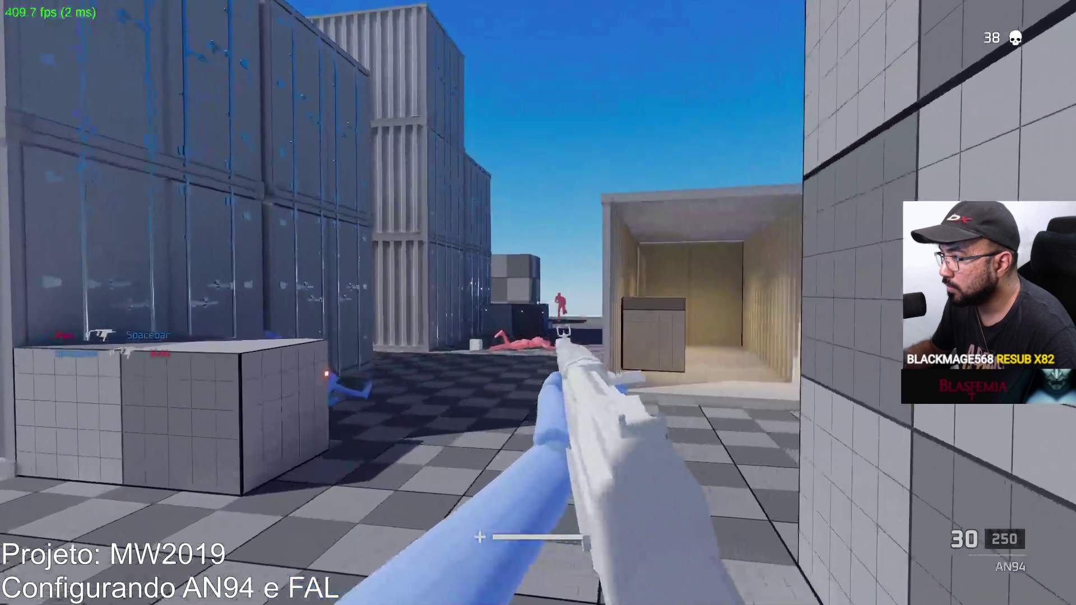
Fire the AN94 at the first enemy, reload, and shoot the next enemy that appears.
left_click(538, 302)
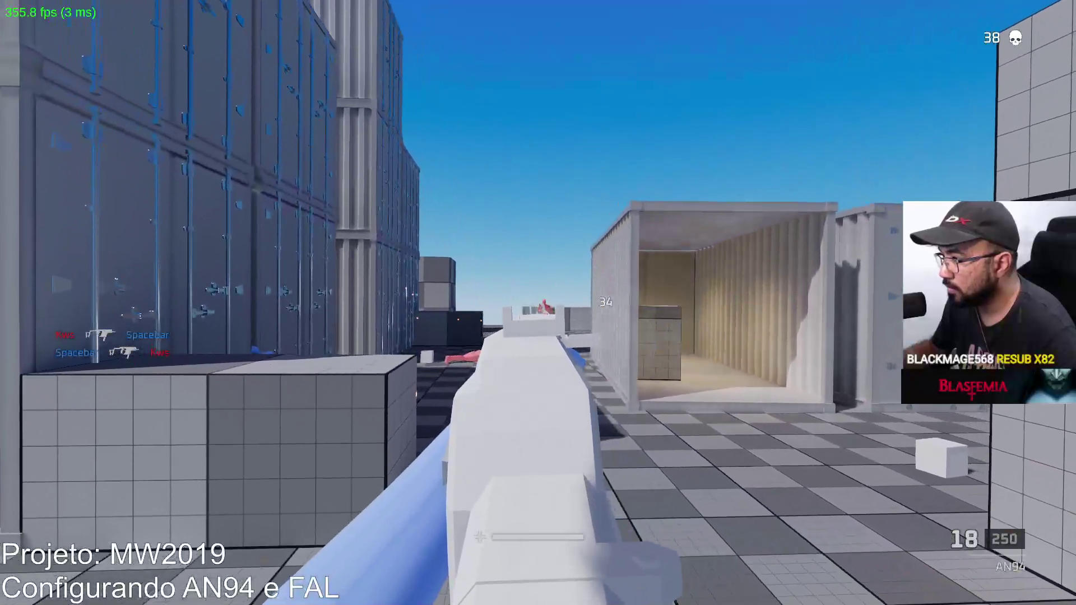
left_click(537, 303)
key("r")
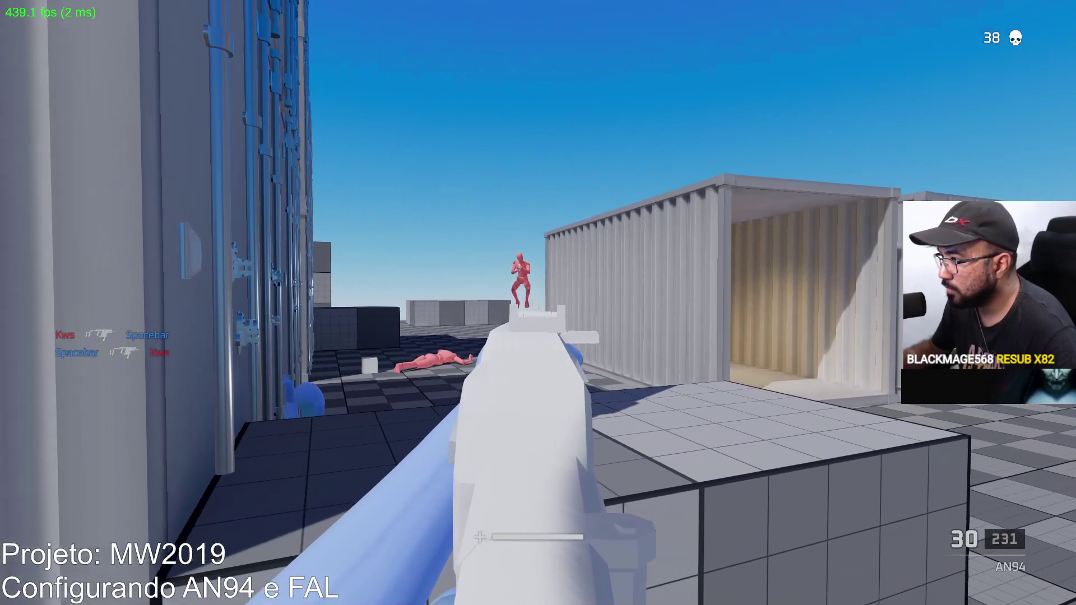
left_click(539, 303)
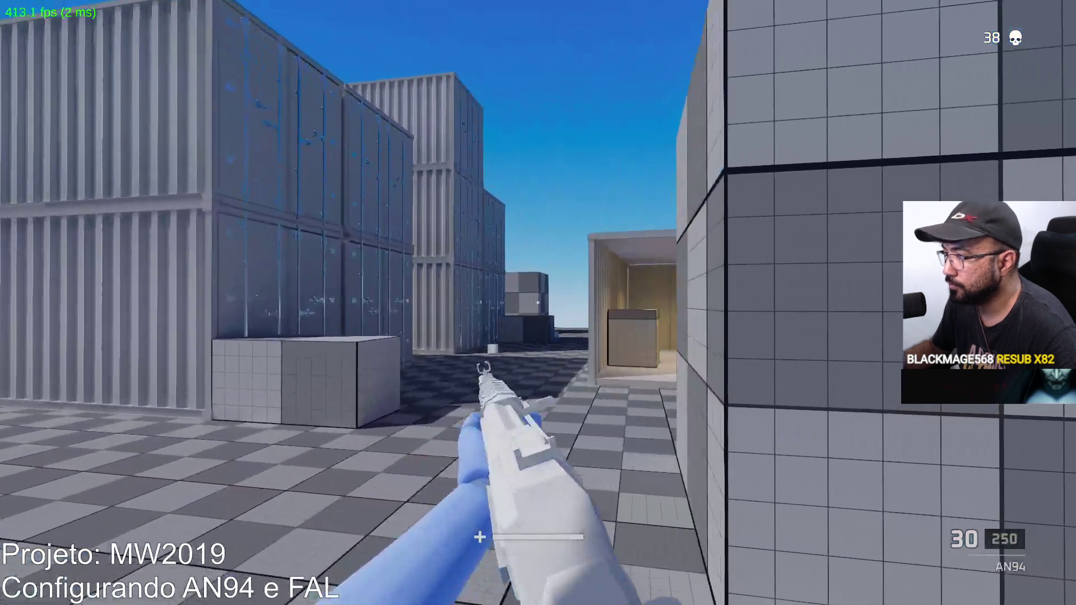
Aim down the AN94 sights and fire at enemies, including the target on the left.
right_click(538, 302)
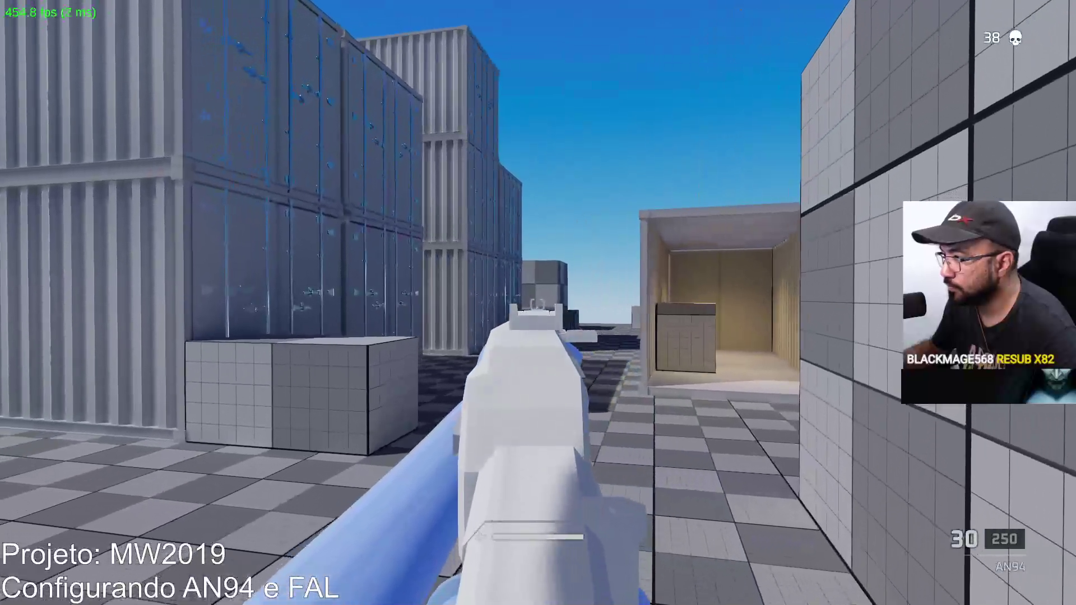
left_click(538, 302)
left_click(538, 303)
left_click(538, 302)
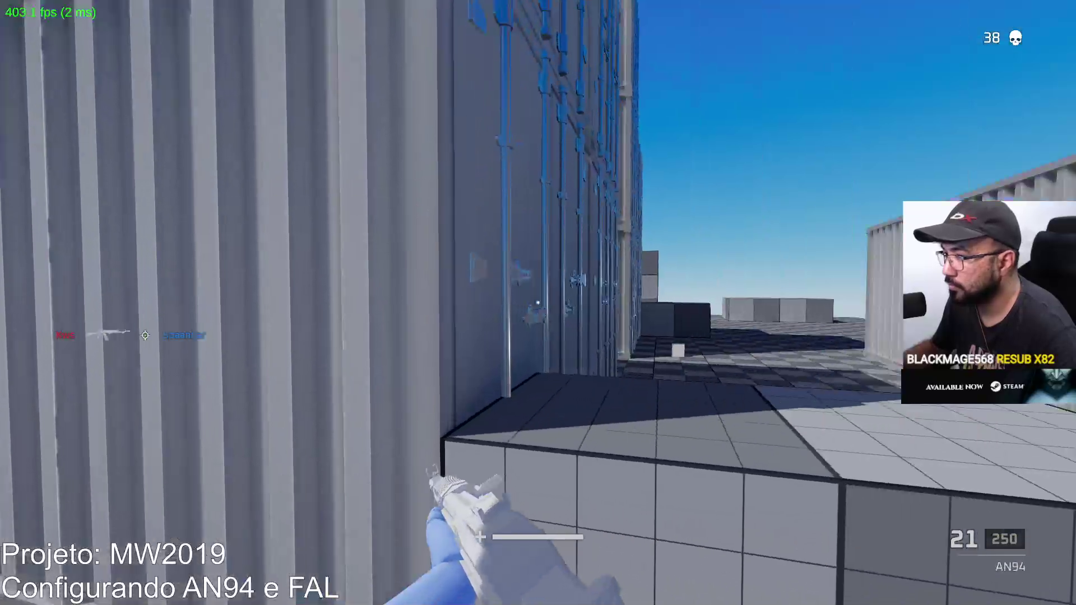
right_click(538, 302)
left_click(538, 303)
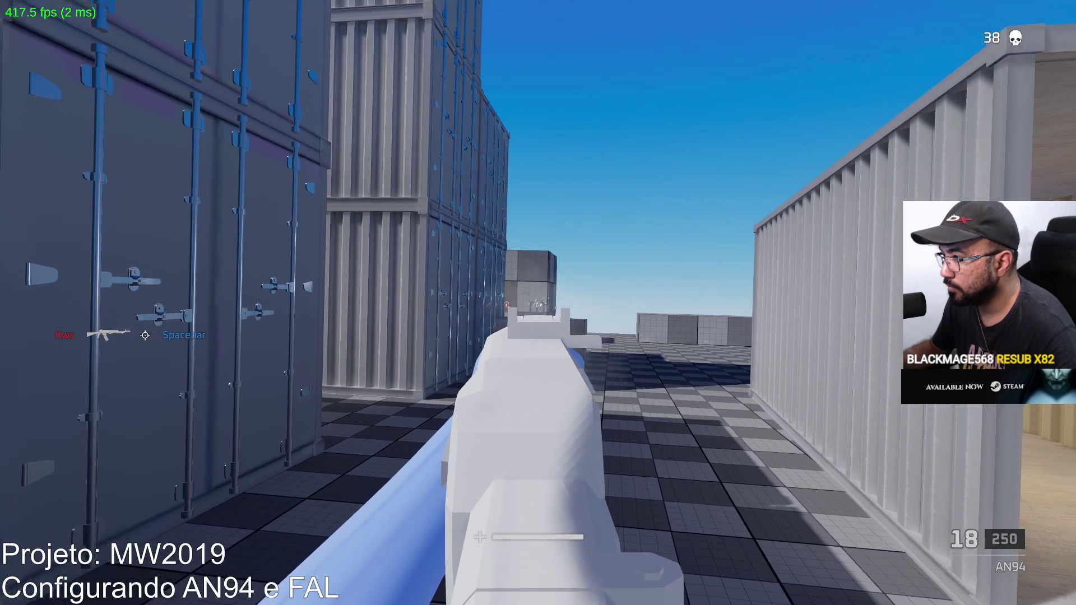
left_click(538, 302)
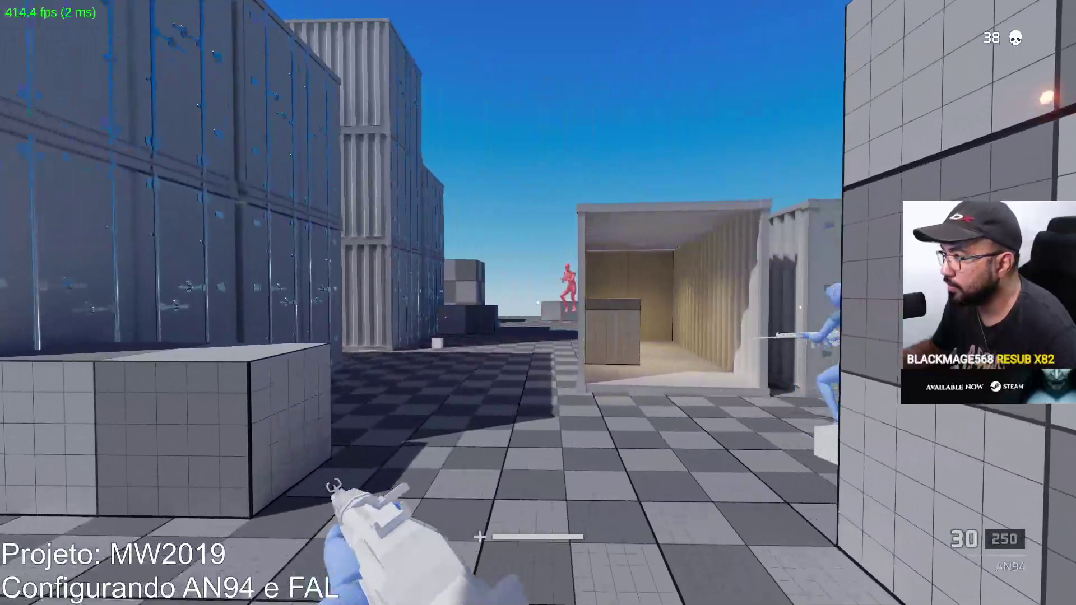
Aim down sights and fire AN94 bursts at enemies by the near and far containers.
right_click(538, 302)
left_click(538, 302)
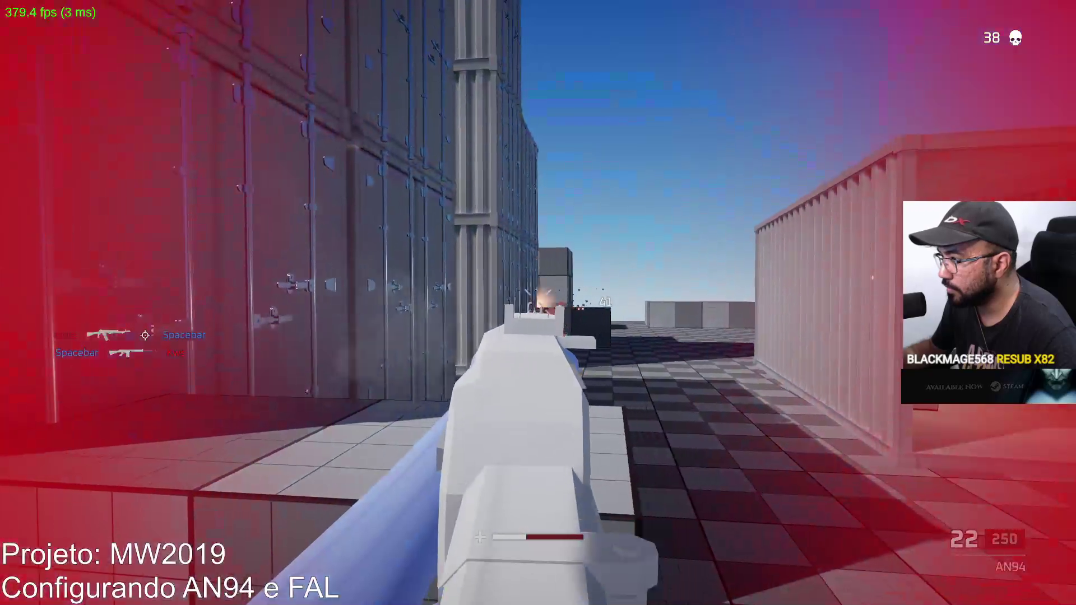
left_click(538, 302)
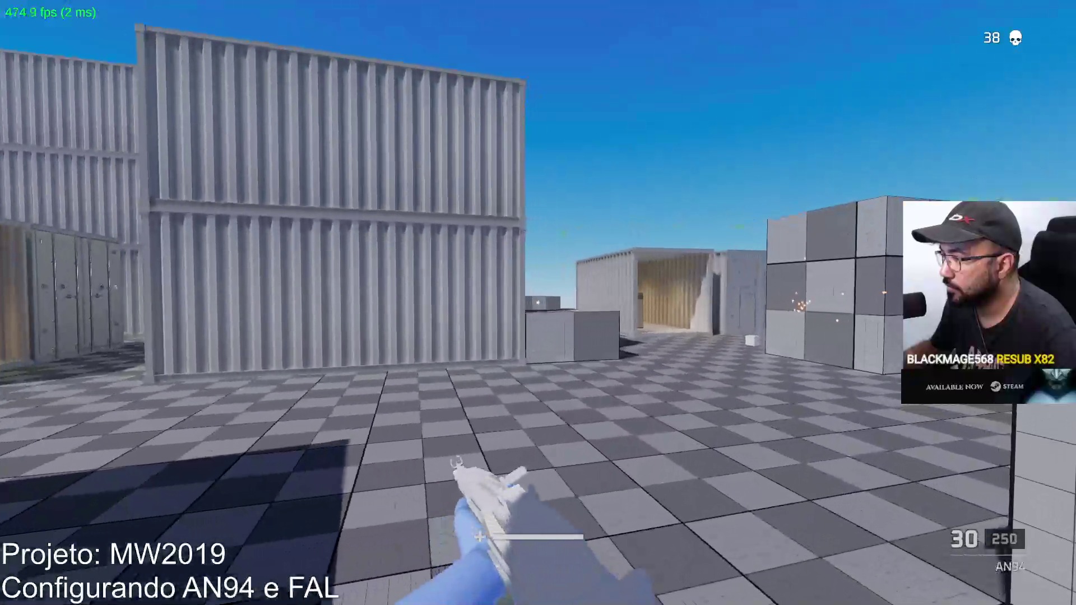
right_click(538, 303)
left_click(538, 303)
left_click(537, 303)
left_click(538, 302)
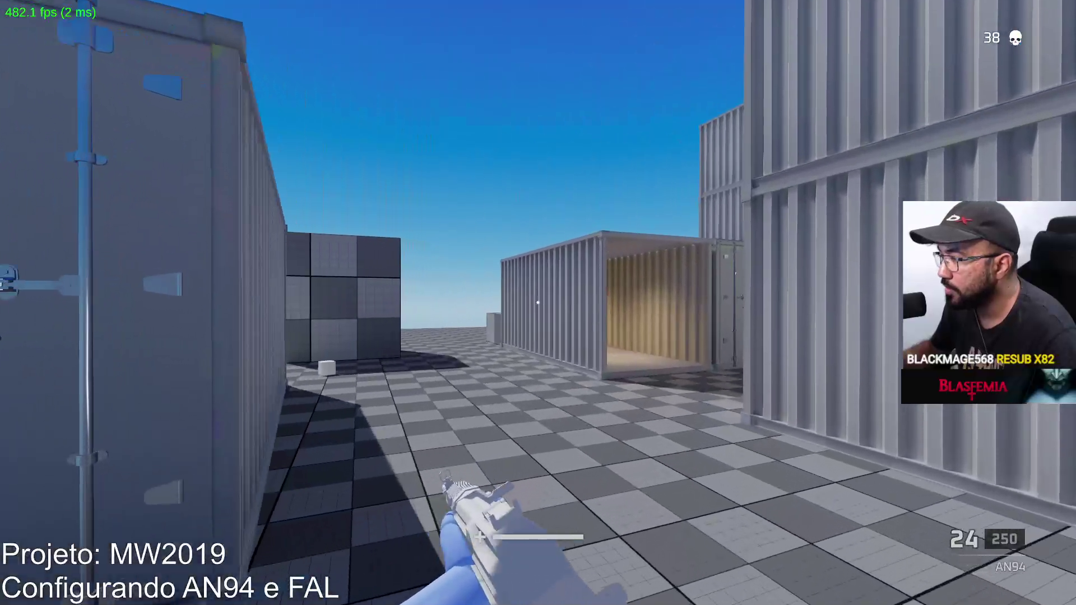
Burst another enemy, then cross the container corridor into the open and fire until killed.
right_click(538, 303)
left_click(538, 303)
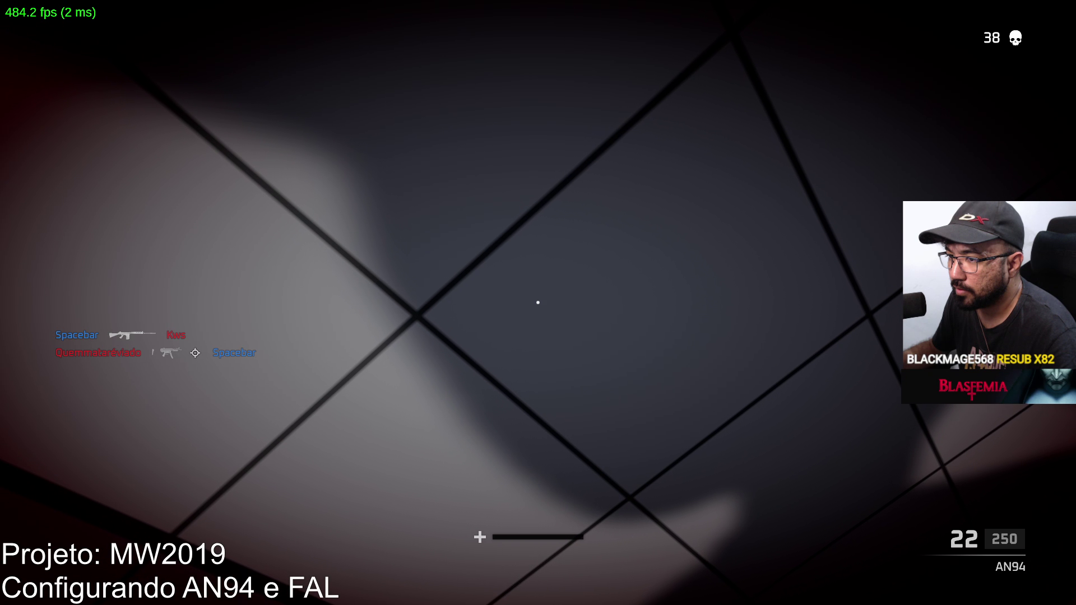
key("w")
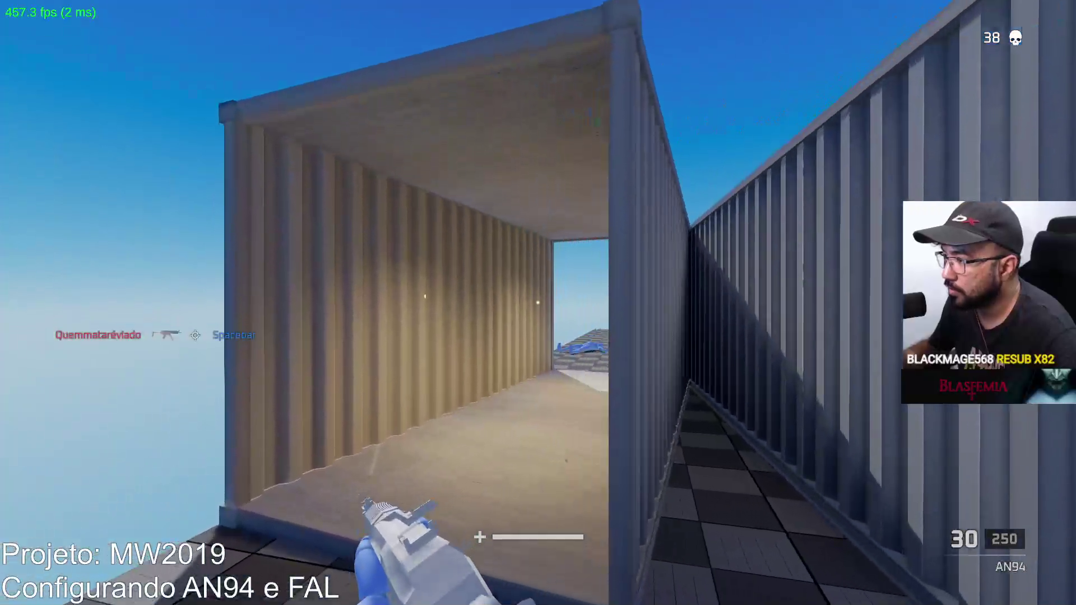
key("w")
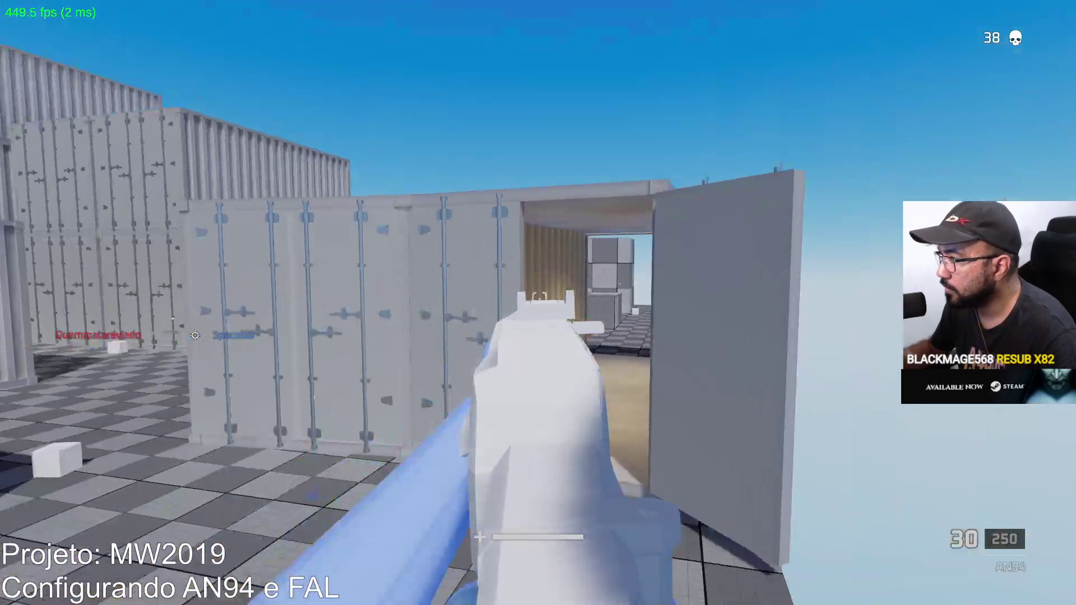
left_click(539, 303)
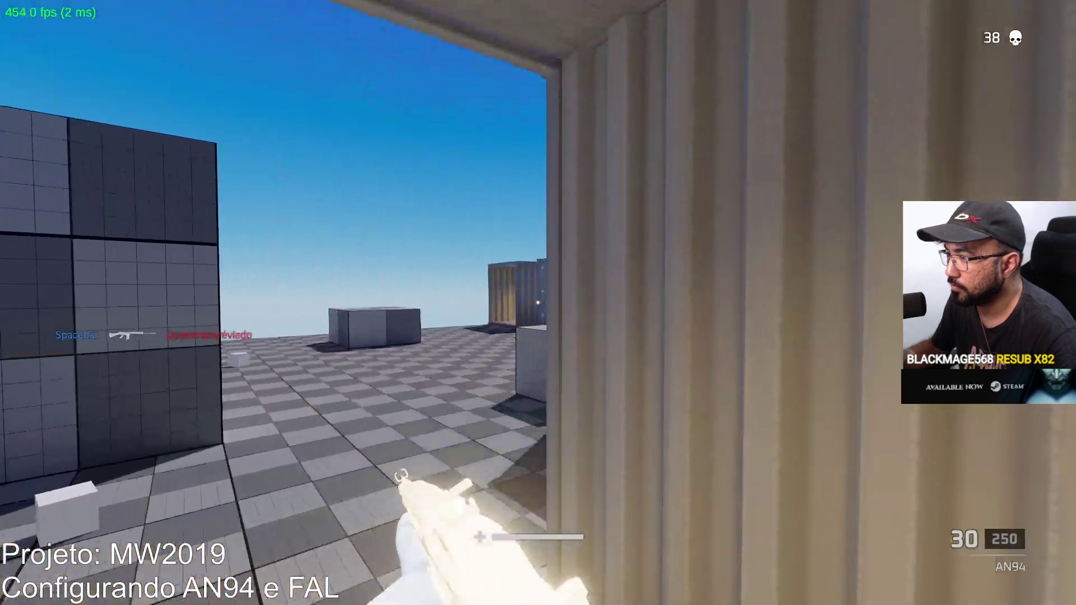
After respawning, empty the AN94 magazine into the nearby enemy and reload.
left_click(538, 303)
left_click(538, 303)
left_click(538, 302)
left_click(539, 303)
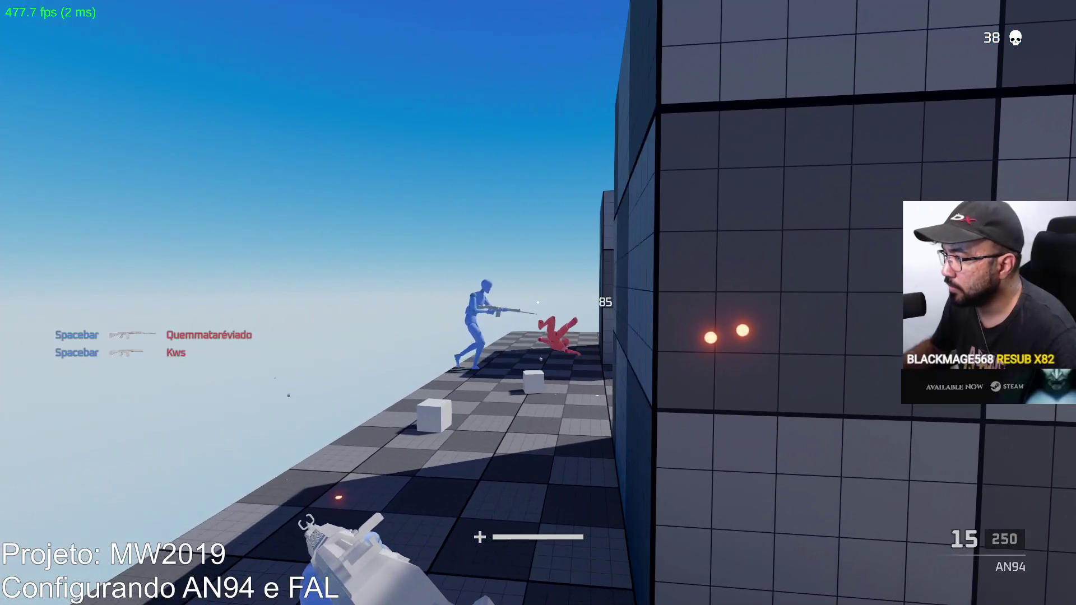
left_click(538, 303)
key("r")
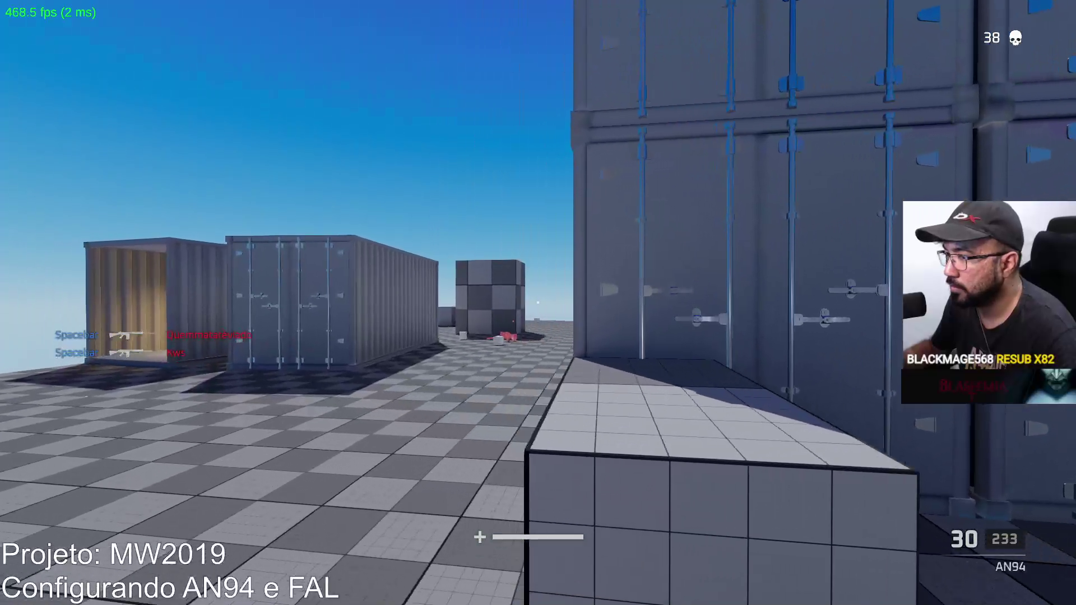
Move by the cube, collect ammo along the container wall, and shoot the red target.
key("w")
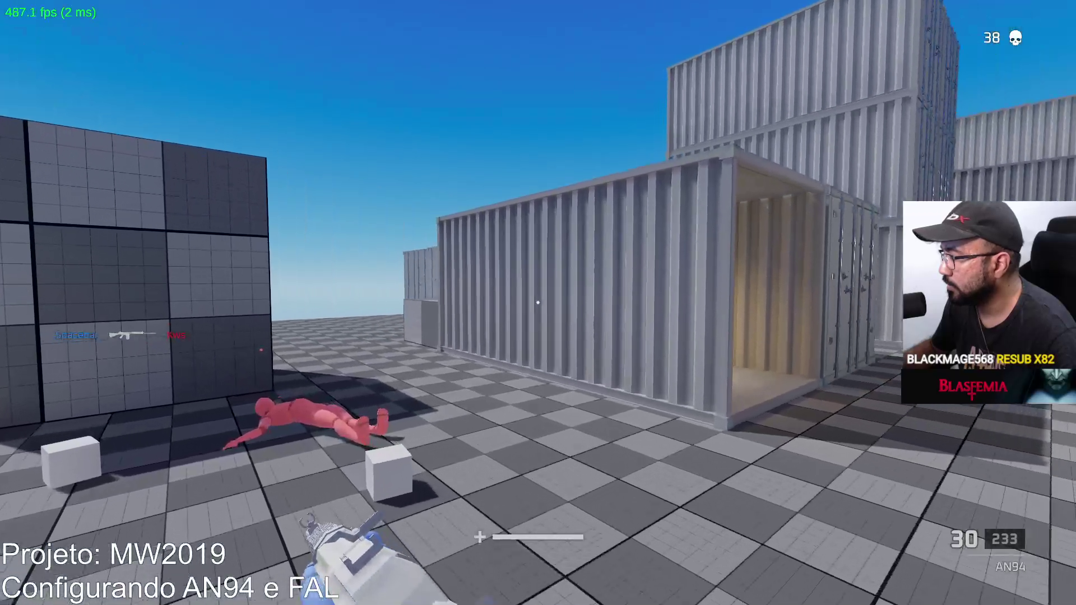
key("w")
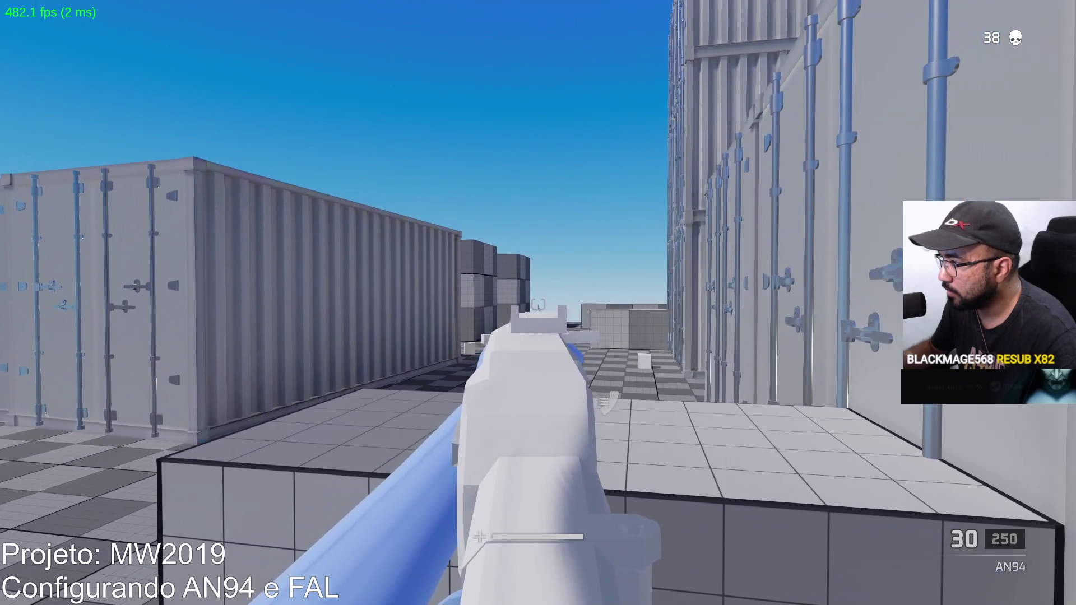
right_click(537, 303)
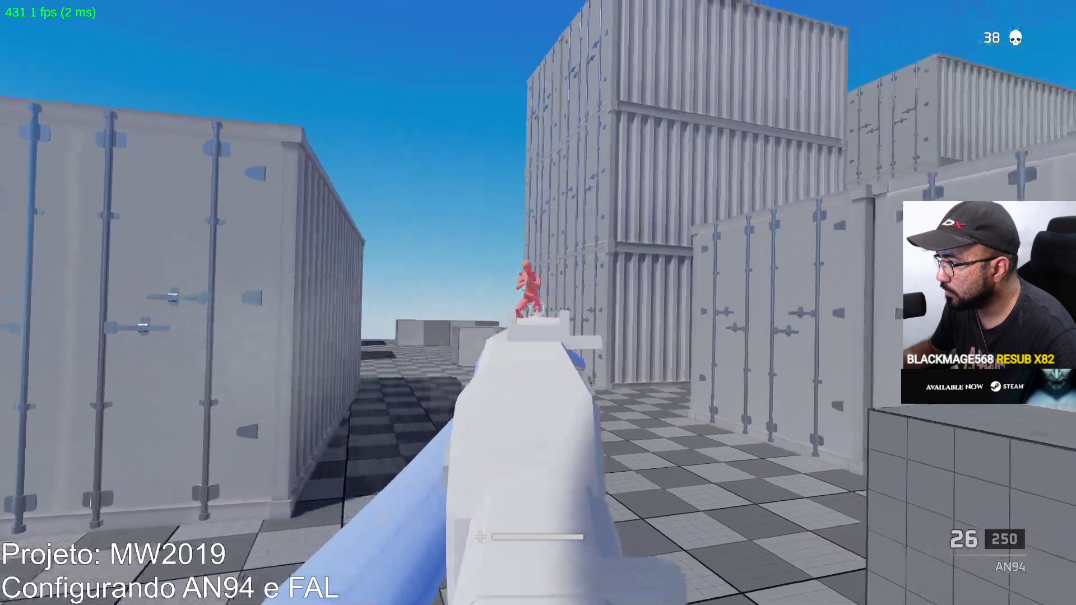
left_click(537, 302)
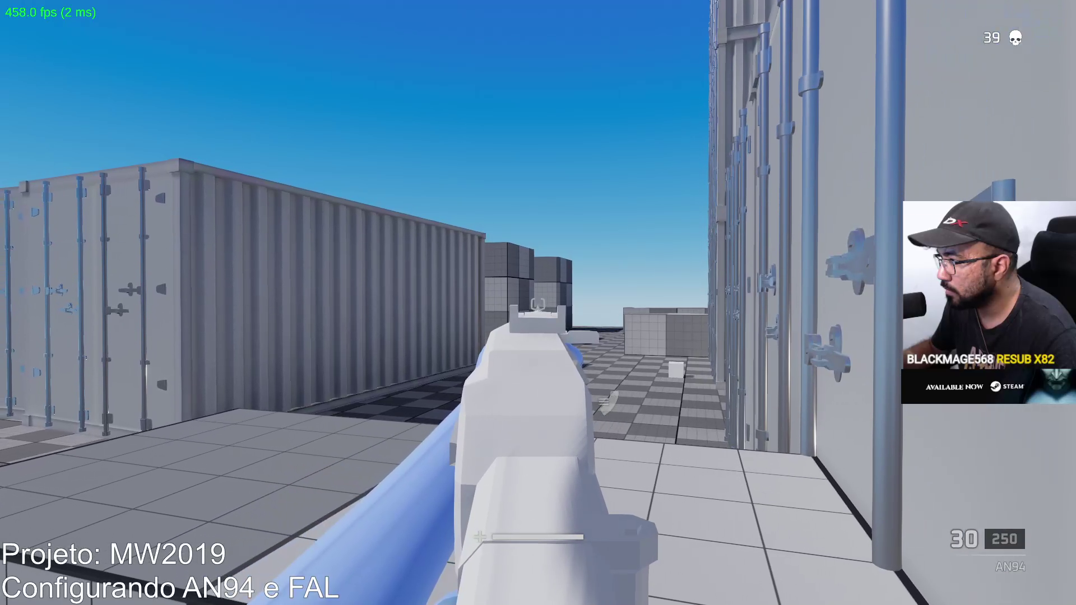
Advance along the containers and burst-fire to kill one enemy and engage the next attacker.
key("w")
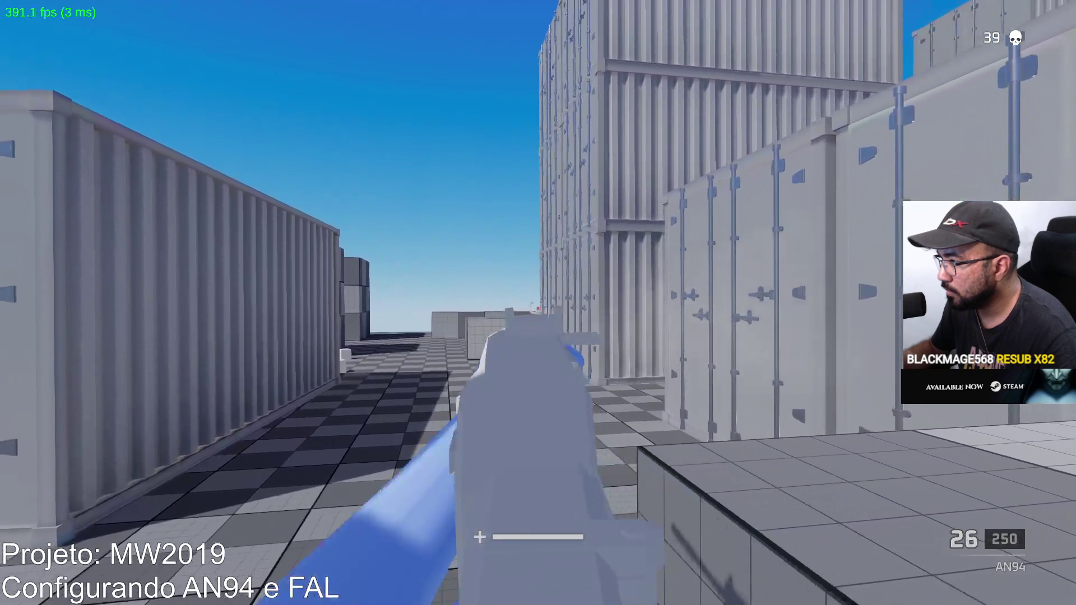
left_click(538, 302)
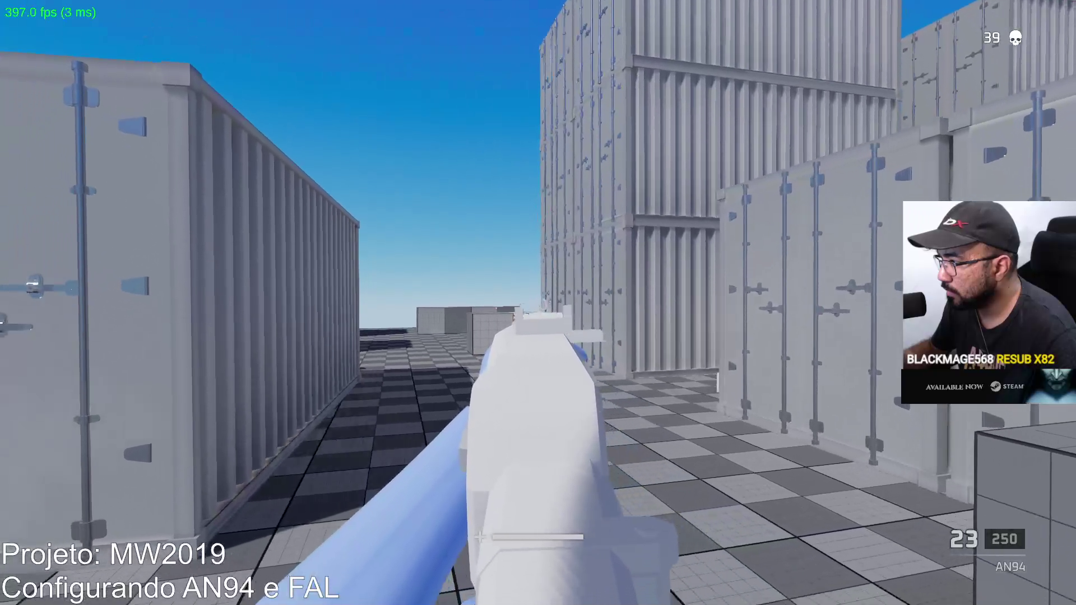
left_click(538, 302)
left_click(538, 302)
left_click(538, 303)
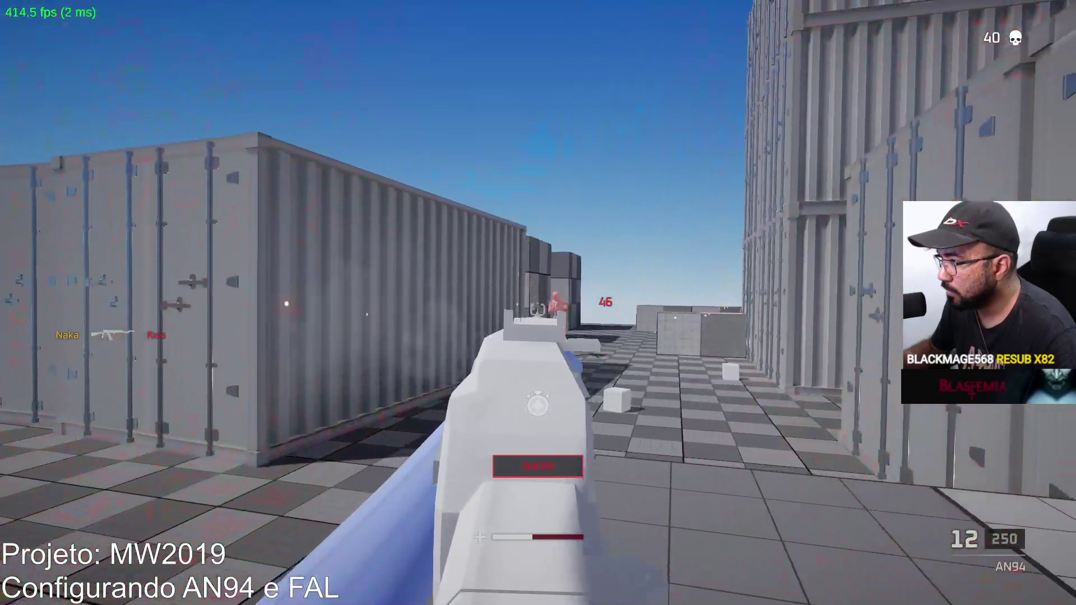
left_click(538, 303)
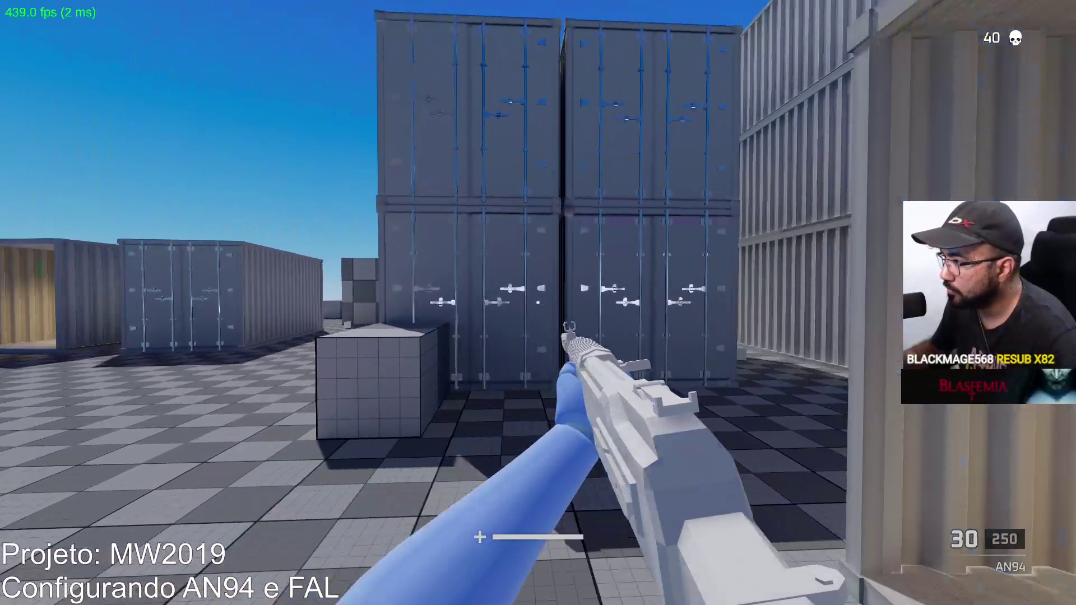
Aim beside the tan container, fire while tracking the enemy toward the containers, and reload.
right_click(538, 304)
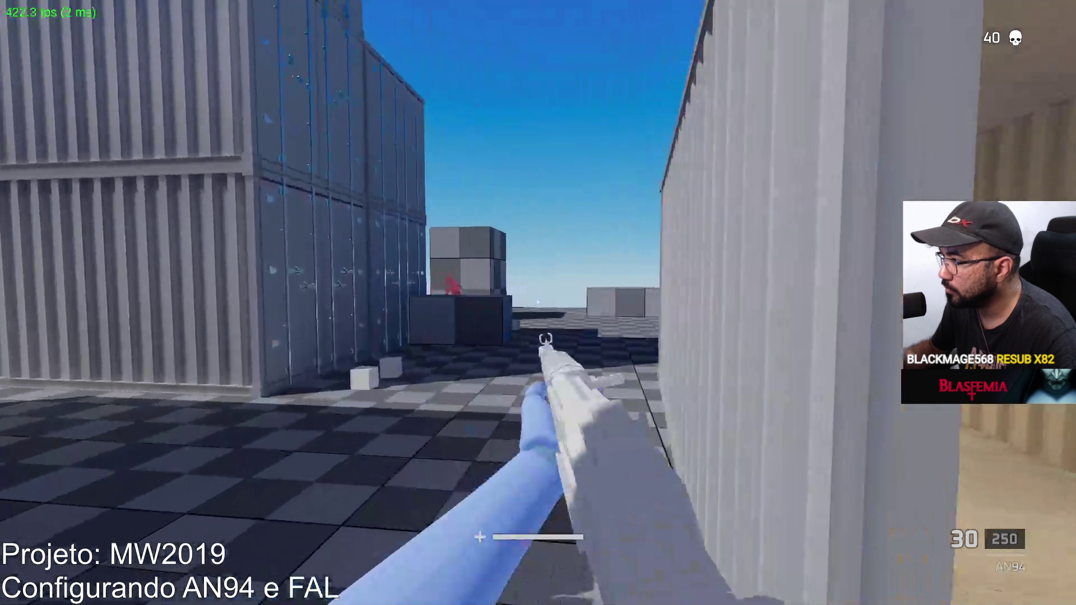
left_click(538, 303)
left_click_drag(539, 302, 538, 303)
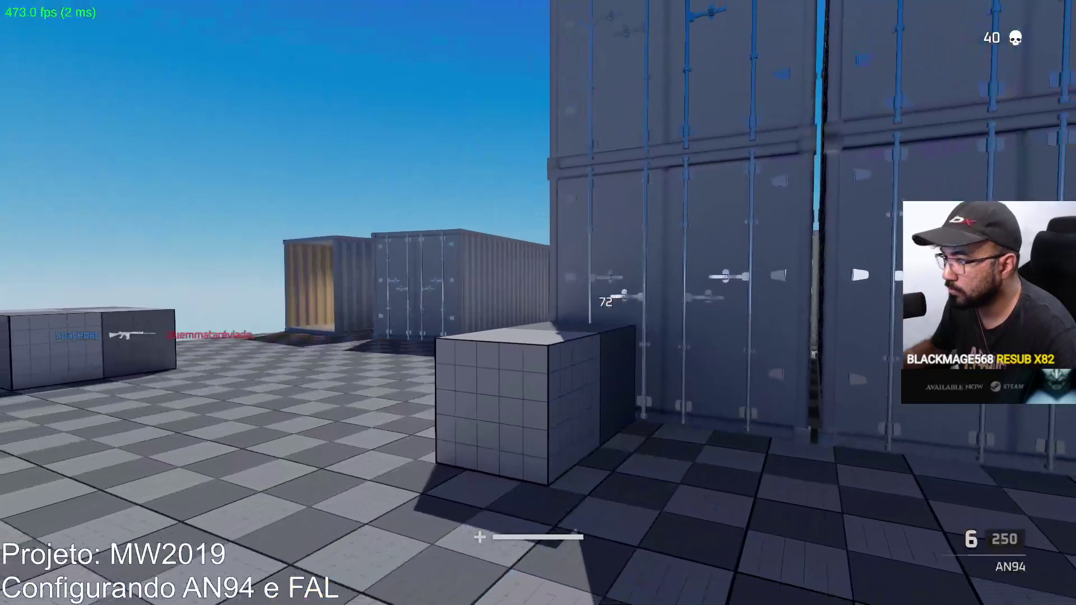
key("r")
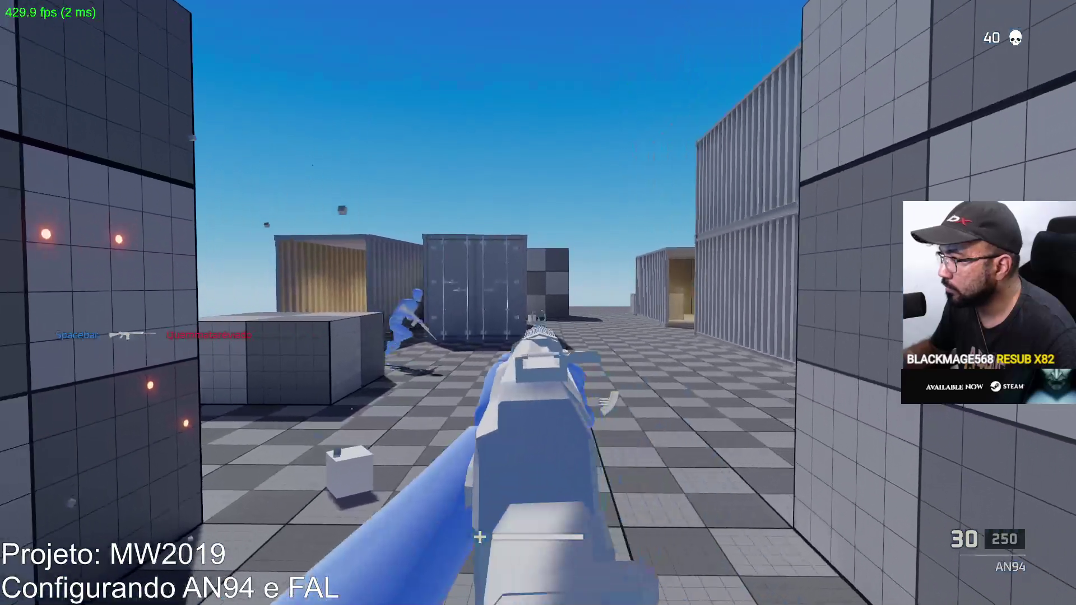
Move through the container area and fire at enemies in the corridor and open arena.
key("w")
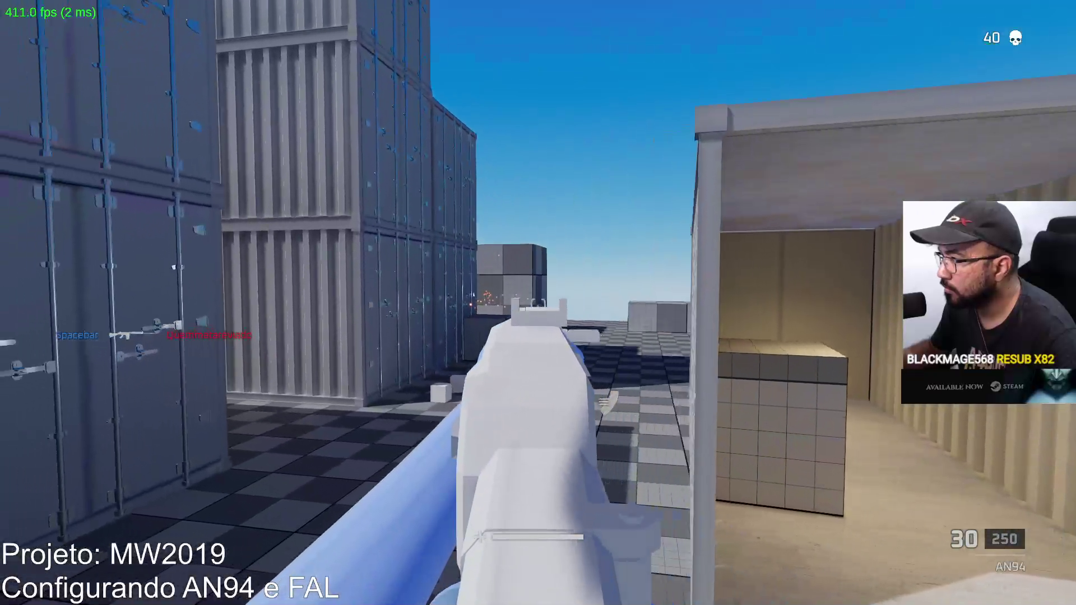
key("w")
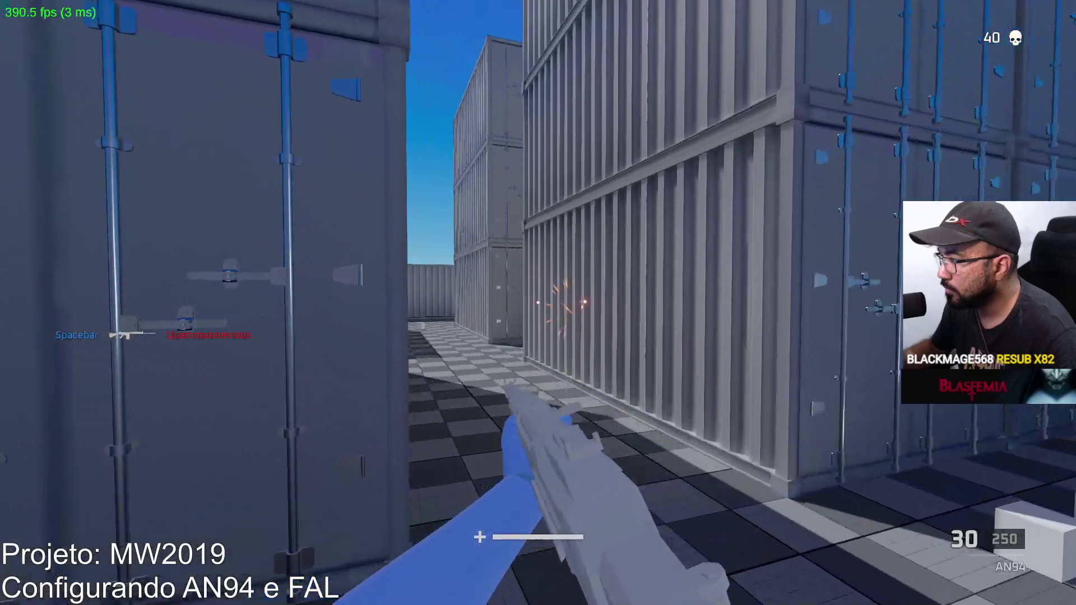
key("w")
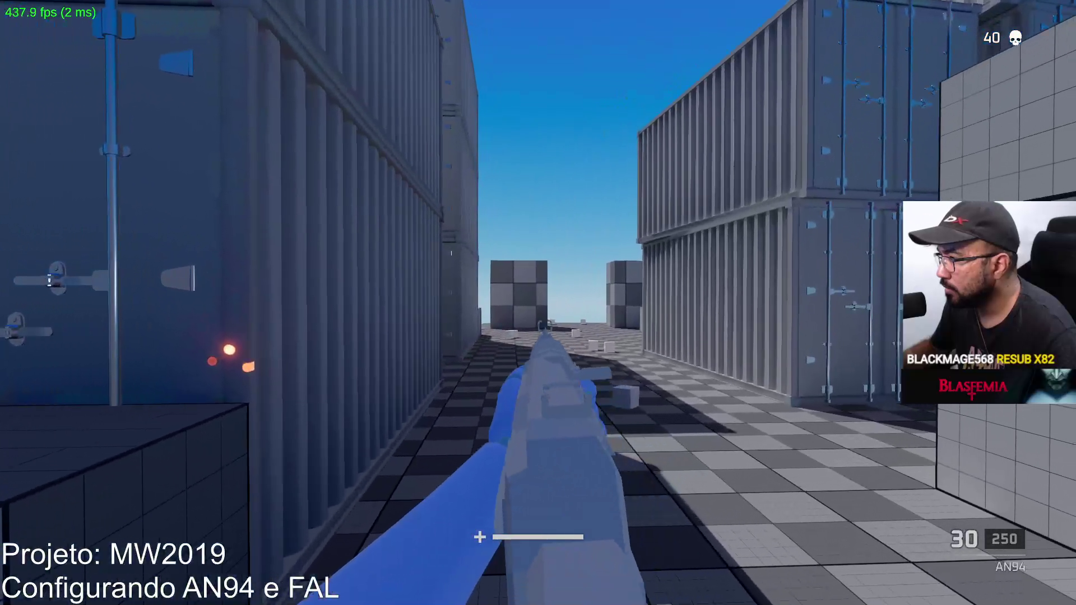
key("w")
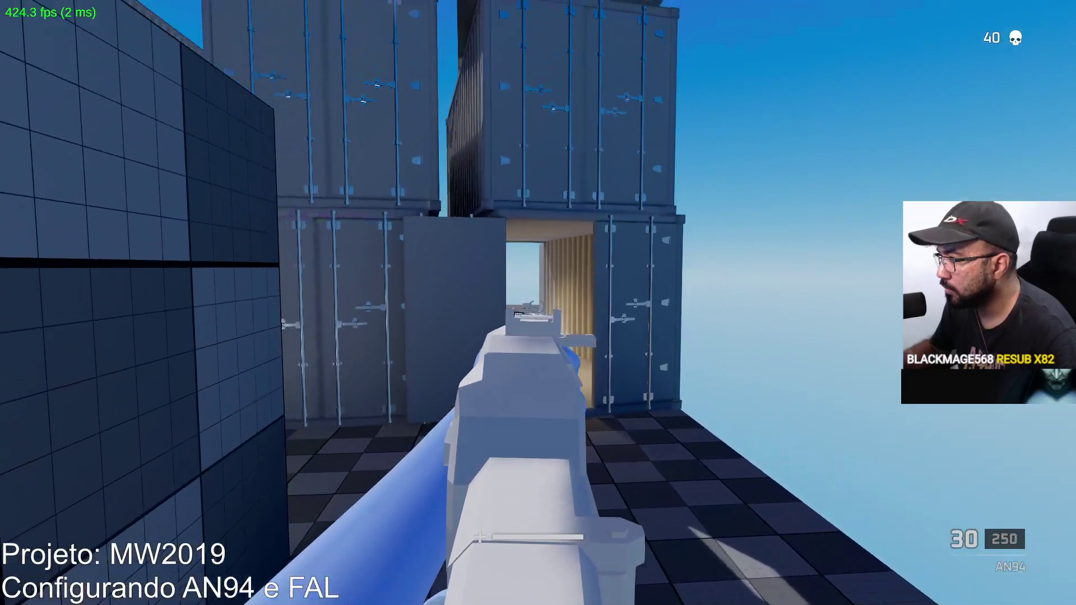
key("w")
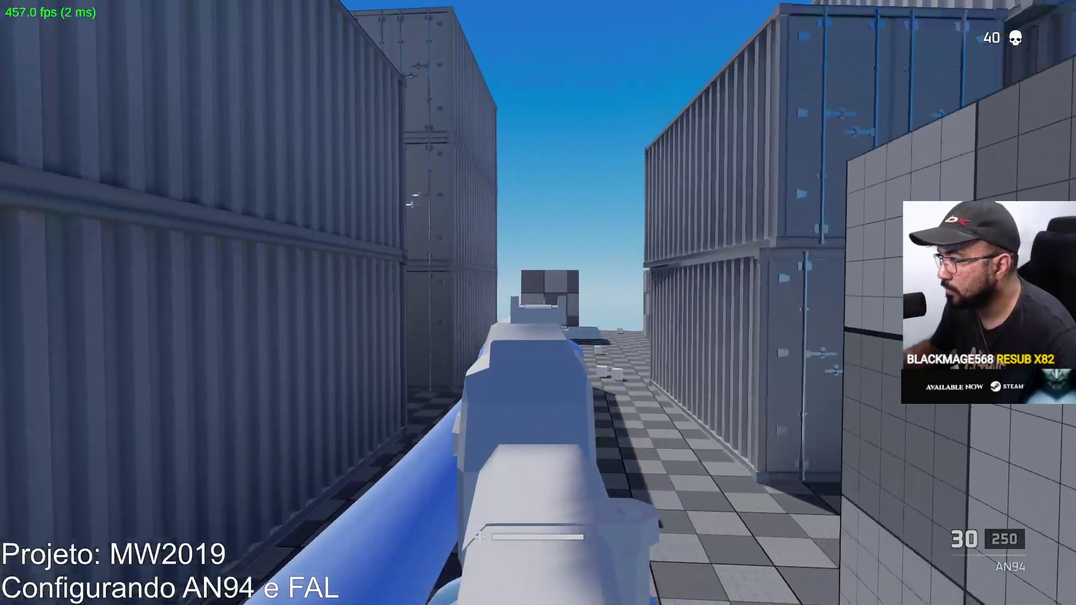
left_click(538, 303)
left_click(538, 303)
left_click(539, 302)
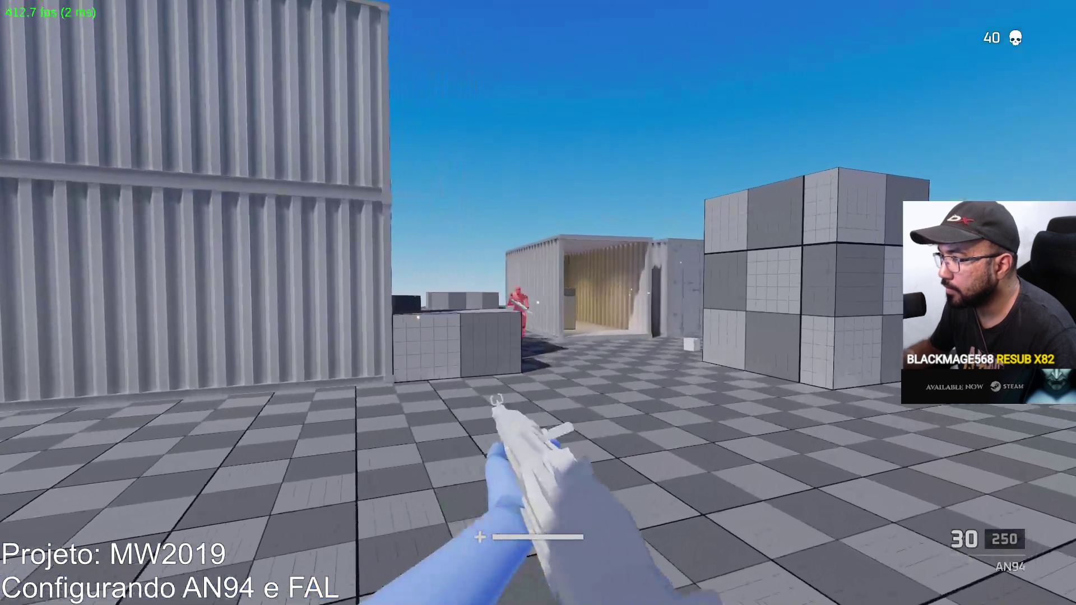
left_click(538, 302)
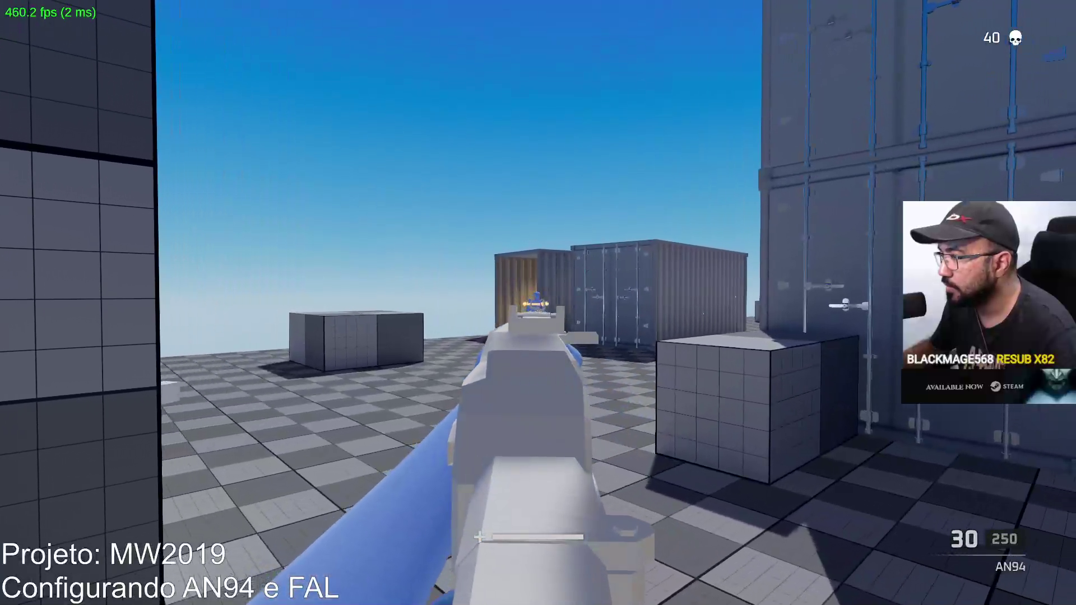
left_click(538, 303)
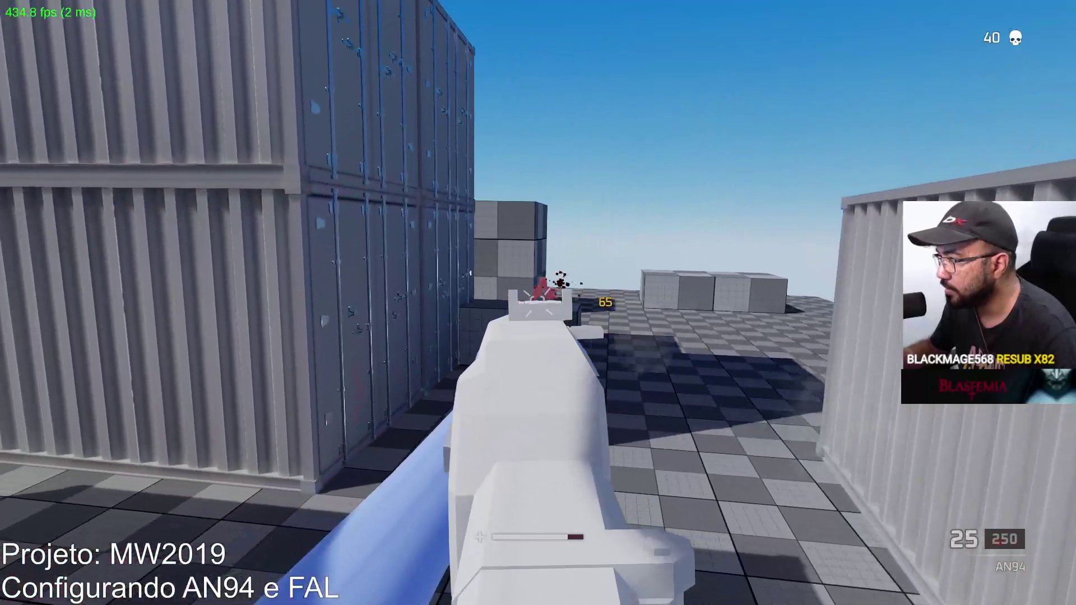
Secure the kill with the AN94, reload, and head toward the crates.
left_click(539, 304)
left_click(538, 303)
key("r")
key("w")
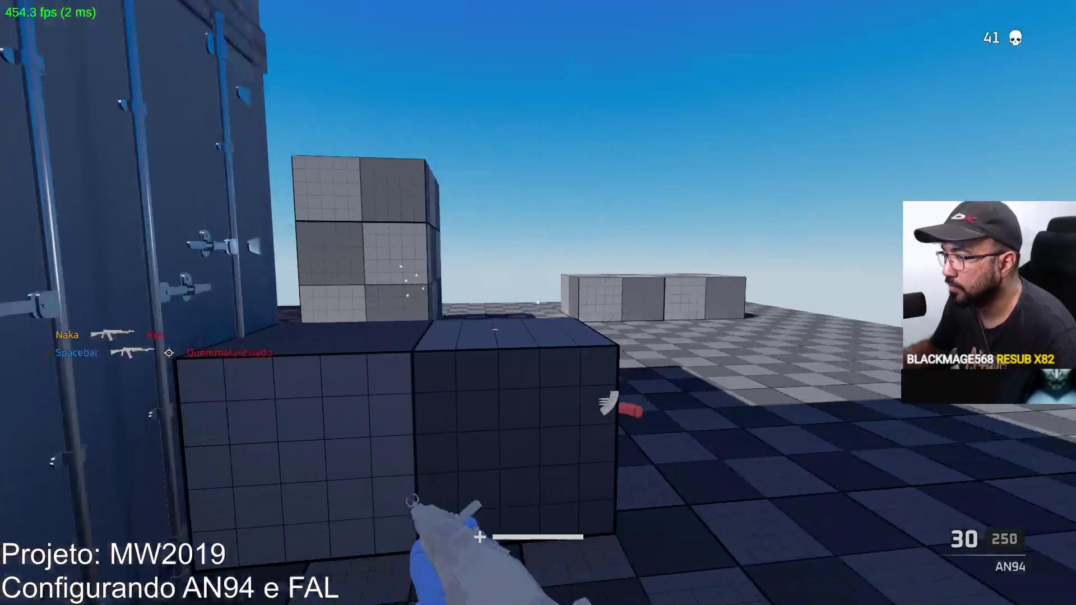
Aim at the stacked containers, spray-fire for a kill, hit the alley enemy, and reload.
right_click(539, 303)
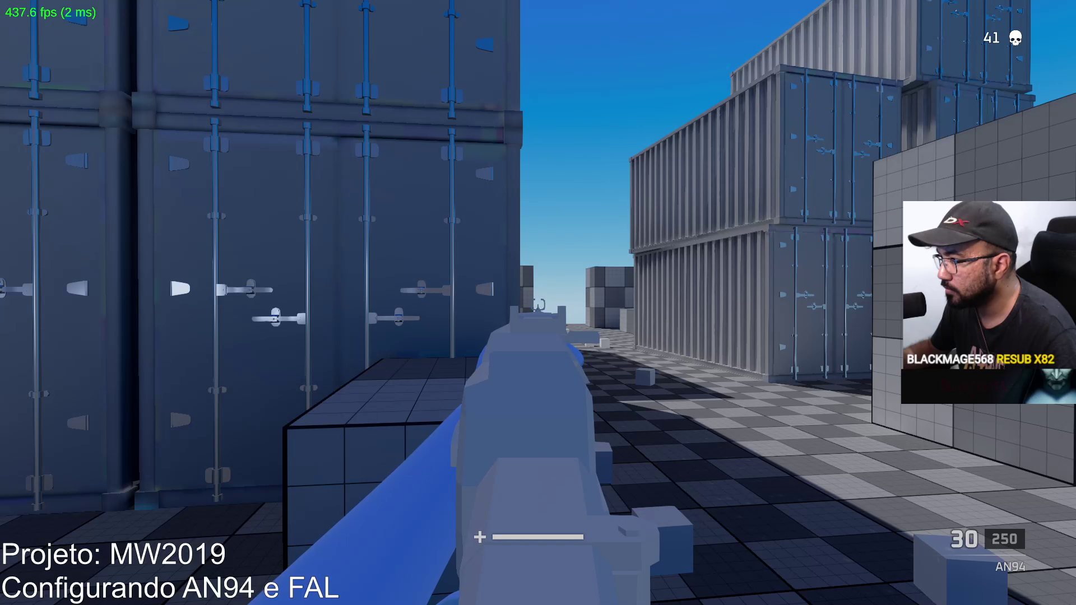
left_click_drag(538, 304, 538, 303)
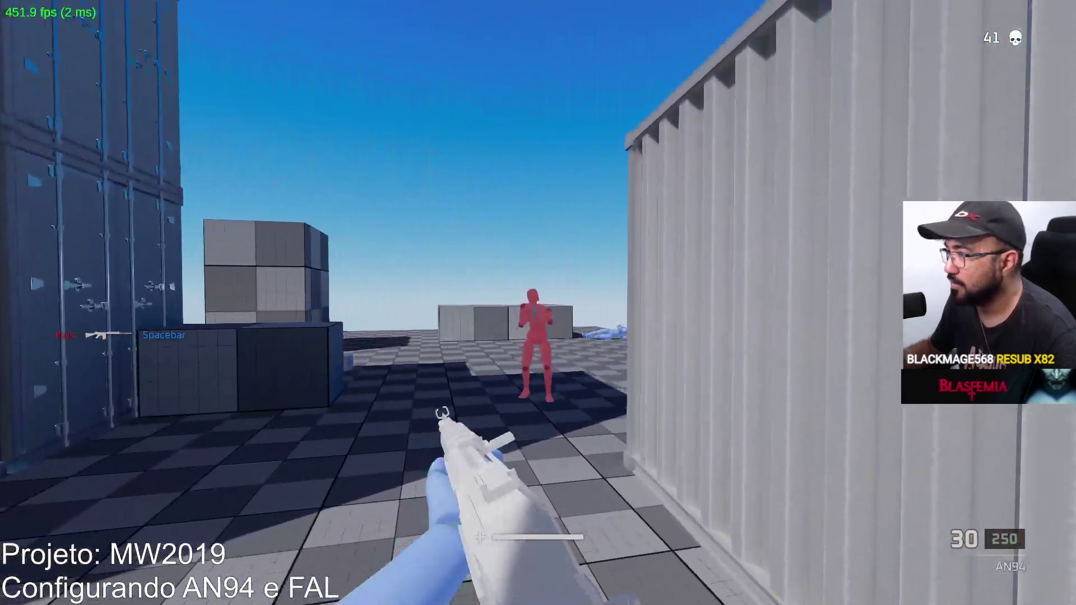
left_click(538, 302)
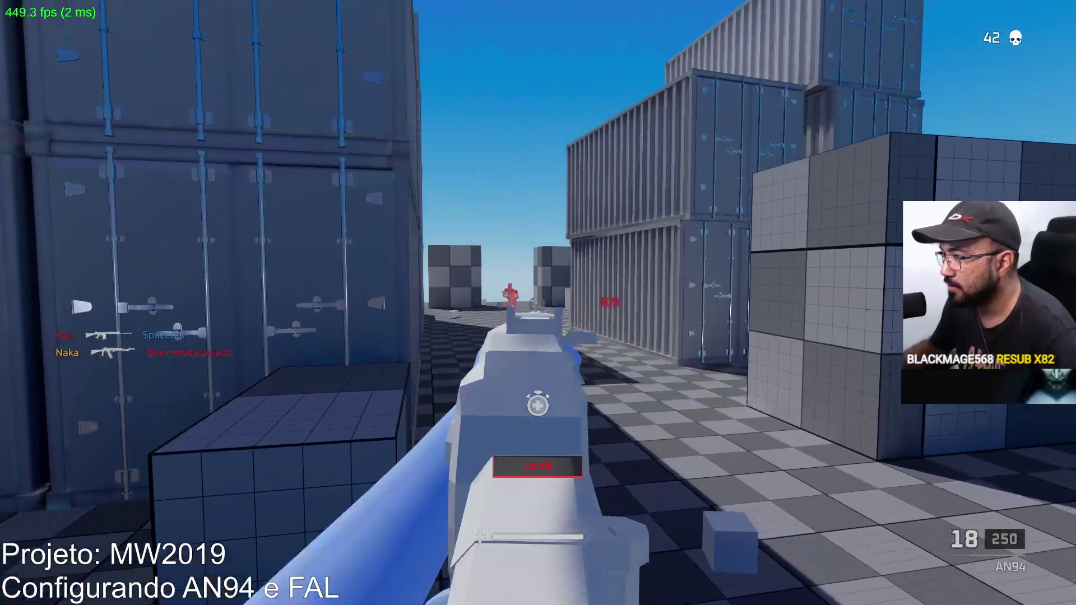
left_click(538, 304)
left_click(538, 303)
key("r")
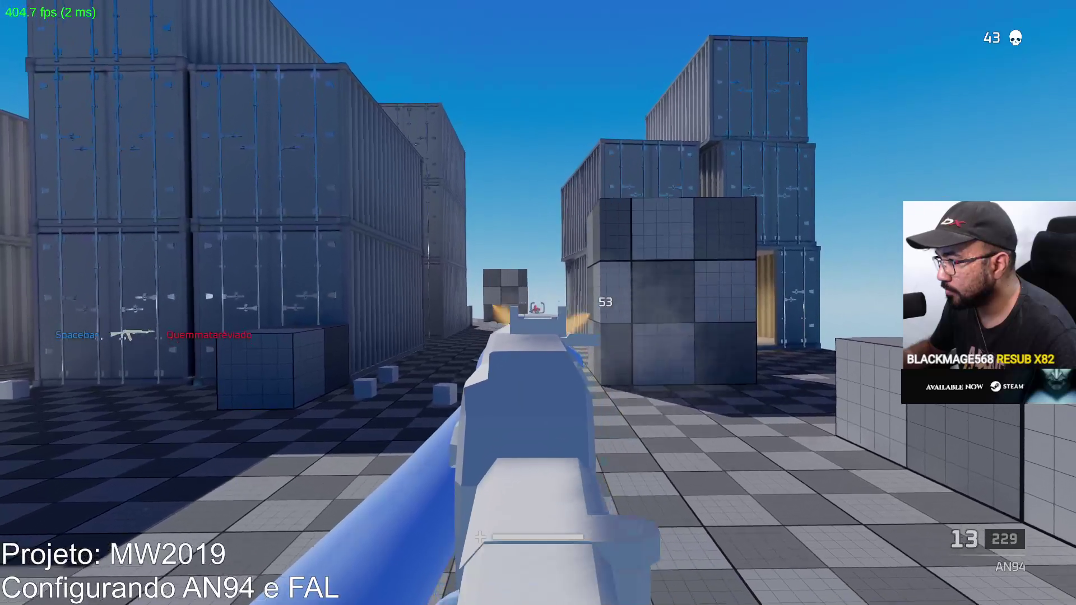
Move through the container yard spraying fire at the red enemy, reaching 45 kills.
key("w")
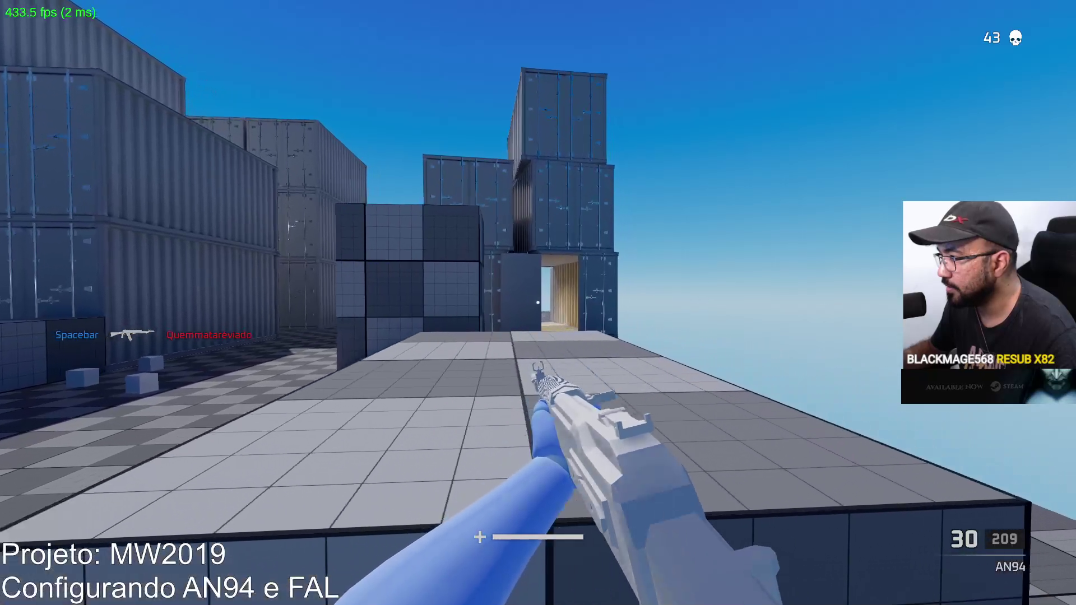
key("w")
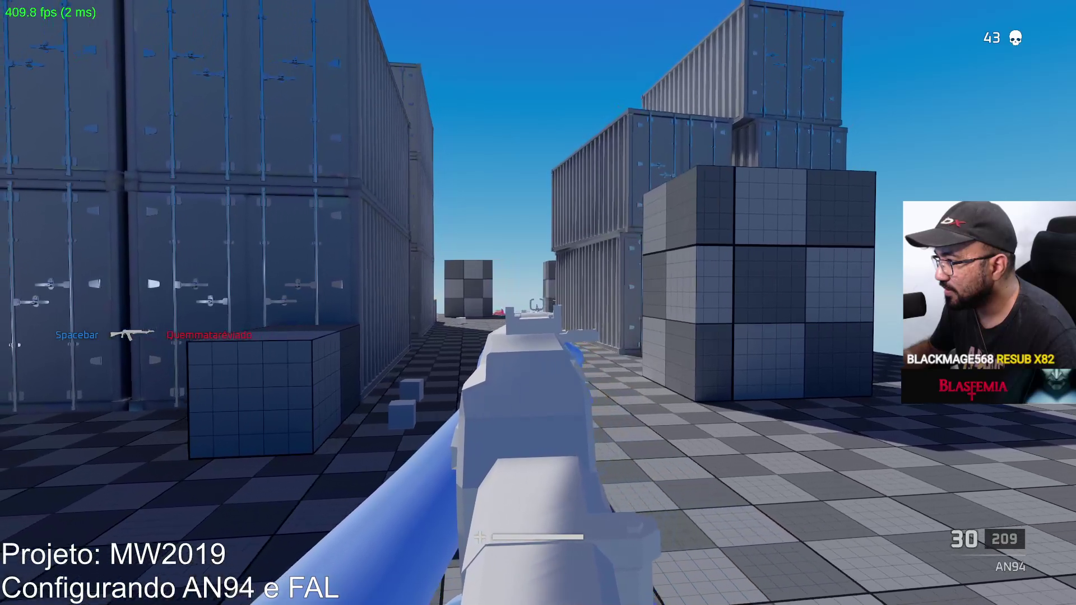
left_click_drag(538, 303, 538, 303)
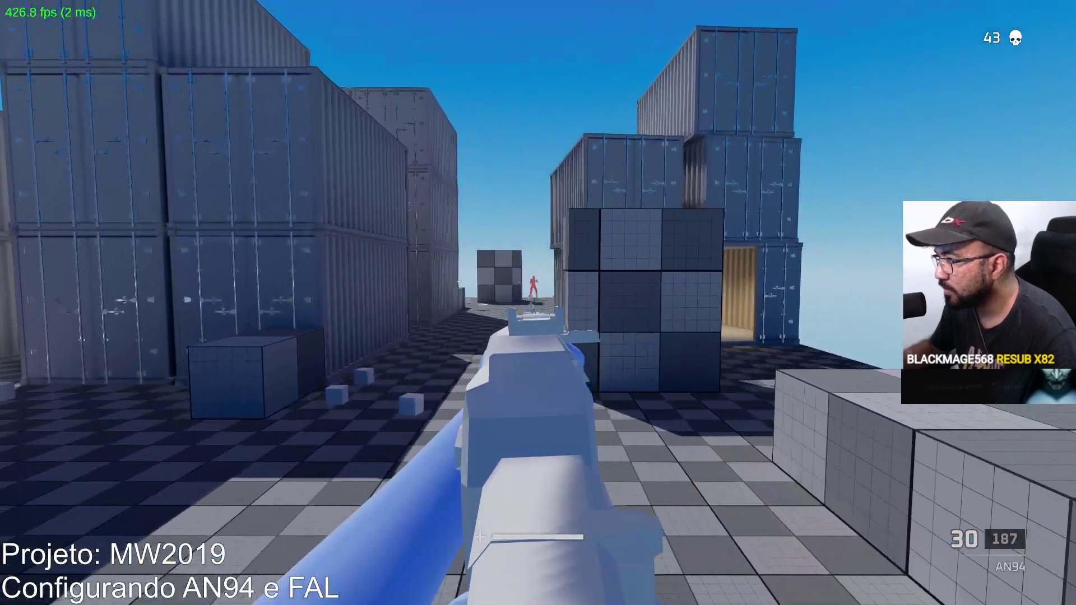
left_click_drag(538, 302, 539, 303)
Reload, push into the corridor, mantle onto the box, and run between the containers.
key("r")
key("w")
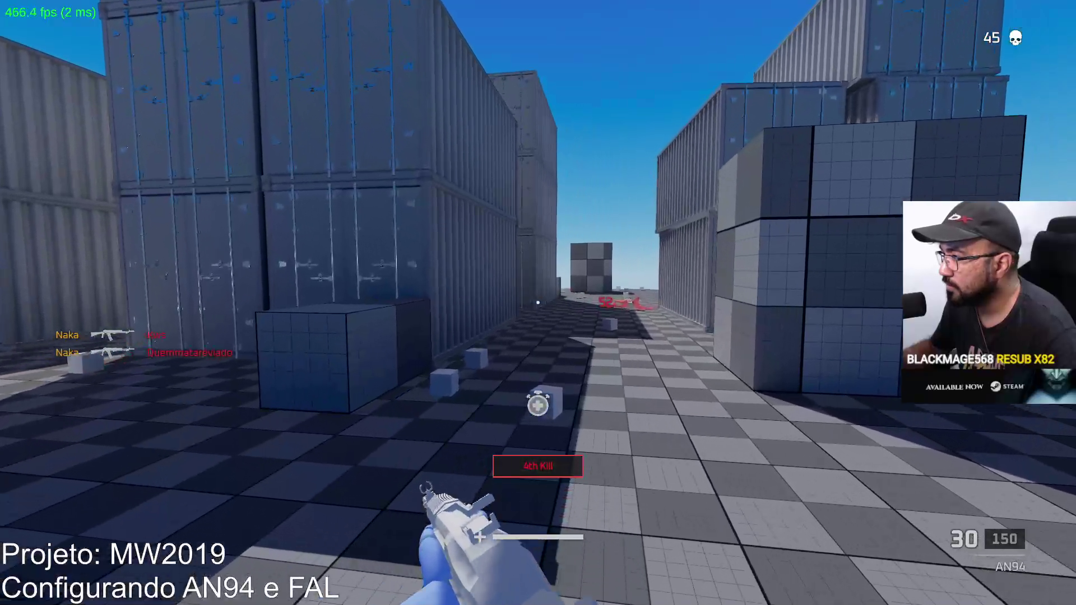
right_click(538, 303)
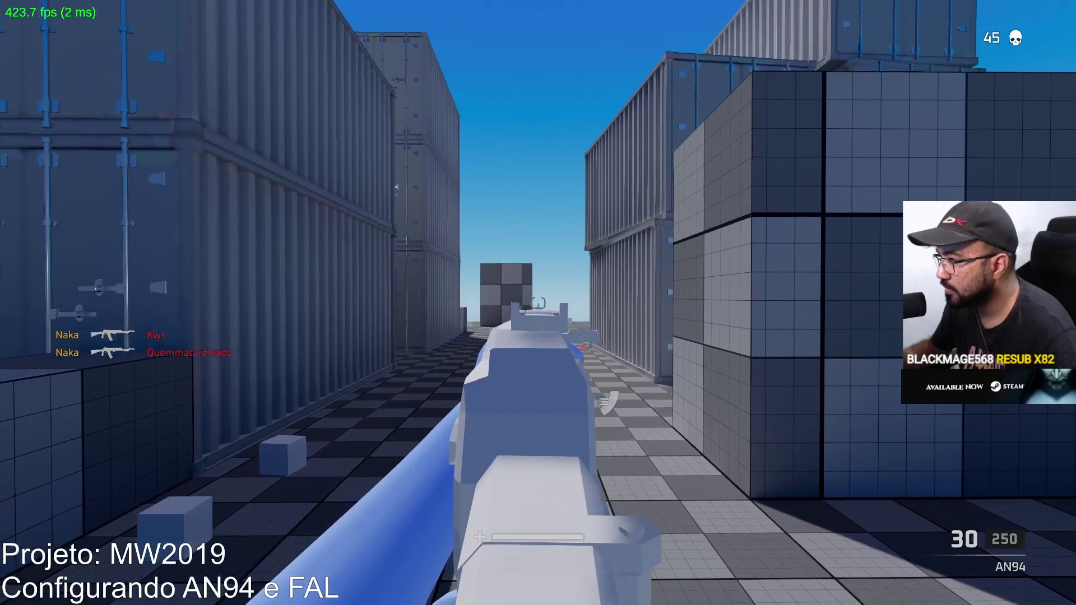
right_click(538, 302)
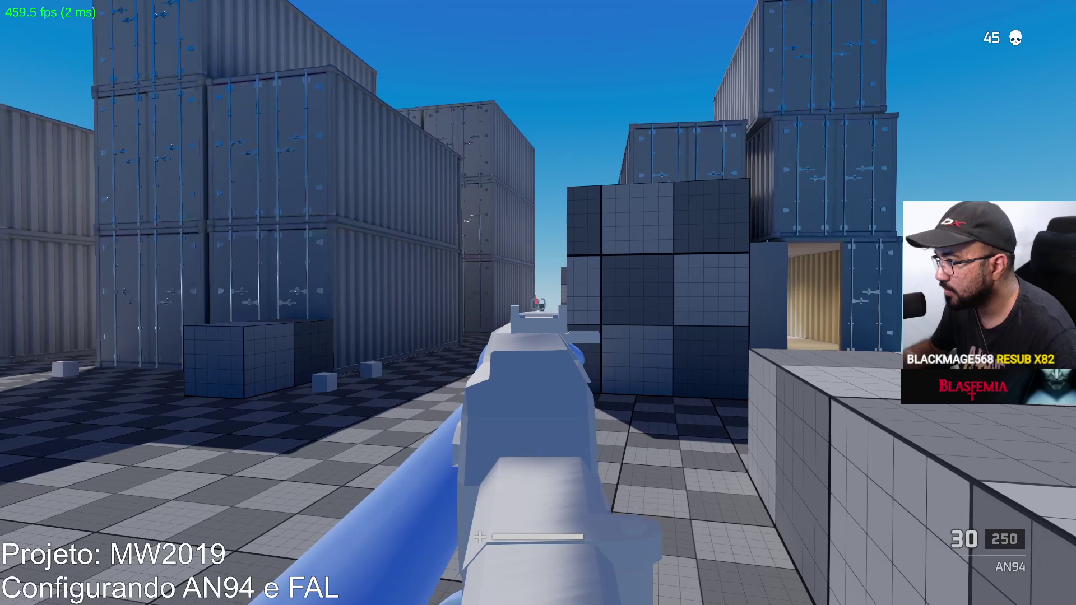
key("space")
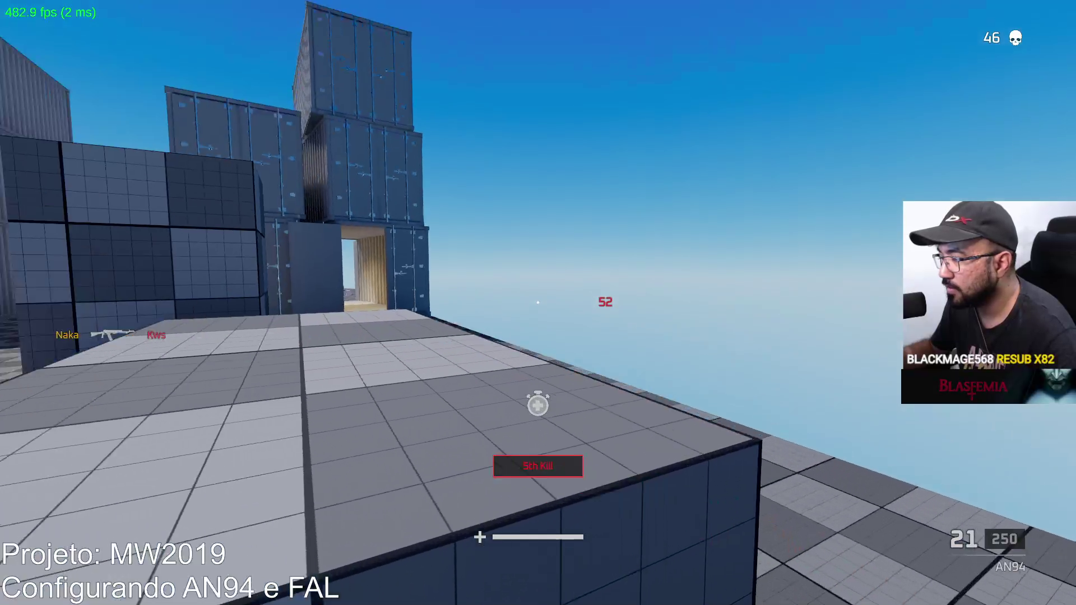
key("w")
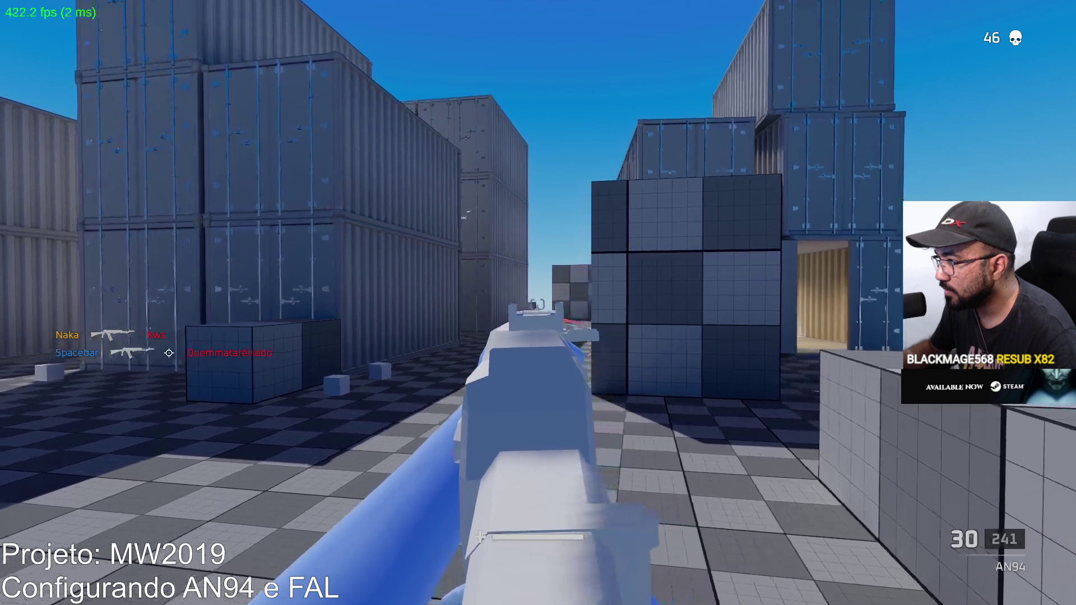
key("w")
key("w")
key("w")
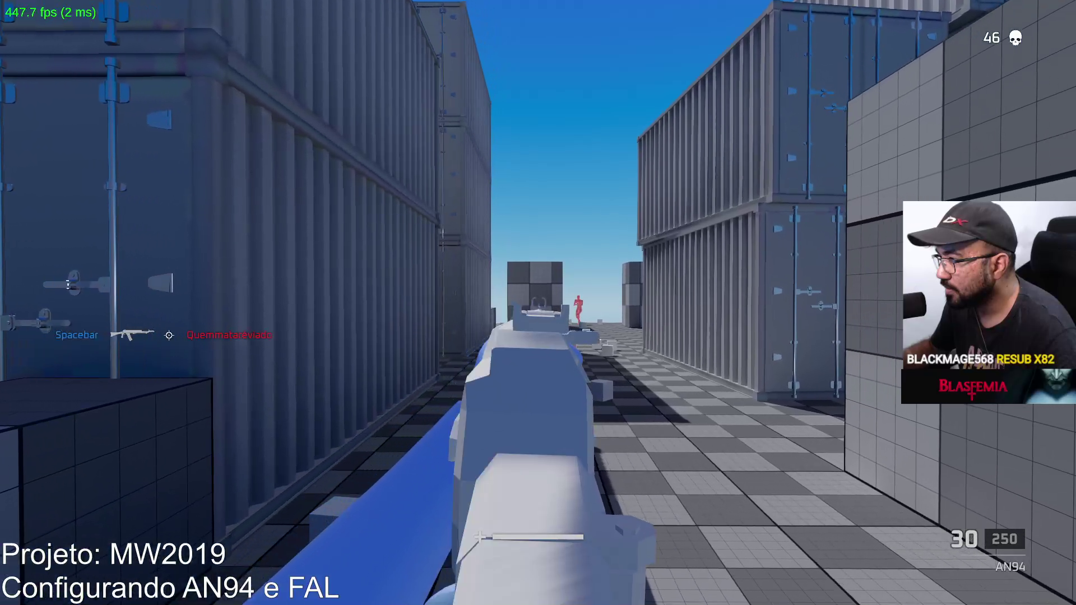
Shoot the corridor enemy, then empty the magazine into the enemy by the container and reload.
left_click(539, 303)
left_click(538, 303)
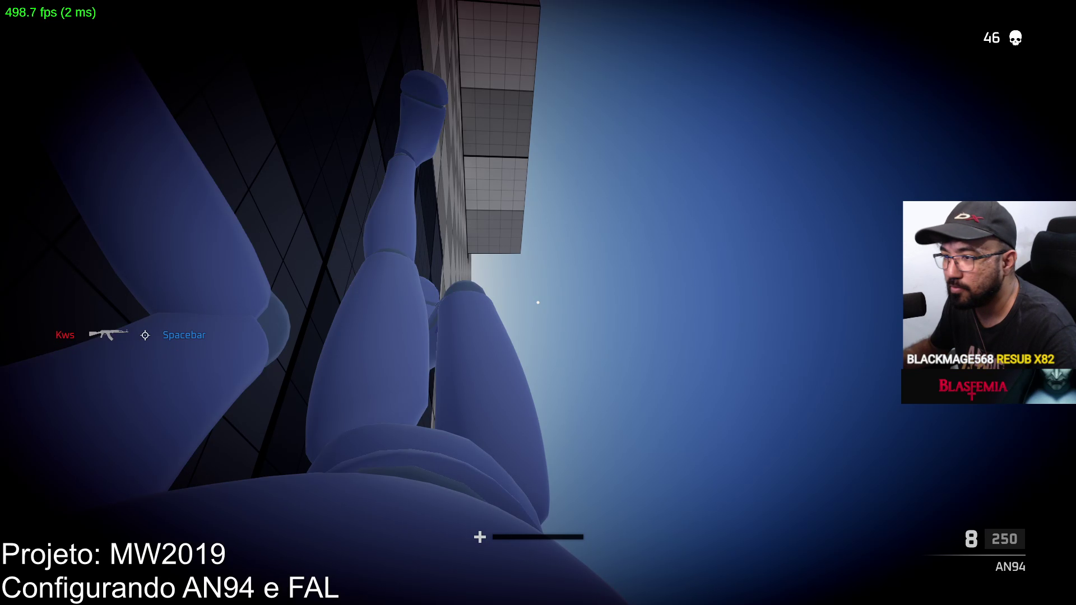
key("w")
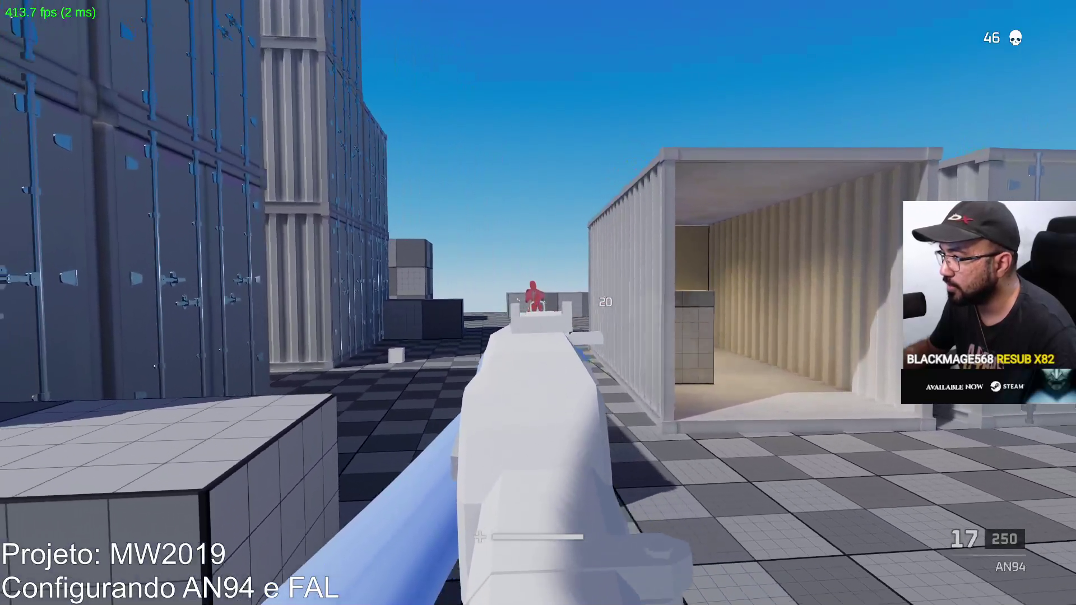
left_click(538, 303)
left_click(538, 303)
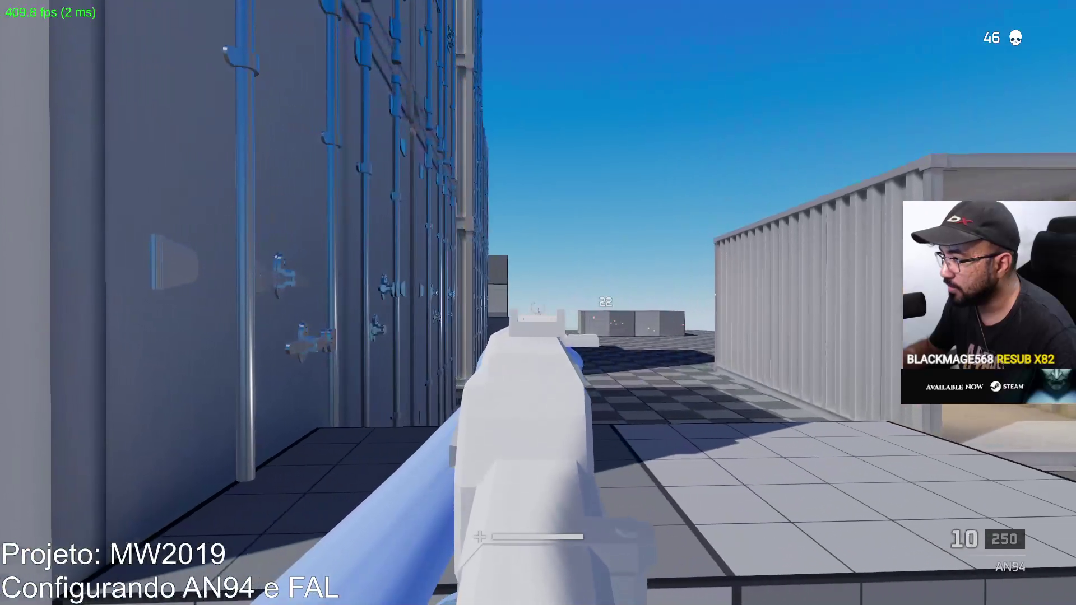
left_click(538, 302)
left_click(538, 303)
key("r")
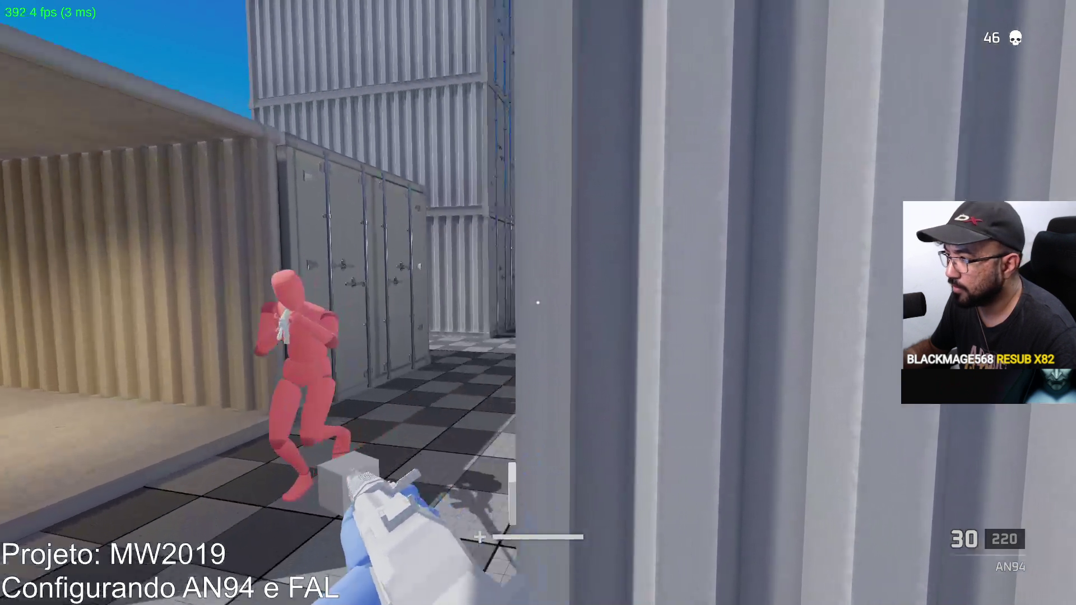
Finish off the red enemy for kill 47 and fire at enemies appearing in the corridor.
left_click(538, 303)
left_click(538, 302)
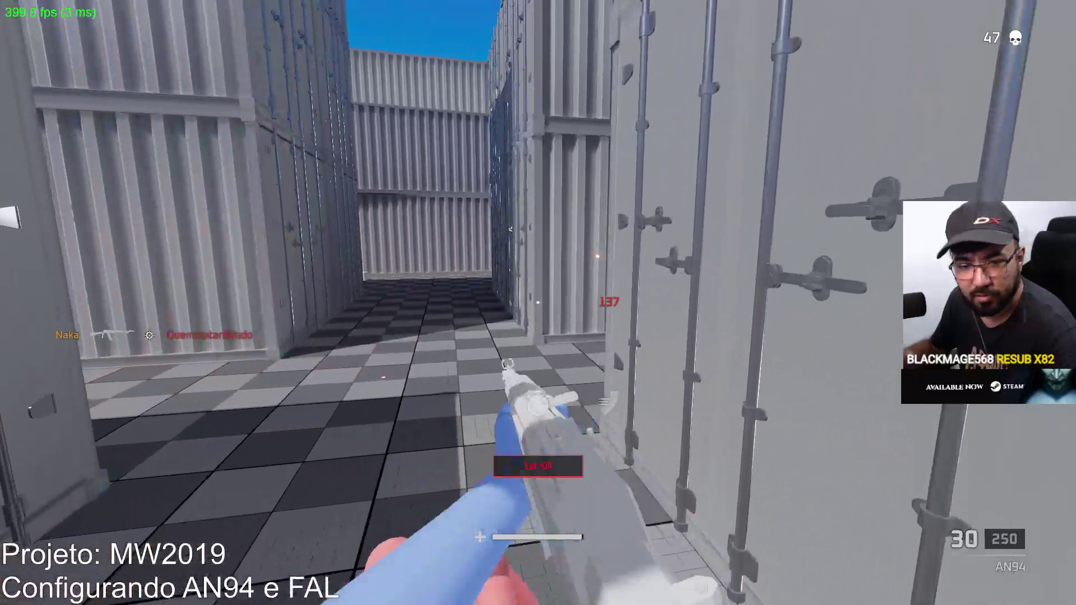
left_click(538, 303)
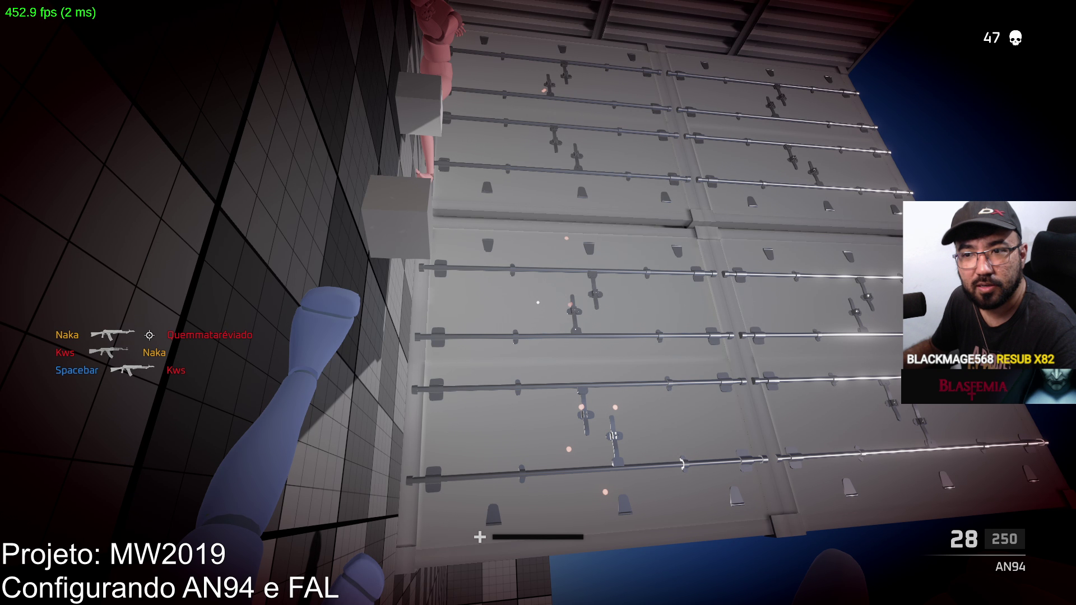
key("super")
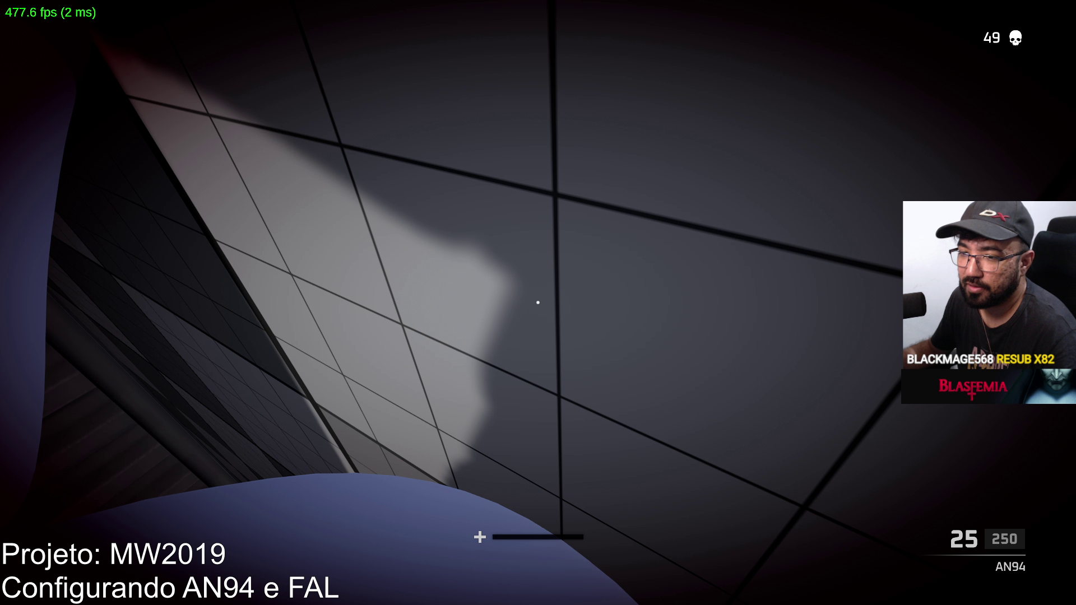
Advance among the containers with the AN94 and kill the first red enemy, reloading between bursts.
key("r")
key("super")
key("super")
key("w")
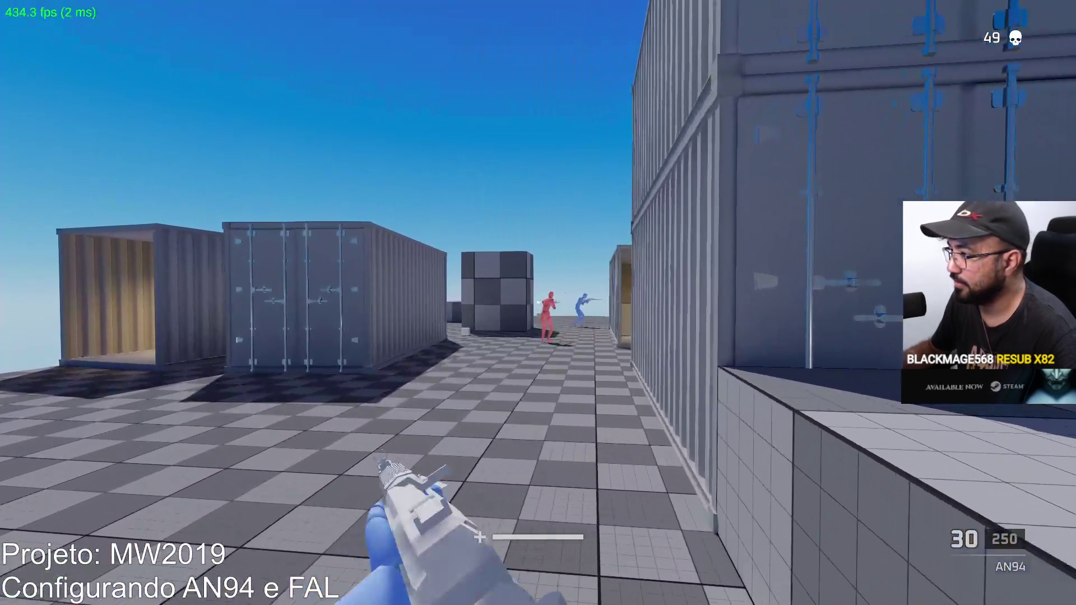
left_click(539, 302)
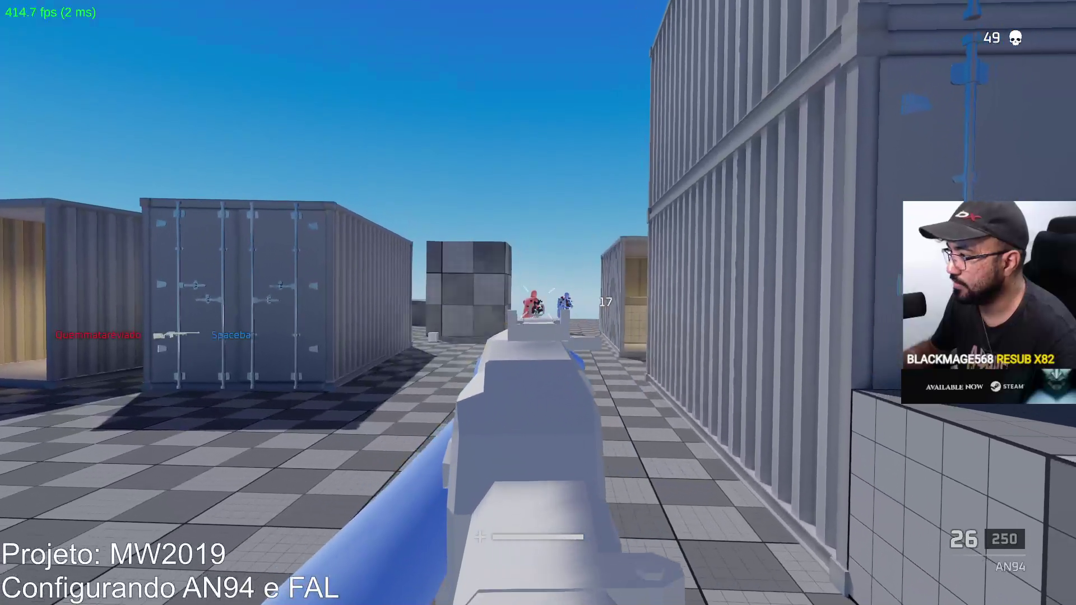
left_click(538, 303)
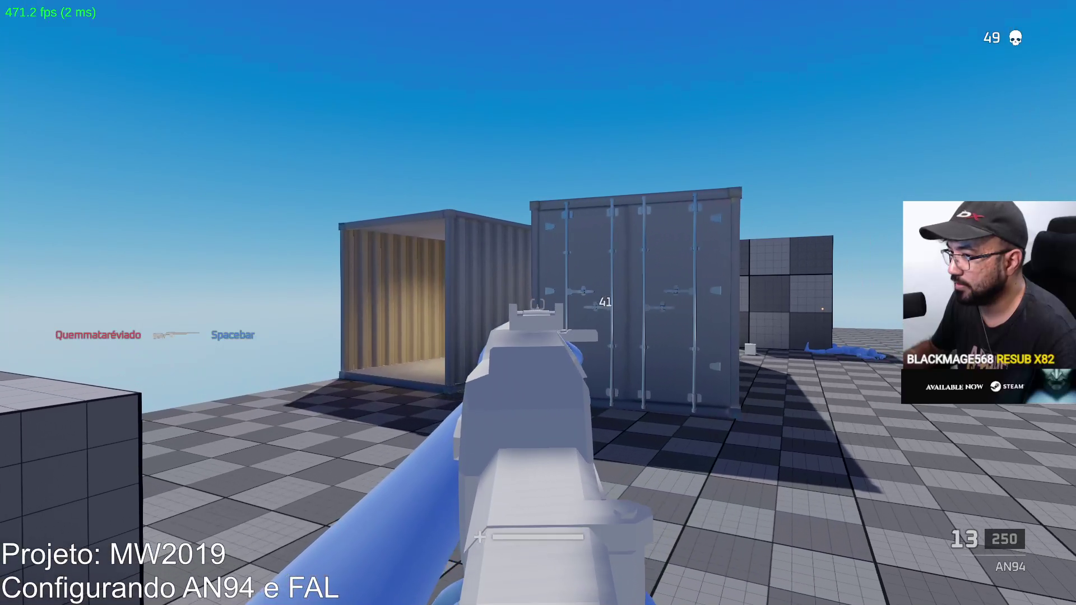
left_click(539, 303)
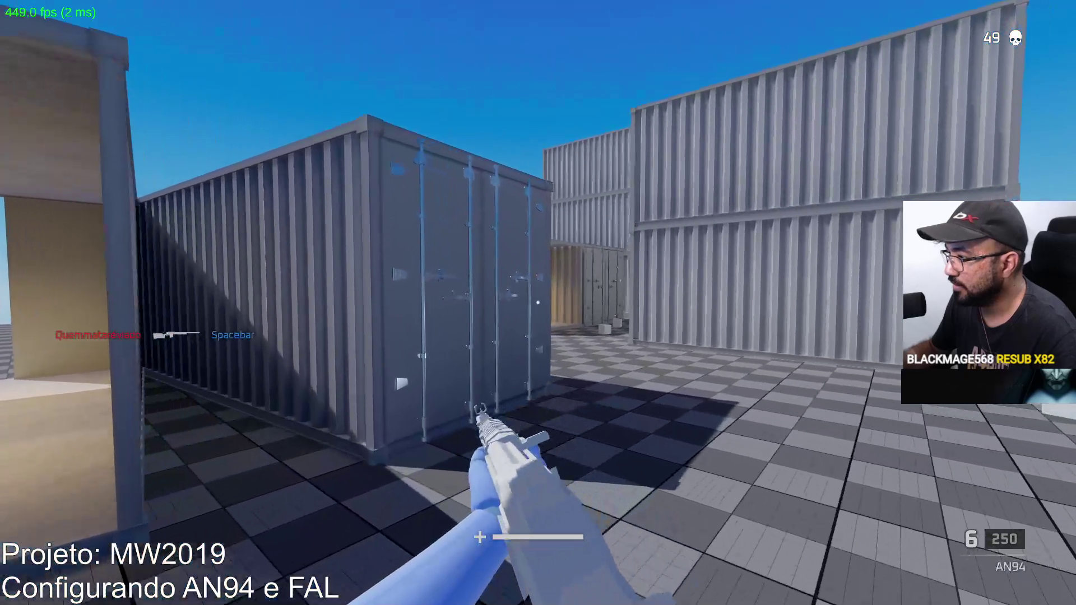
key("r")
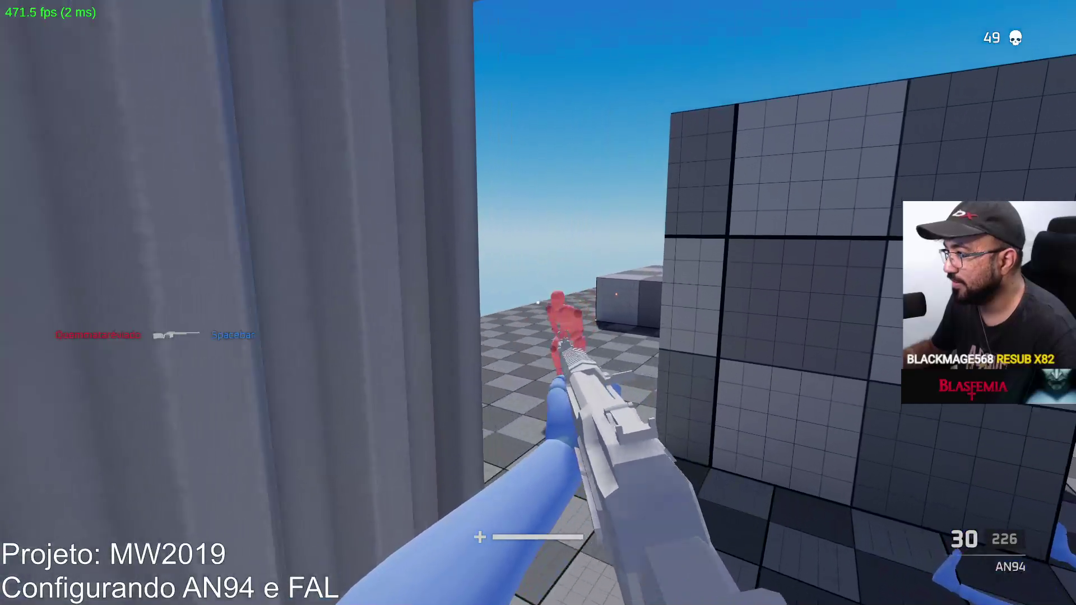
left_click(538, 303)
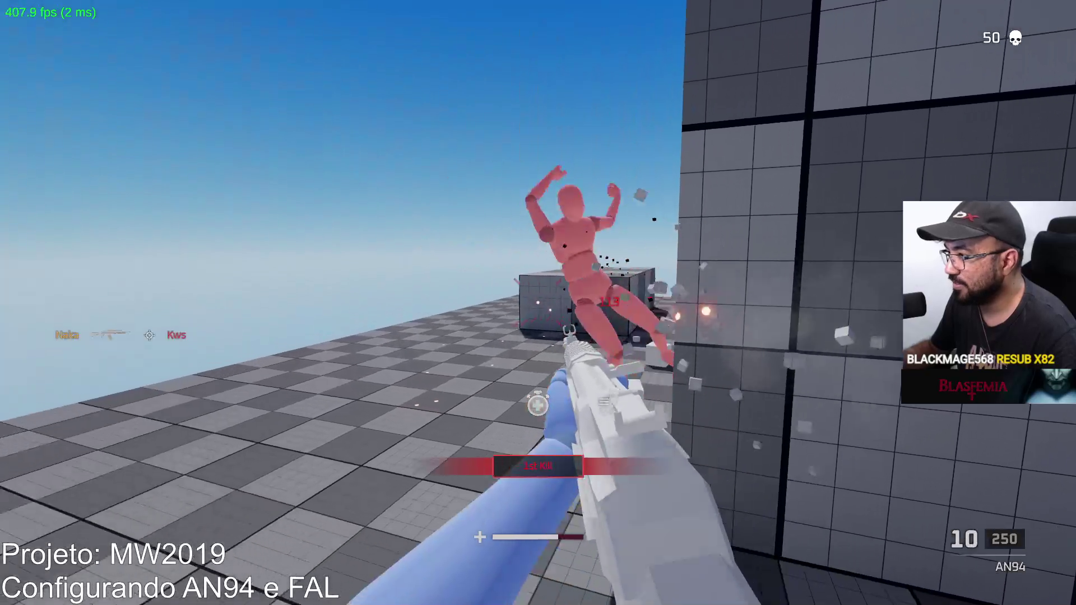
left_click(538, 303)
key("r")
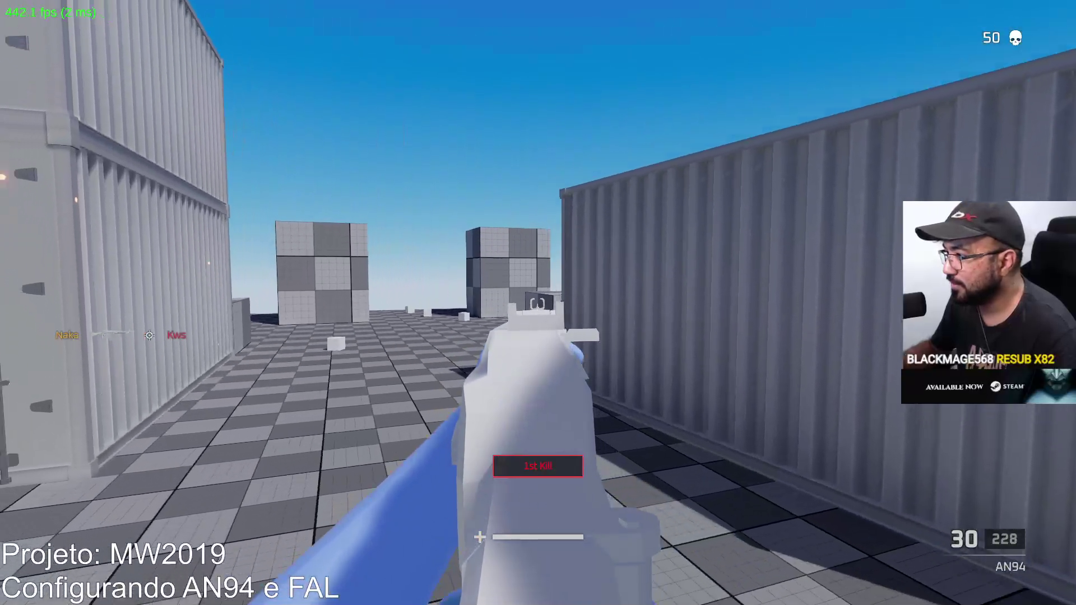
left_click(538, 302)
Move past the grey cube and fire AN94 bursts at the enemy by the containers.
key("w")
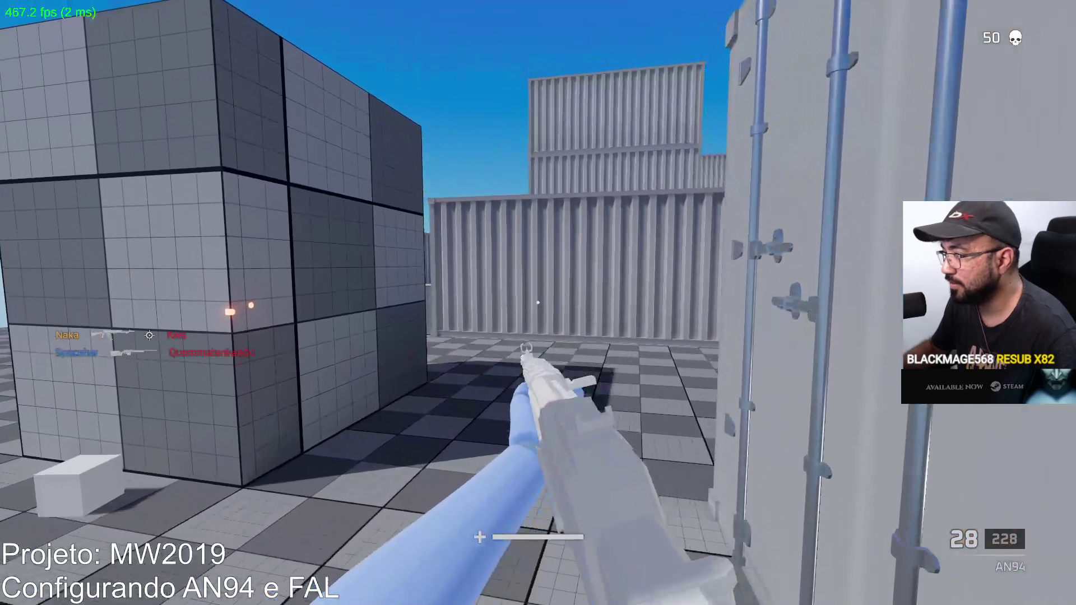
key("w")
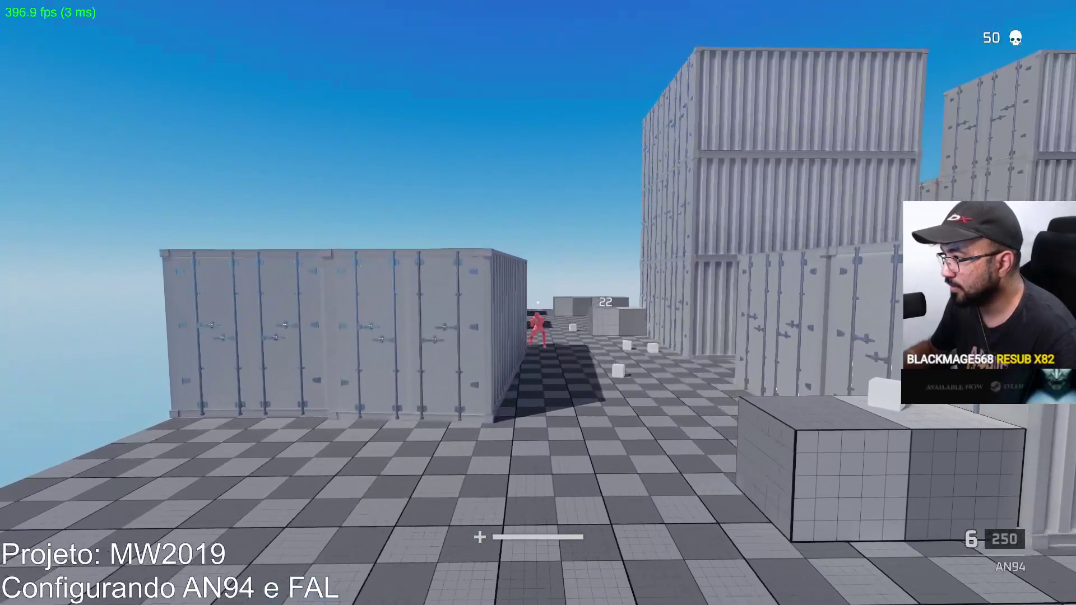
key("r")
key("w")
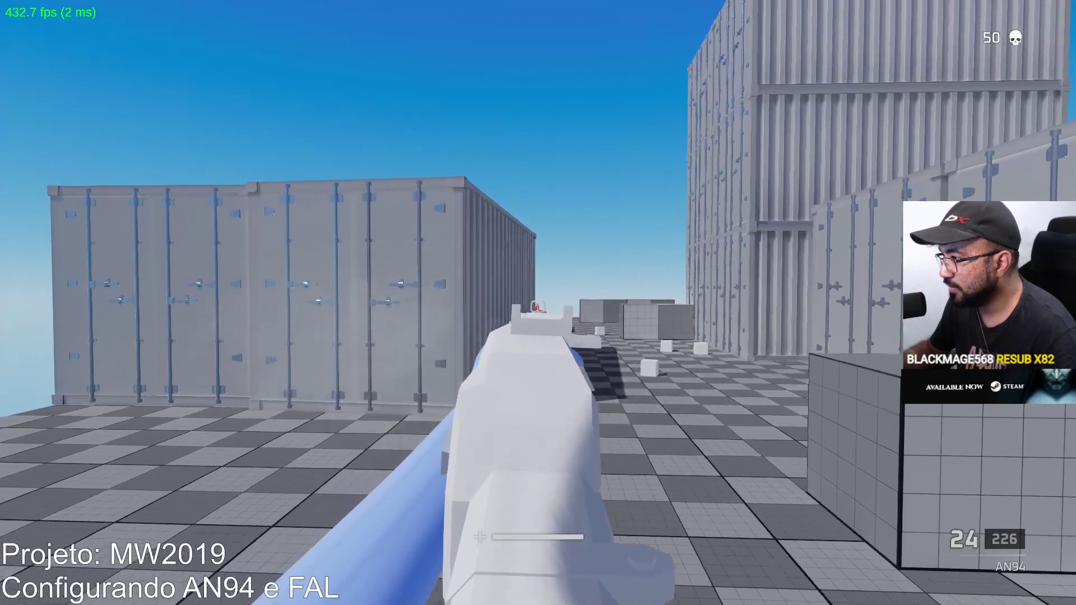
left_click(538, 305)
left_click(538, 306)
left_click(538, 305)
left_click(538, 306)
left_click(538, 305)
left_click(538, 306)
key("r")
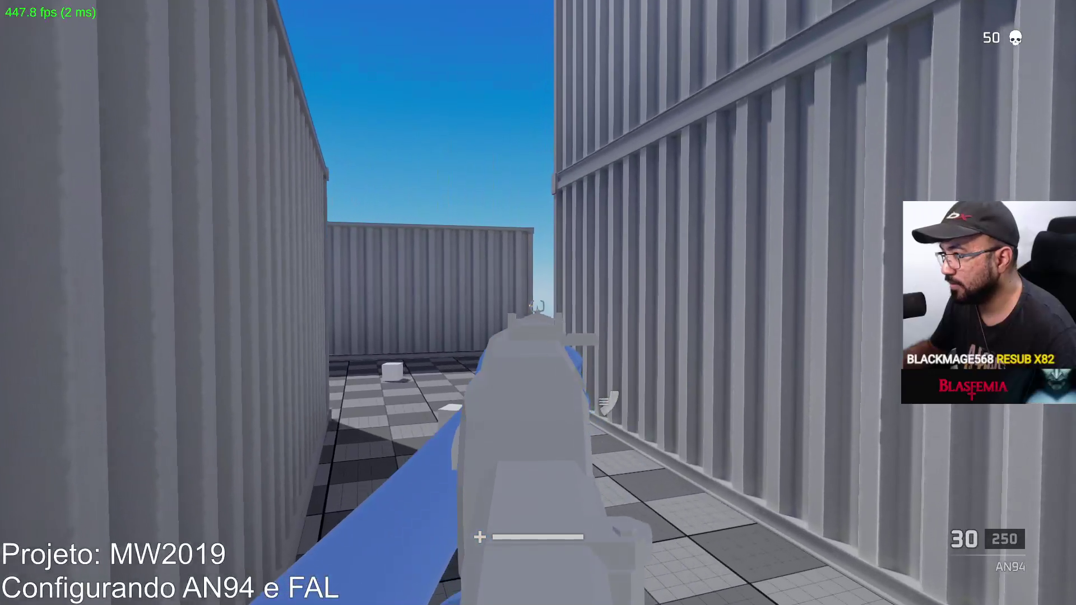
key("w")
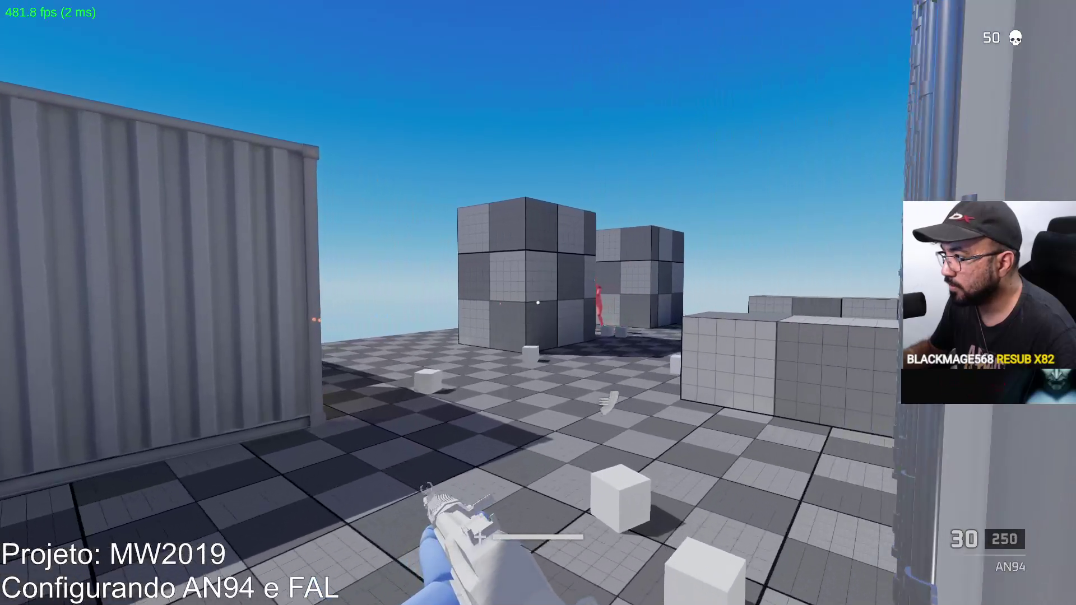
Kill the red dummy by the cubes to reach 51 kills, then fire aimed shots across open ground.
left_click(538, 304)
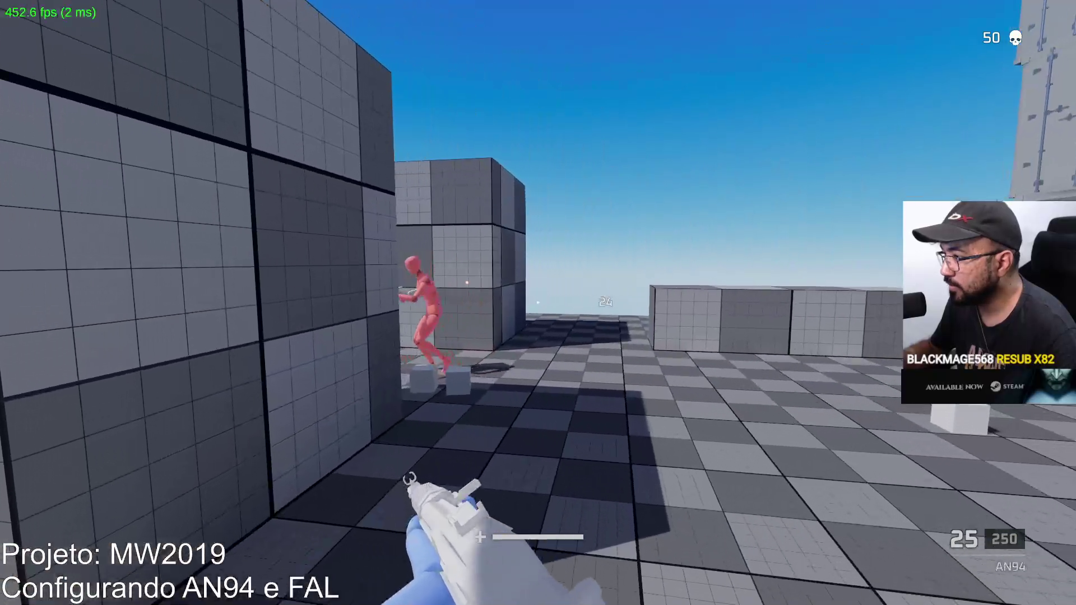
left_click(538, 303)
left_click(537, 304)
left_click(538, 303)
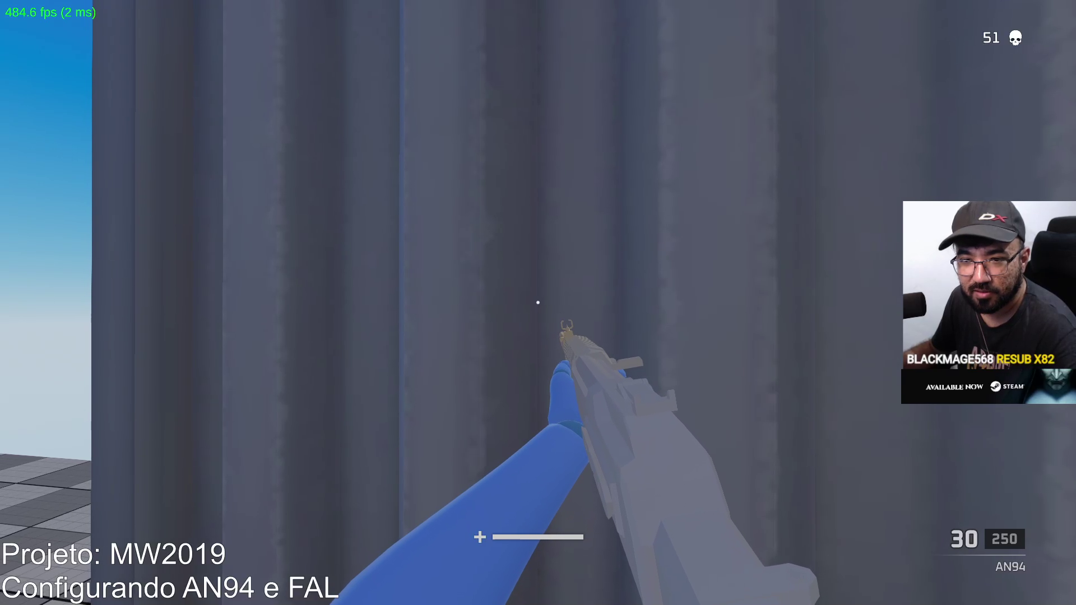
key("w")
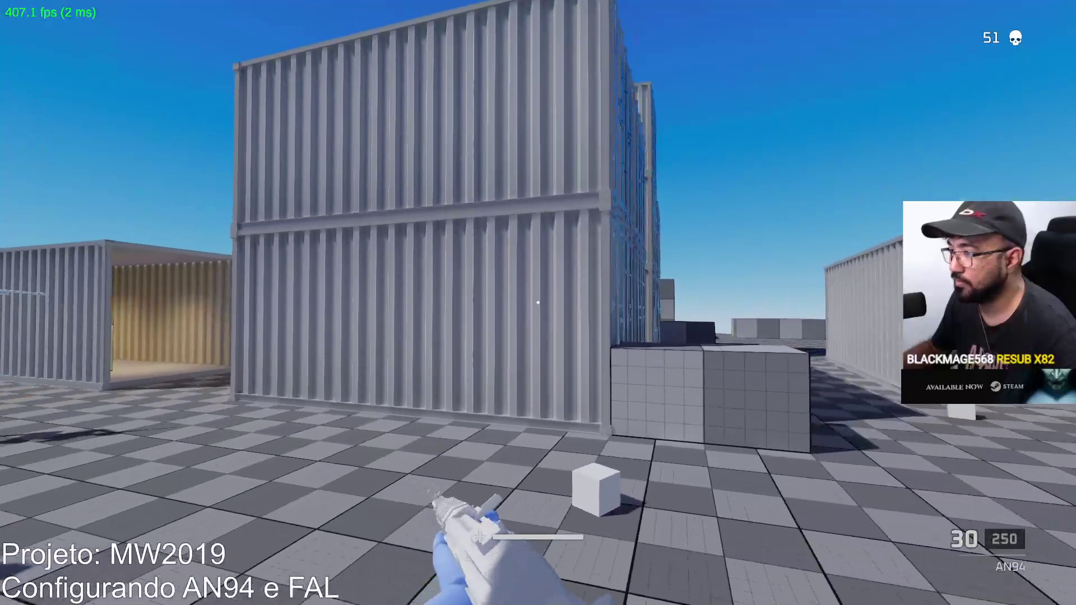
right_click(536, 302)
left_click(537, 303)
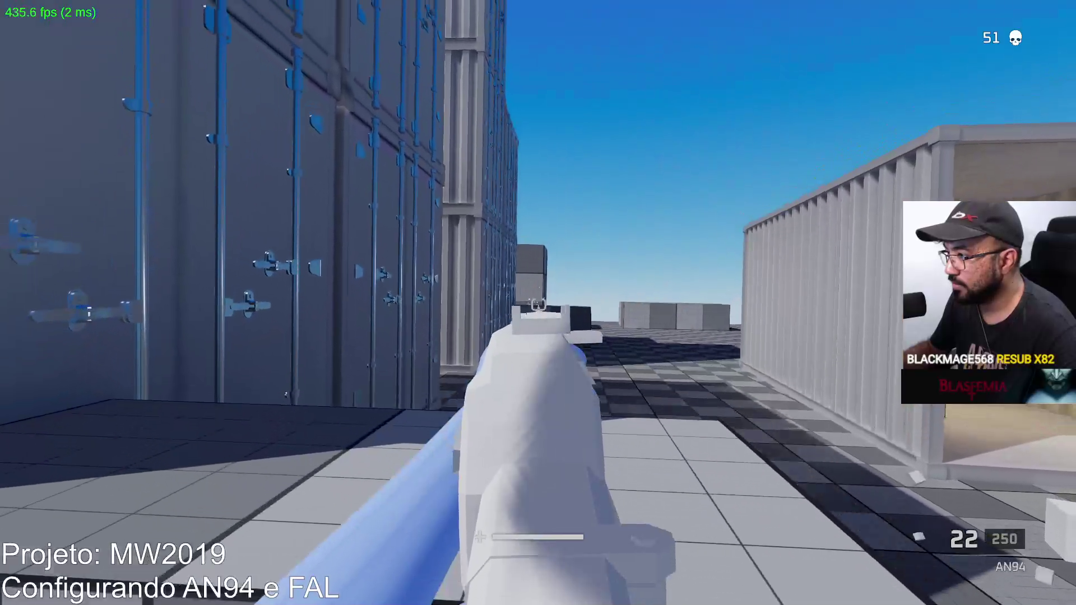
left_click_drag(538, 303, 537, 303)
key("r")
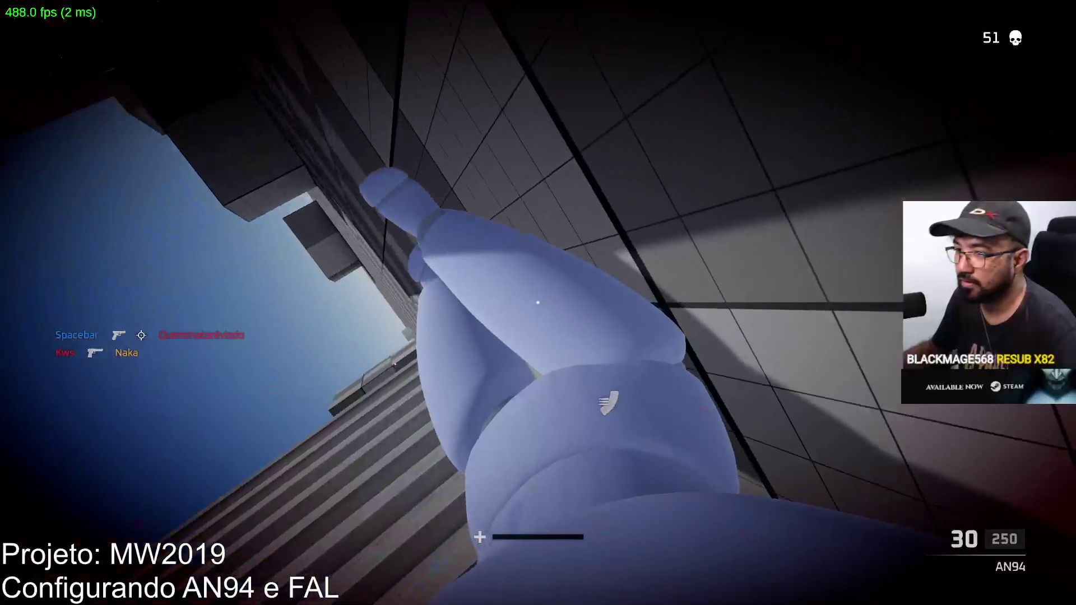
Swap Loadout 1's primary weapon to the FAL and resume the match.
key("Escape")
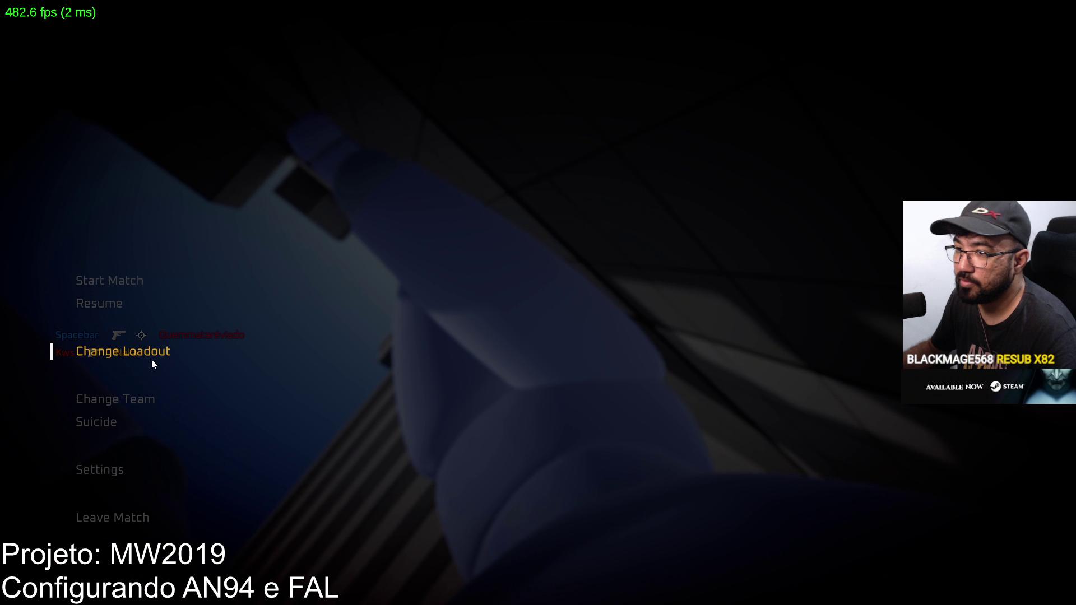
left_click(151, 362)
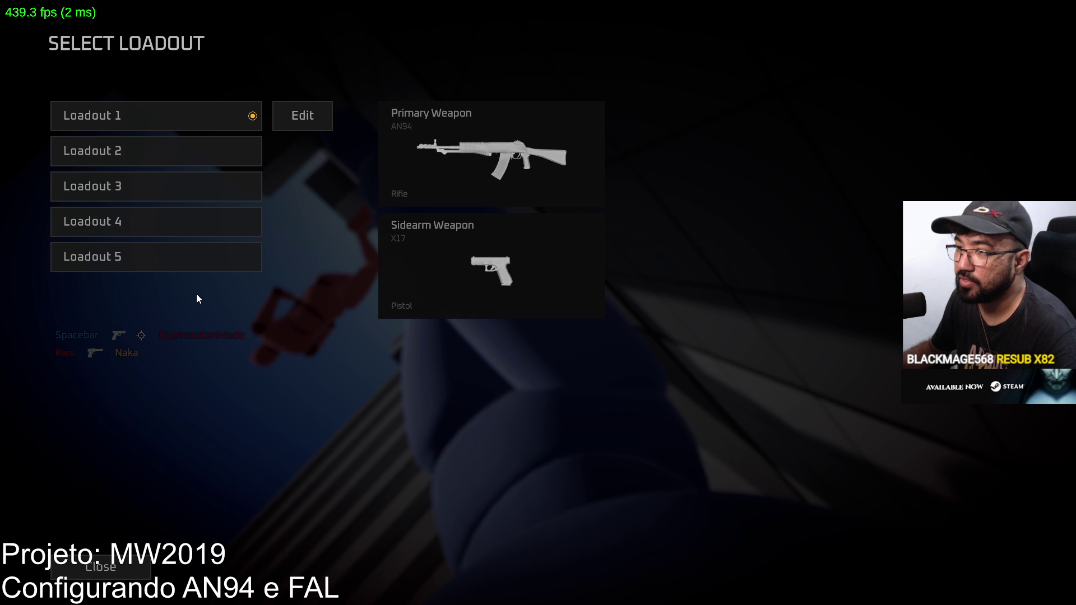
left_click(280, 110)
left_click(266, 169)
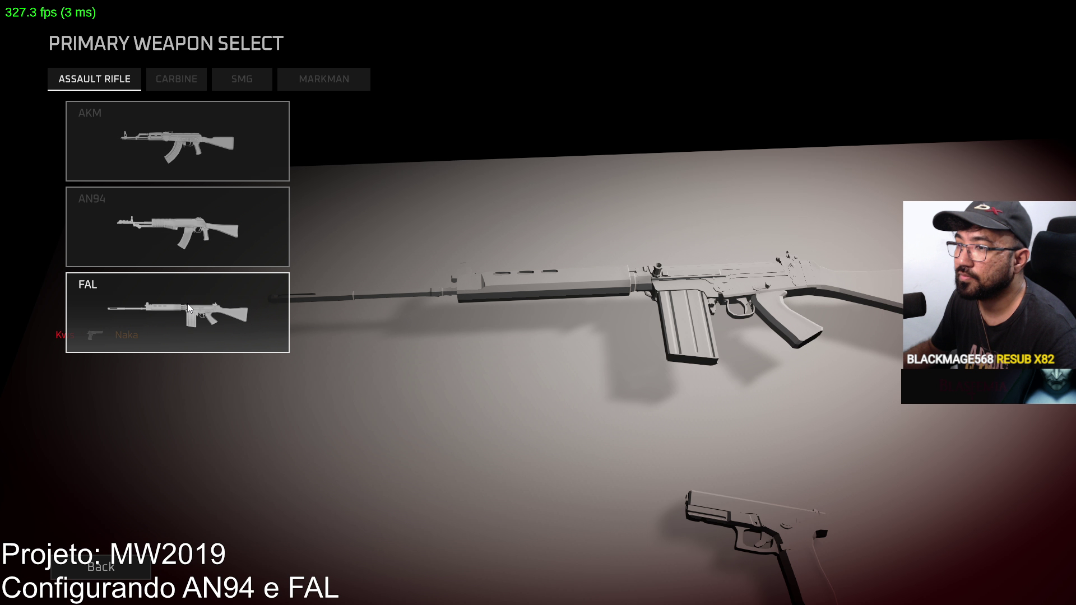
left_click(188, 303)
left_click(495, 564)
left_click(258, 562)
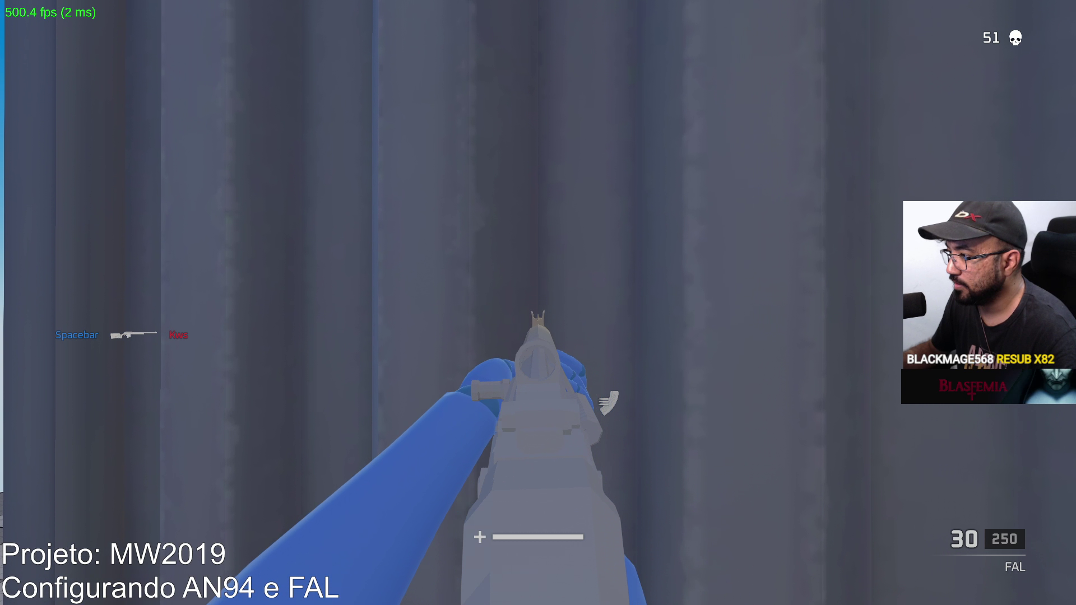
Sprint through the container corridor and score the FAL's first kill, reaching 52, then reload.
key("shift+w")
key("w")
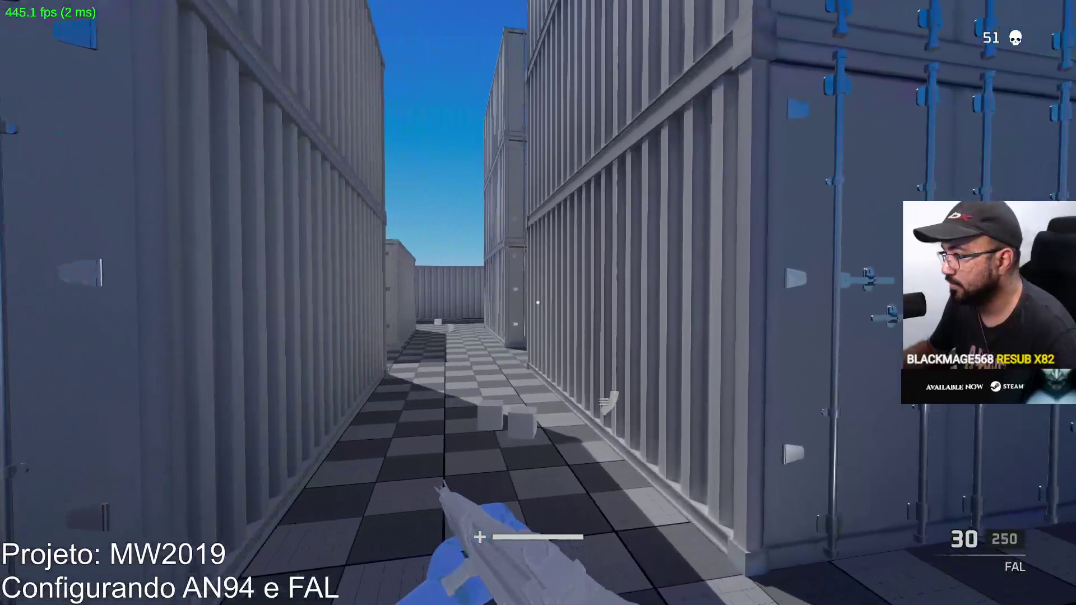
key("w")
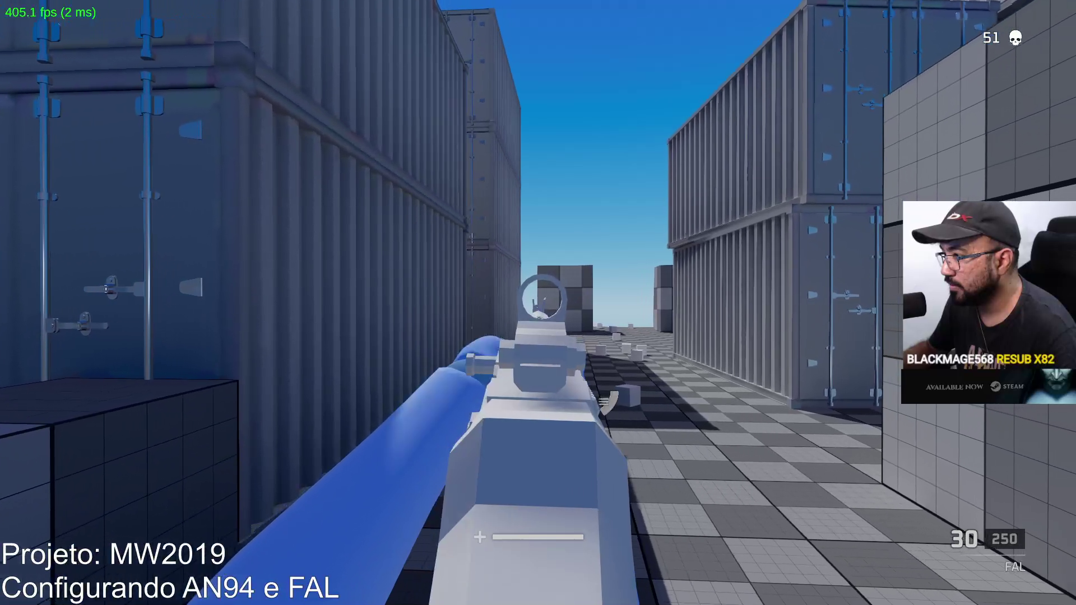
left_click(537, 303)
left_click(538, 302)
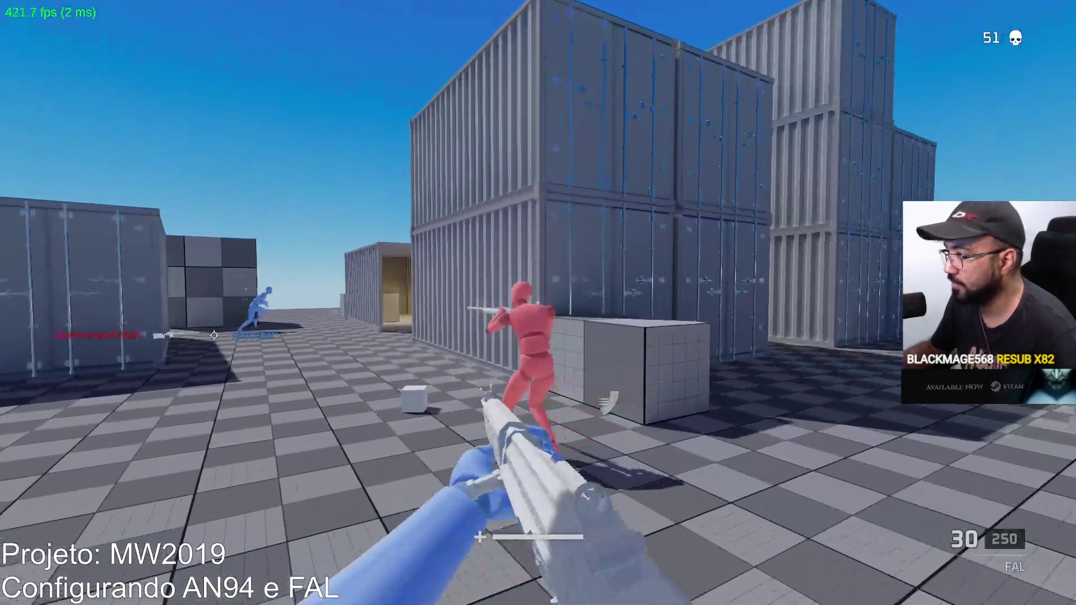
left_click(538, 303)
left_click(538, 303)
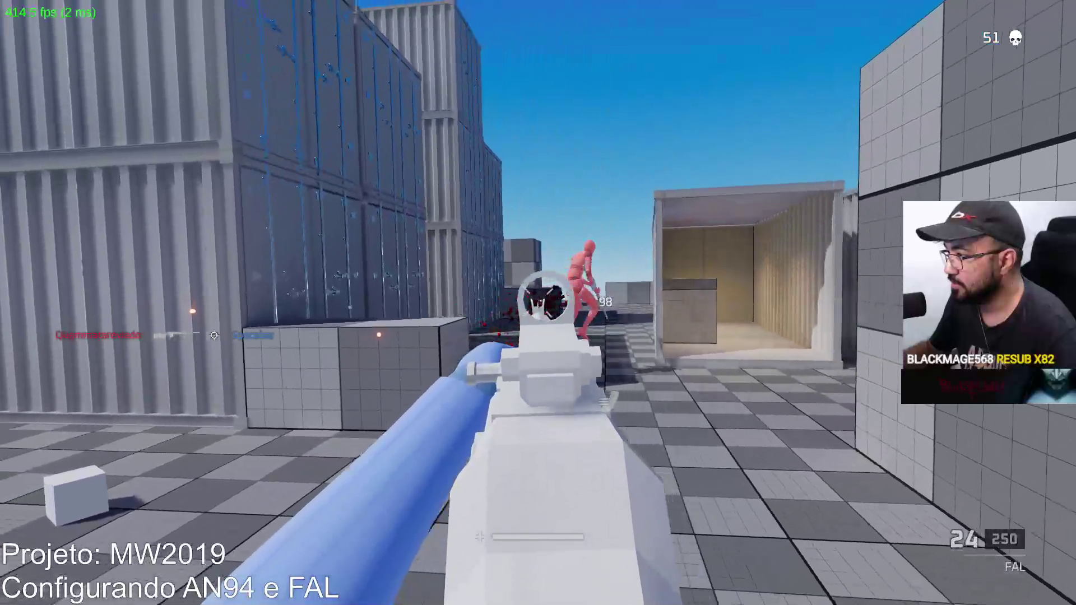
left_click(538, 302)
left_click(539, 303)
key("r")
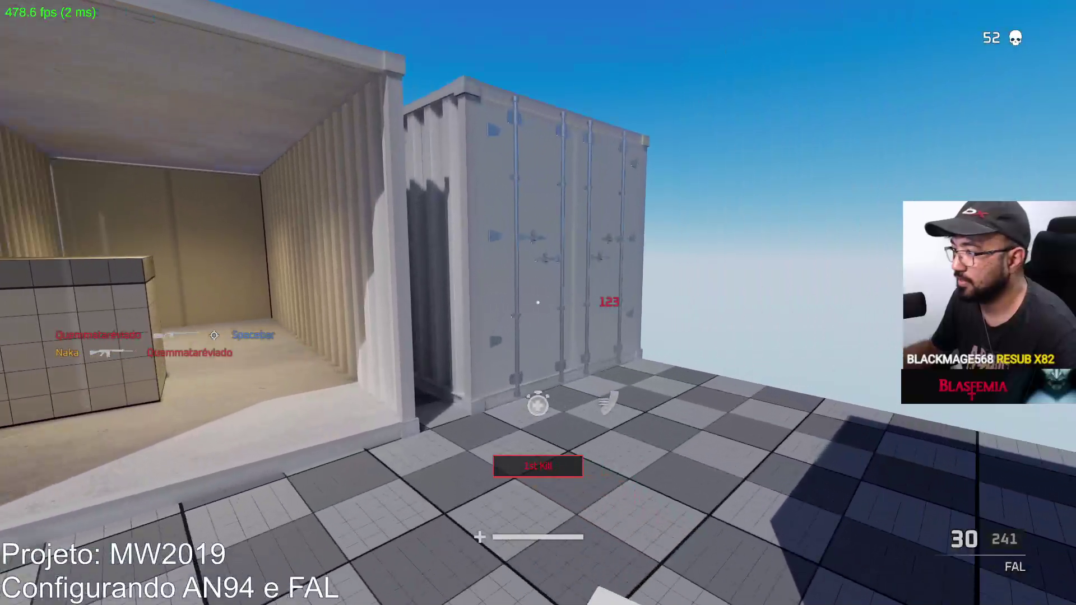
Push toward the blocks, firing at the red dummy and an attacking enemy until killed.
key("w")
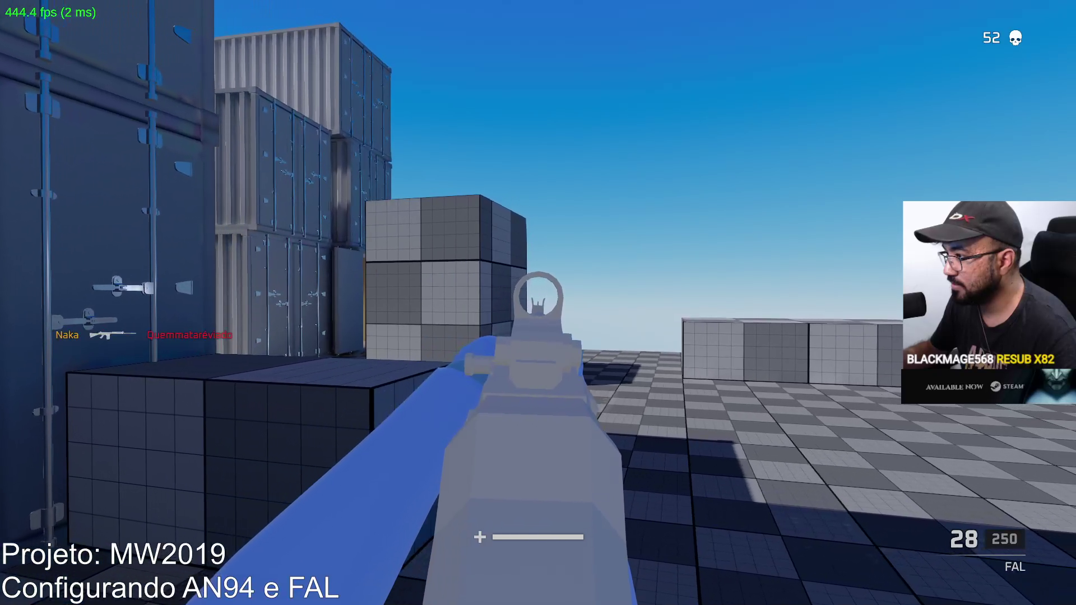
left_click(538, 303)
left_click(539, 302)
left_click(538, 303)
left_click(538, 303)
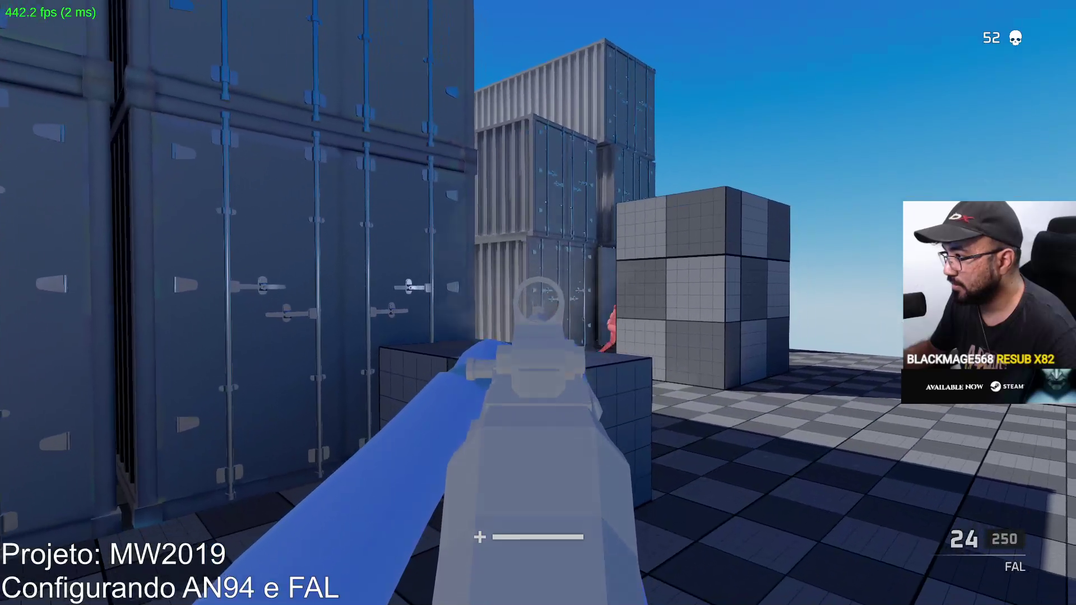
left_click(538, 302)
left_click(537, 303)
key("d")
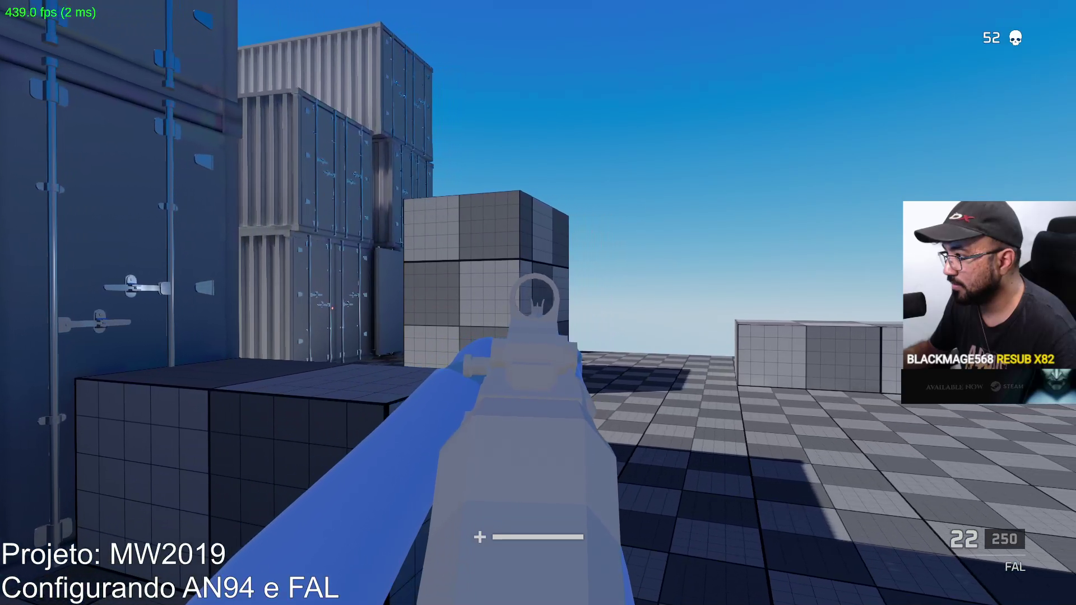
left_click(538, 303)
left_click(538, 303)
left_click(538, 303)
left_click(538, 302)
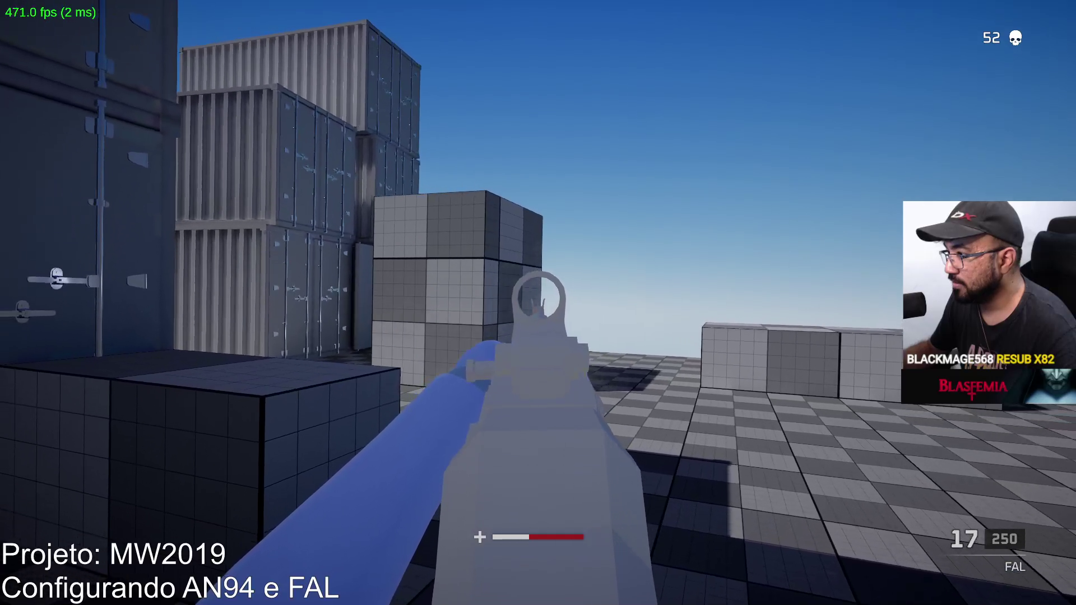
left_click(539, 303)
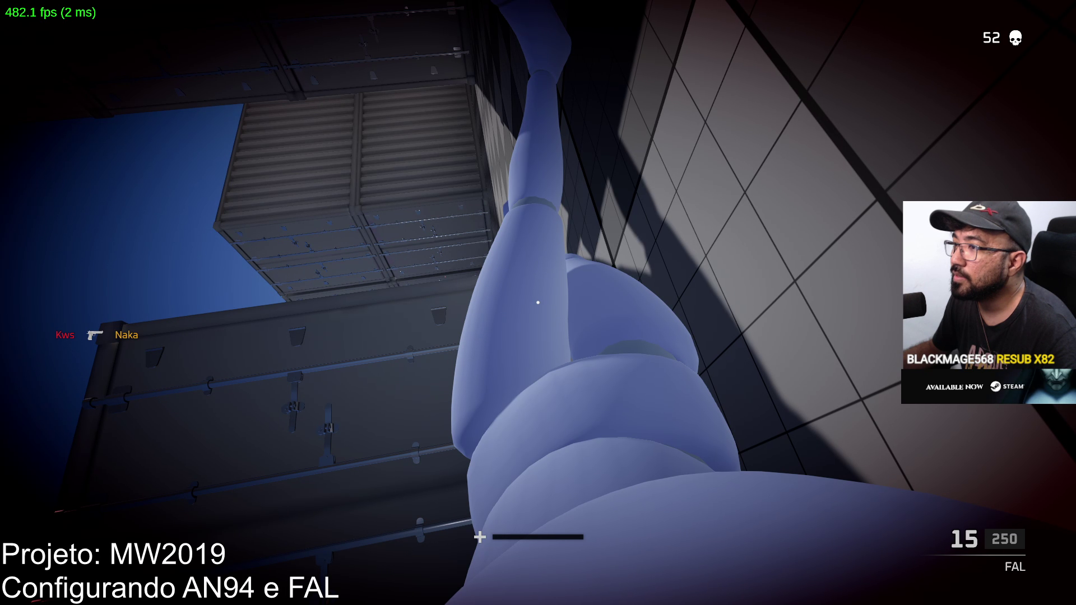
Back in the game, aim the FAL and kill the enemy in view for kill 53, then reload.
key("super")
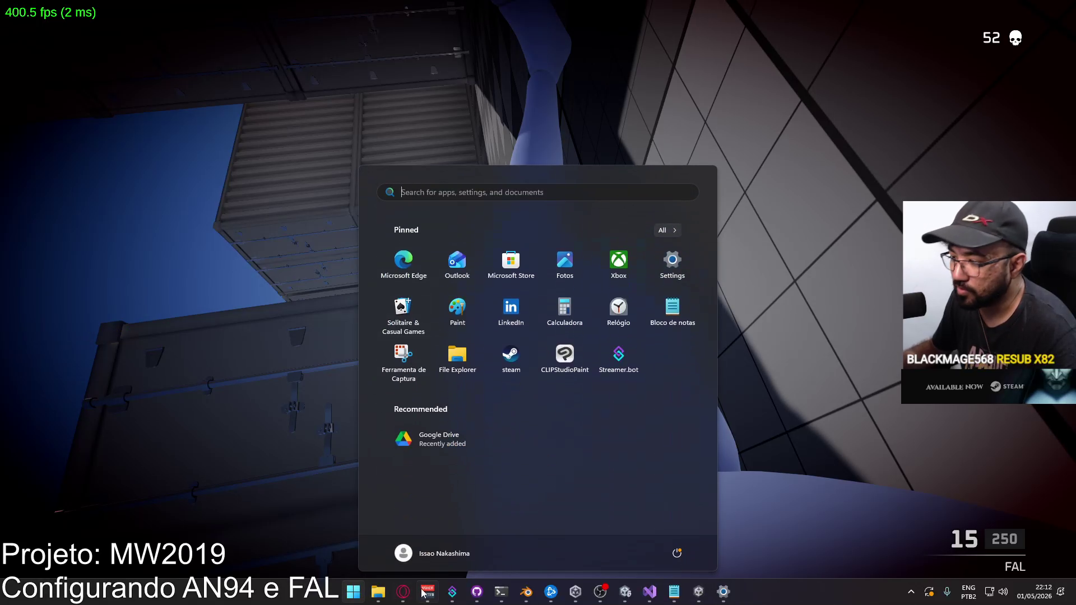
key("alt+Tab")
key("alt+Tab")
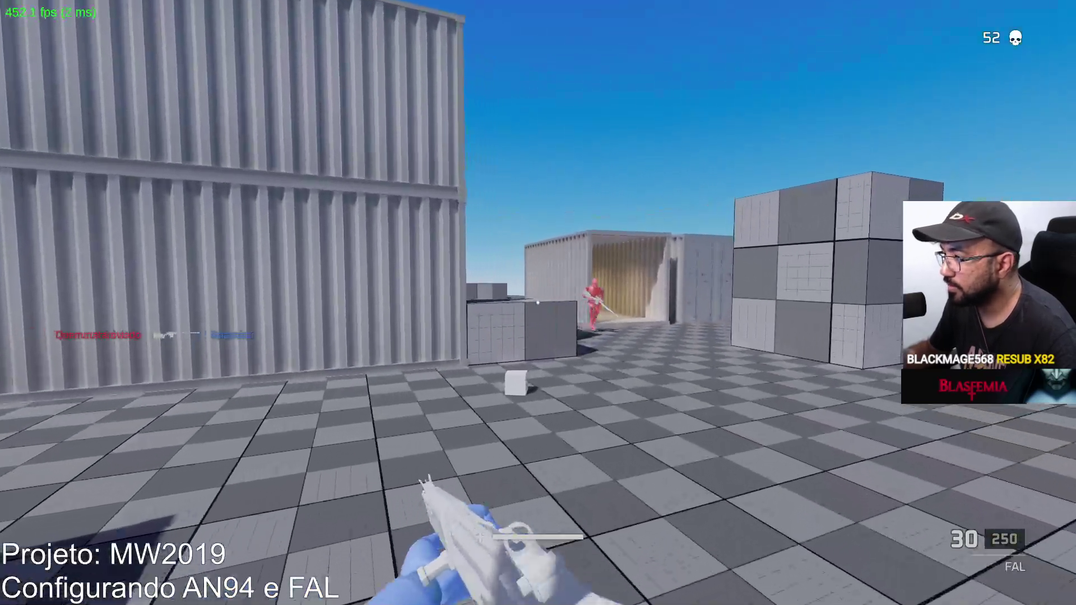
right_click(538, 303)
left_click(538, 302)
left_click(538, 303)
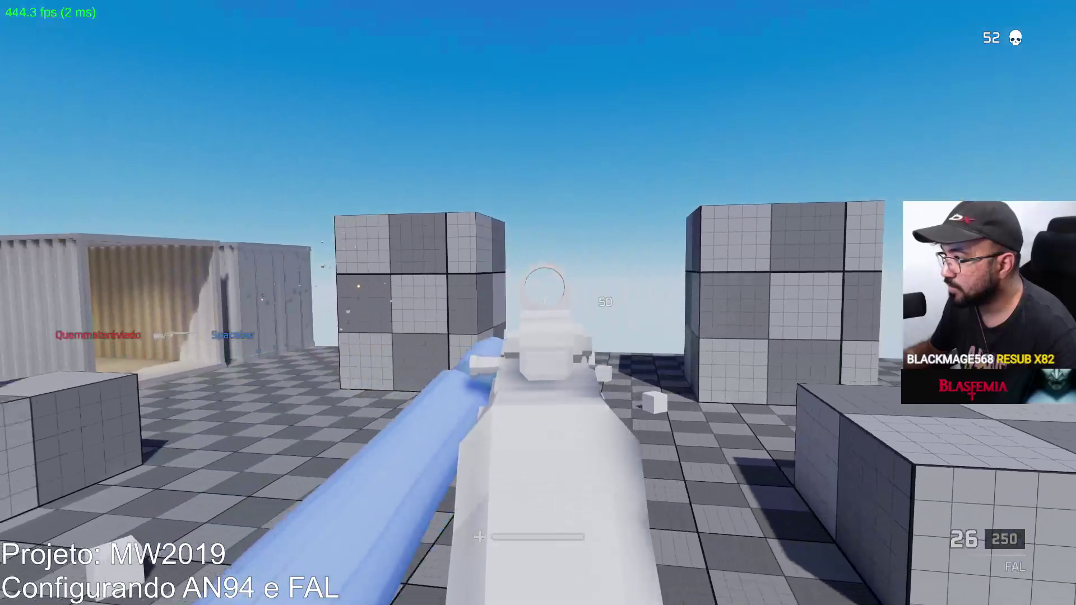
left_click(538, 304)
left_click(538, 303)
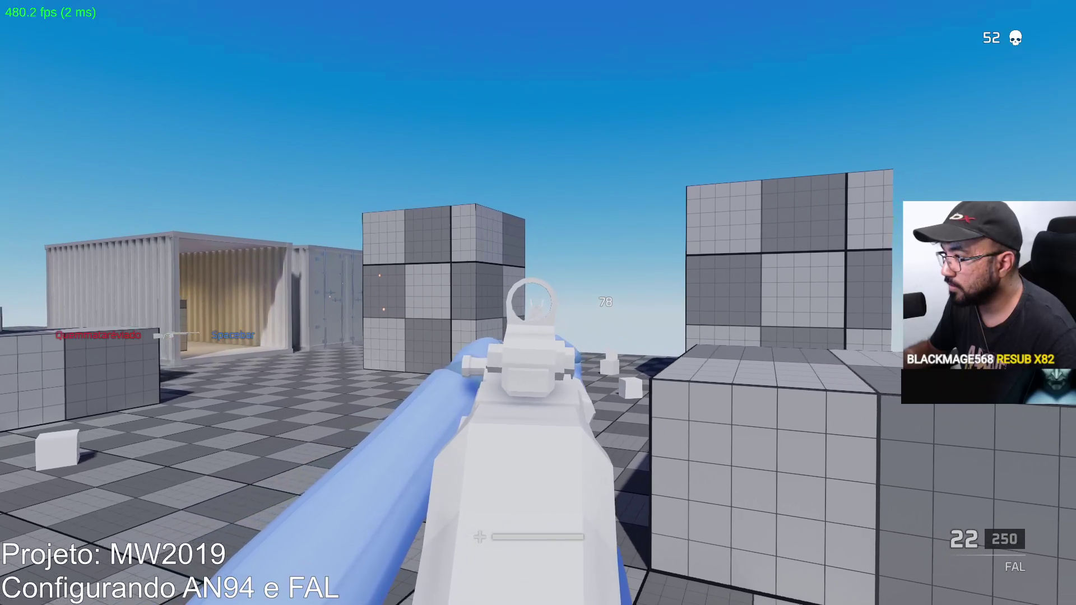
left_click(538, 303)
left_click(539, 303)
key("r")
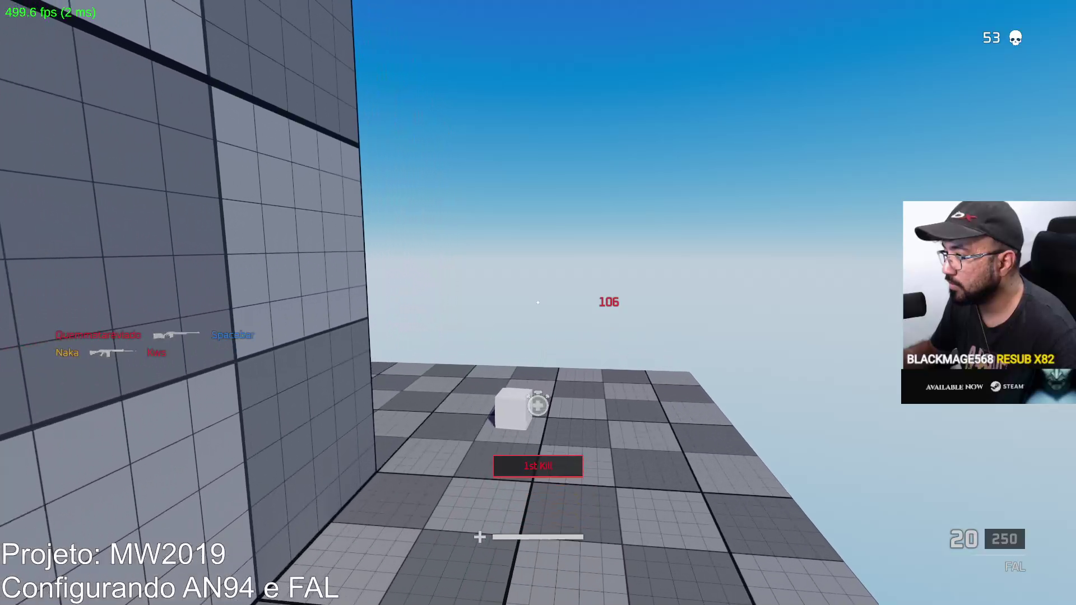
Walk past the grid cube and open container, firing single FAL shots at the enemy near the stacked containers.
key("w")
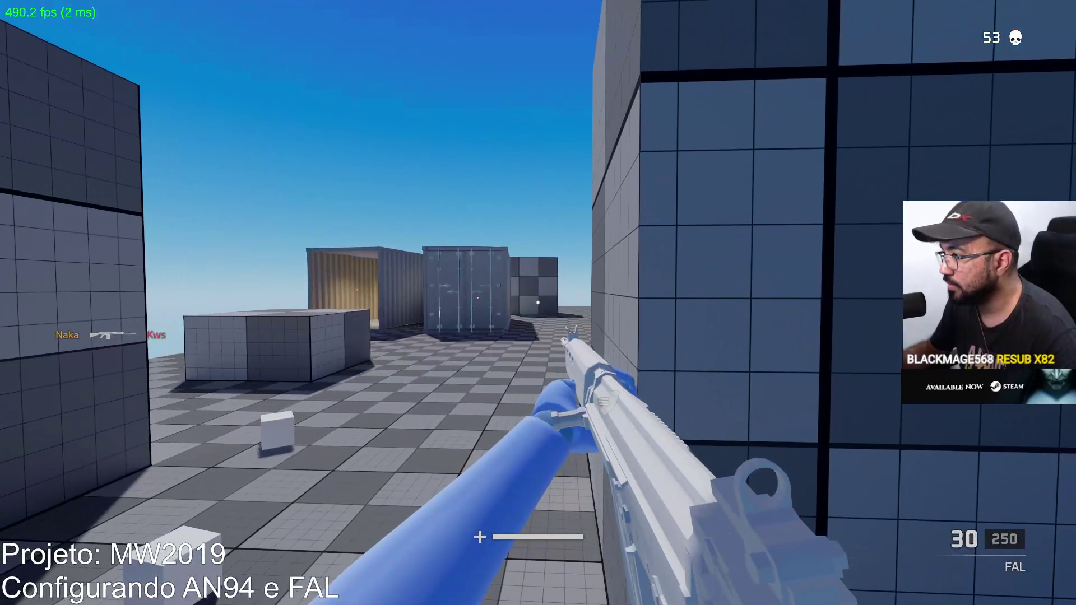
key("w")
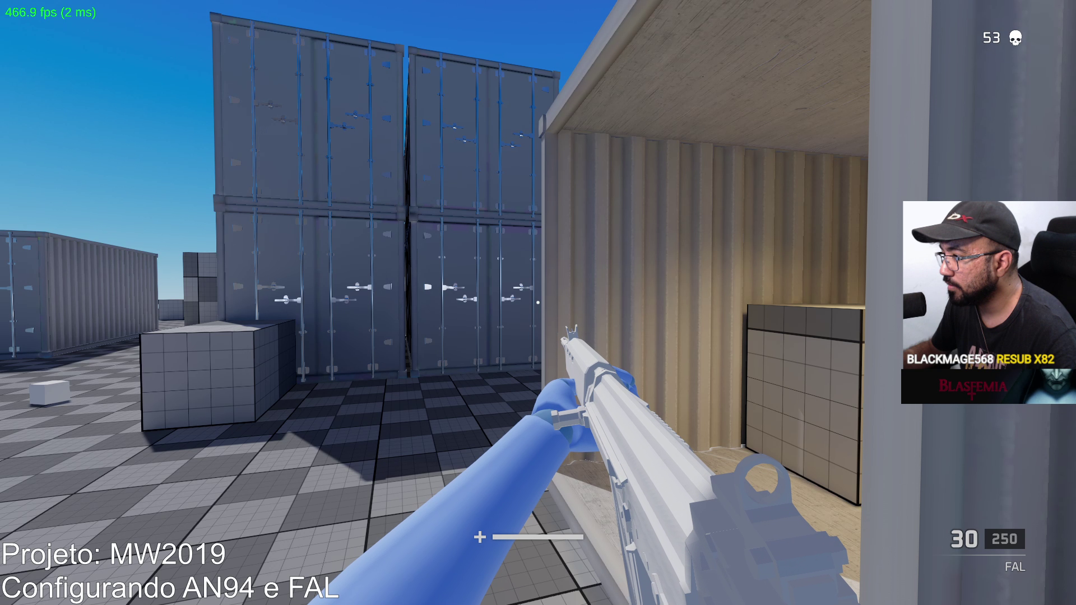
key("w")
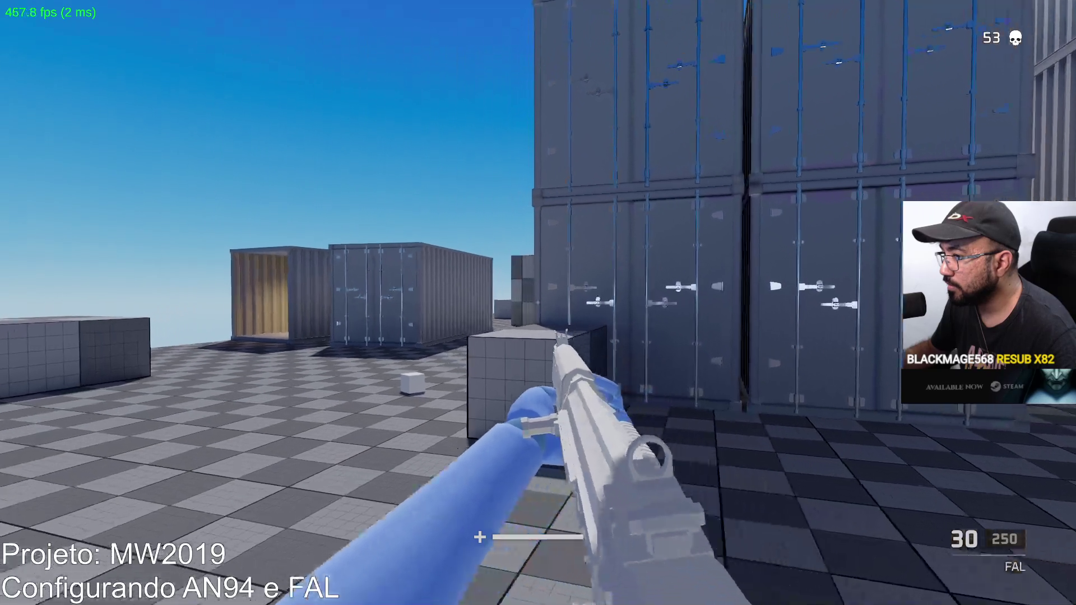
left_click(538, 303)
left_click(538, 303)
left_click(539, 302)
left_click(538, 303)
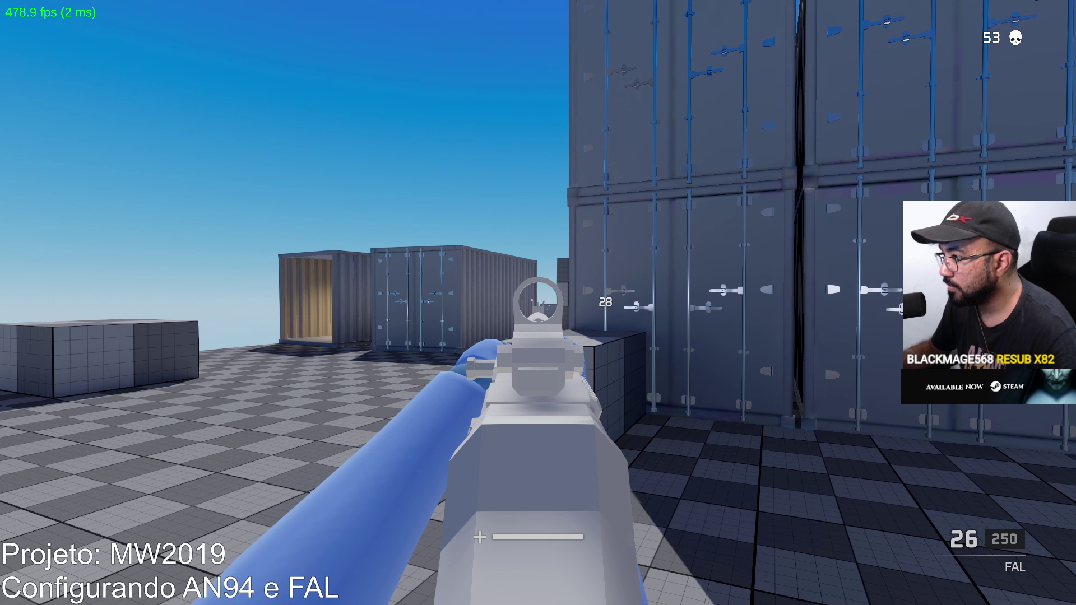
left_click(537, 303)
left_click(538, 303)
left_click(538, 303)
left_click(538, 303)
left_click(538, 302)
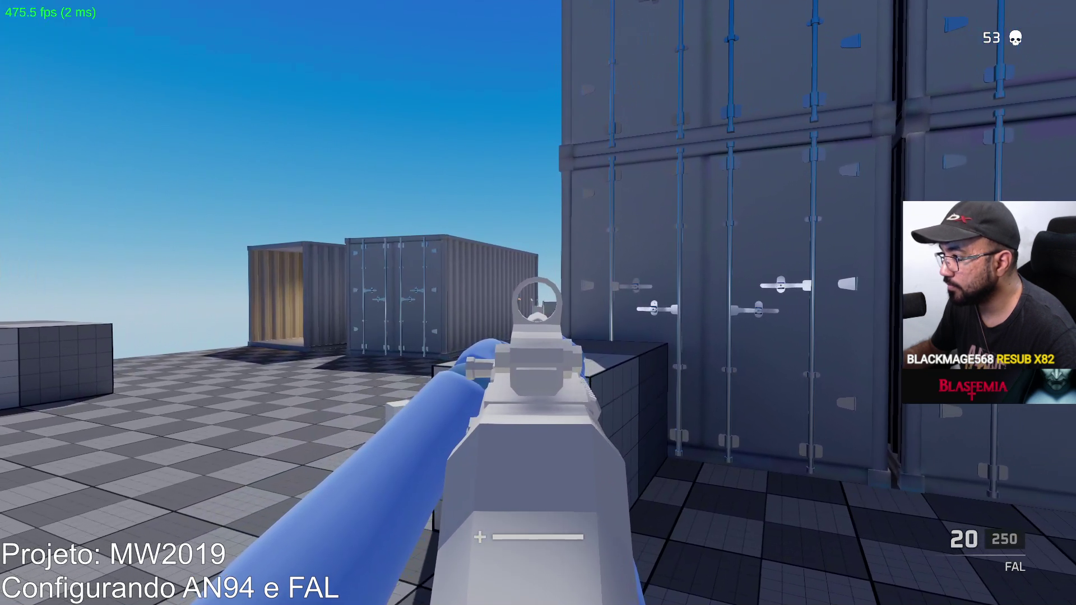
left_click(538, 304)
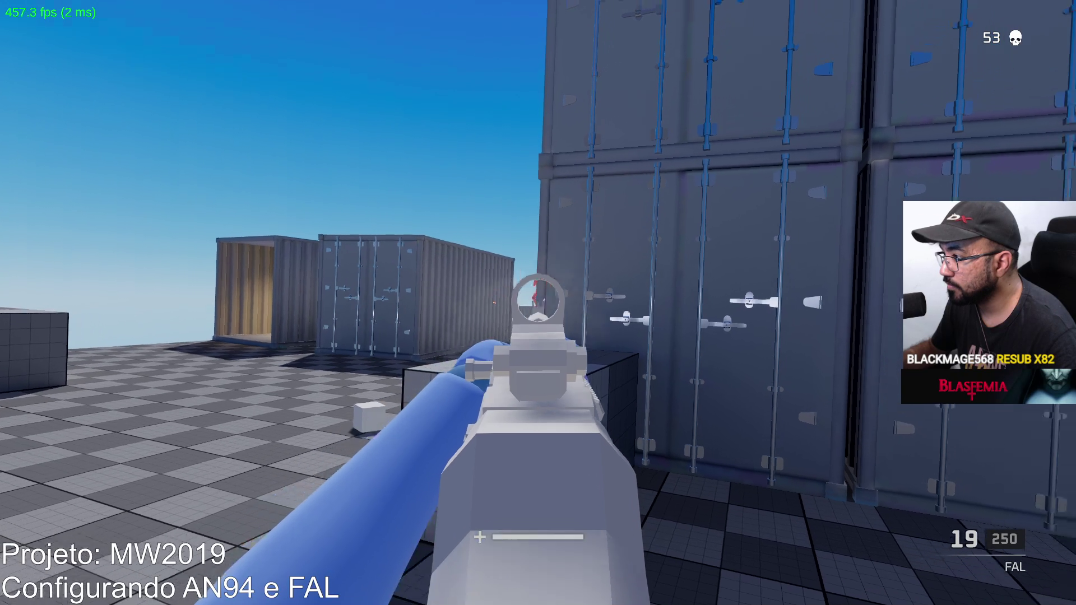
left_click(538, 303)
left_click(538, 303)
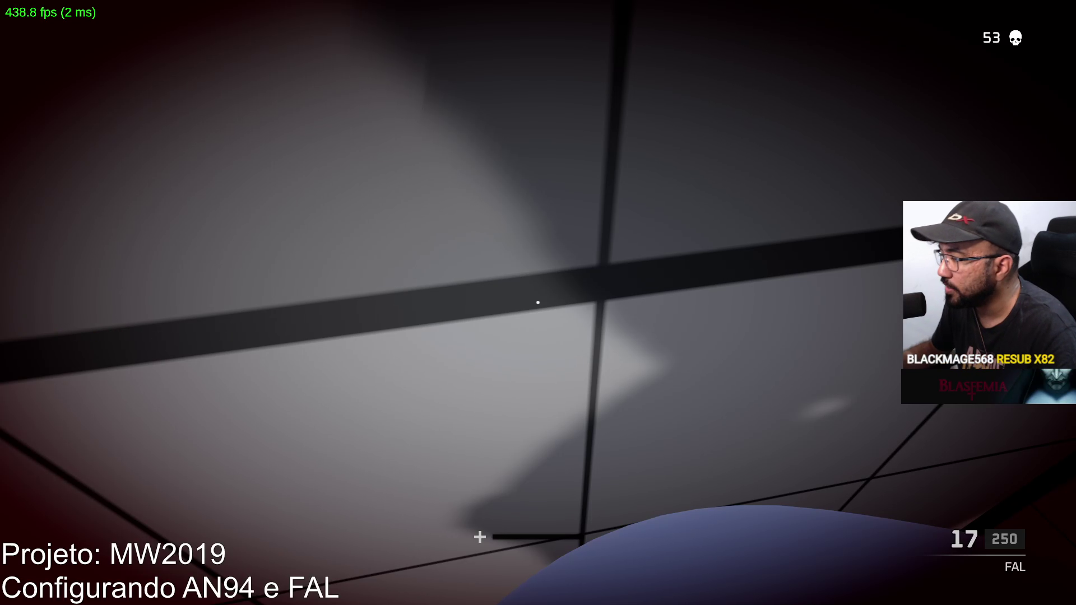
Reload after respawning and shoot down the red dummies beside the cube with aimed FAL fire.
key("r")
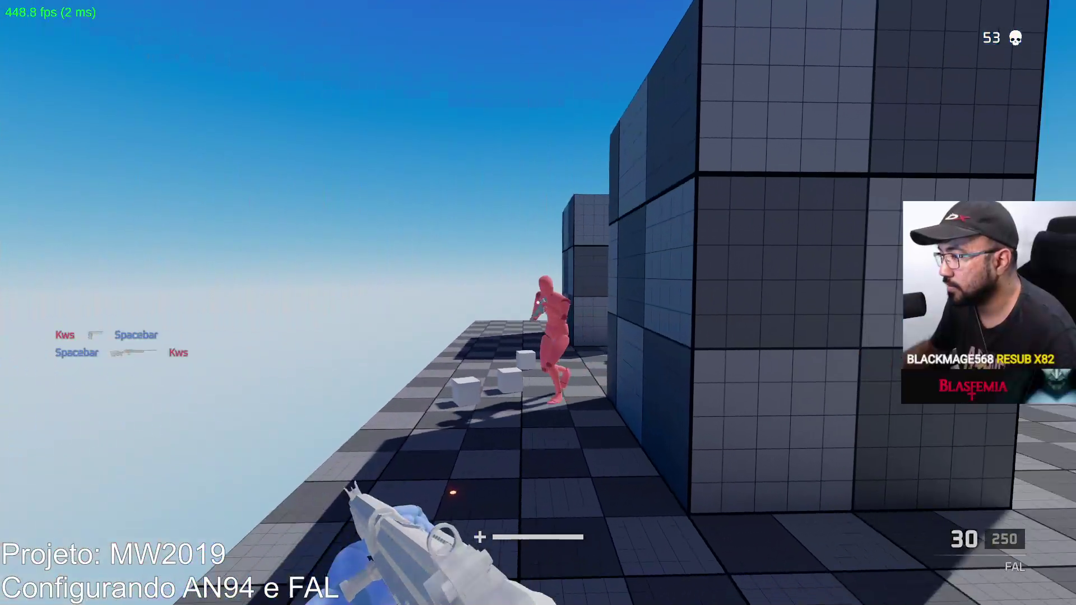
right_click(538, 303)
left_click(539, 302)
left_click(537, 303)
left_click(539, 303)
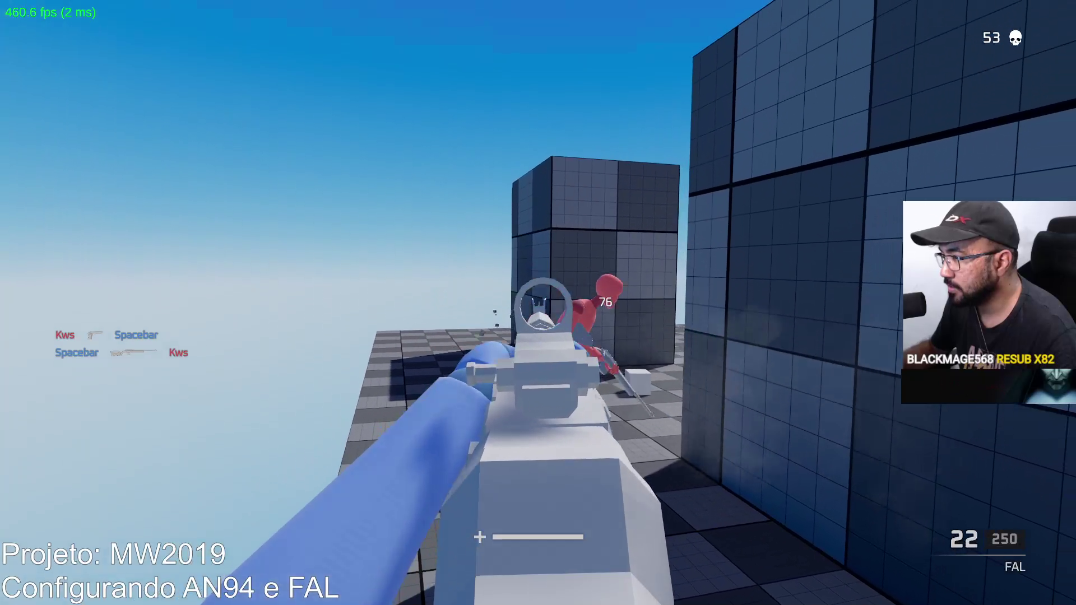
left_click(538, 303)
left_click(538, 303)
left_click(538, 303)
left_click(539, 302)
left_click(539, 303)
left_click(538, 303)
left_click(538, 303)
left_click(538, 303)
left_click(538, 302)
left_click(538, 303)
left_click(538, 303)
key("r")
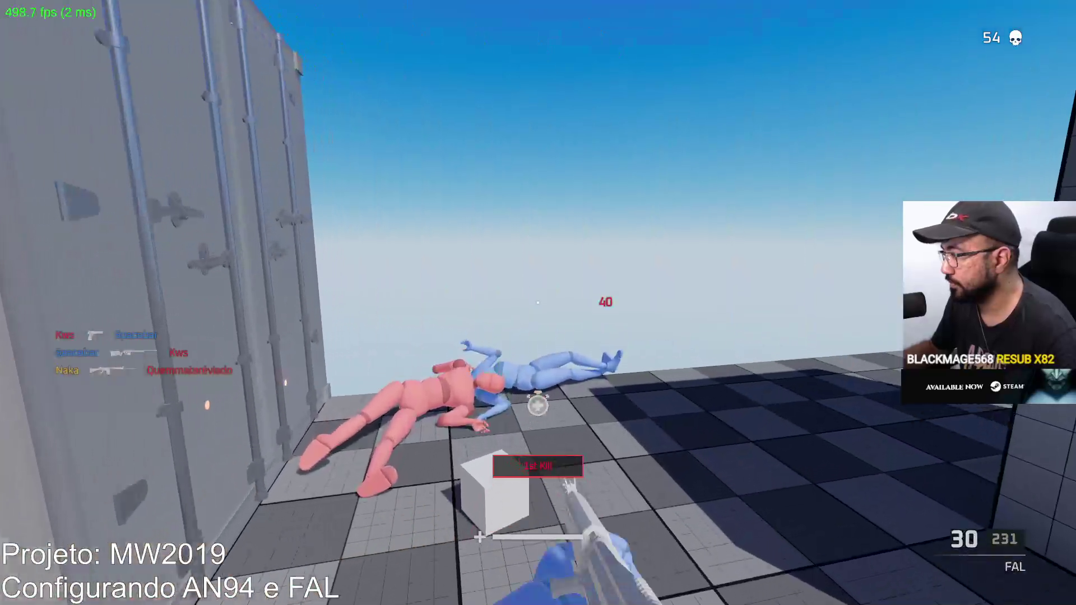
Walk out past the containers and shoot the distant red dummy and another enemy, reaching 56 kills.
key("w")
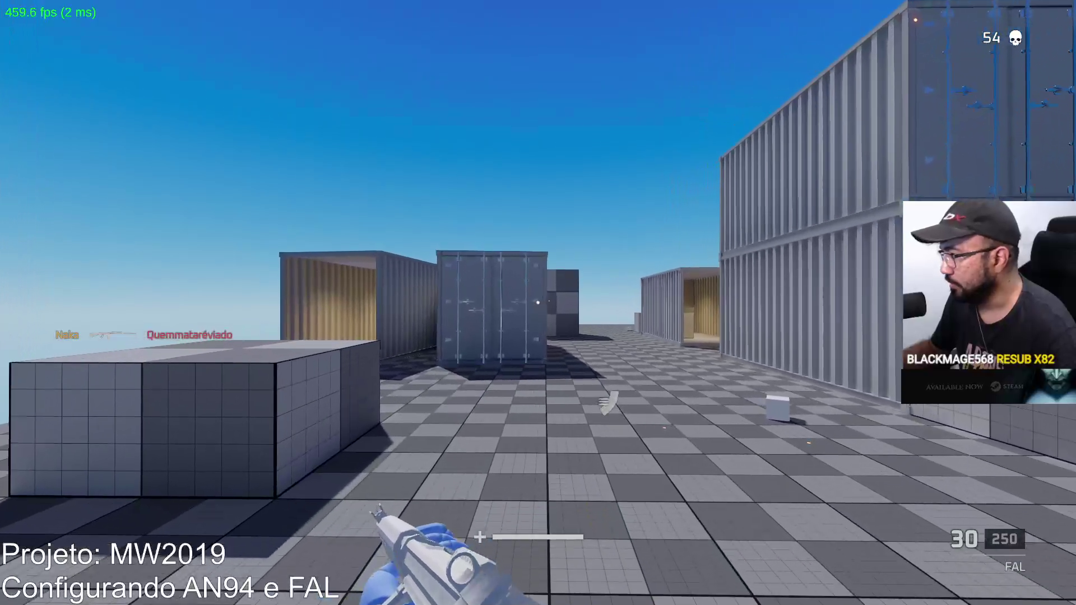
key("w")
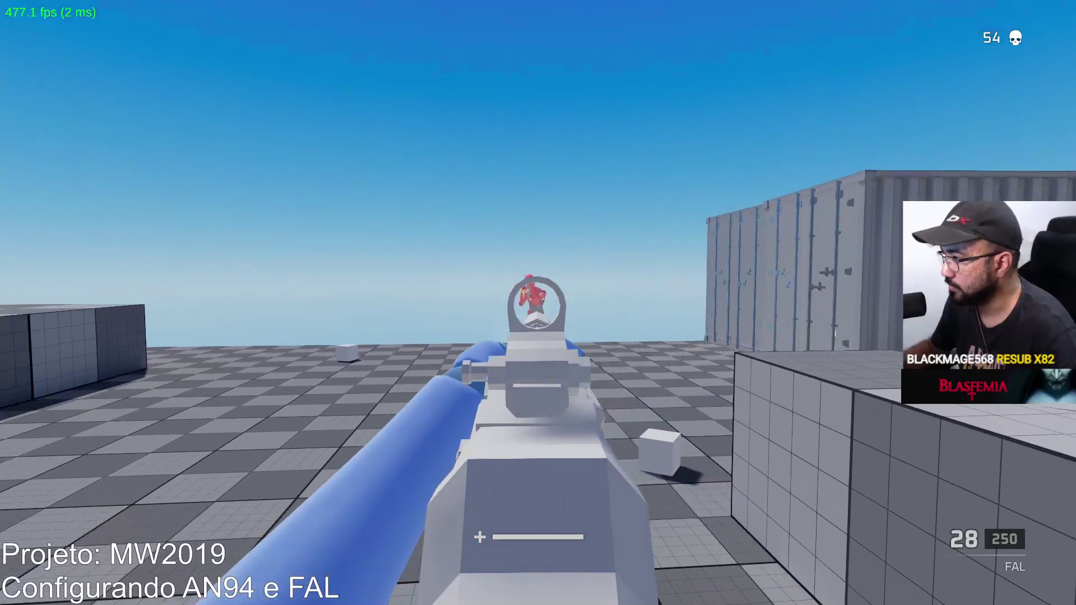
left_click(538, 303)
left_click(538, 302)
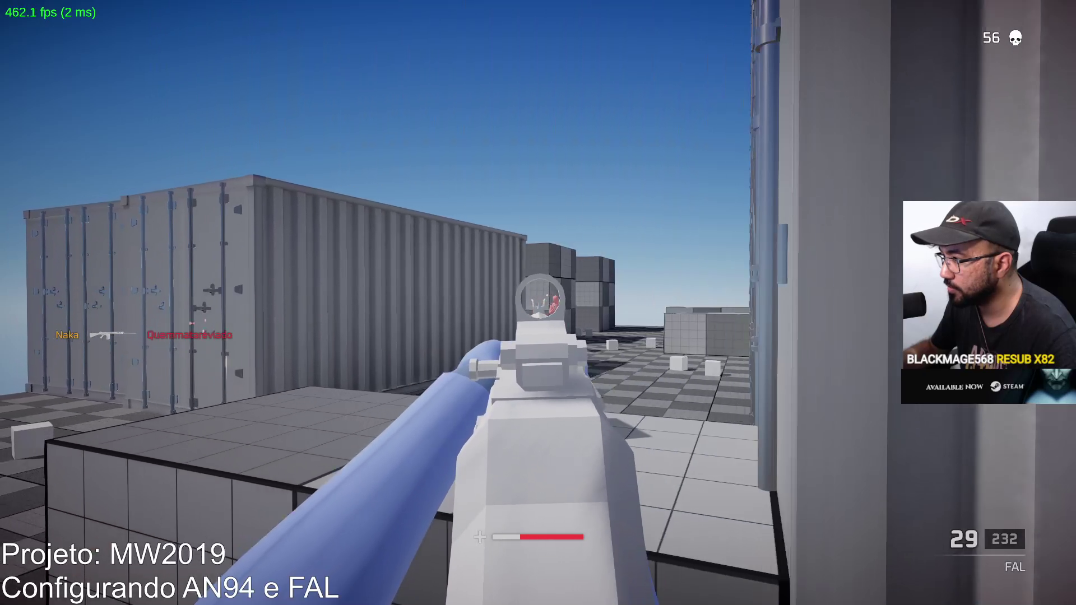
left_click(539, 302)
left_click(538, 303)
left_click(538, 304)
left_click(538, 303)
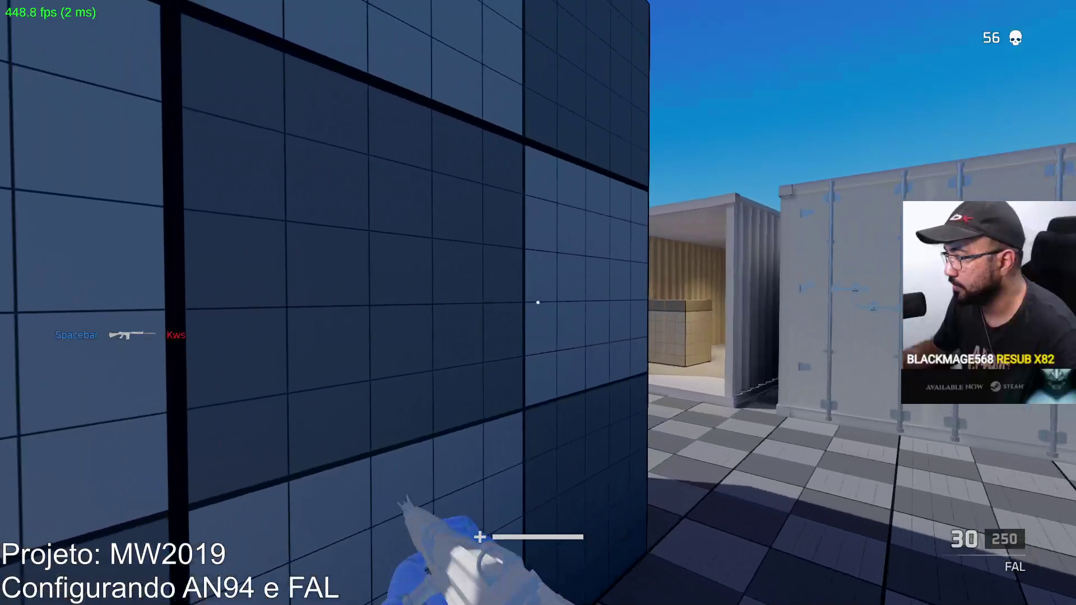
Walk toward the cubes and fire aimed FAL shots at the red dummy, reloading once before a six-shot burst.
key("w")
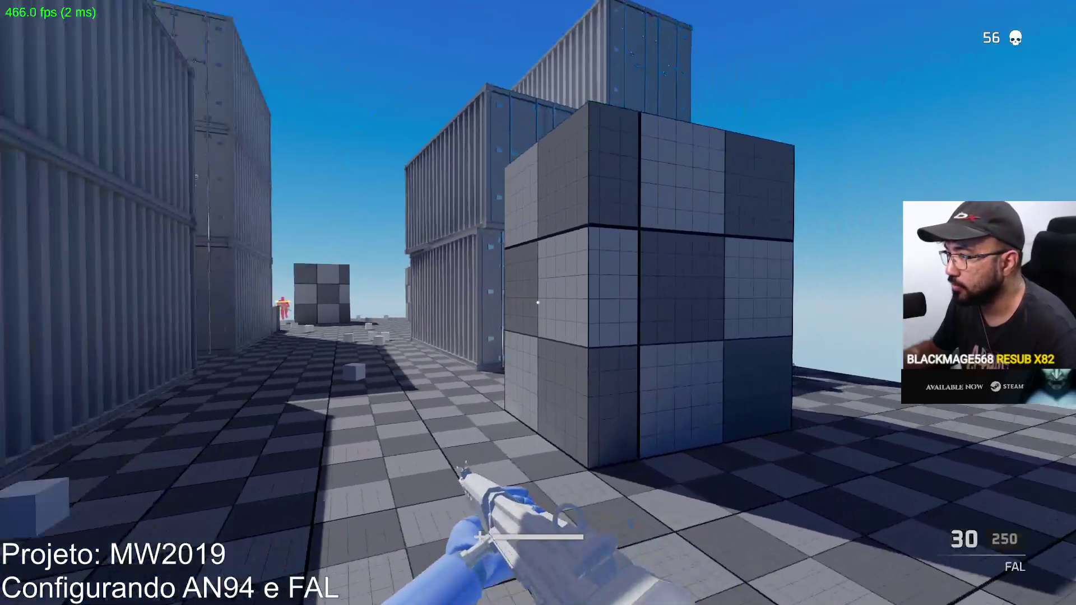
right_click(538, 303)
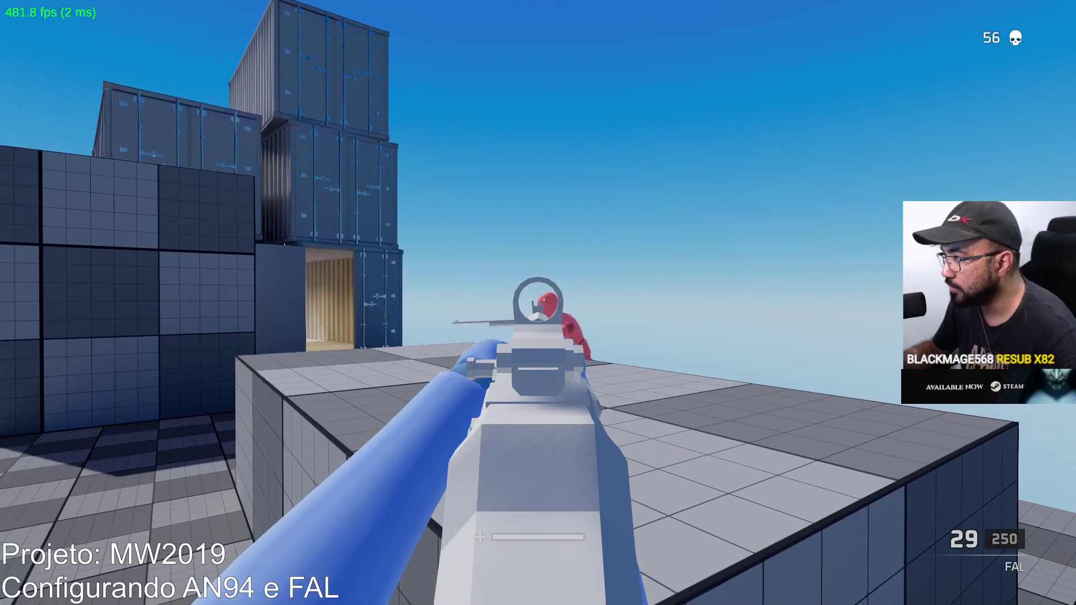
left_click(538, 303)
key("r")
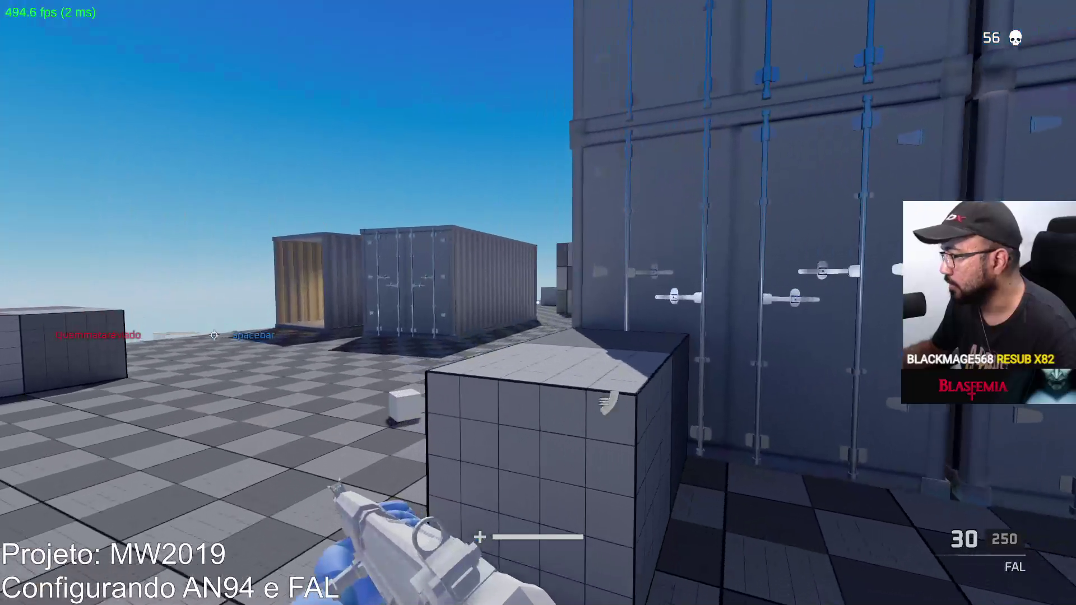
right_click(538, 303)
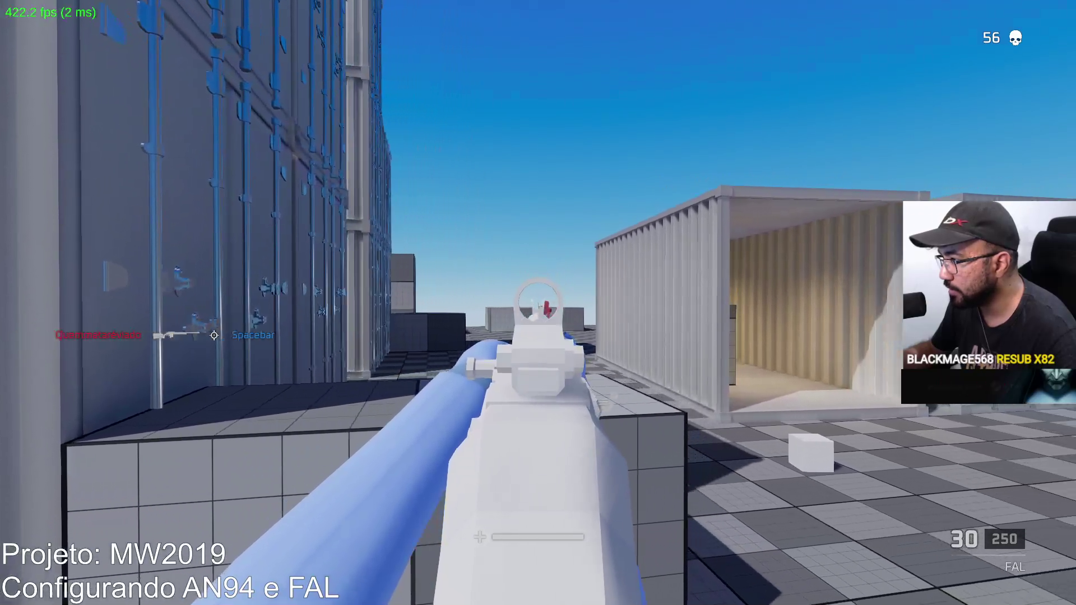
left_click(539, 302)
left_click(538, 303)
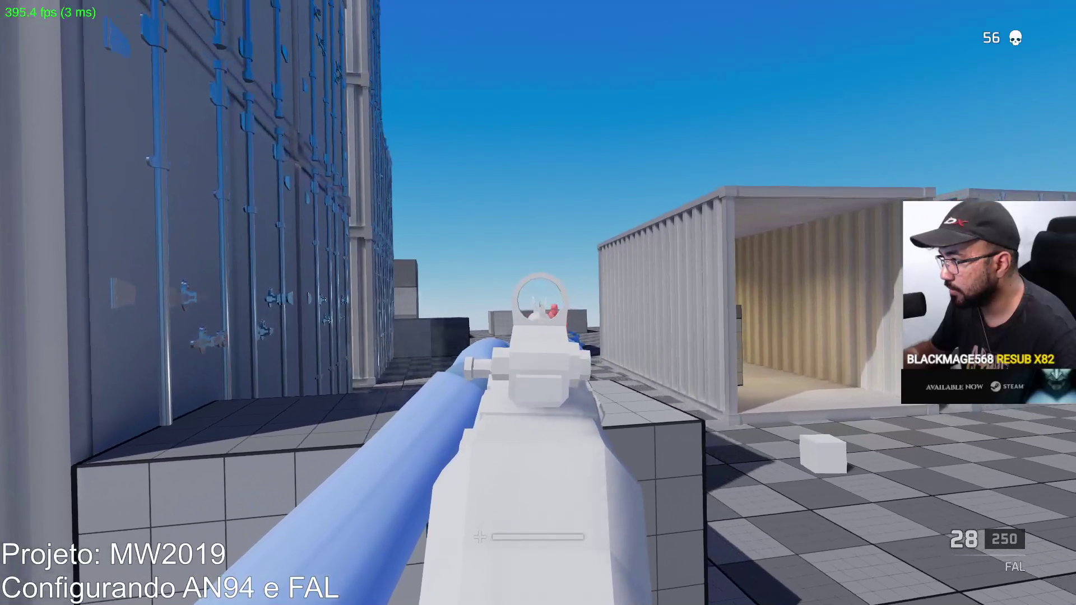
left_click(538, 302)
left_click(538, 303)
left_click(538, 303)
left_click(538, 302)
left_click(539, 303)
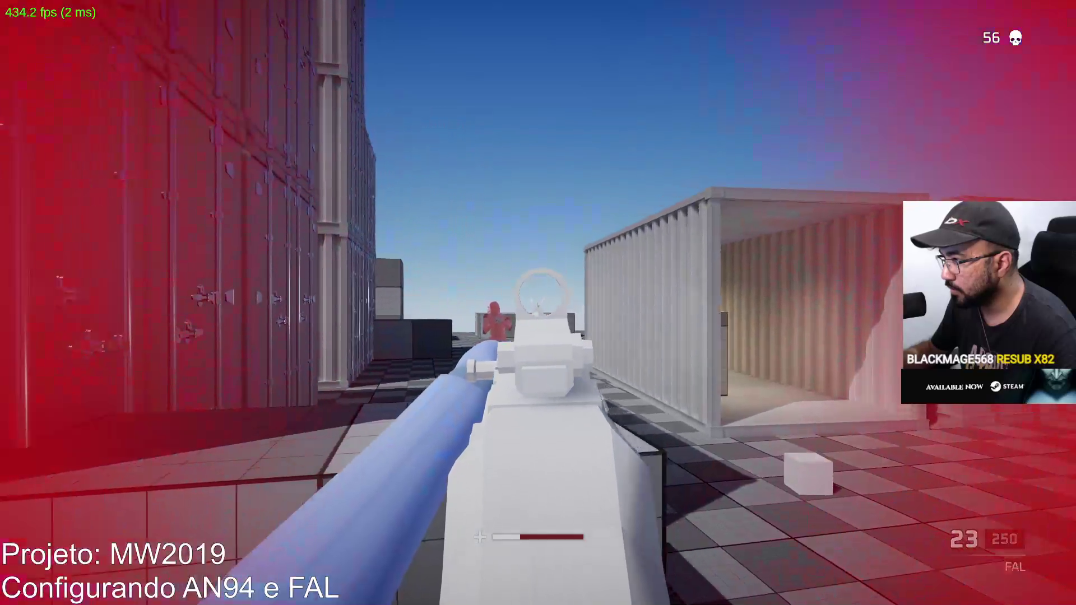
left_click(538, 302)
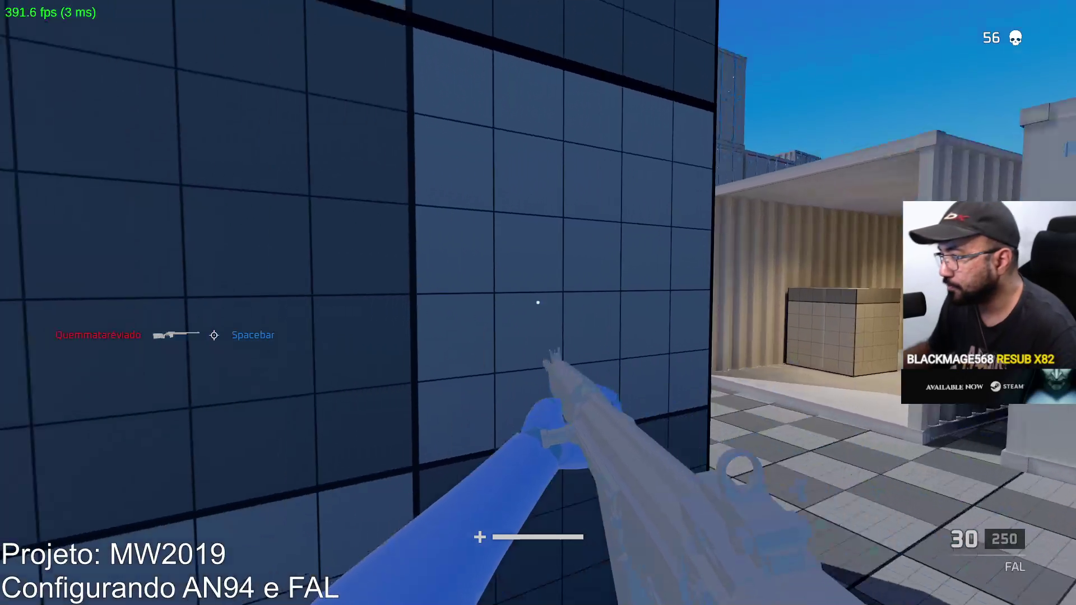
Walk through the open shipping container and fire aimed shots at the red dummy beyond it.
key("w")
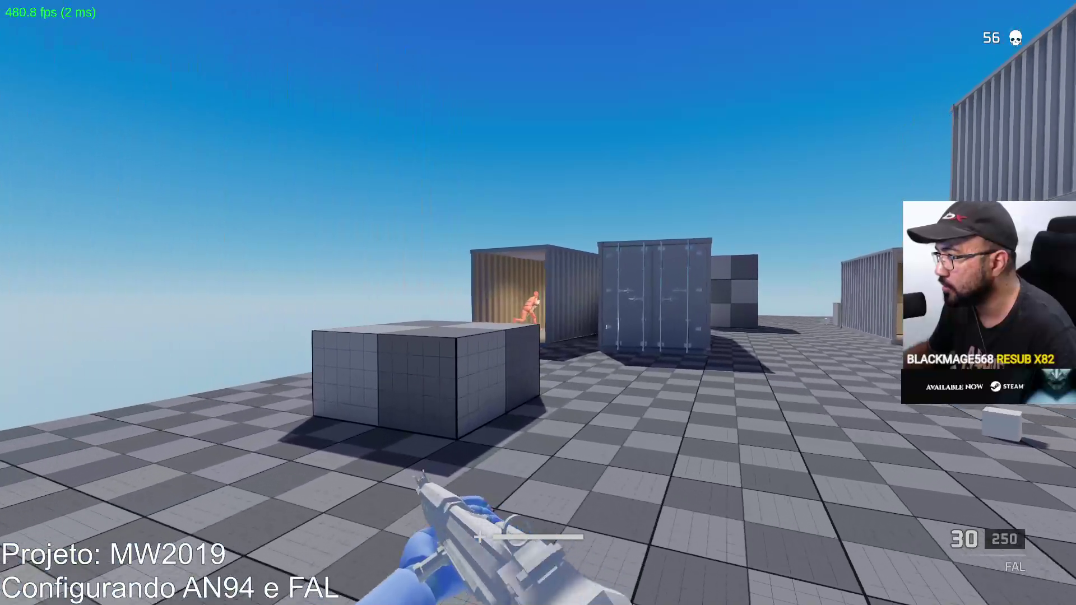
key("w")
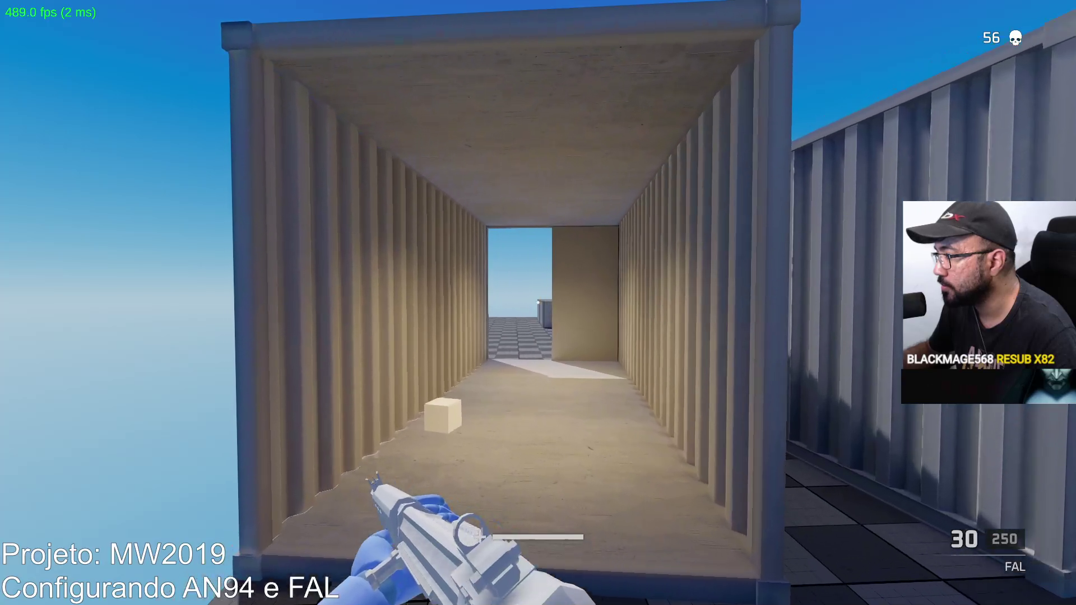
key("w")
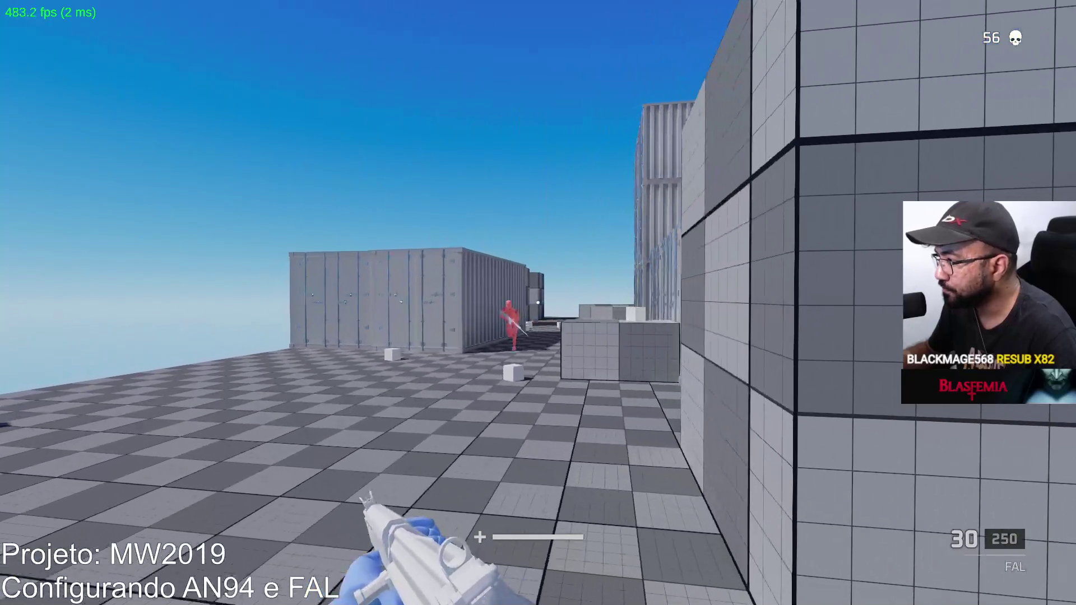
right_click(538, 303)
left_click(538, 303)
left_click(538, 303)
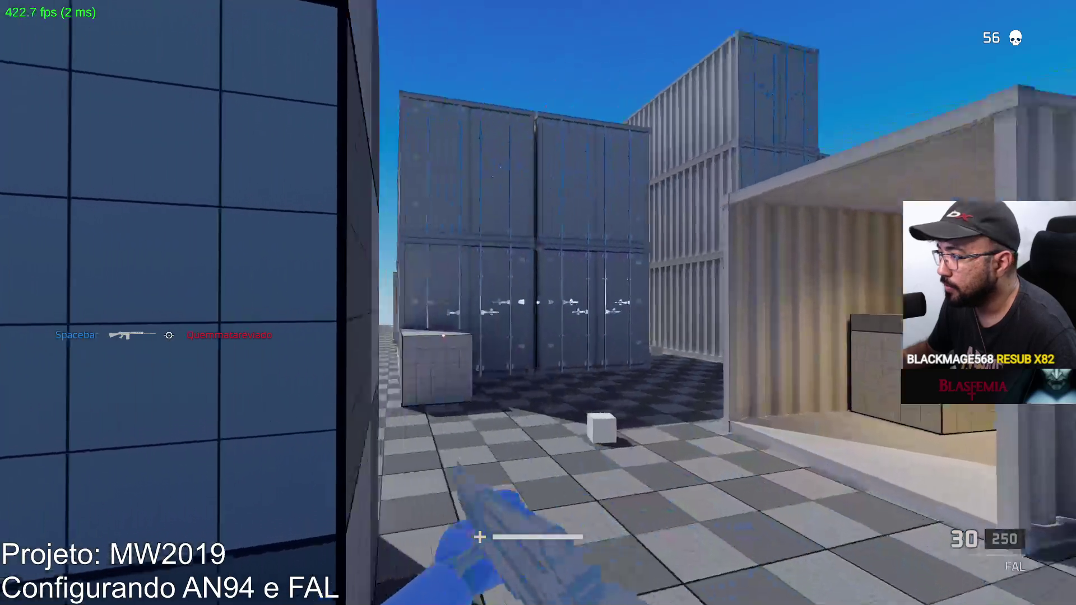
After respawning, sprint down the container corridor firing, and bring up the scoreboard showing 56 kills, 52 deaths.
right_click(538, 303)
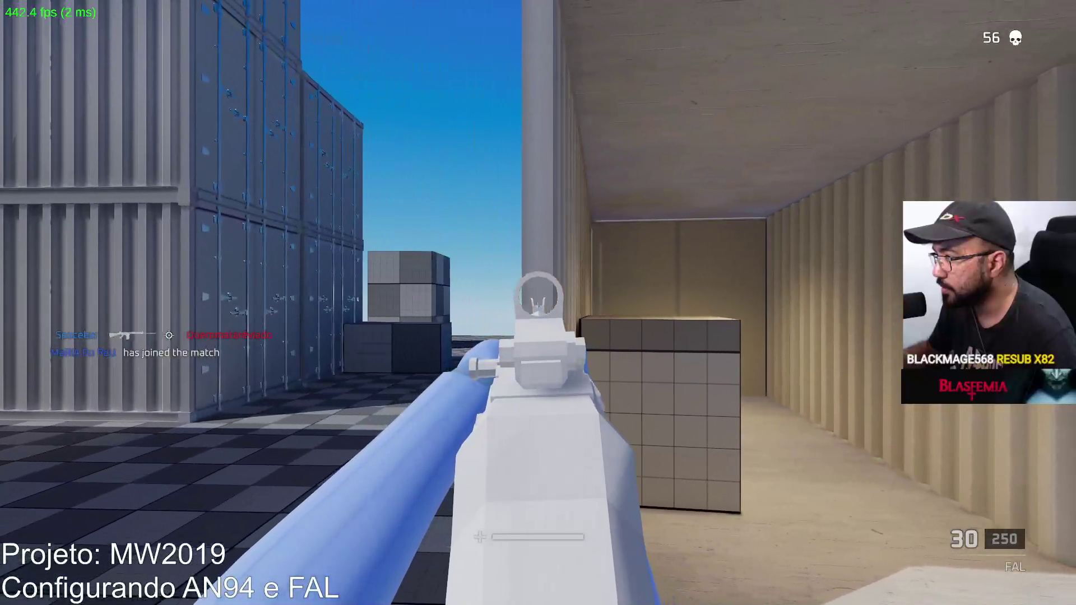
key("shift")
key("w")
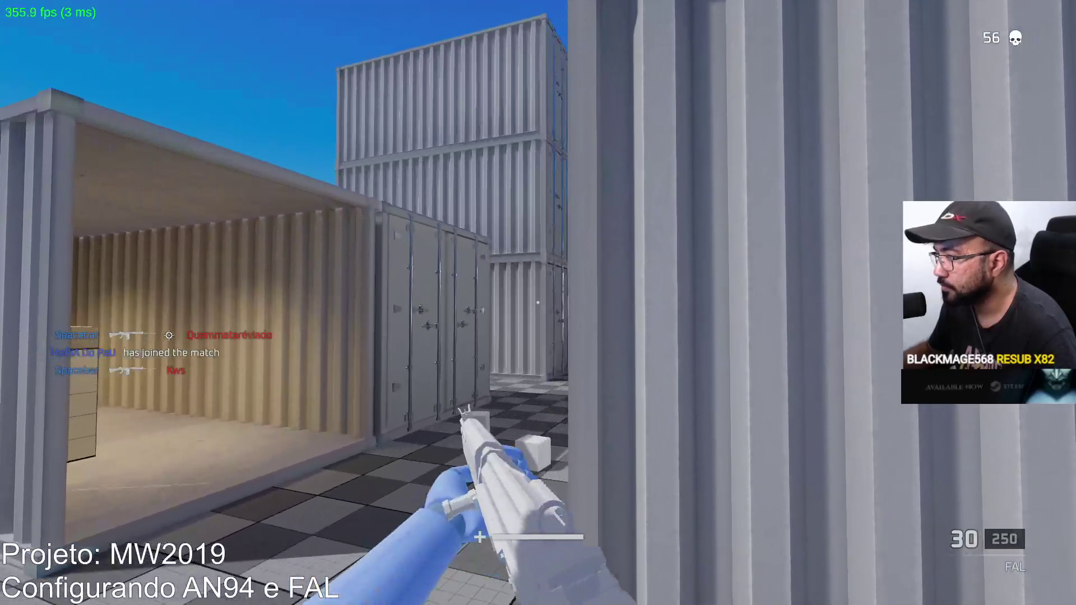
right_click(538, 303)
left_click(538, 303)
key("Tab")
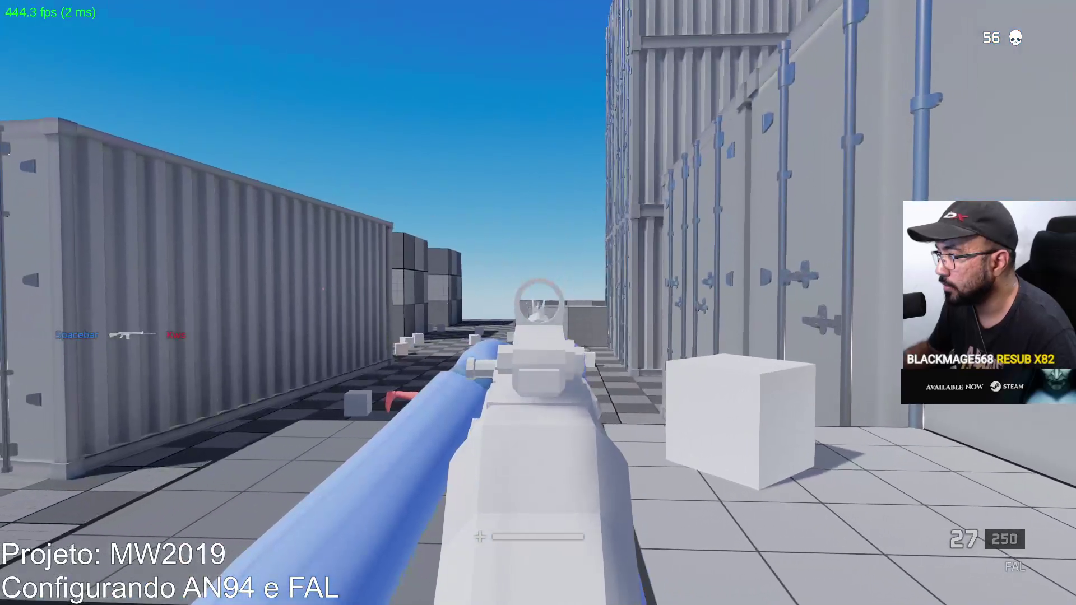
key("shift")
key("Tab")
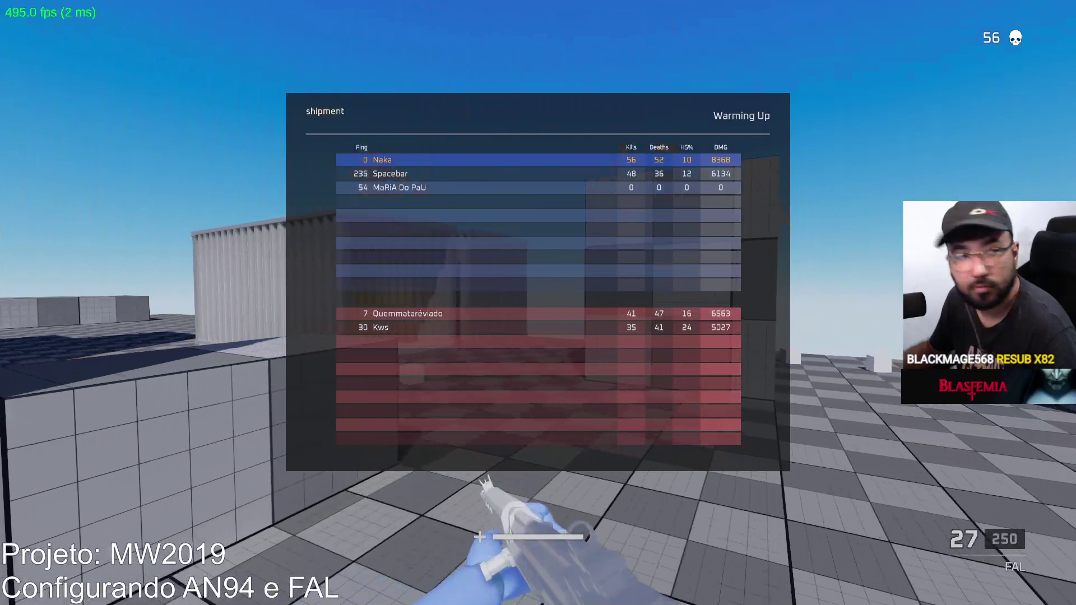
Check the scoreboard, then aim and fire at the red target while turning.
key("Tab")
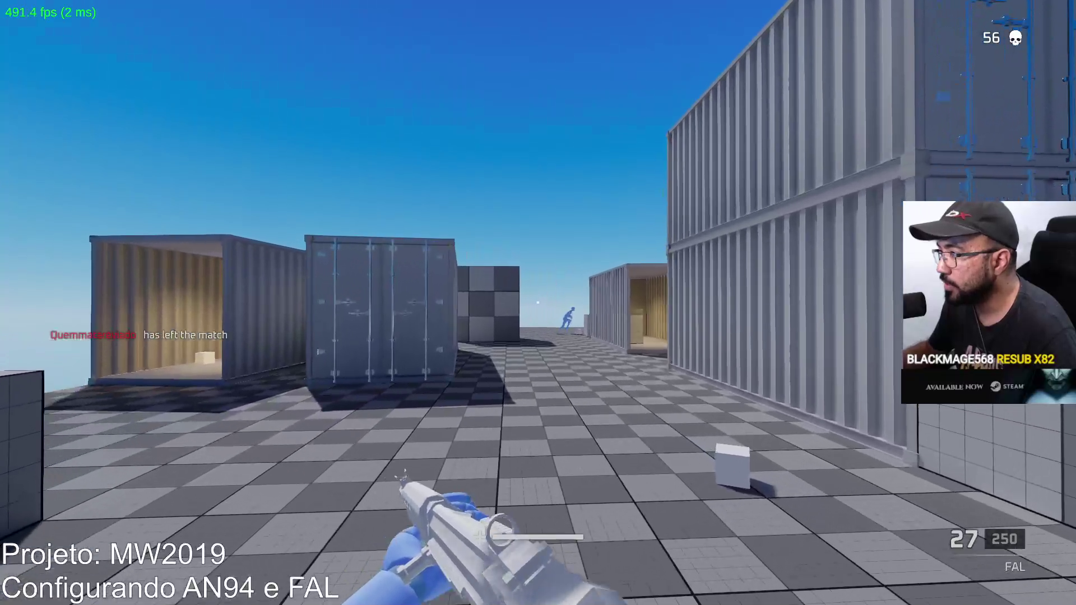
key("Tab")
key("Tab")
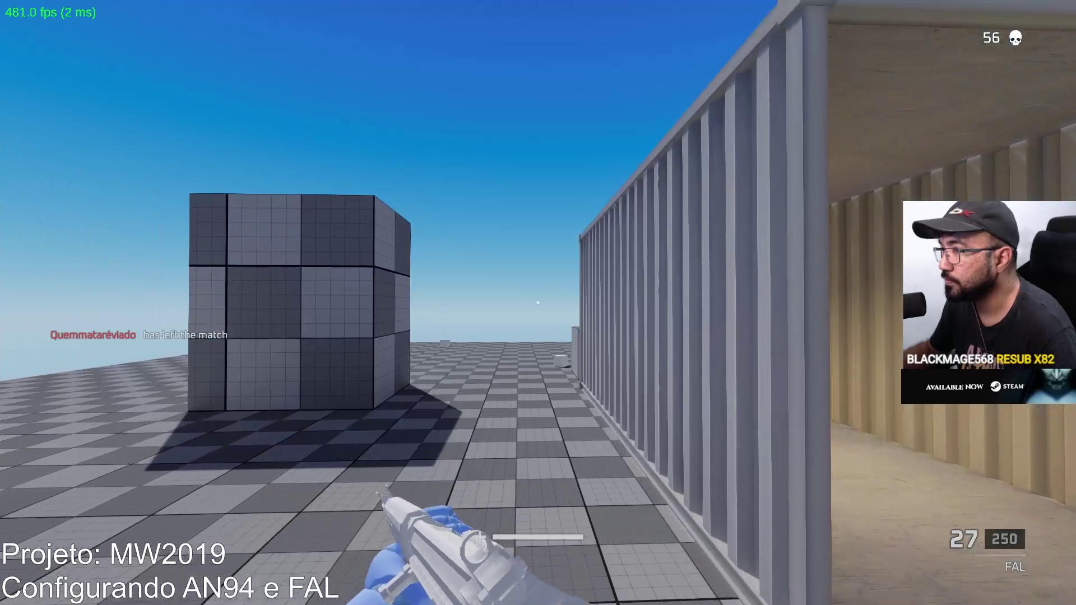
right_click(539, 303)
left_click(538, 304)
left_click(538, 302)
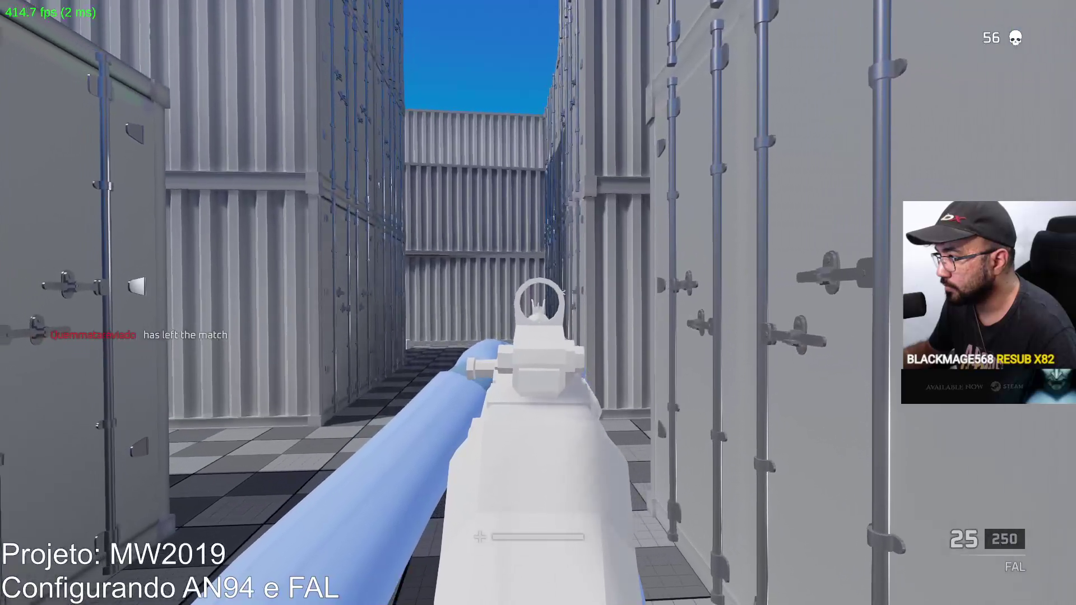
left_click(539, 304)
left_click(539, 302)
Fire at the pink enemy, check the scoreboard at 53 deaths, and bring up the pause menu.
key("Tab")
key("Tab")
left_click(538, 303)
left_click(538, 303)
left_click(538, 303)
left_click(538, 304)
left_click(538, 303)
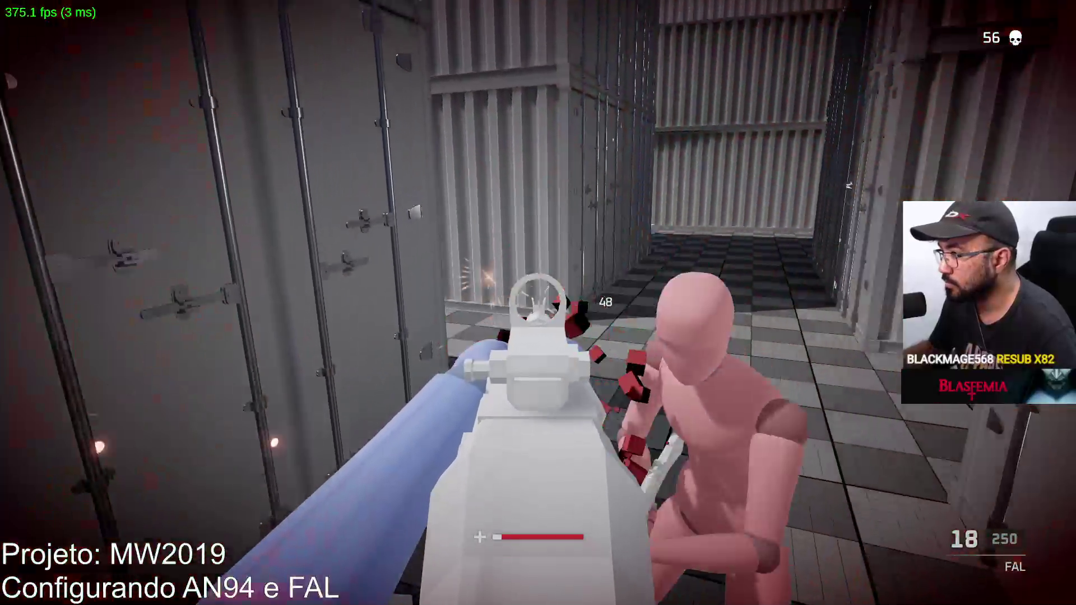
left_click(538, 302)
left_click(538, 303)
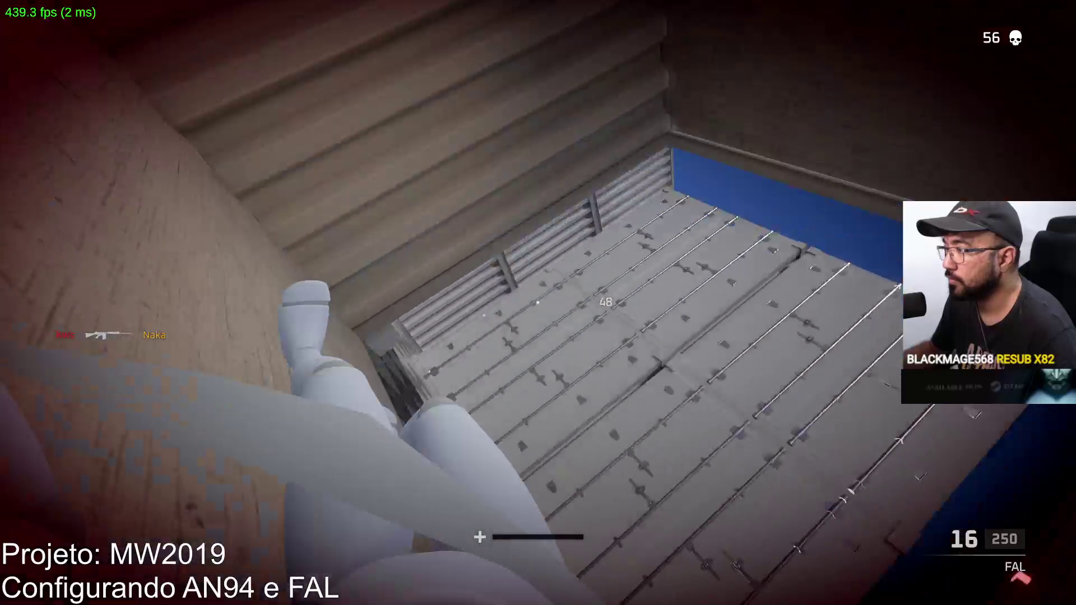
key("Tab")
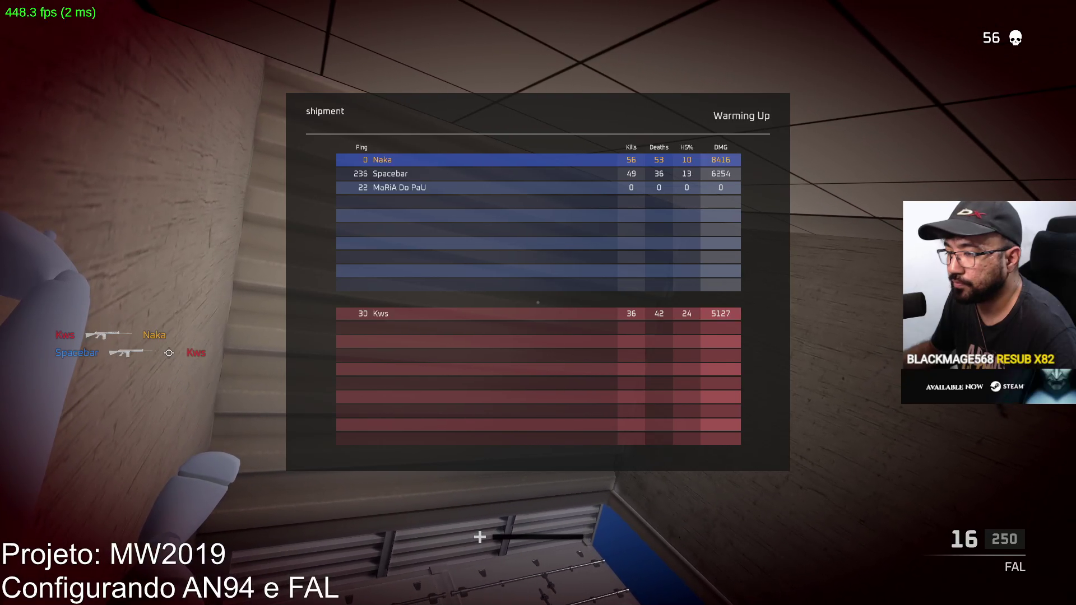
key("Tab")
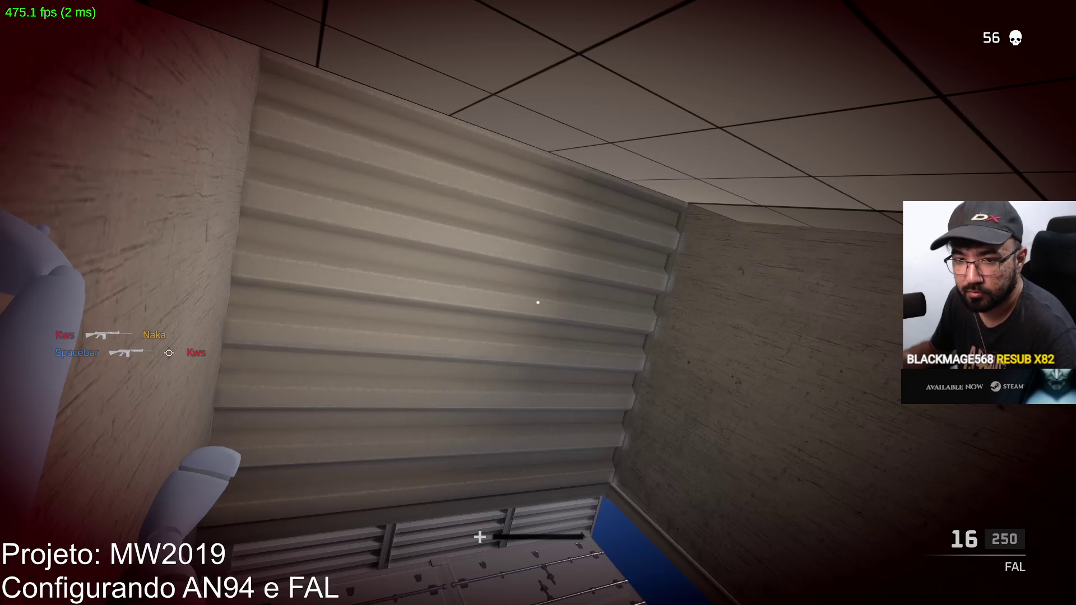
key("Escape")
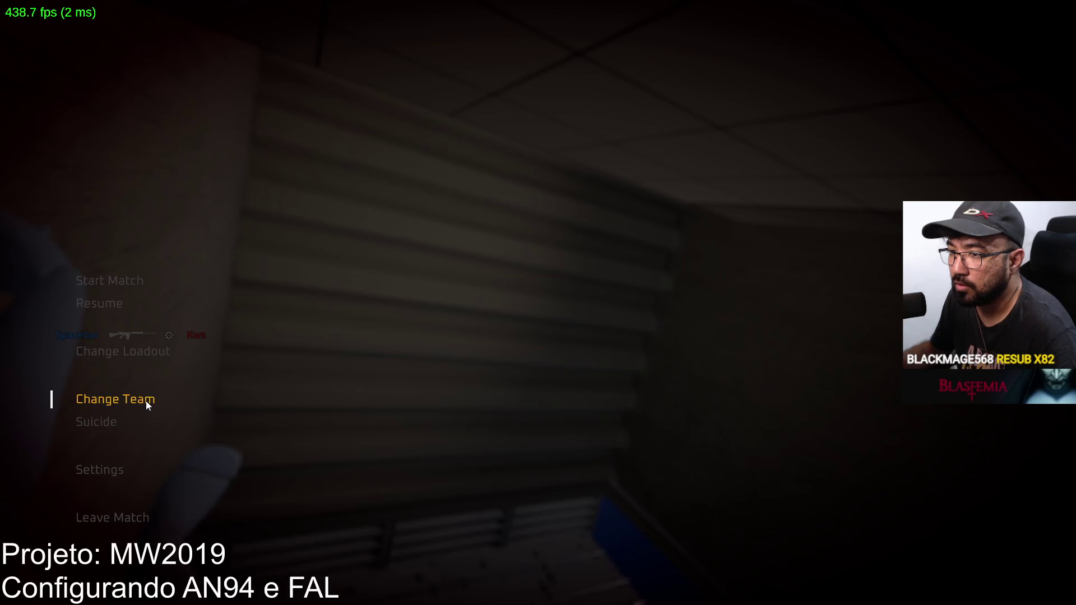
Switch to the red team, confirm the new lineup on the scoreboard, and close the menu.
left_click(145, 401)
key("Tab")
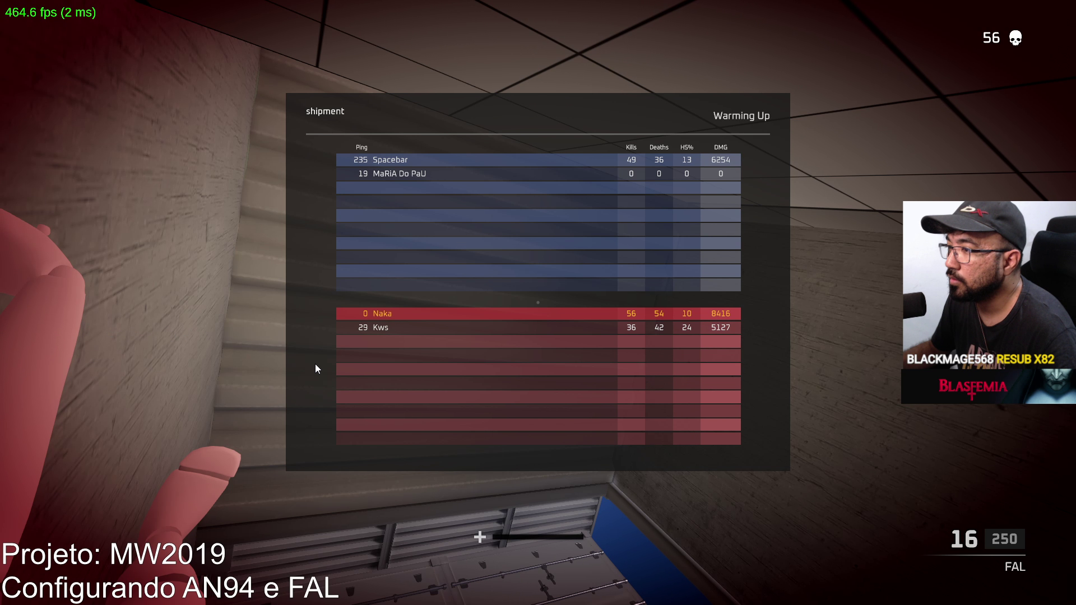
key("Escape")
key("Escape")
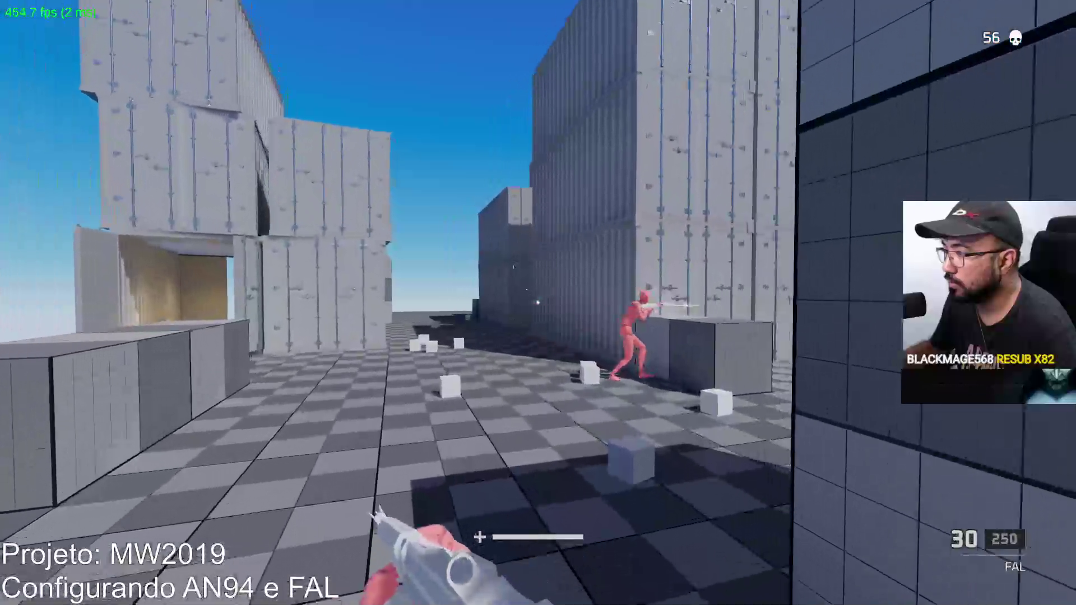
Aim and fire the FAL at enemies near the container and on the rooftop, then reload.
right_click(539, 303)
left_click(538, 302)
left_click(538, 303)
left_click(538, 302)
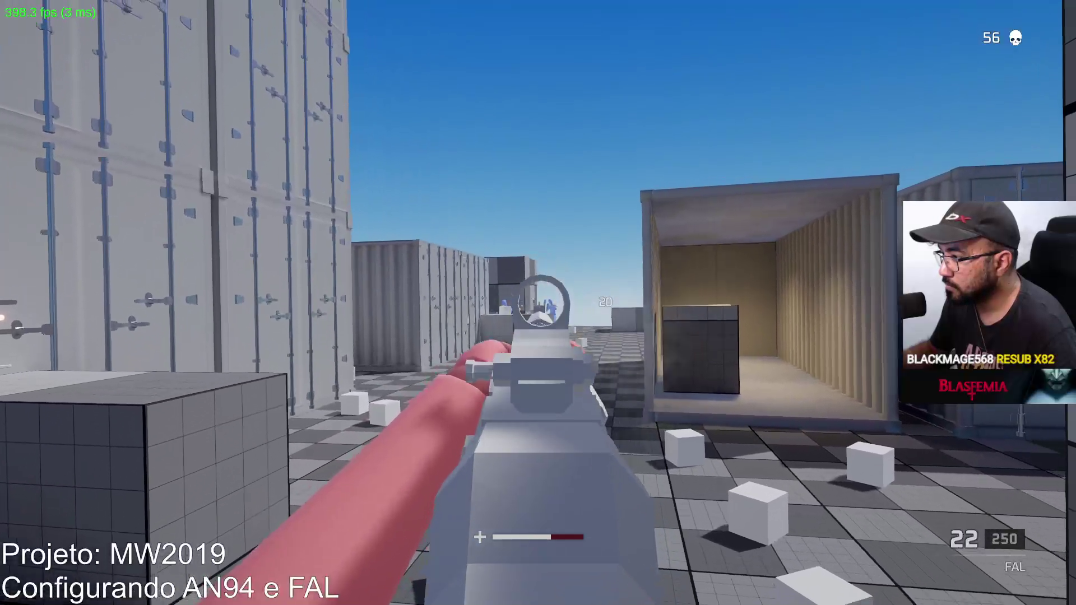
left_click(538, 303)
left_click(538, 303)
left_click(537, 302)
left_click(538, 302)
left_click(538, 303)
left_click(538, 303)
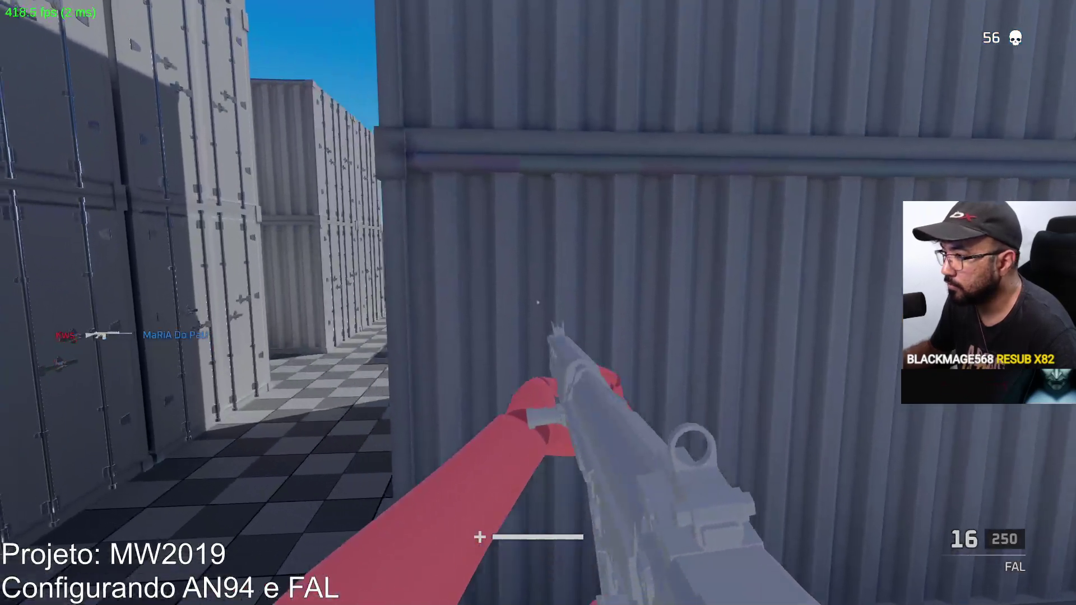
left_click(538, 303)
key("r")
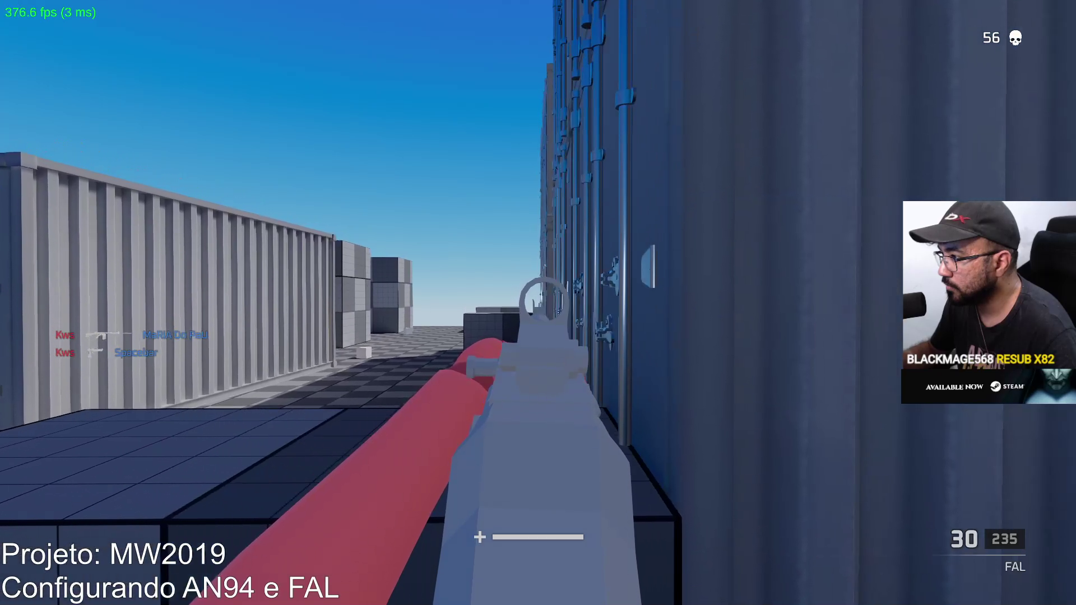
Switch to the X17 pistol and move through the container alley onto the rooftop block.
key("w")
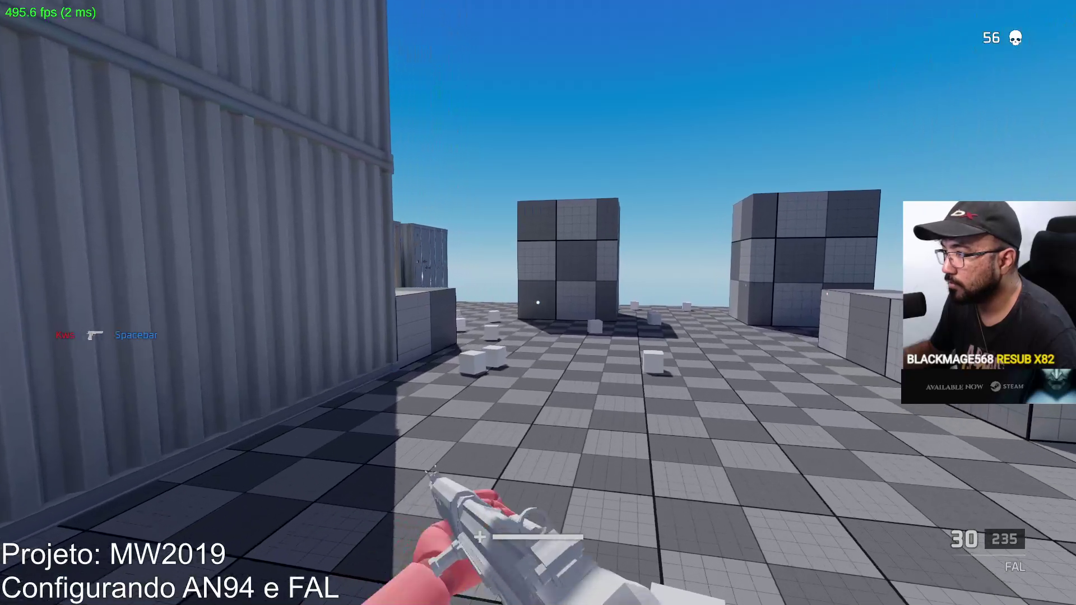
key("2")
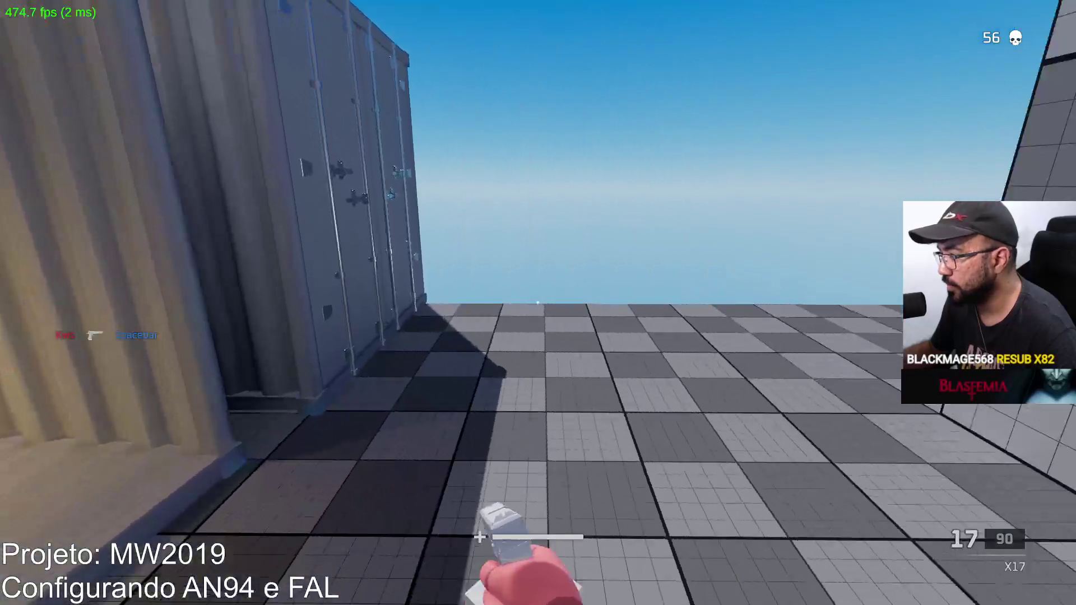
key("w")
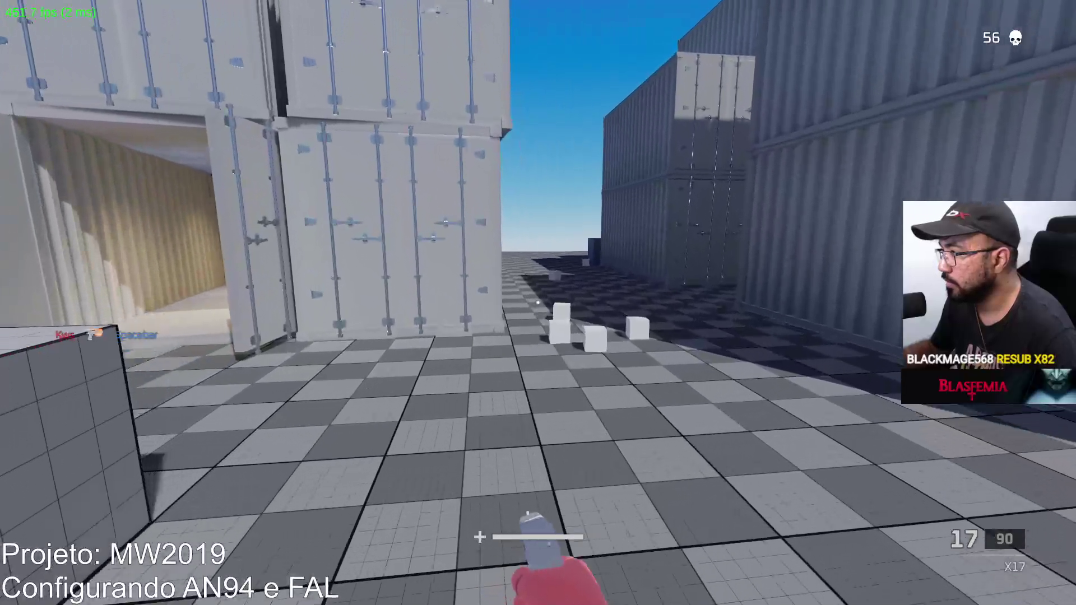
key("w")
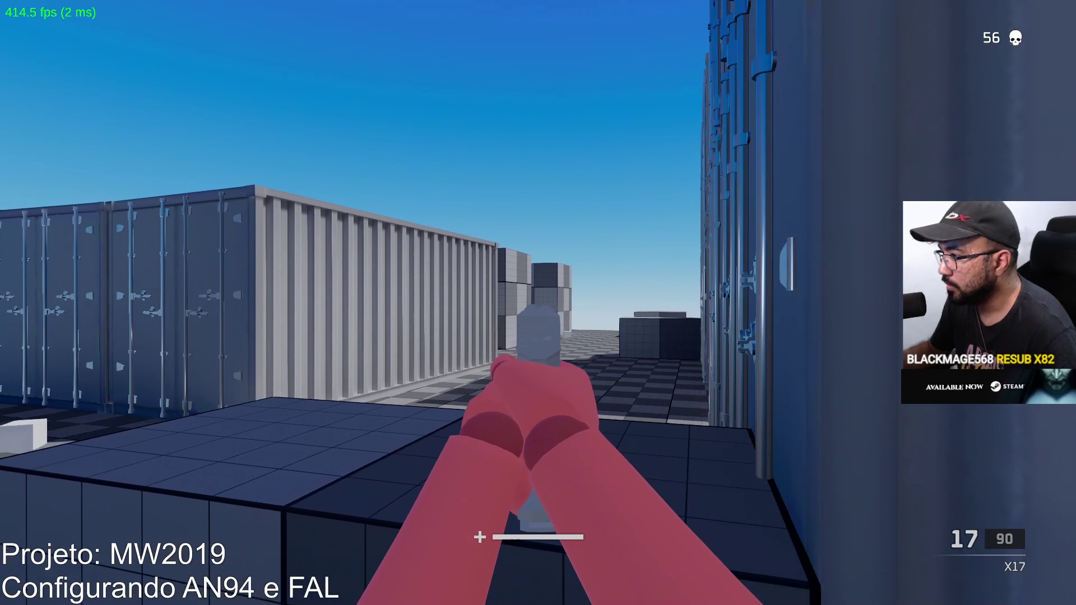
key("w")
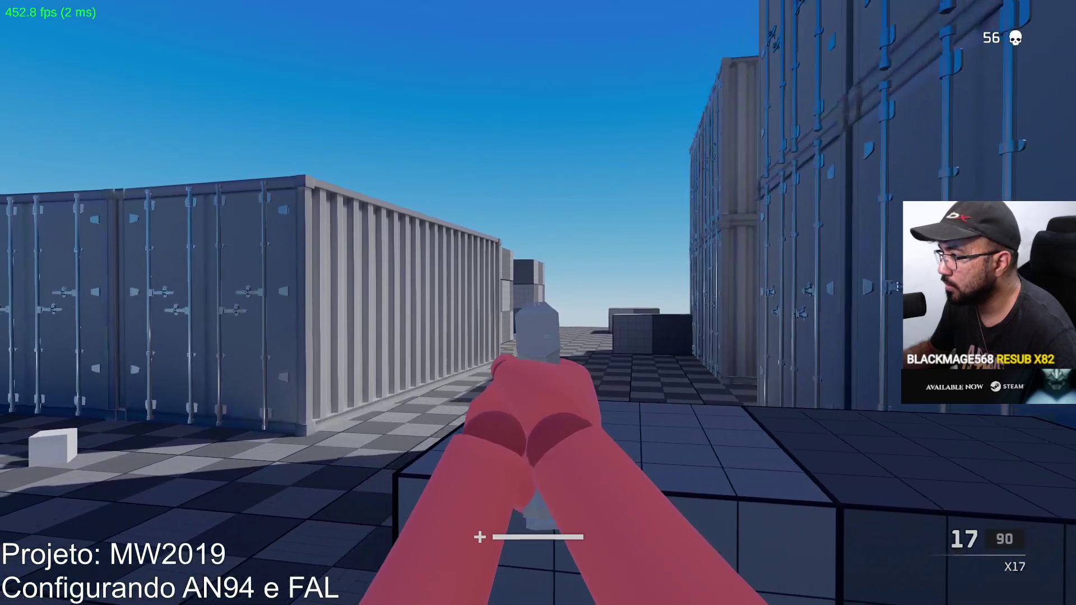
key("w")
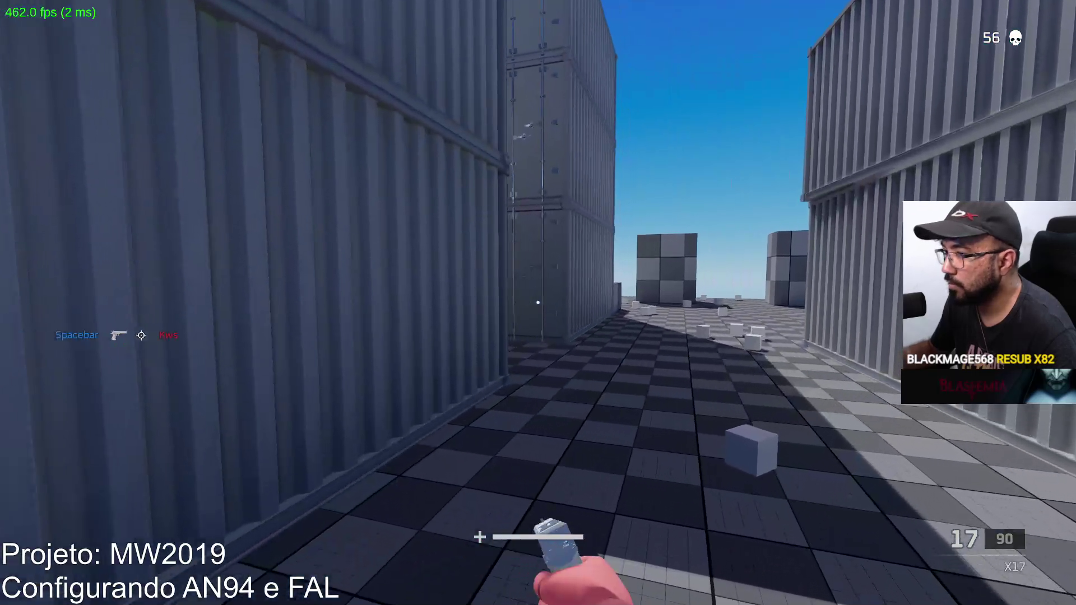
key("w")
key("w")
key("space")
key("w")
key("space")
key("w")
key("space")
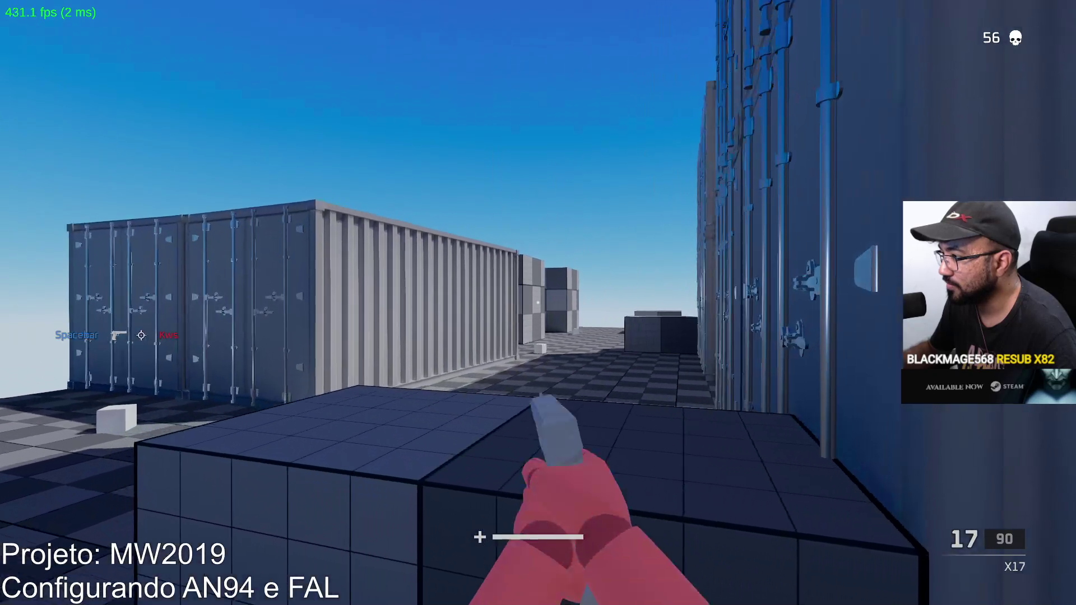
Empty the pistol's magazine at the pink enemy from the rooftop block.
key("w")
left_click(537, 302)
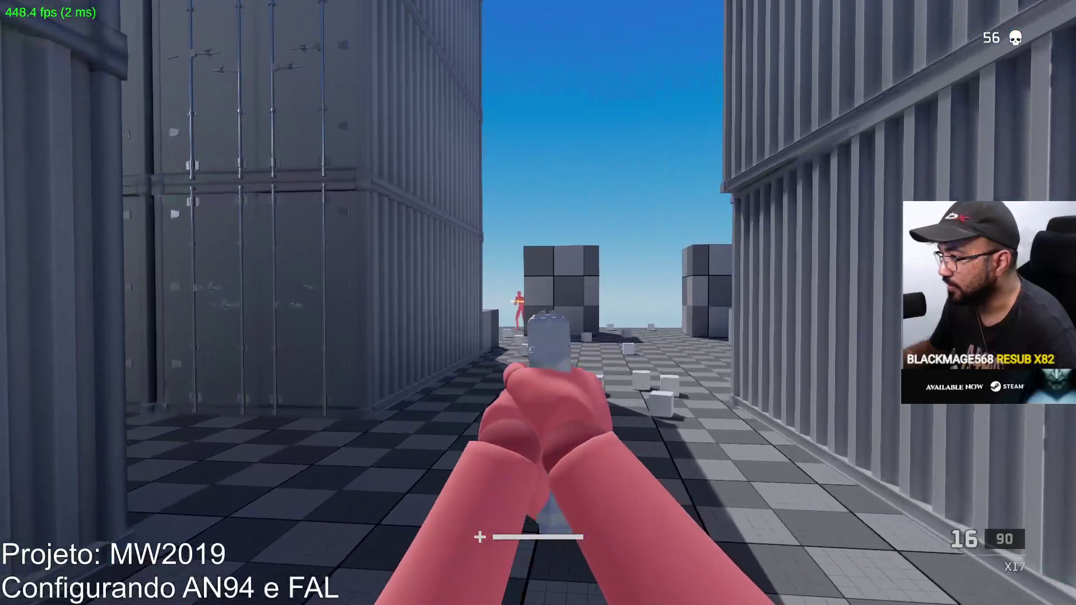
key("w")
key("space")
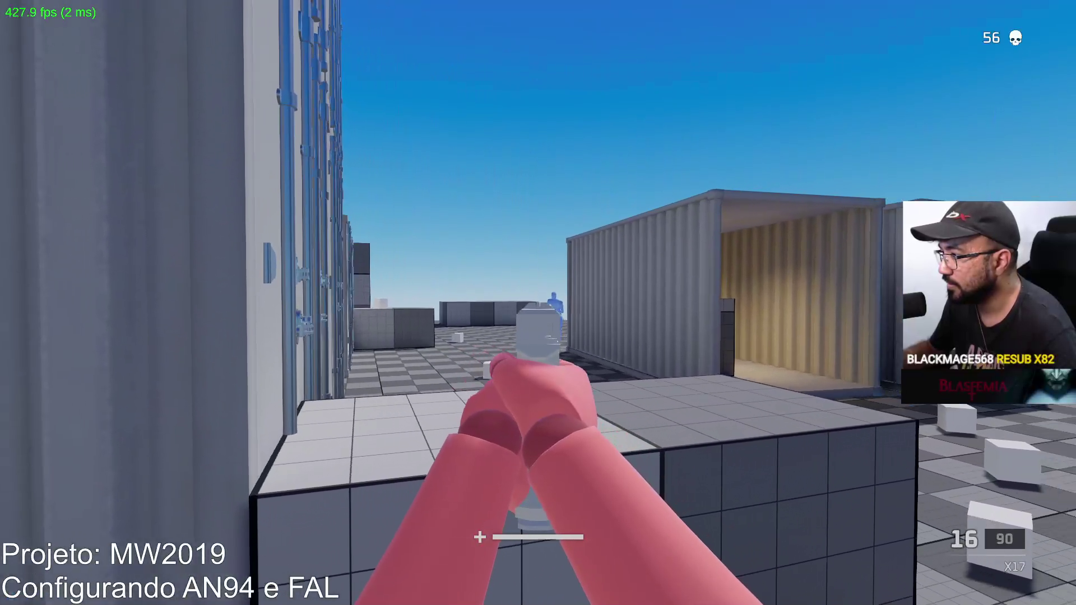
left_click(538, 302)
key("w")
left_click(539, 303)
left_click(538, 303)
left_click(538, 303)
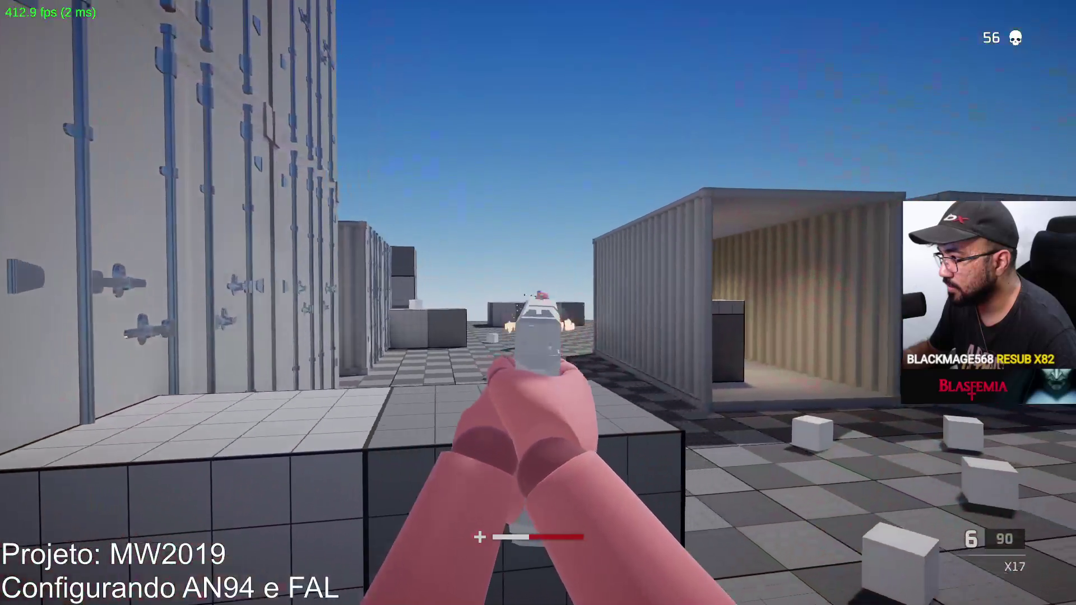
left_click(538, 303)
left_click(538, 304)
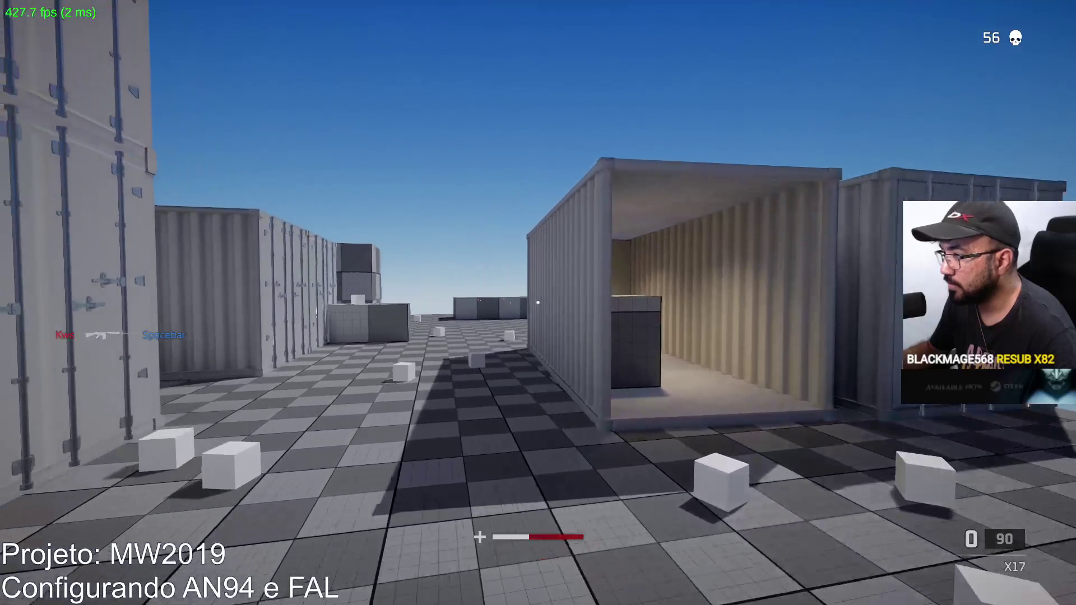
key("w")
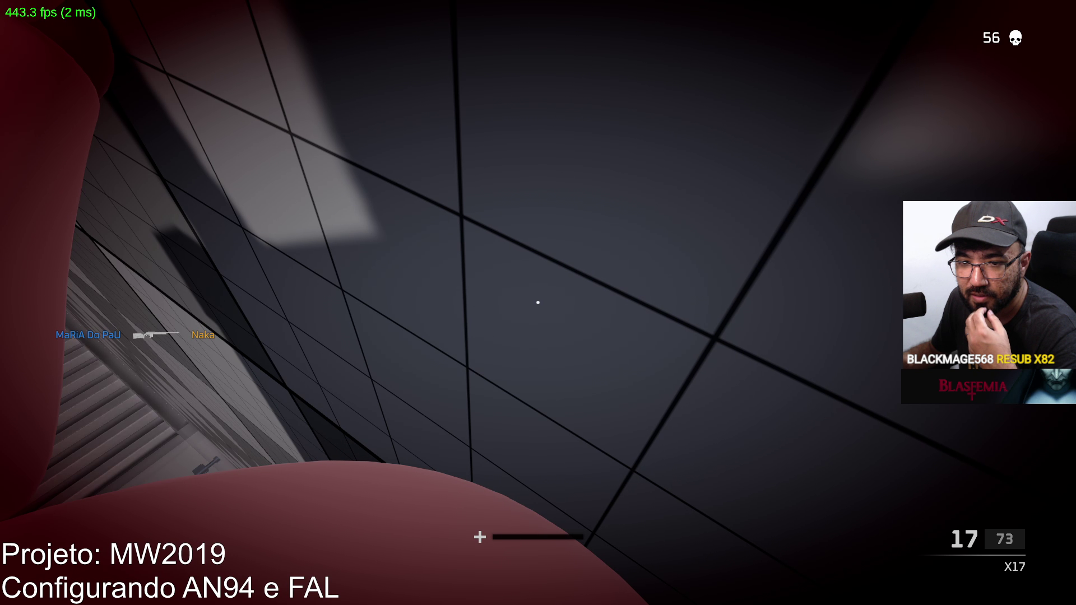
Advance through the container alley, shoot the blue figure and the enemy along the wall, and reload.
key("w")
key("w")
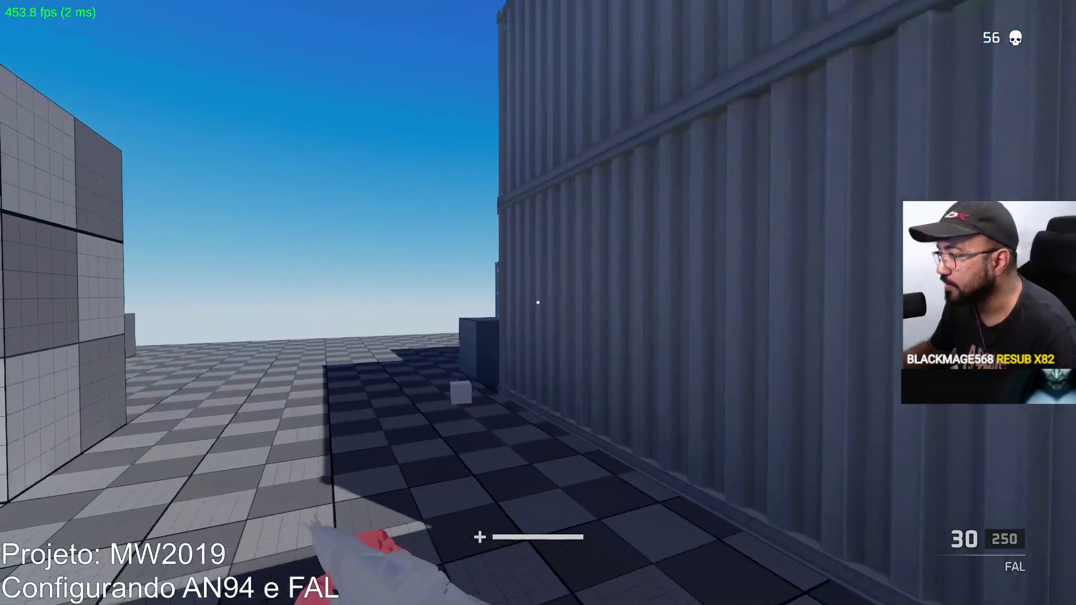
key("w")
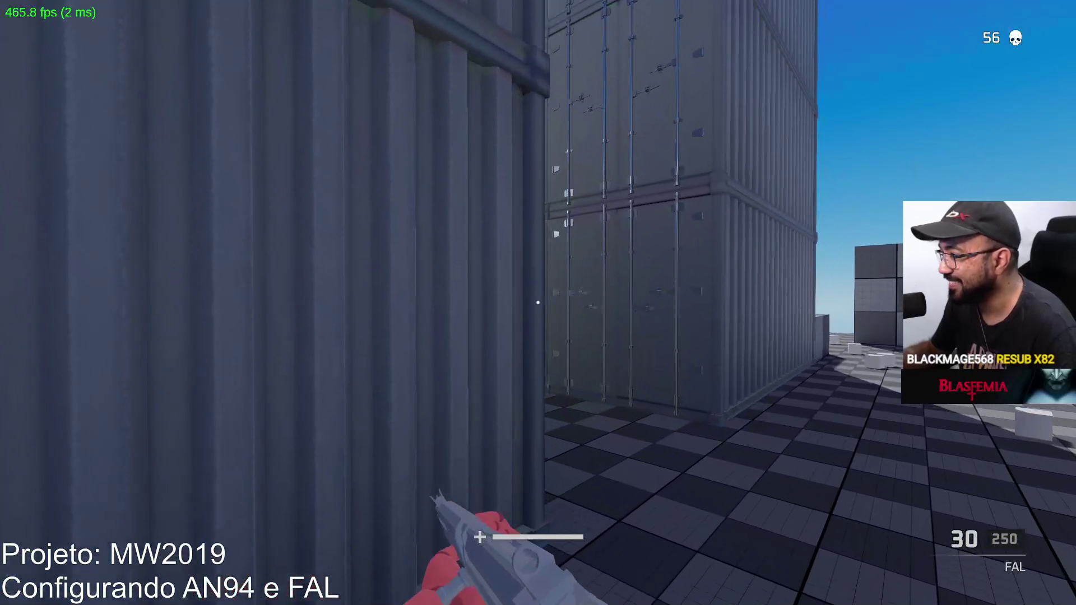
key("w")
key("w")
left_click(538, 303)
left_click(538, 303)
right_click(538, 302)
left_click(537, 303)
left_click(538, 302)
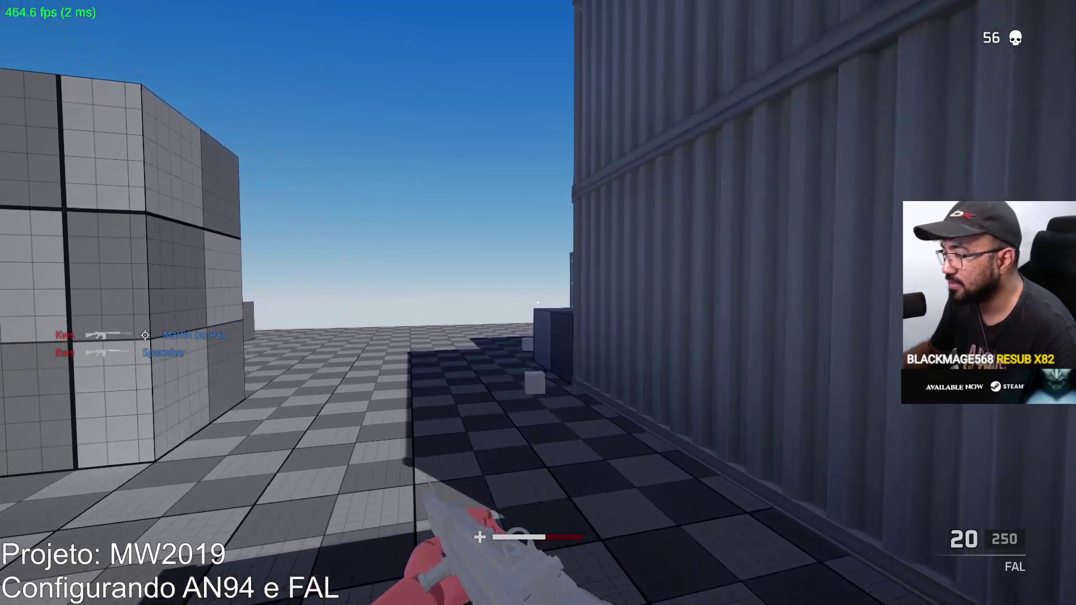
right_click(538, 303)
left_click(538, 303)
left_click(539, 303)
key("r")
key("w")
key("w")
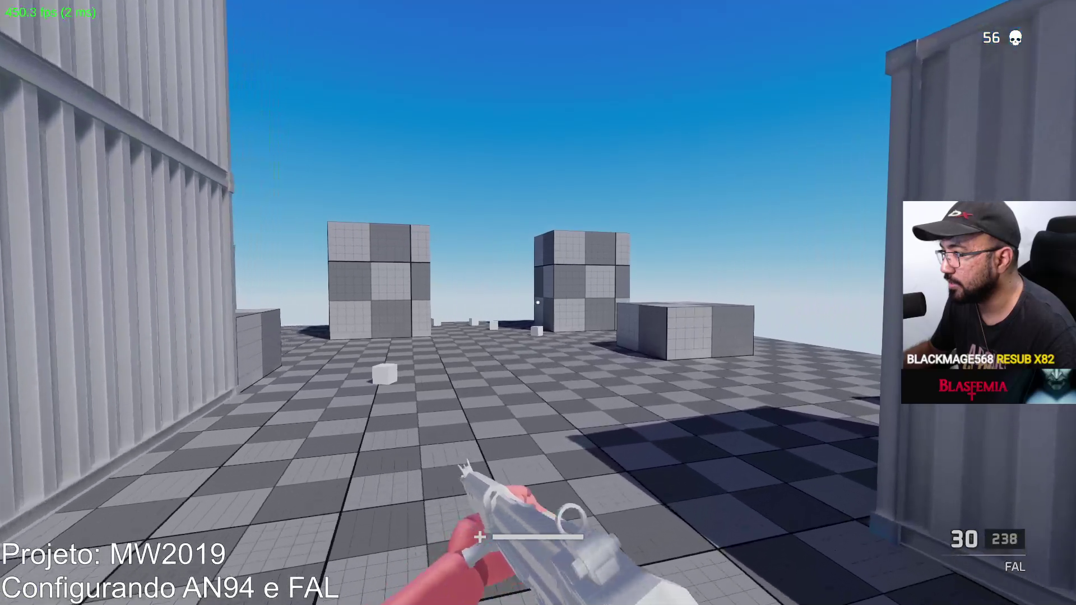
Aim toward the open area and fire at the enemy there until health runs out.
right_click(538, 303)
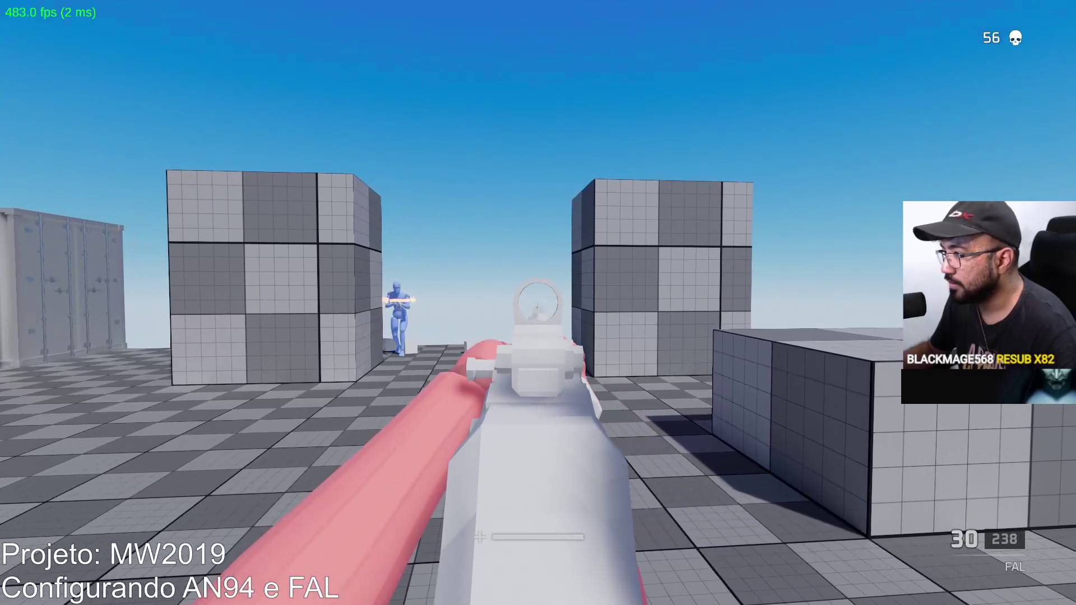
left_click(538, 303)
left_click(538, 303)
left_click(538, 303)
left_click(538, 303)
left_click(538, 303)
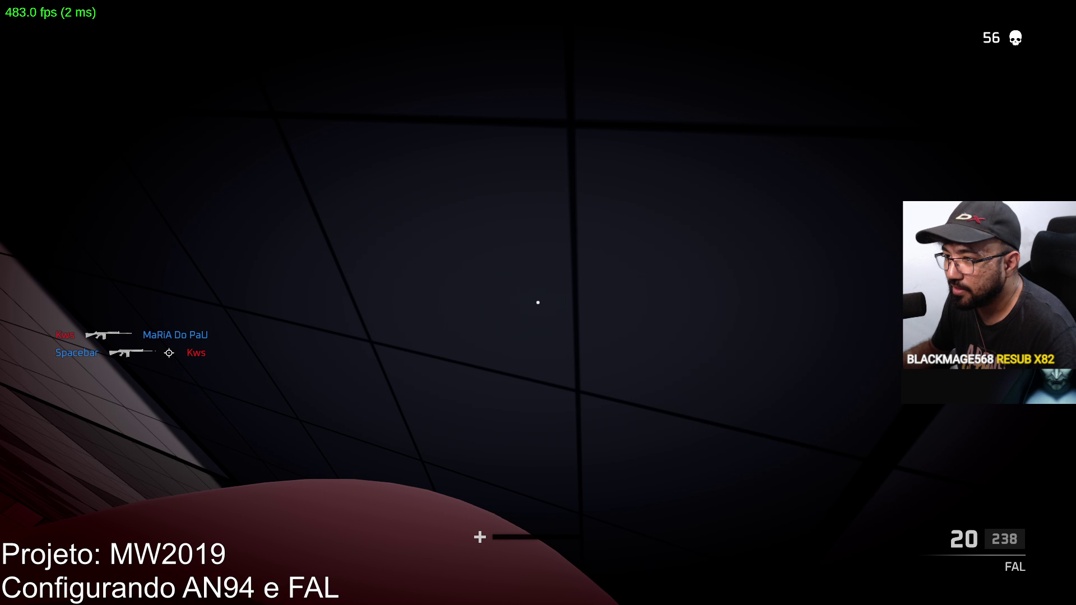
Move out from behind the container, fire at the enemy in the open, and dive down.
key("w")
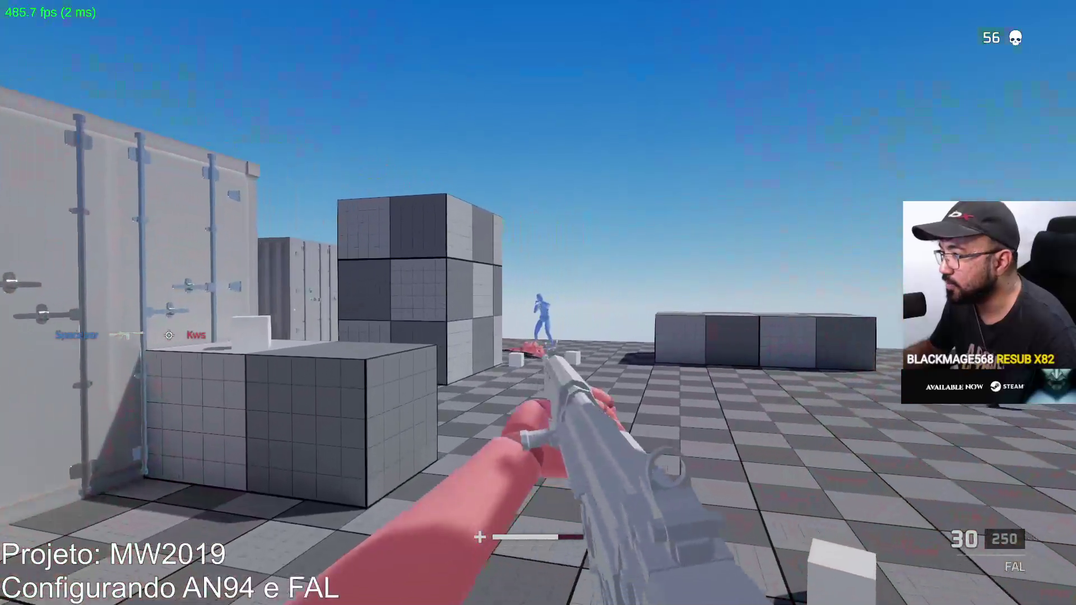
left_click(539, 302)
left_click(538, 303)
left_click(539, 303)
key("c")
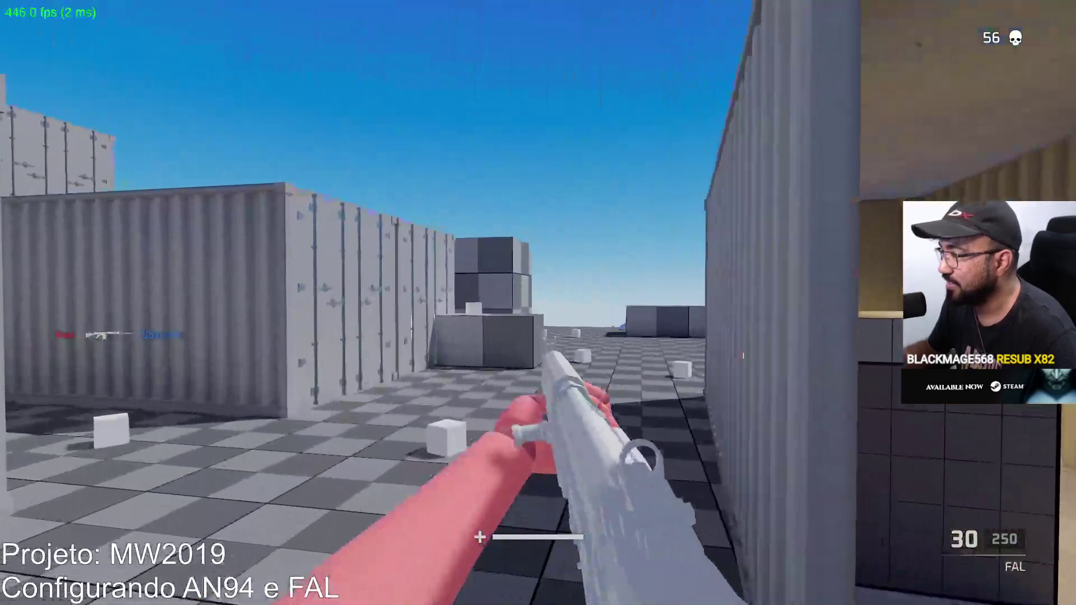
After respawning, aim and fire down the container lane at the enemy, then reload.
right_click(538, 303)
left_click(538, 303)
left_click(539, 303)
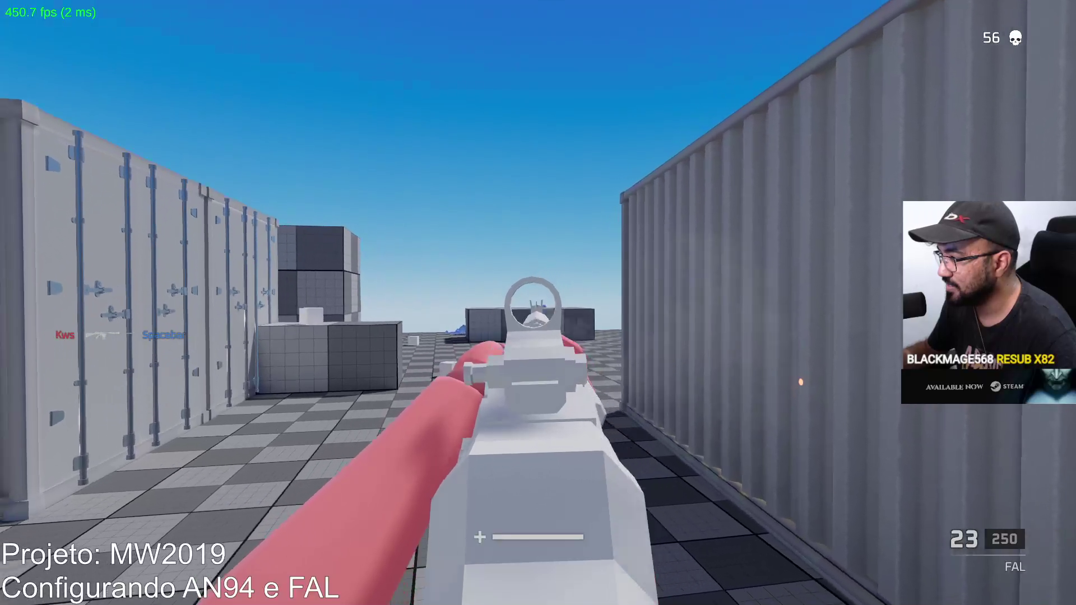
left_click(539, 302)
left_click(539, 303)
left_click(538, 303)
left_click(538, 303)
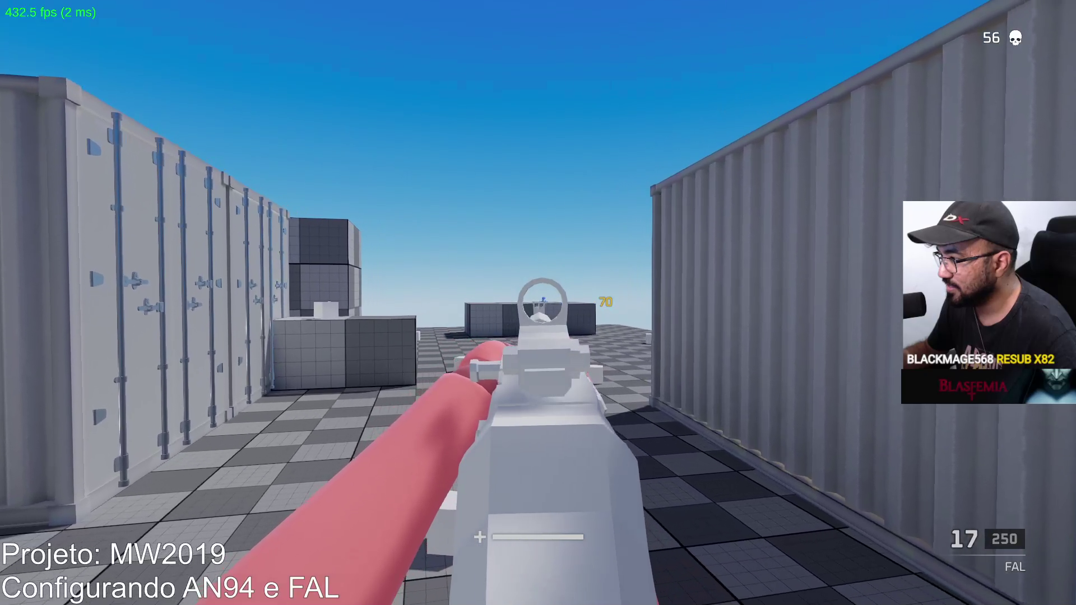
left_click(538, 302)
key("r")
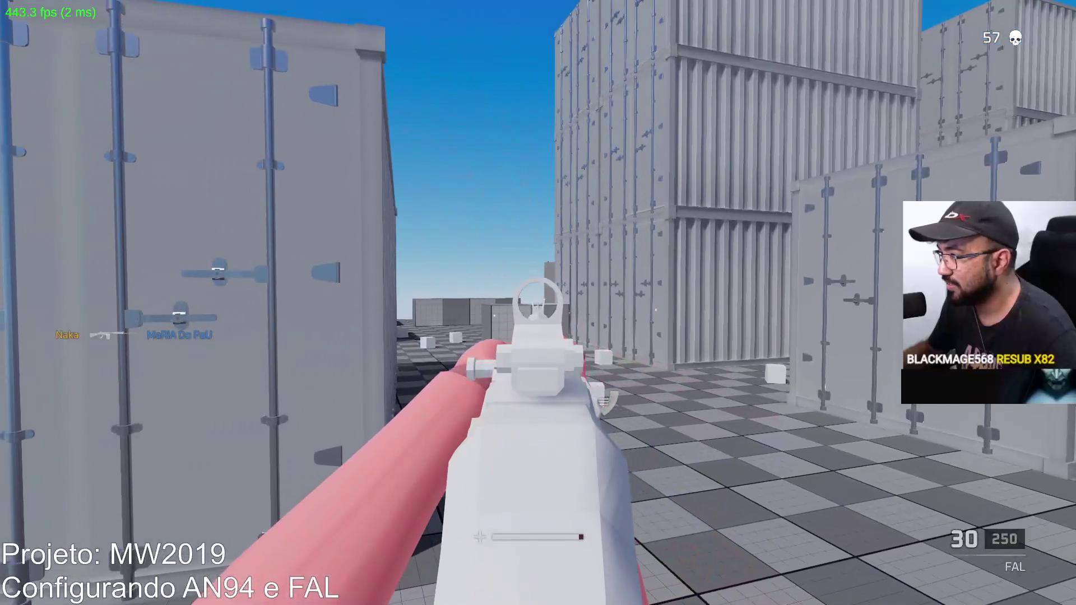
Shoot the red dummy by the cube and enemies down the lane for another kill, reloading between magazines.
left_click(538, 303)
left_click(539, 303)
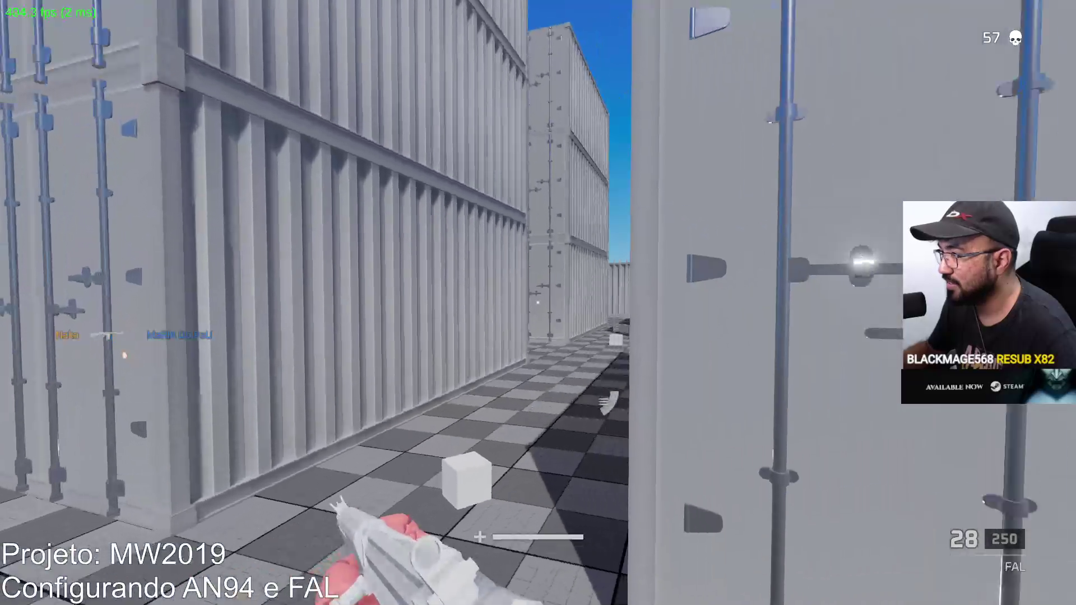
left_click(538, 303)
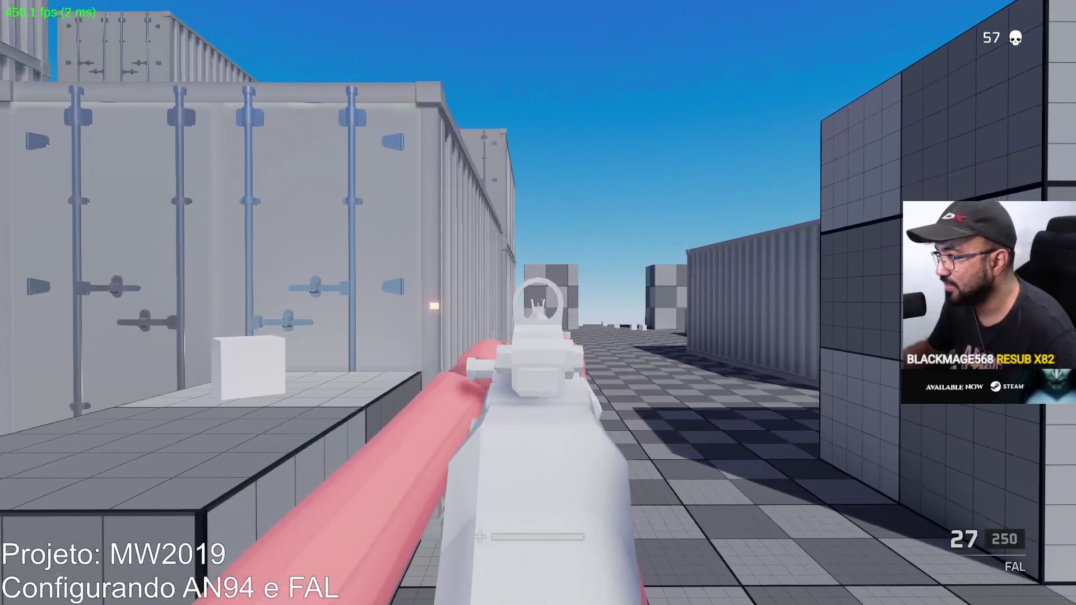
left_click(539, 302)
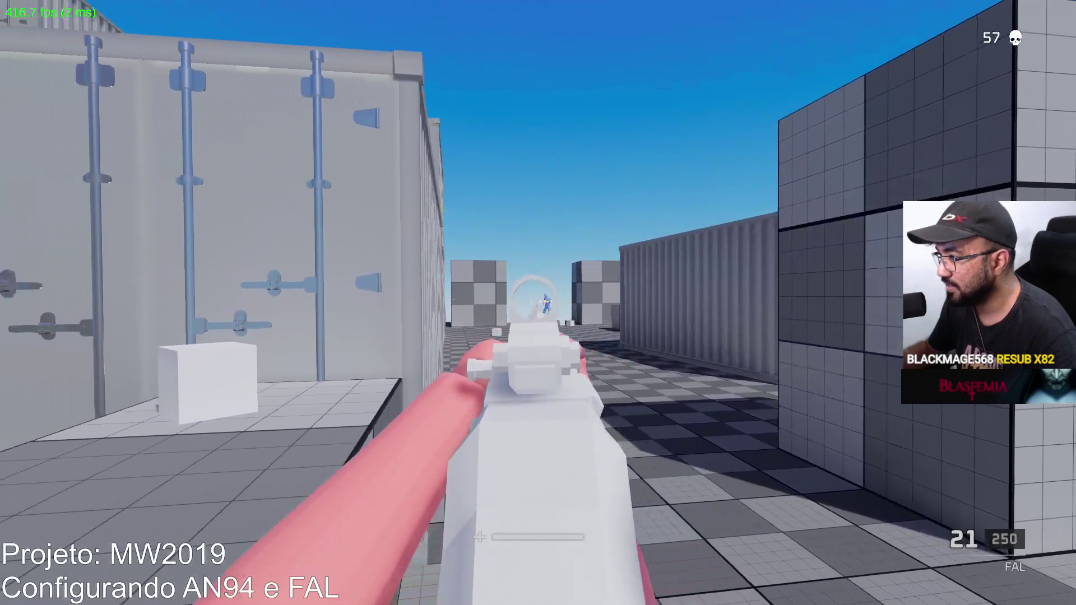
left_click(538, 303)
left_click(538, 303)
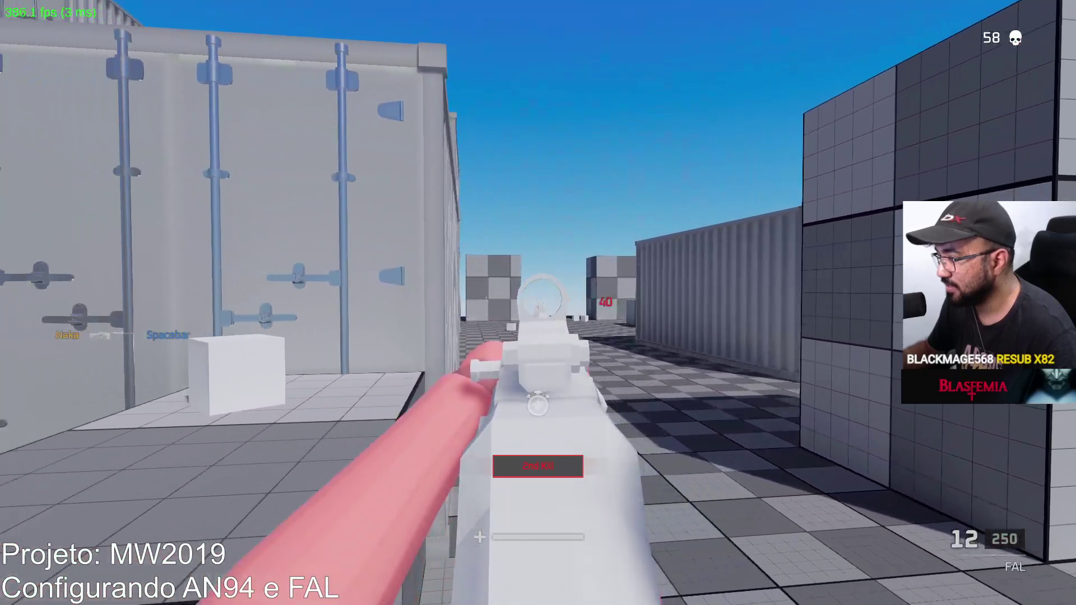
left_click(538, 303)
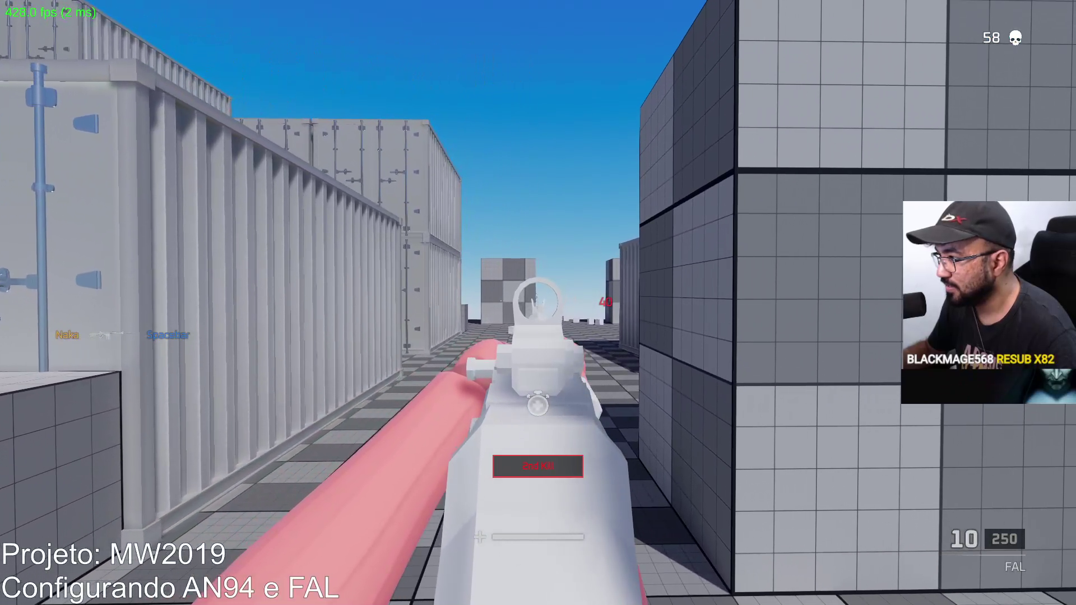
left_click(537, 303)
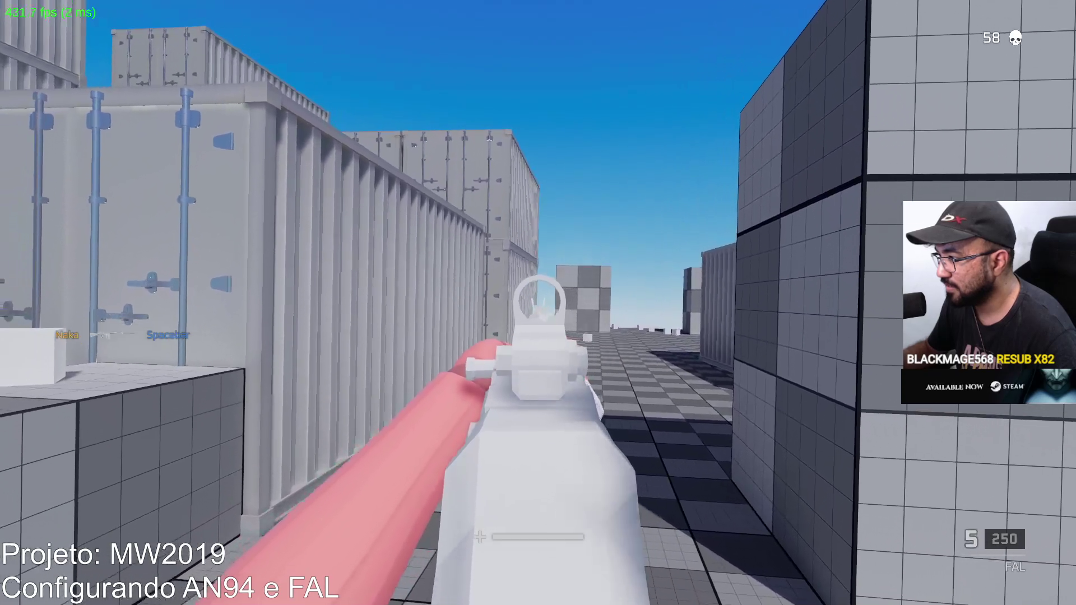
left_click(538, 303)
key("r")
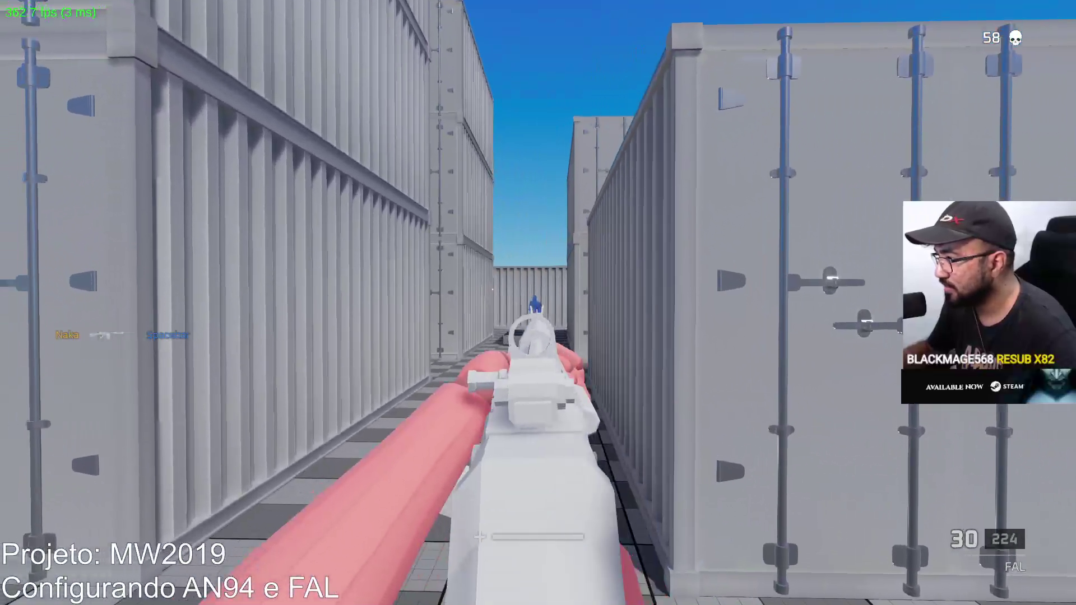
left_click(538, 303)
left_click(538, 303)
left_click(538, 303)
left_click(538, 303)
key("r")
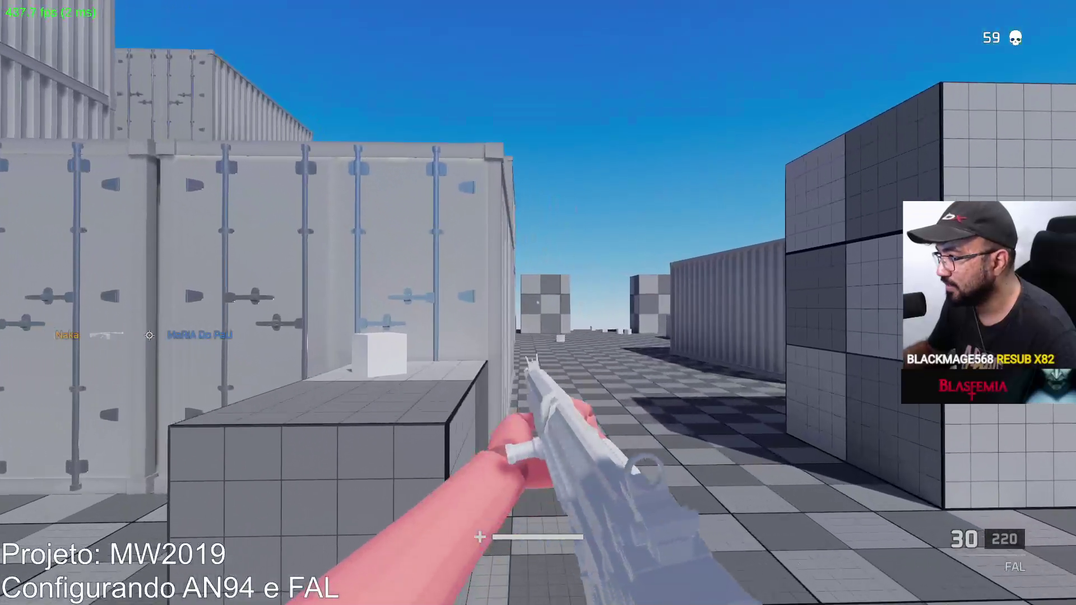
Sprint past the big cube, fire at the enemy beyond it, and sprint on past the containers.
right_click(538, 302)
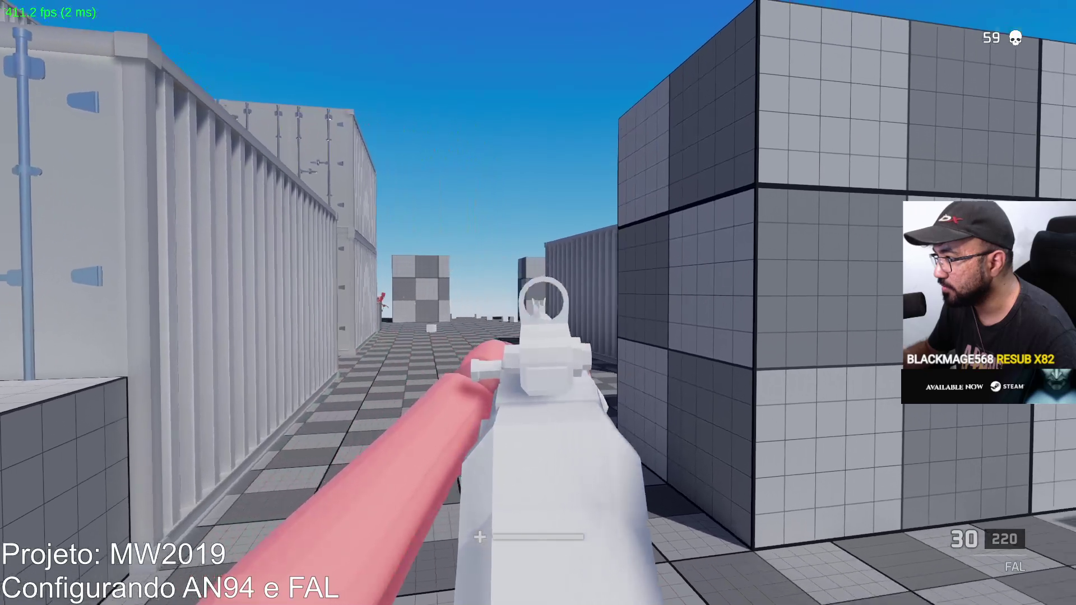
key("shift")
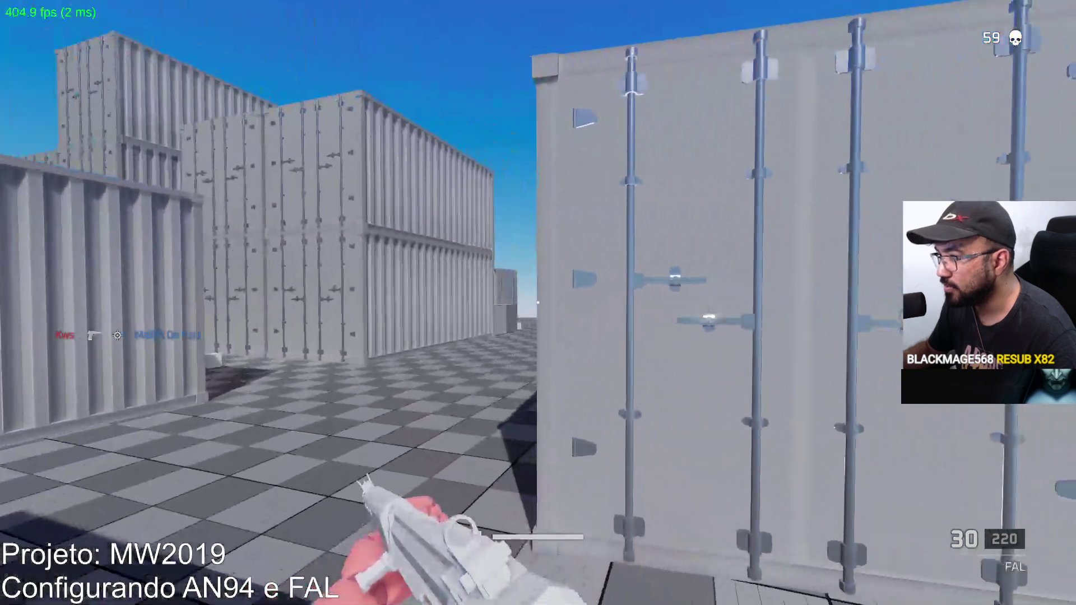
right_click(538, 302)
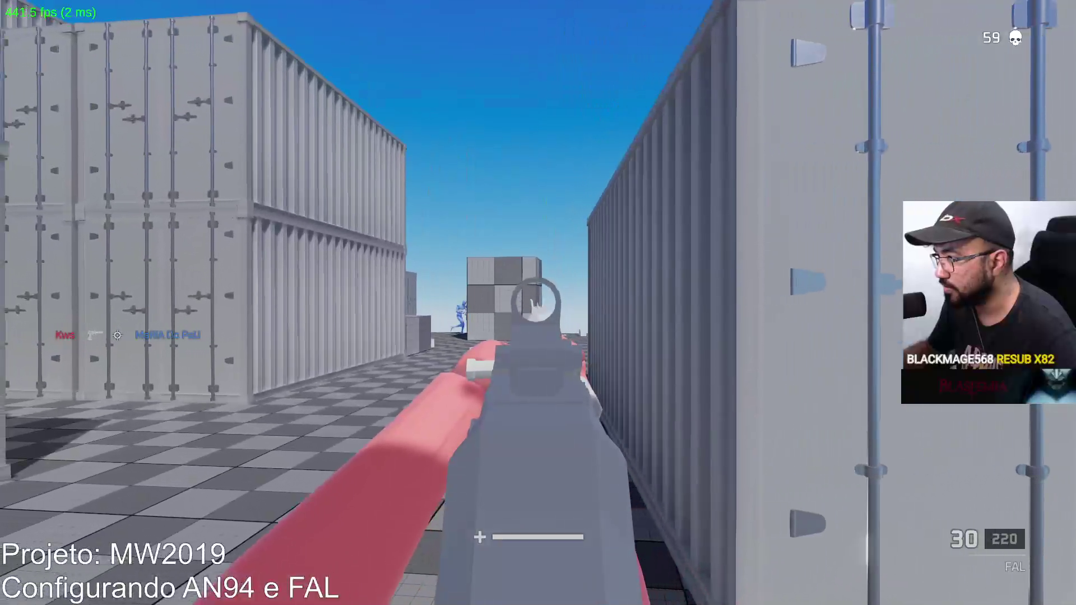
left_click(538, 303)
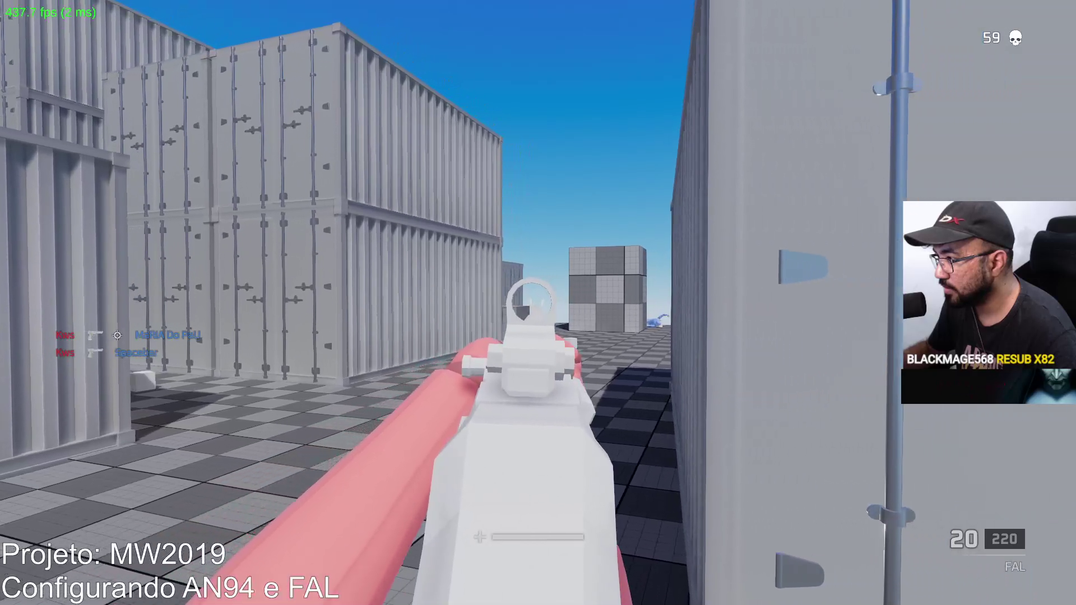
key("shift")
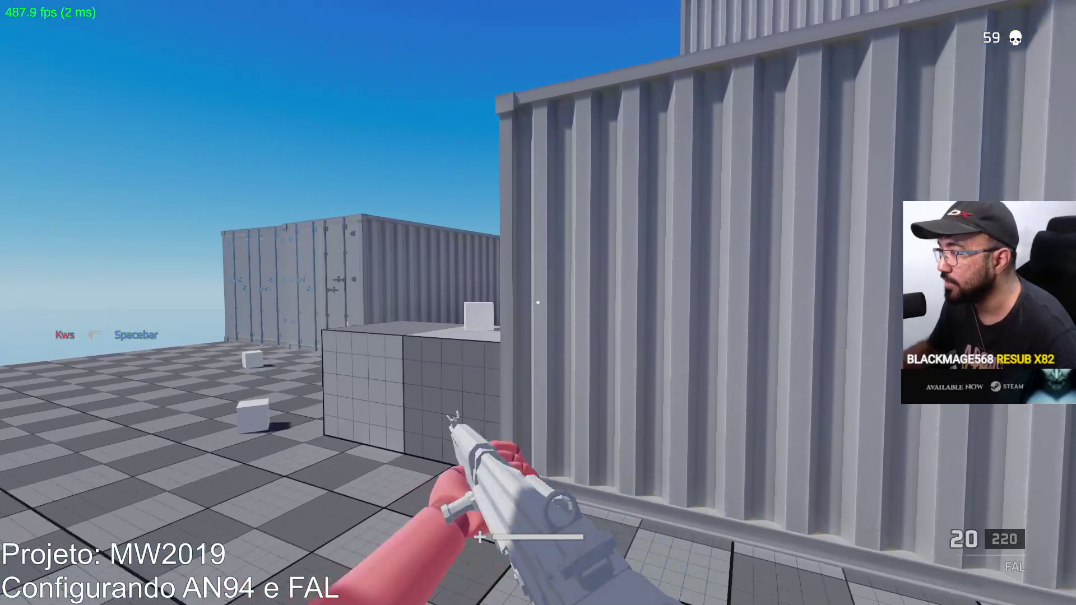
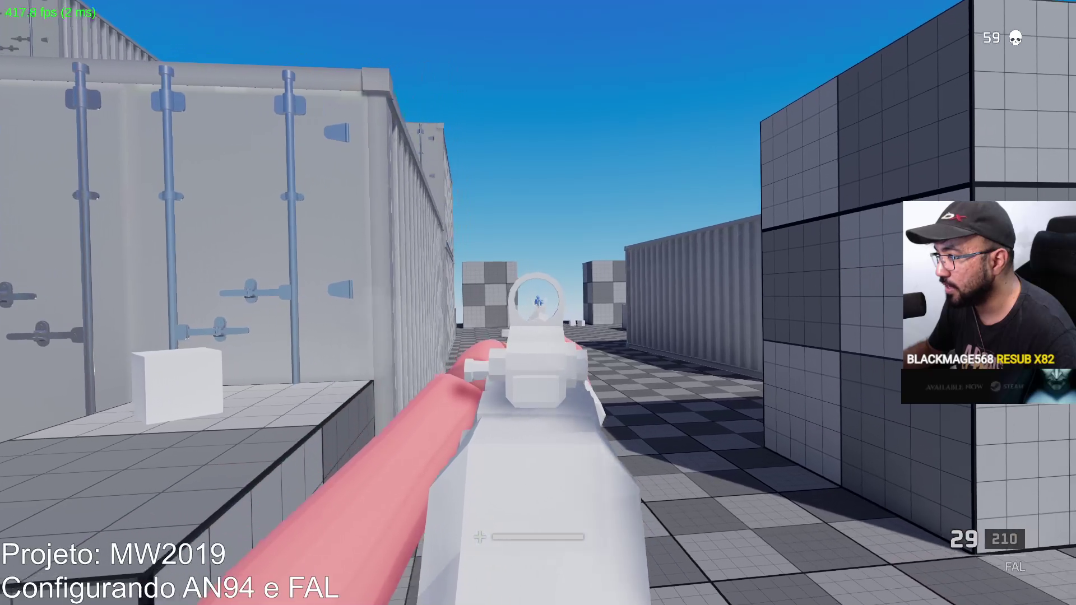
Fire a rapid string of FAL shots at the dummy.
left_click(539, 303)
left_click(538, 303)
left_click(538, 303)
left_click(538, 304)
left_click(539, 302)
left_click(538, 303)
left_click(538, 303)
left_click(539, 303)
left_click(539, 303)
left_click(538, 302)
left_click(538, 303)
left_click(538, 302)
left_click(538, 303)
left_click(538, 304)
left_click(538, 303)
left_click(539, 303)
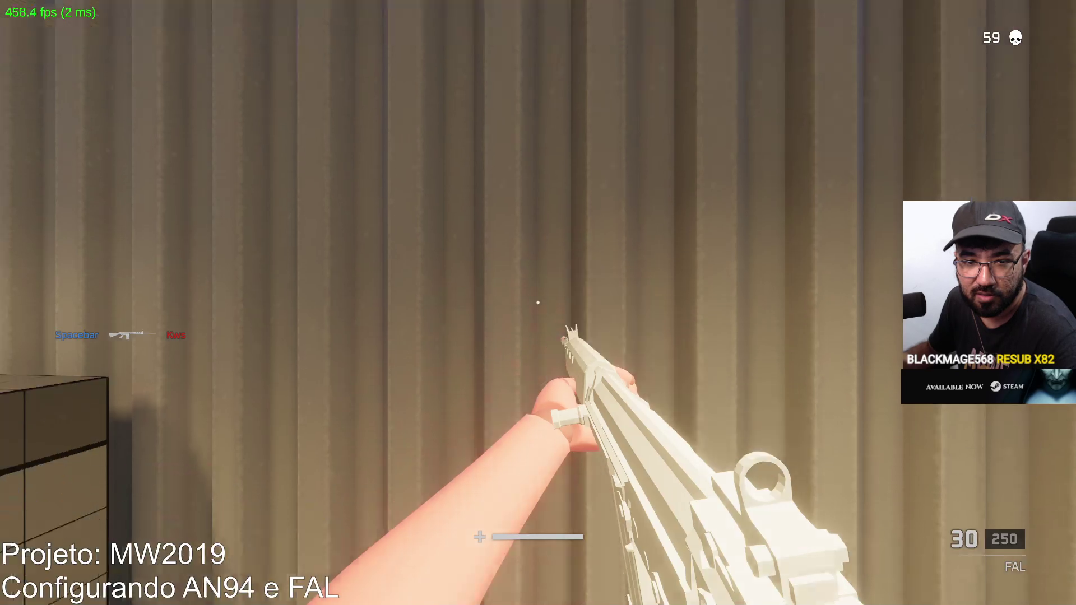
Move out of the container to the grid cube, shoot the enemy with the FAL, and reload.
key("w")
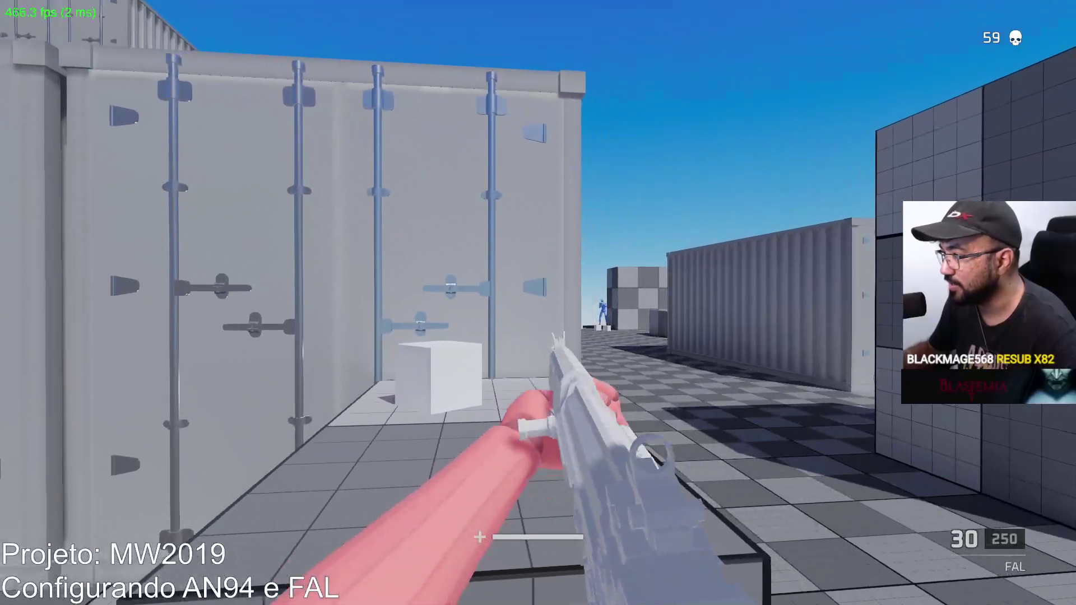
left_click(538, 303)
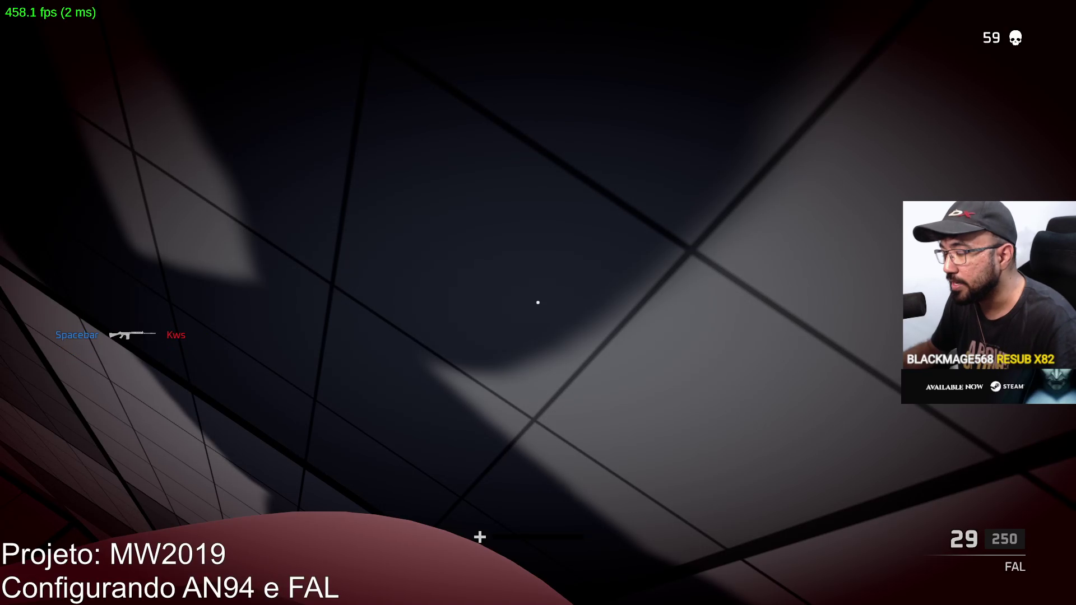
key("w")
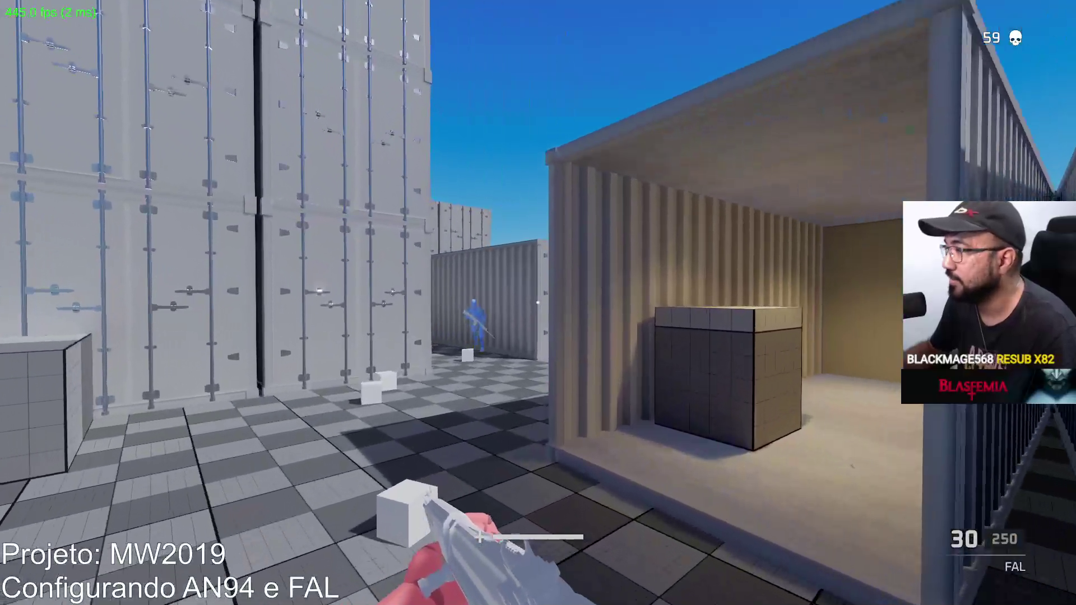
right_click(538, 303)
left_click(539, 303)
left_click(538, 302)
left_click(538, 302)
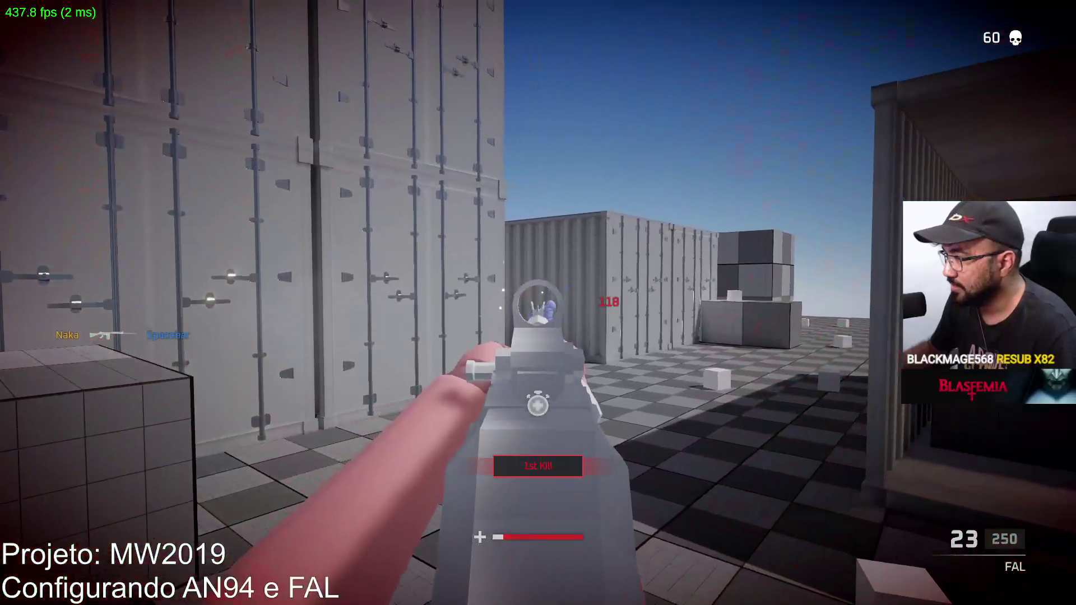
key("r")
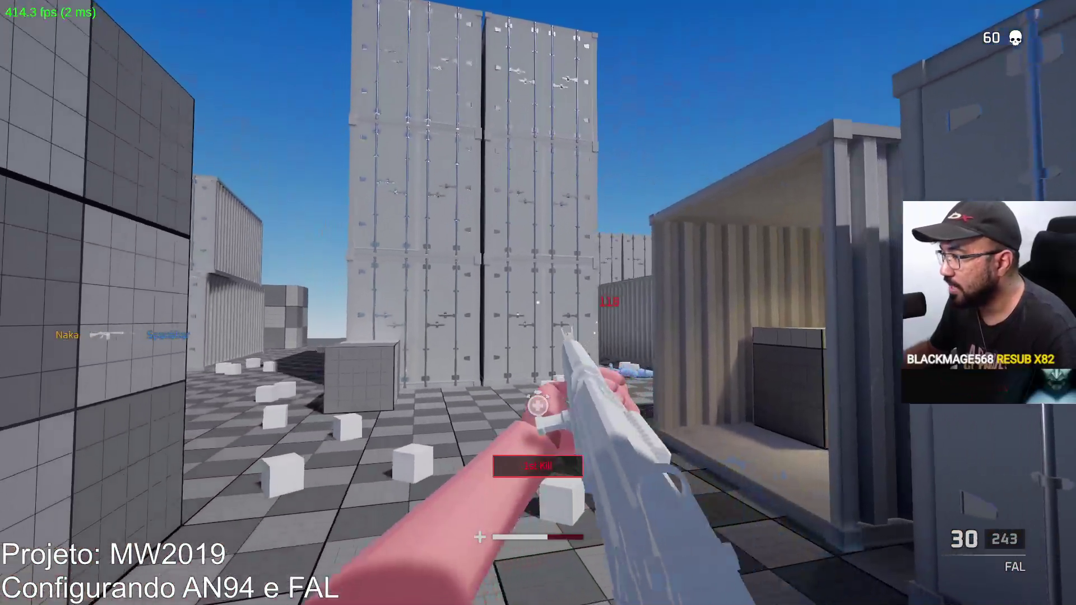
right_click(537, 303)
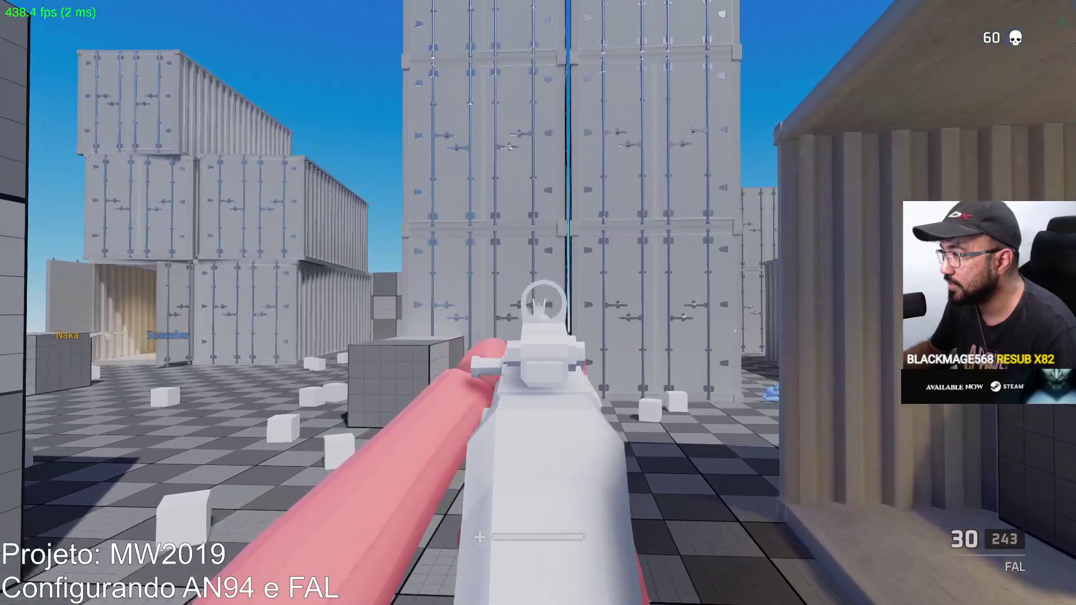
Sprint toward the containers, fire repeatedly at the large block, then switch to the MW2019 notes.
key("shift+w")
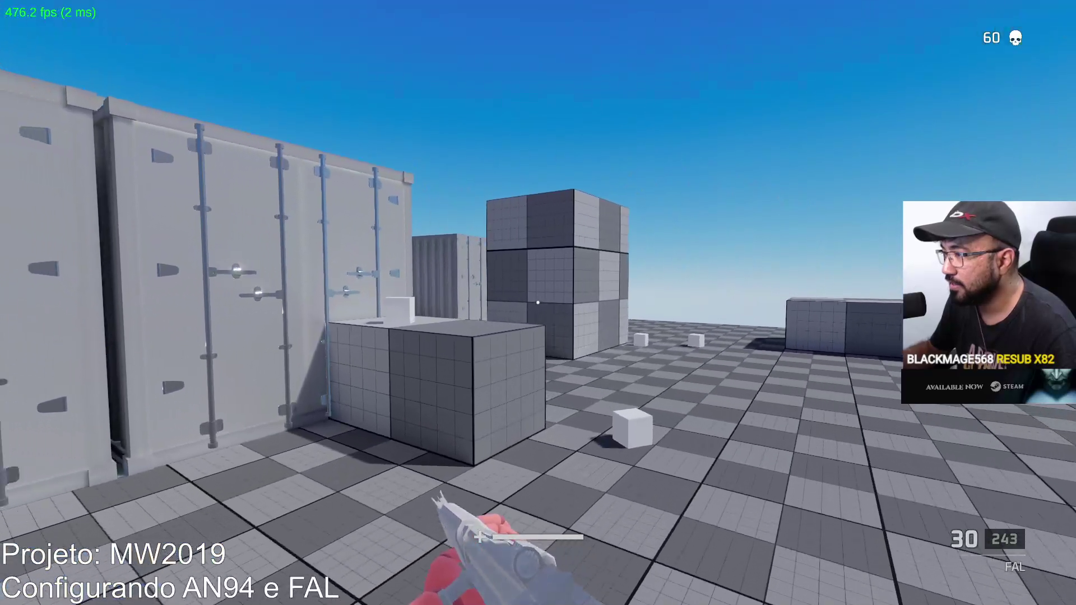
right_click(537, 304)
left_click(539, 304)
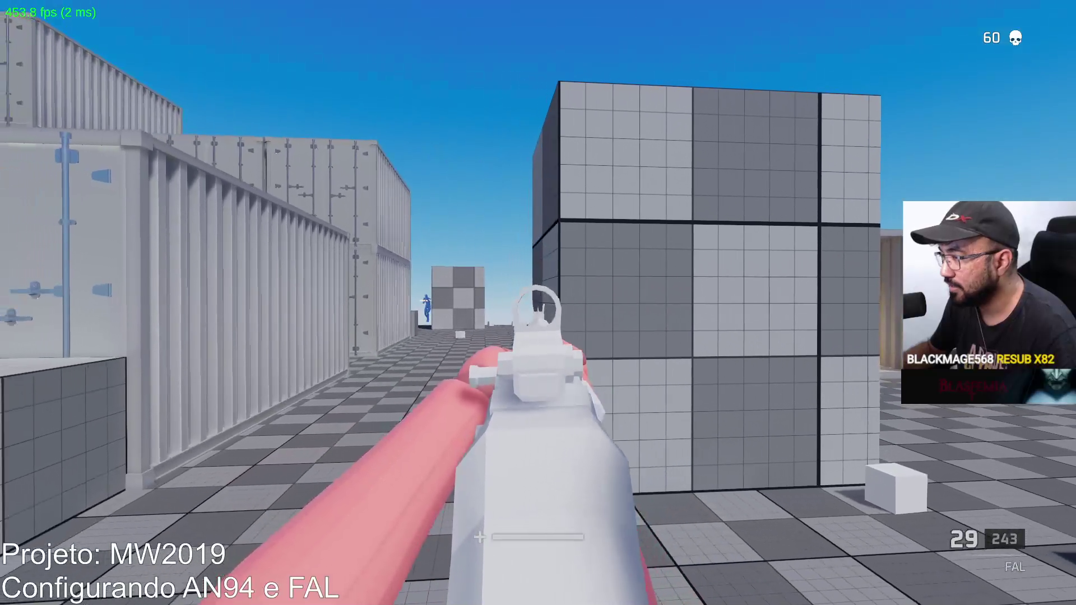
left_click(538, 302)
left_click(538, 303)
left_click(538, 302)
left_click(538, 302)
left_click(538, 302)
left_click(538, 303)
left_click(538, 303)
left_click(538, 303)
left_click(538, 302)
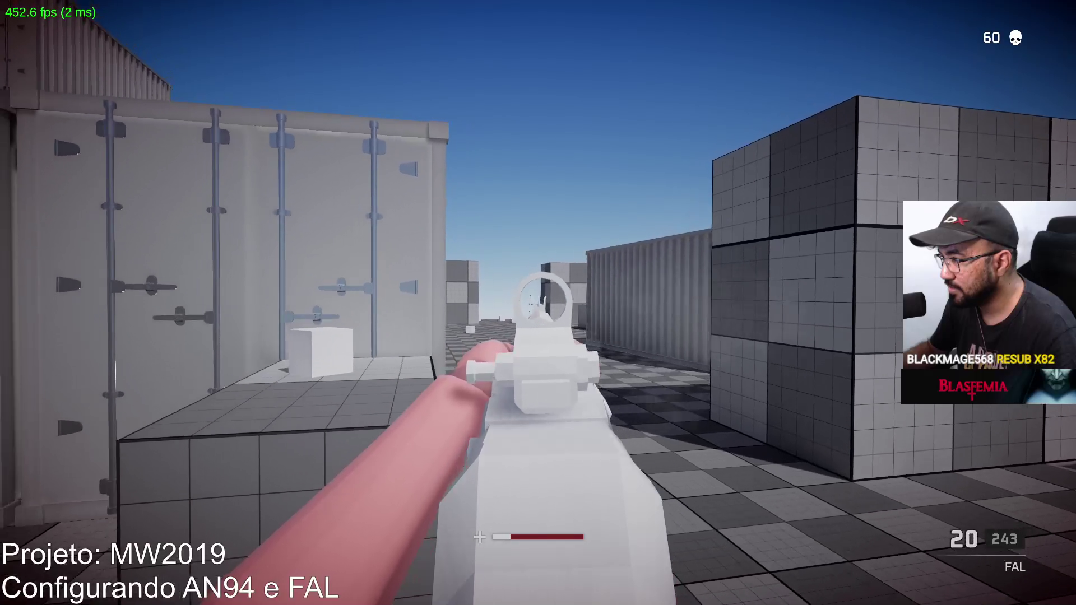
left_click(538, 304)
left_click(538, 303)
left_click(538, 303)
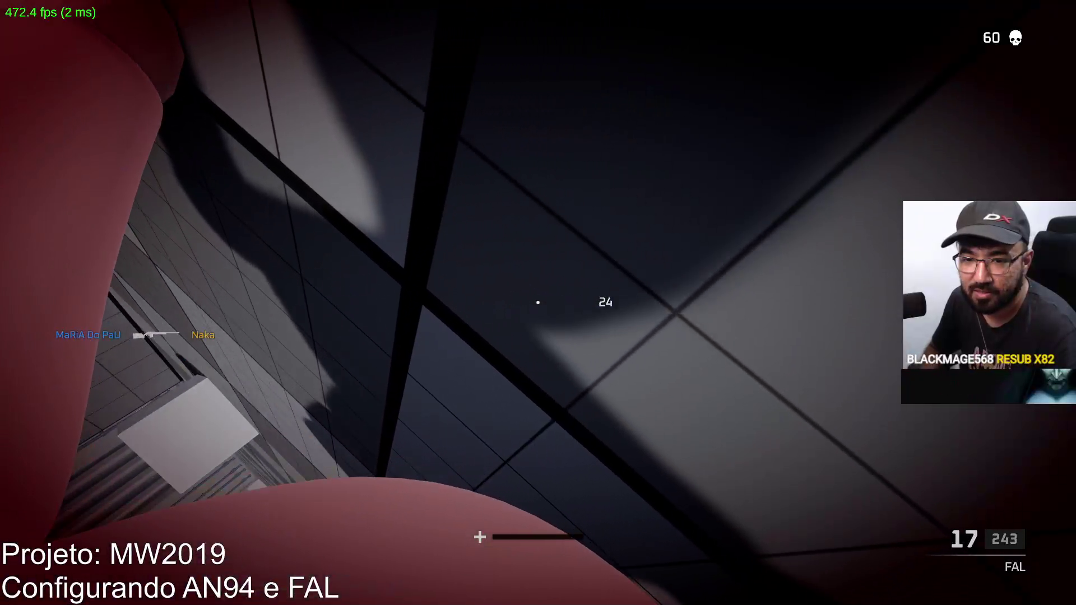
key("super")
left_click(566, 586)
type("fal 3 h")
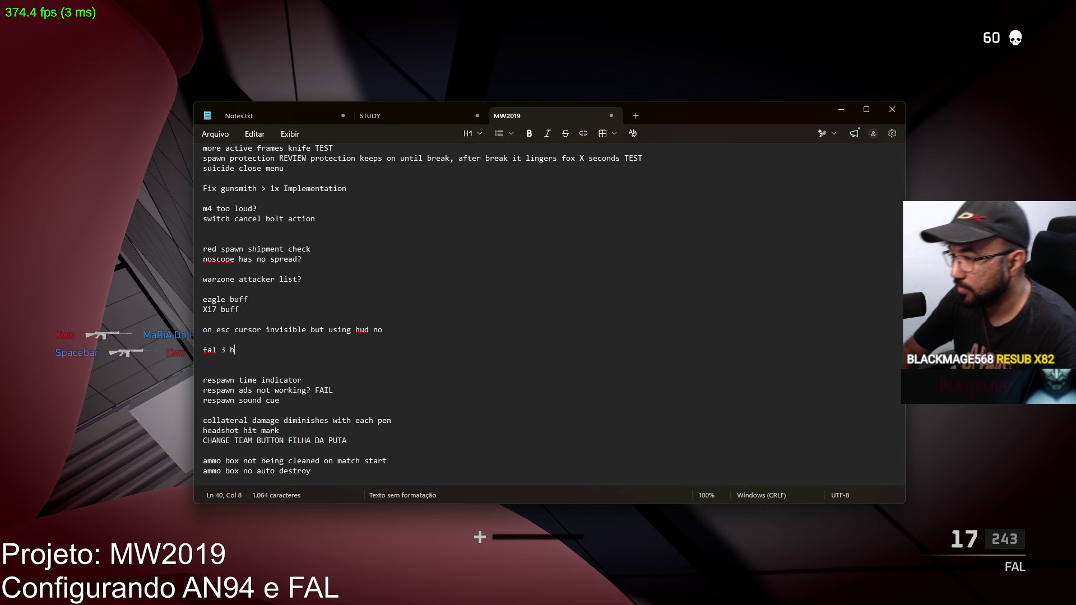
Complete the 'fal 3' note with the body-hit and headshot counts, then return to the game.
type("it body 1 hit headshot medium range")
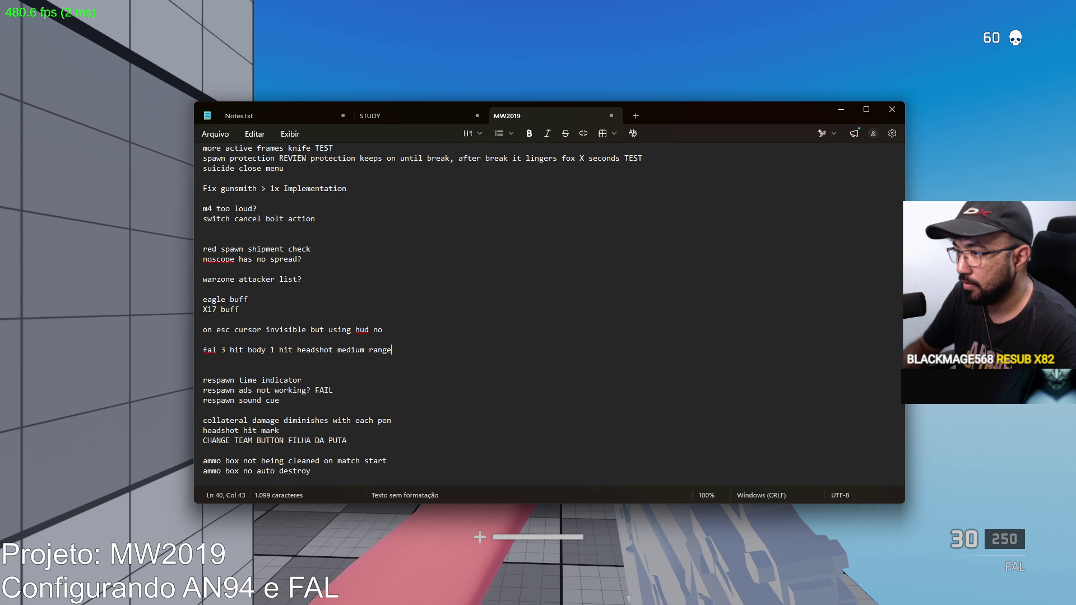
key("alt+Tab")
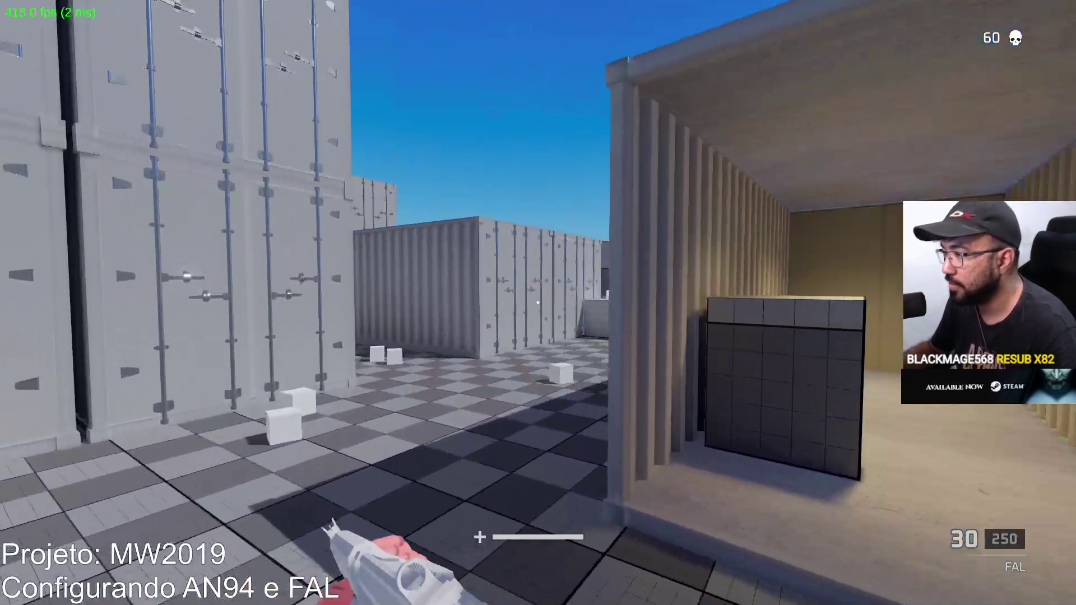
Shoot an enemy with the FAL, reload, and push through the container corridor.
right_click(538, 302)
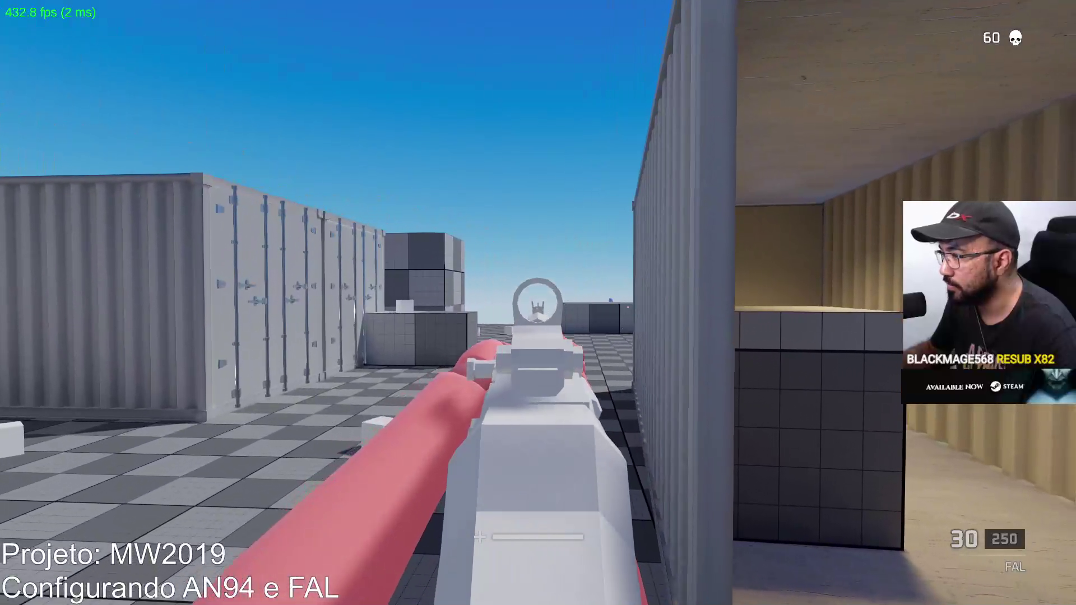
left_click(539, 303)
left_click(539, 302)
left_click(538, 303)
key("r")
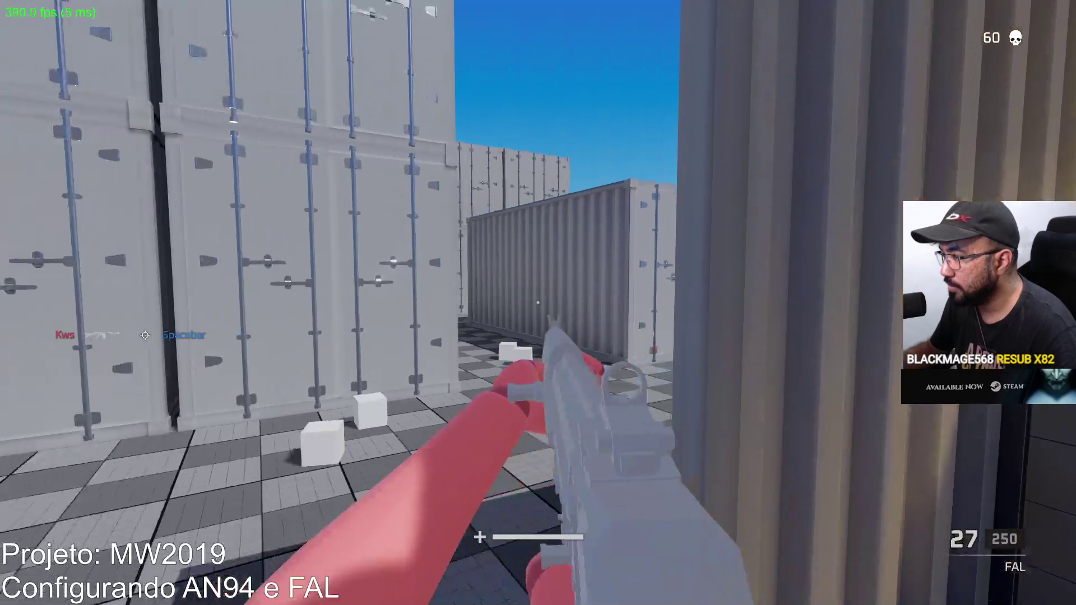
key("w")
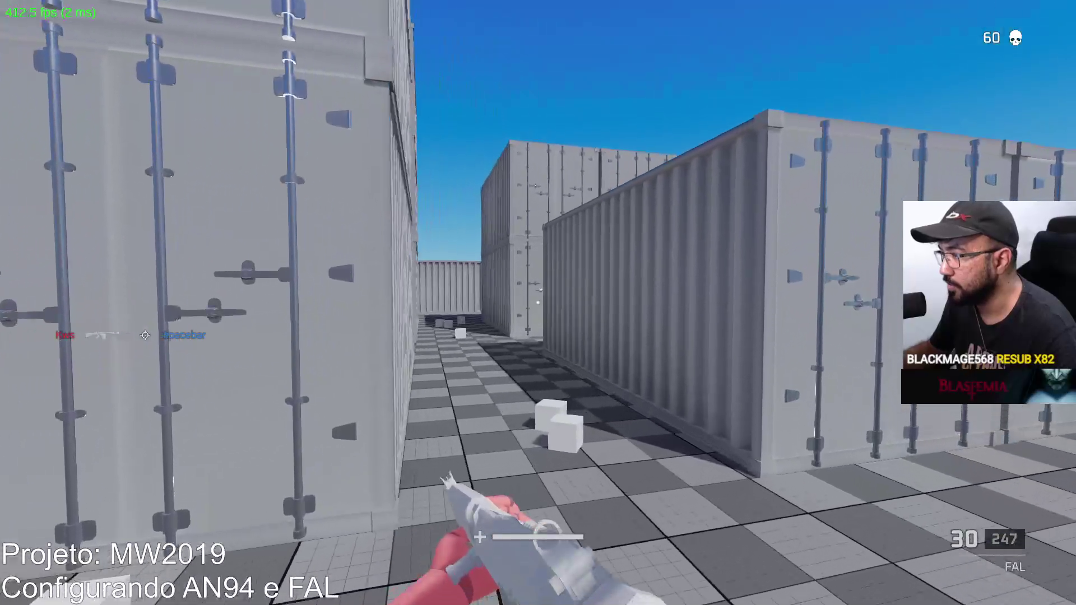
key("w")
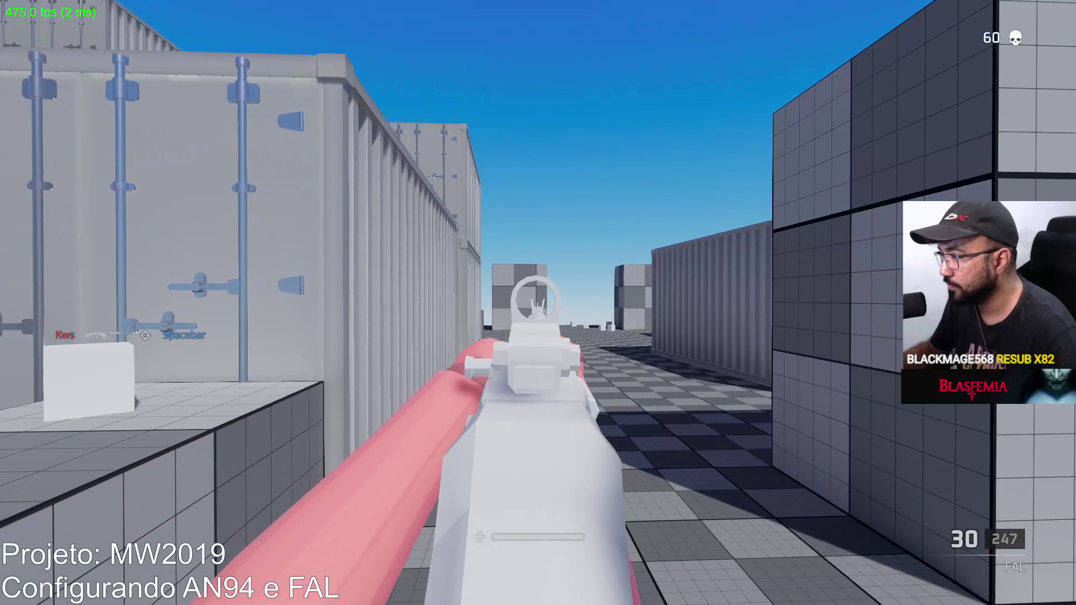
key("w")
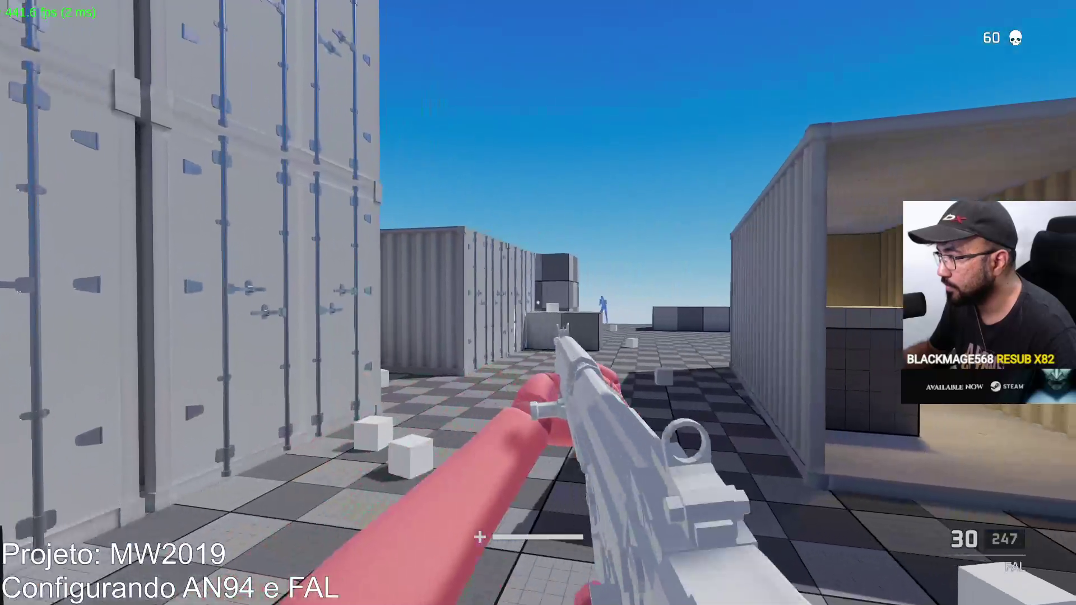
left_click(538, 302)
key("a")
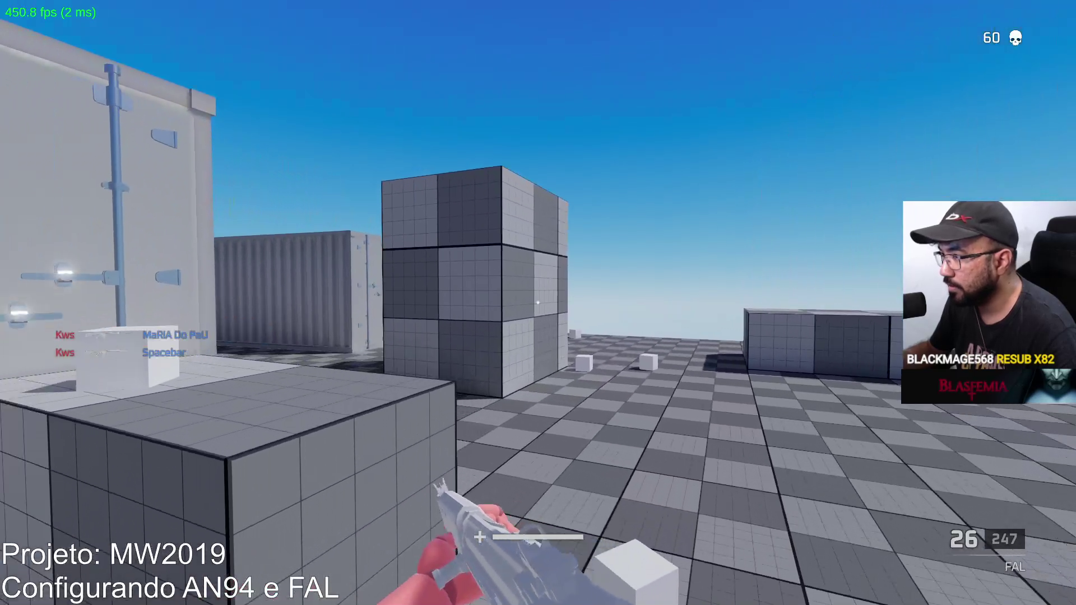
Sprint across the arena into the container lane and kill an enemy with the FAL.
right_click(538, 303)
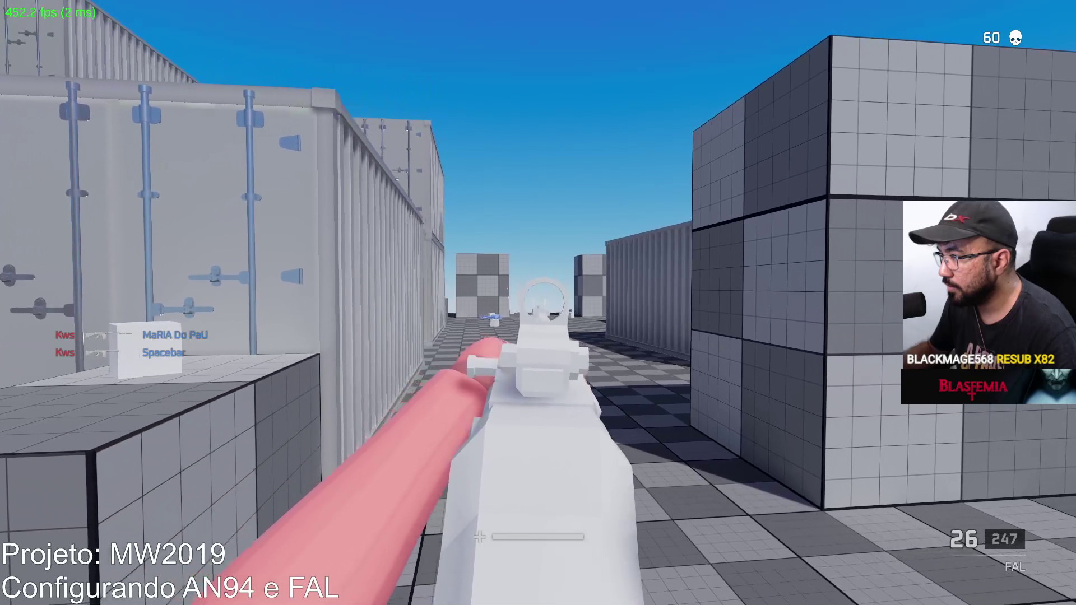
right_click(537, 303)
key("shift+w")
key("w")
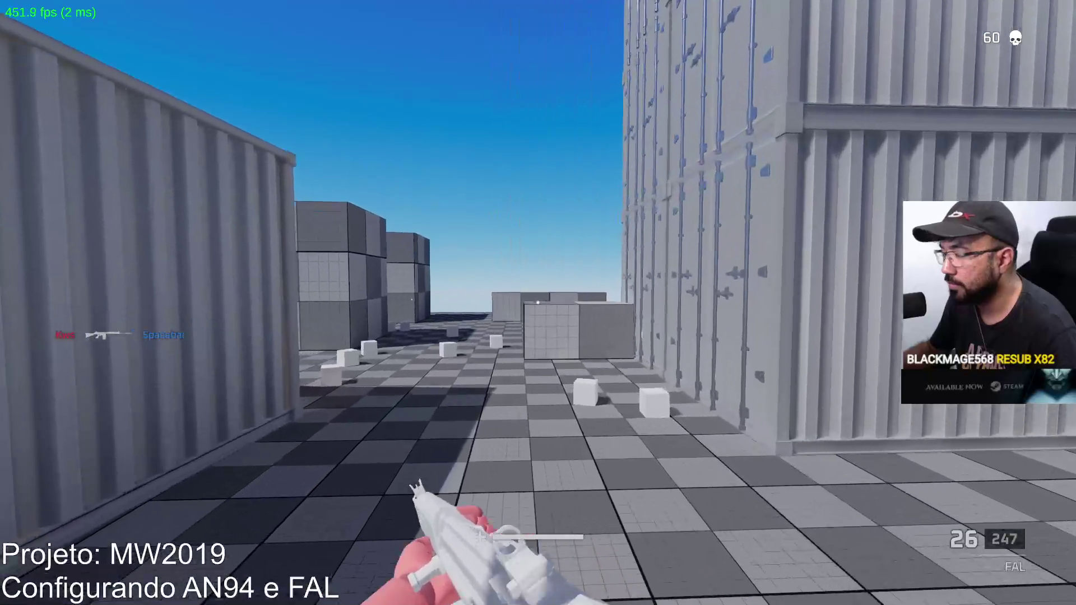
key("w")
left_click(538, 303)
right_click(539, 303)
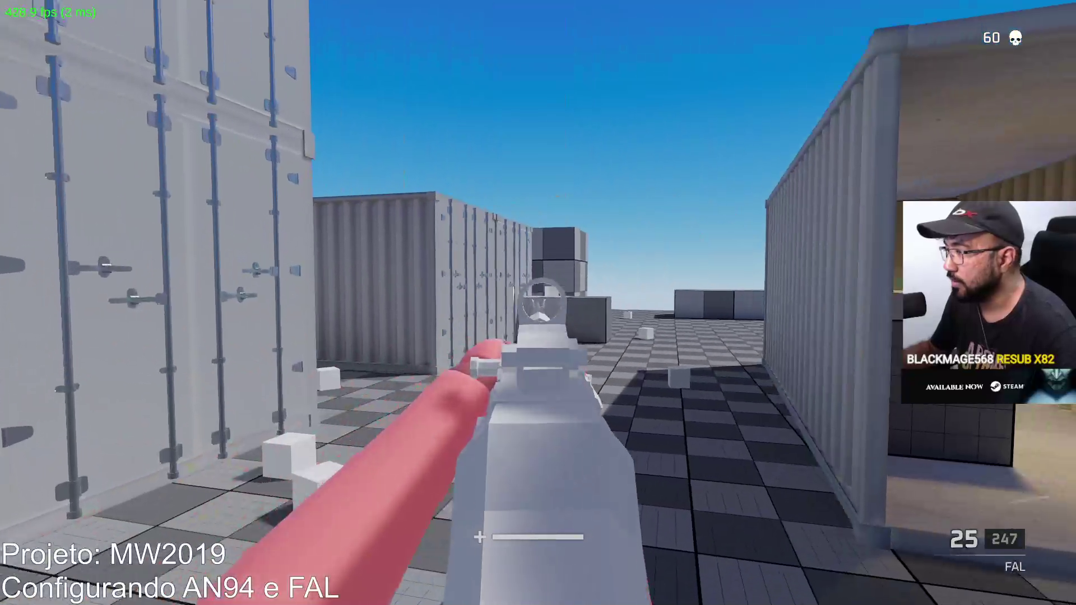
key("w")
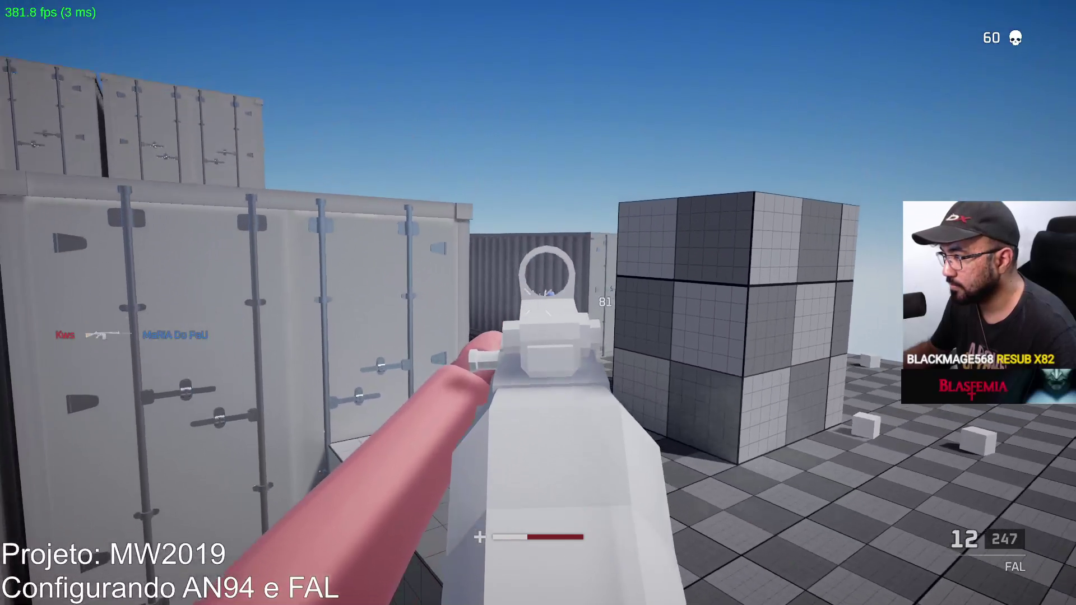
left_click(539, 303)
left_click(537, 303)
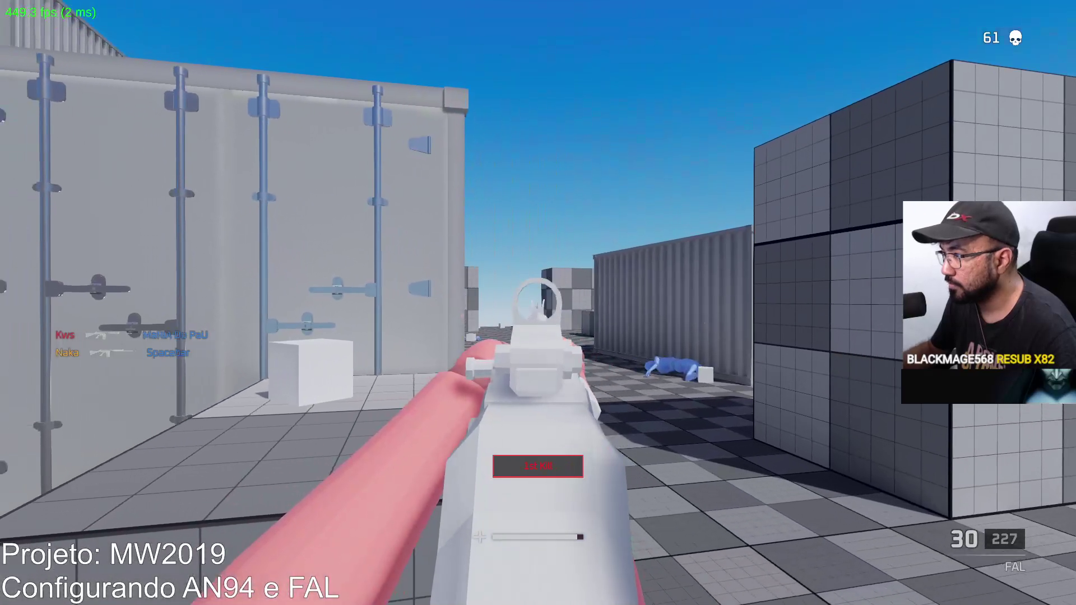
Advance down the container alley, kill the approaching enemy for 62 kills, and pause the game.
key("w")
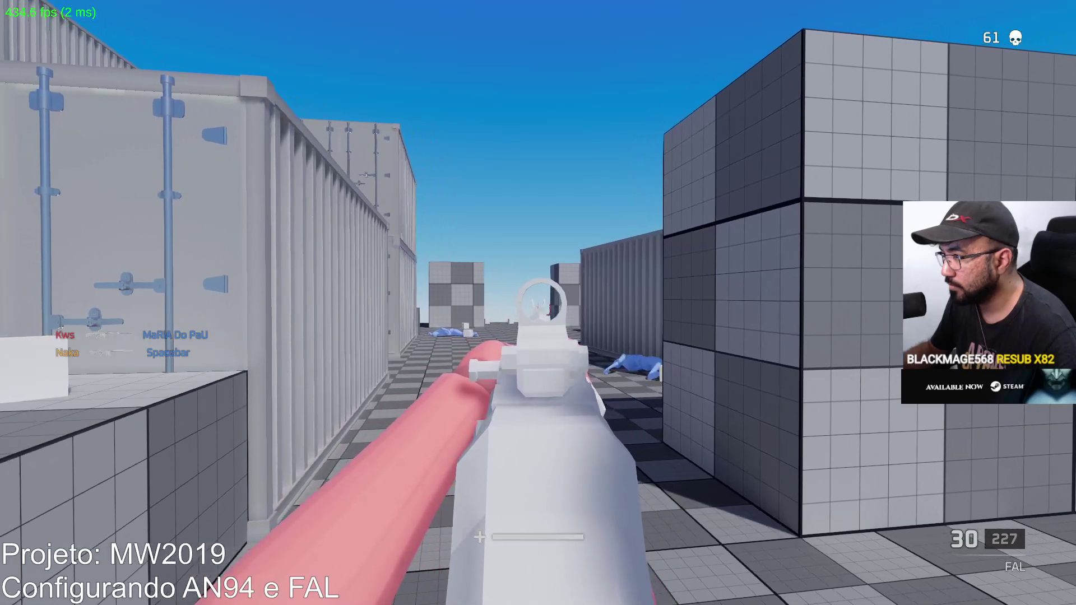
key("w")
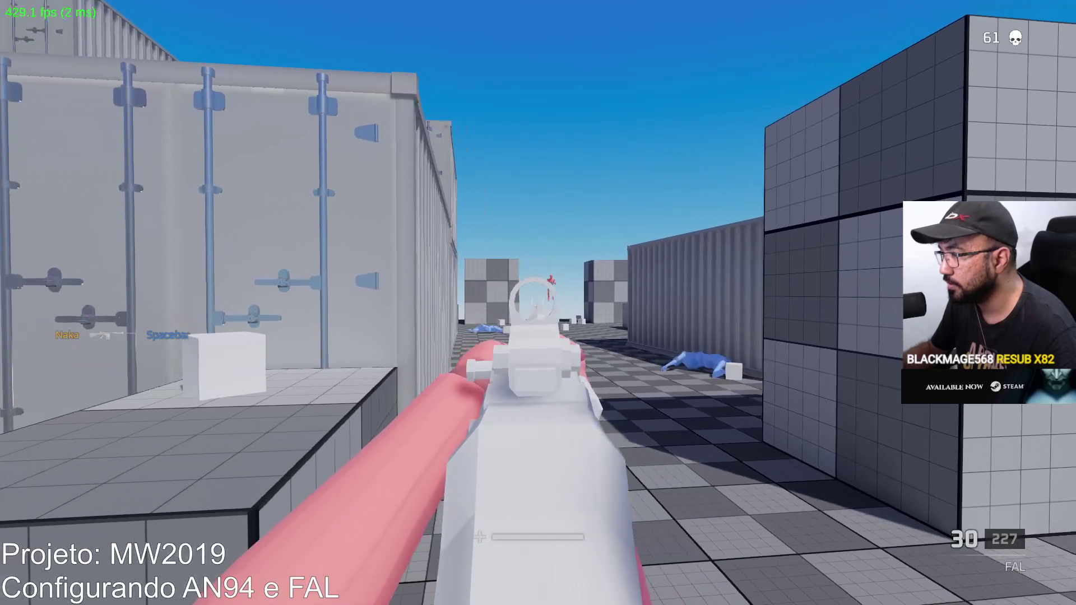
key("w")
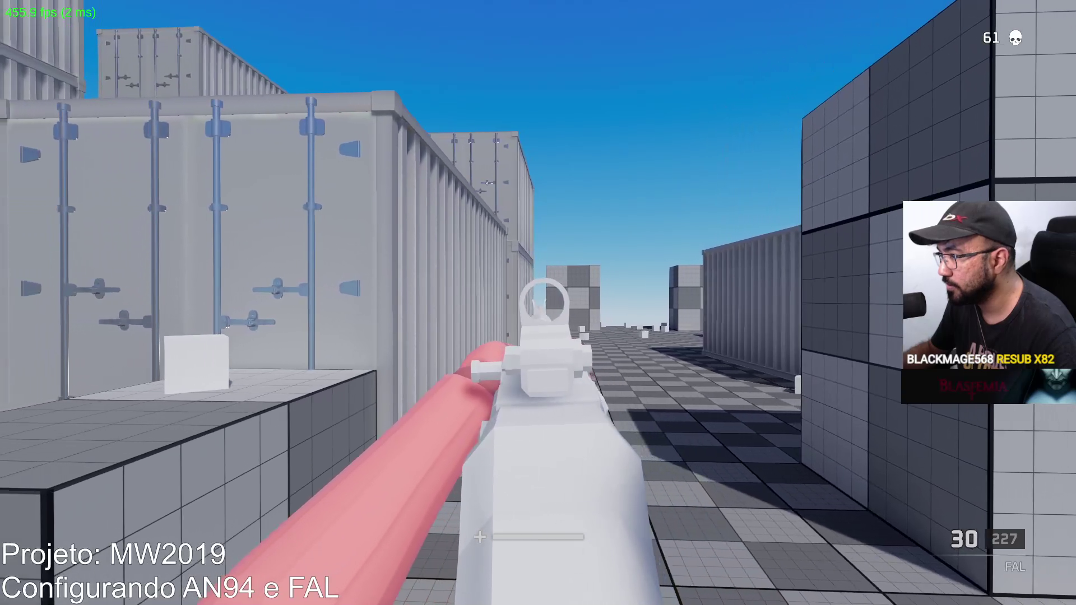
key("w")
key("w")
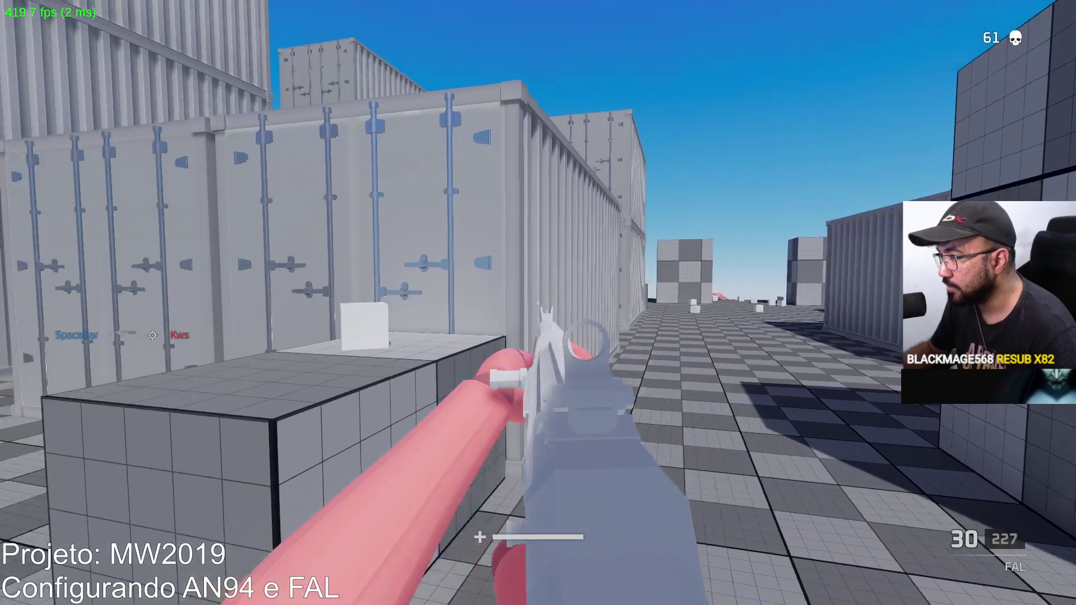
left_click(538, 303)
left_click(539, 302)
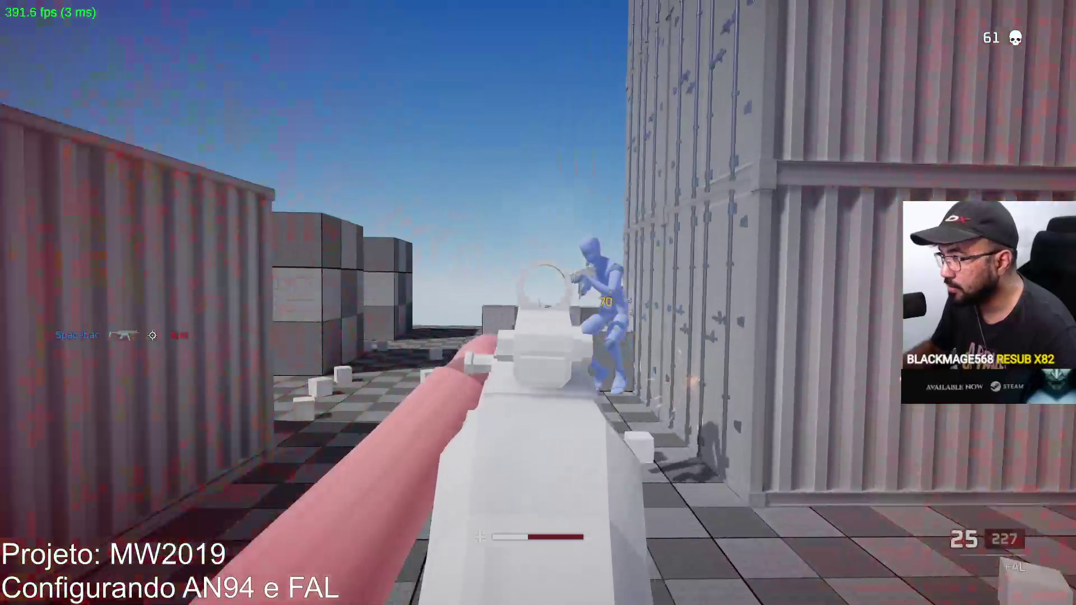
left_click(538, 303)
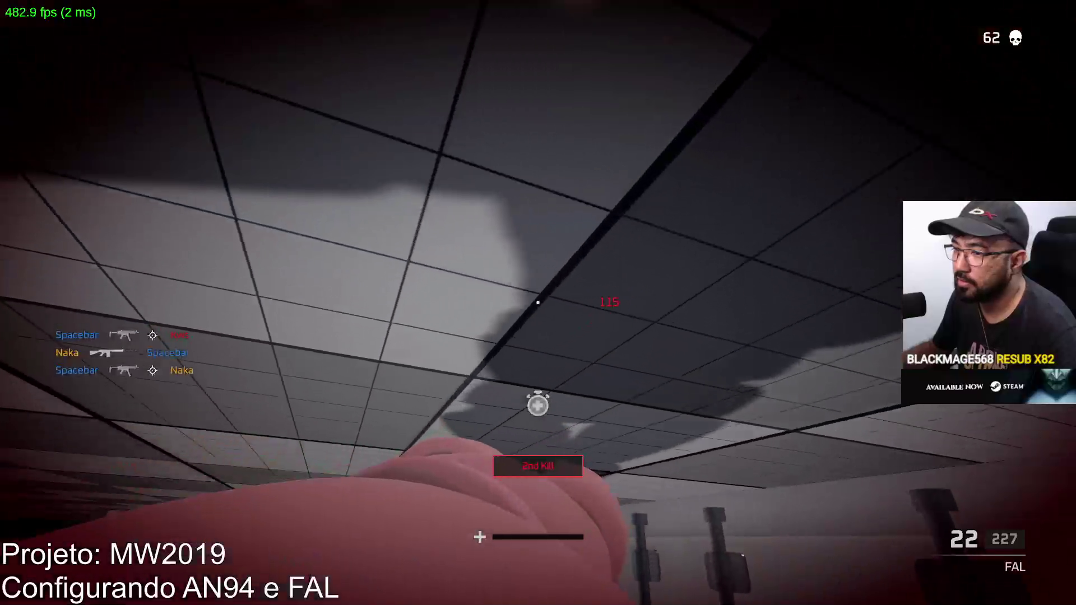
key("Escape")
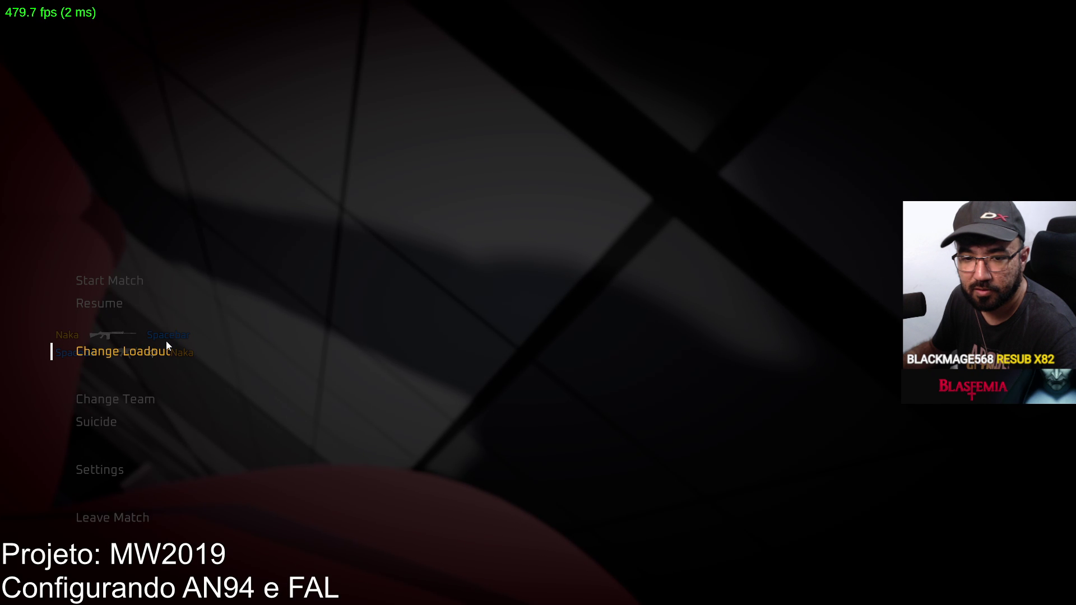
Resume play, move among the containers, and score a FAL kill before reloading.
key("Escape")
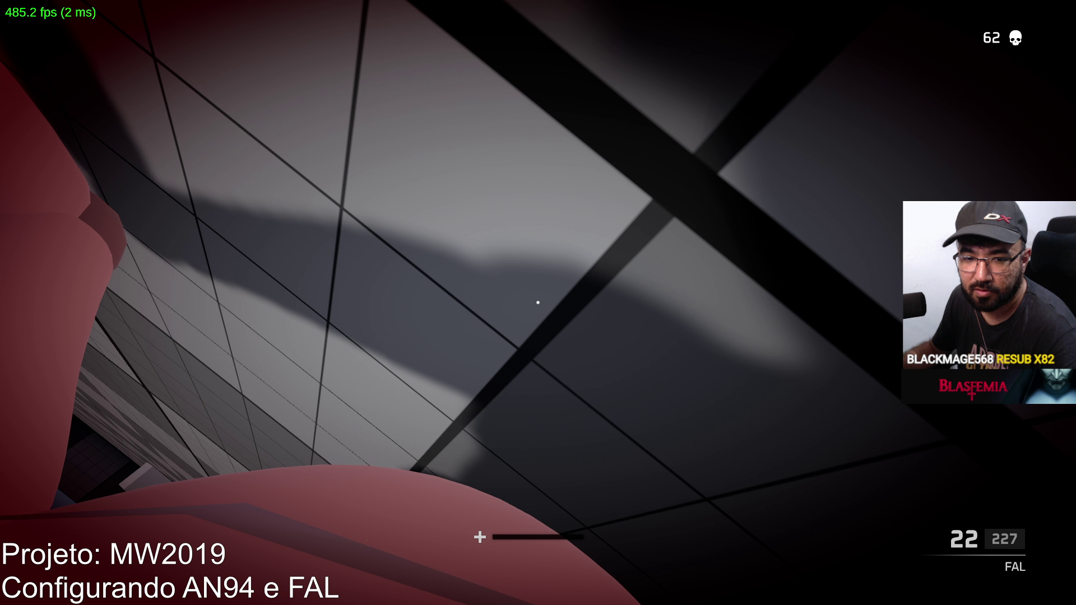
key("w")
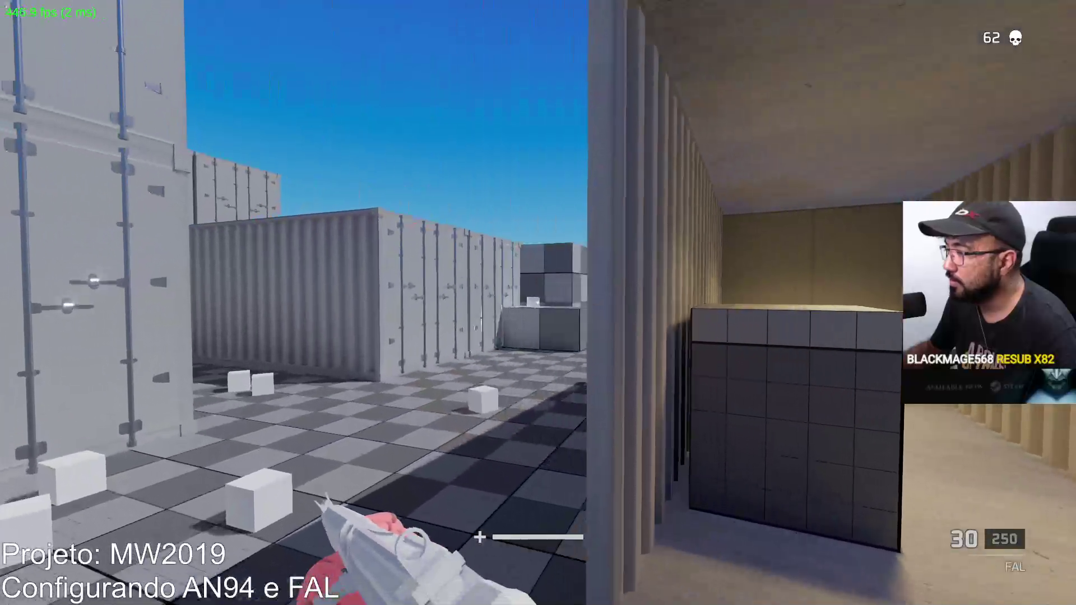
right_click(538, 303)
left_click(538, 303)
left_click(537, 303)
left_click(539, 302)
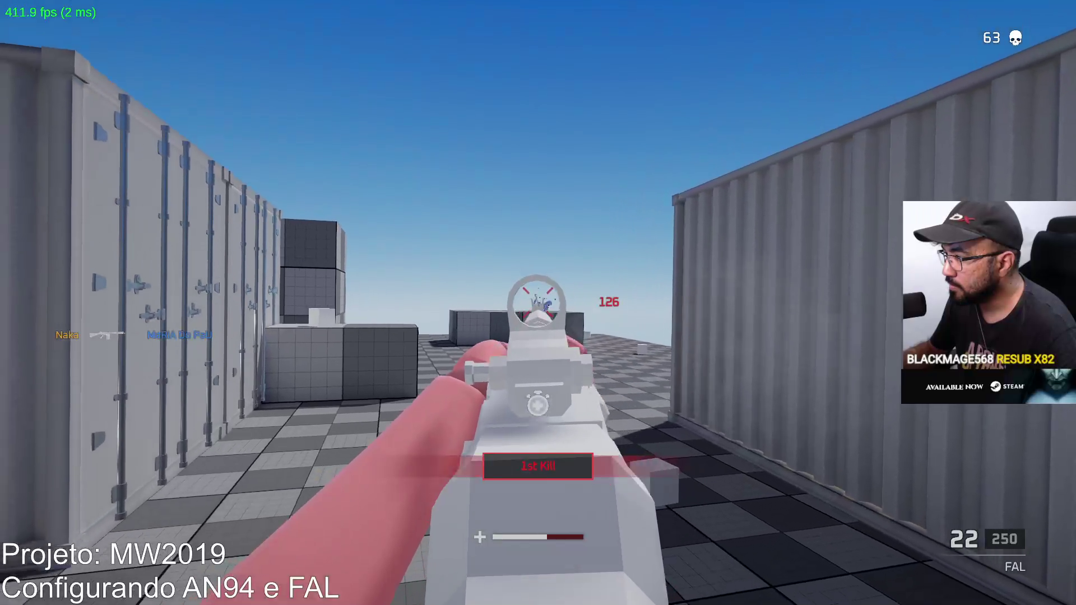
key("r")
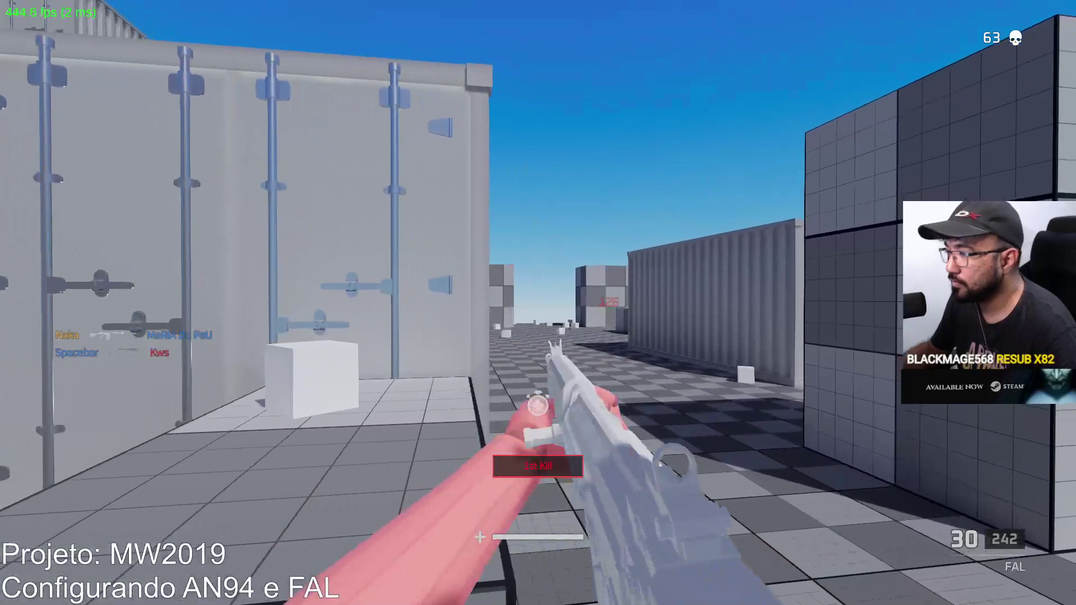
Aim at the next enemy, fire a string of shots for a second kill, and reload.
right_click(539, 302)
left_click(538, 303)
left_click(538, 302)
left_click(538, 302)
left_click(538, 303)
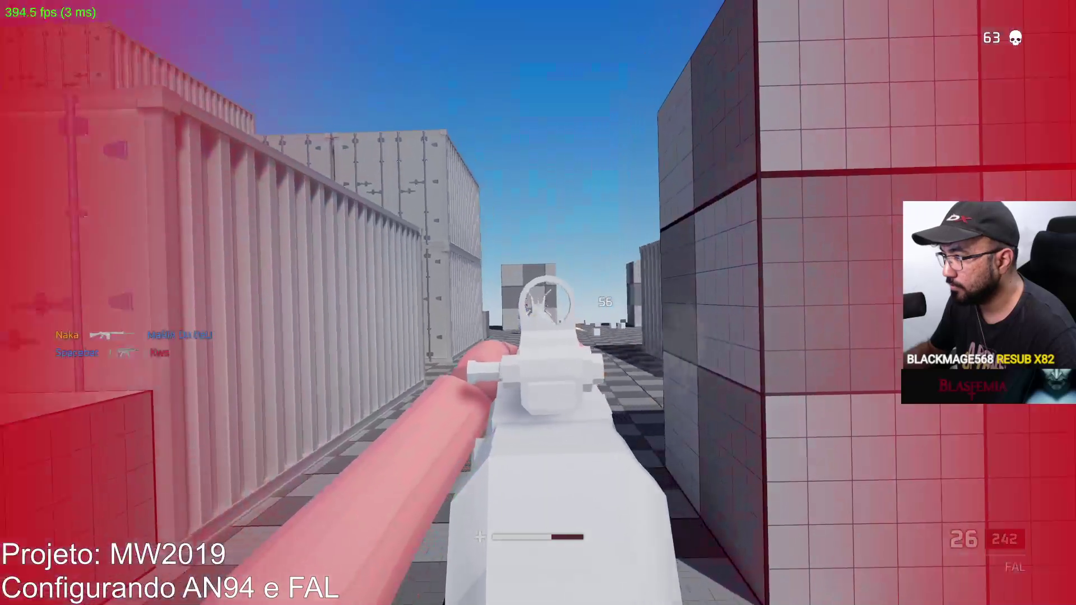
left_click(538, 302)
left_click(538, 302)
left_click(537, 303)
left_click(538, 304)
left_click(538, 303)
left_click(538, 302)
left_click(538, 303)
left_click(538, 303)
key("r")
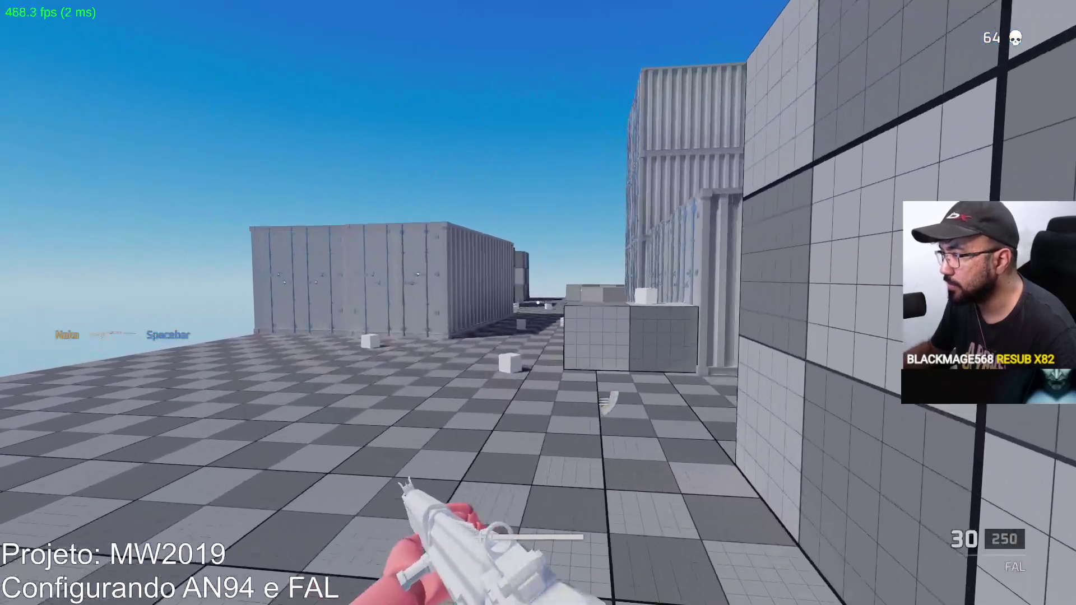
Shoot at the corridor enemy with the FAL, reloading between aiming.
right_click(537, 303)
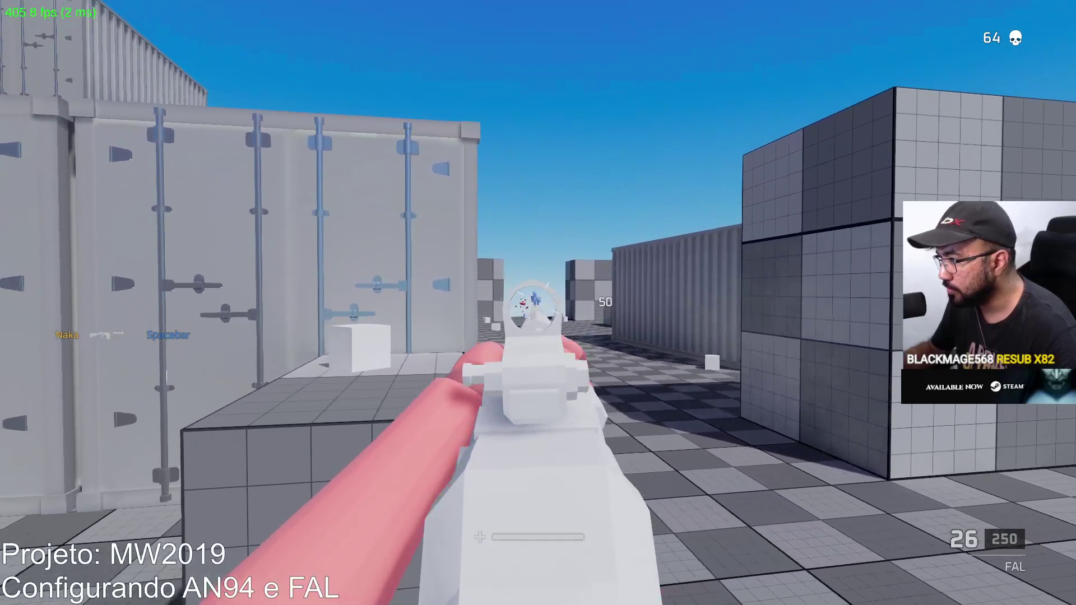
left_click(538, 303)
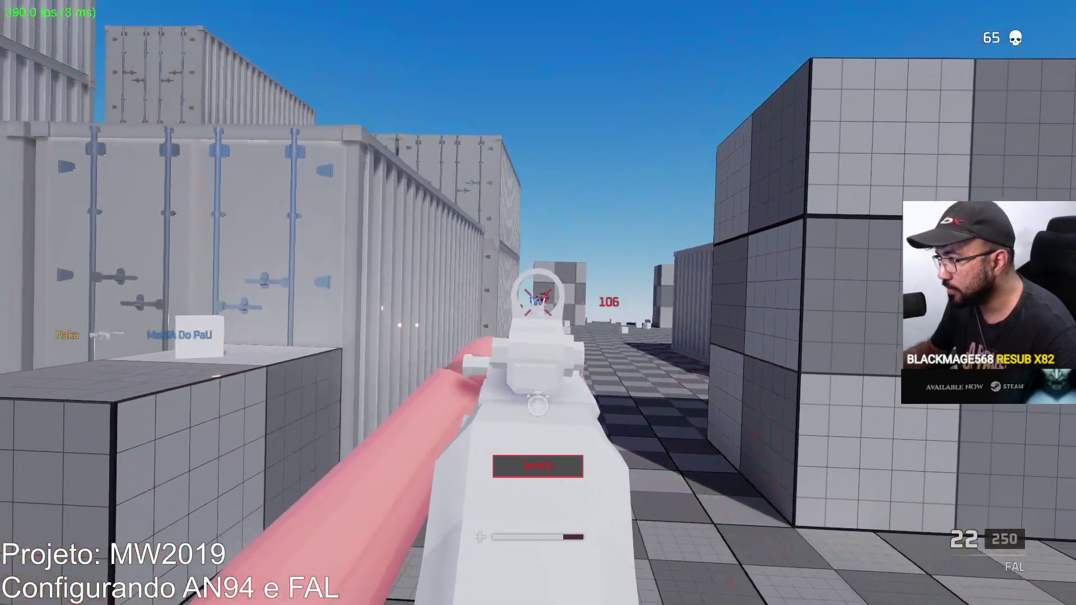
left_click(538, 303)
key("r")
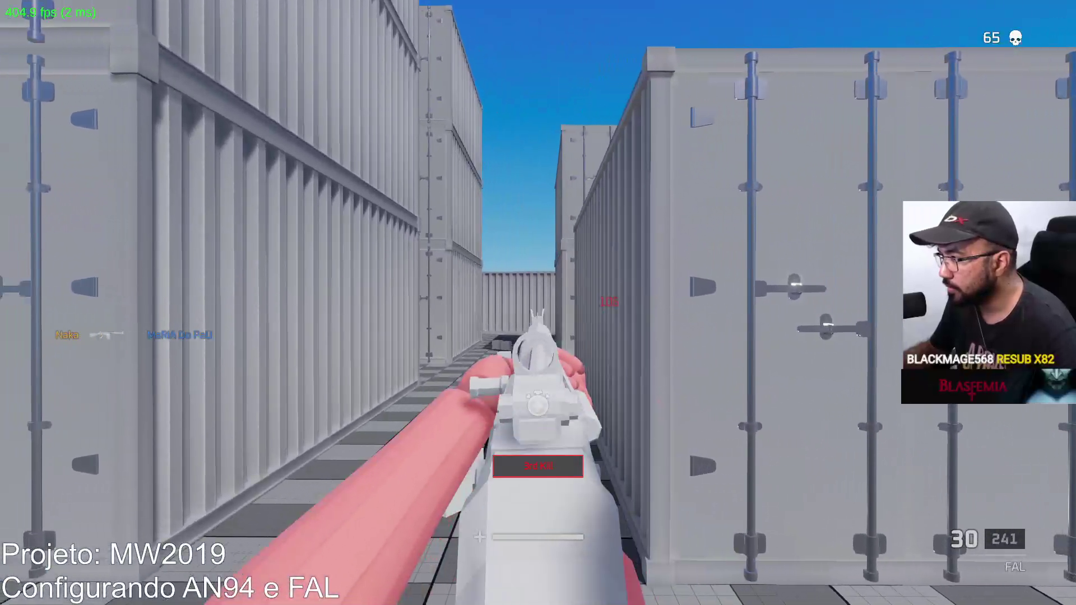
right_click(538, 303)
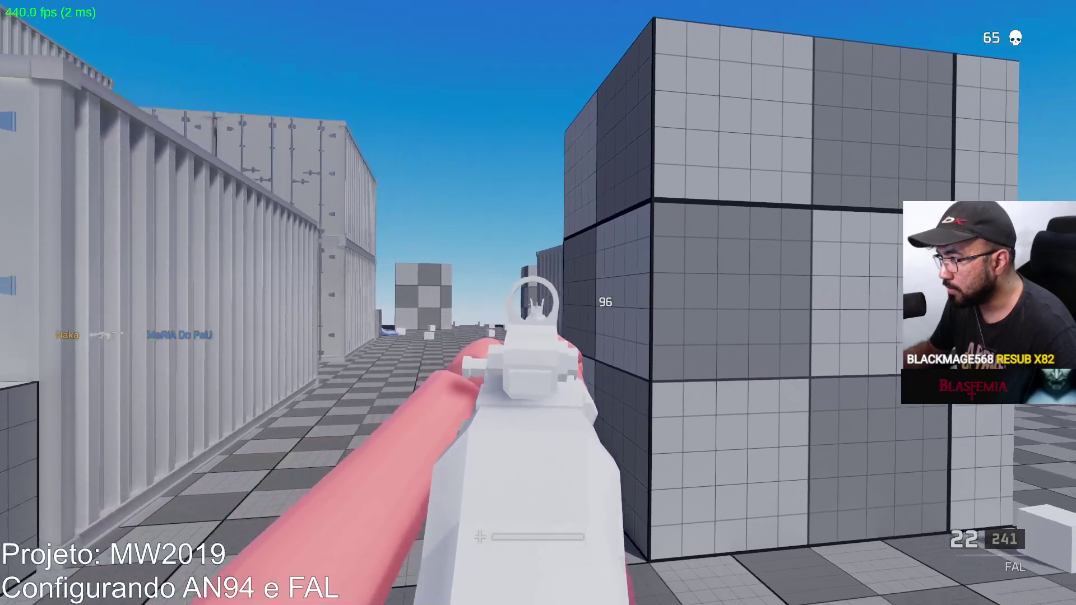
right_click(538, 303)
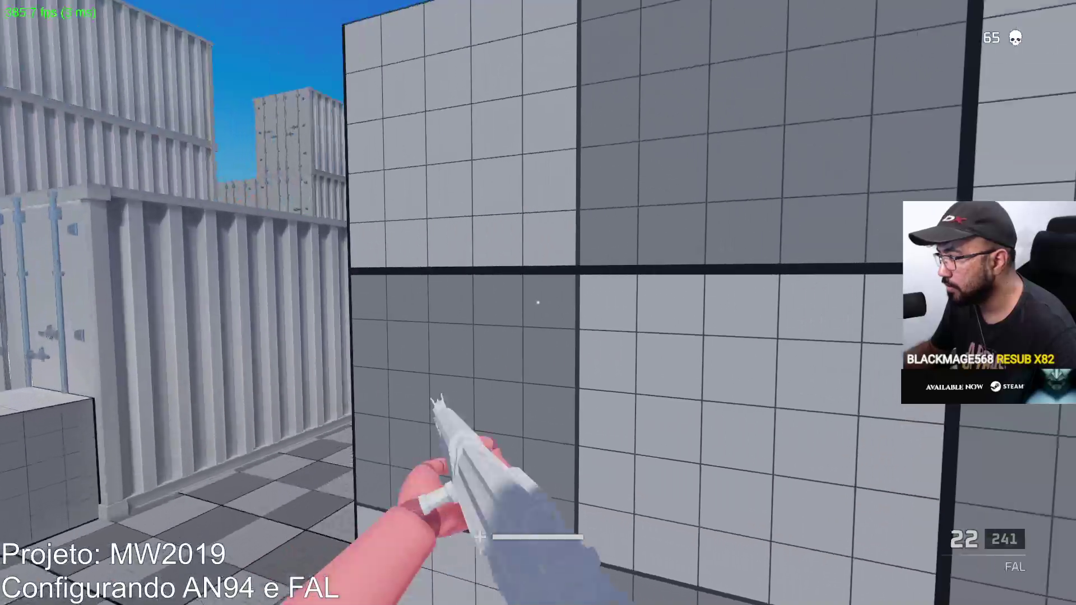
right_click(538, 303)
key("r")
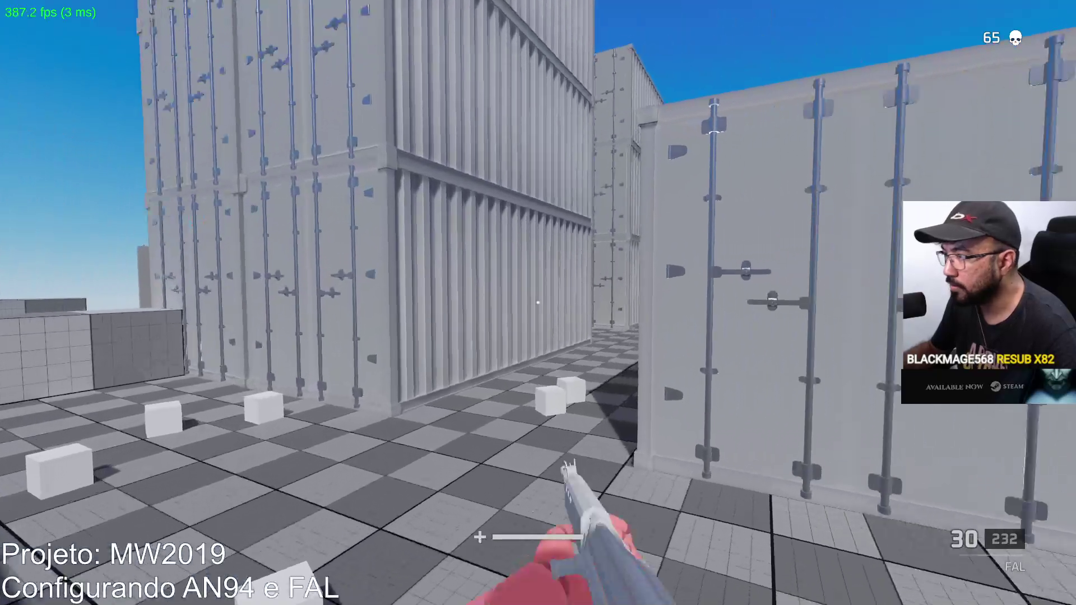
Walk past the grid cube, shoot the nearby dummies, then pause the game.
key("w")
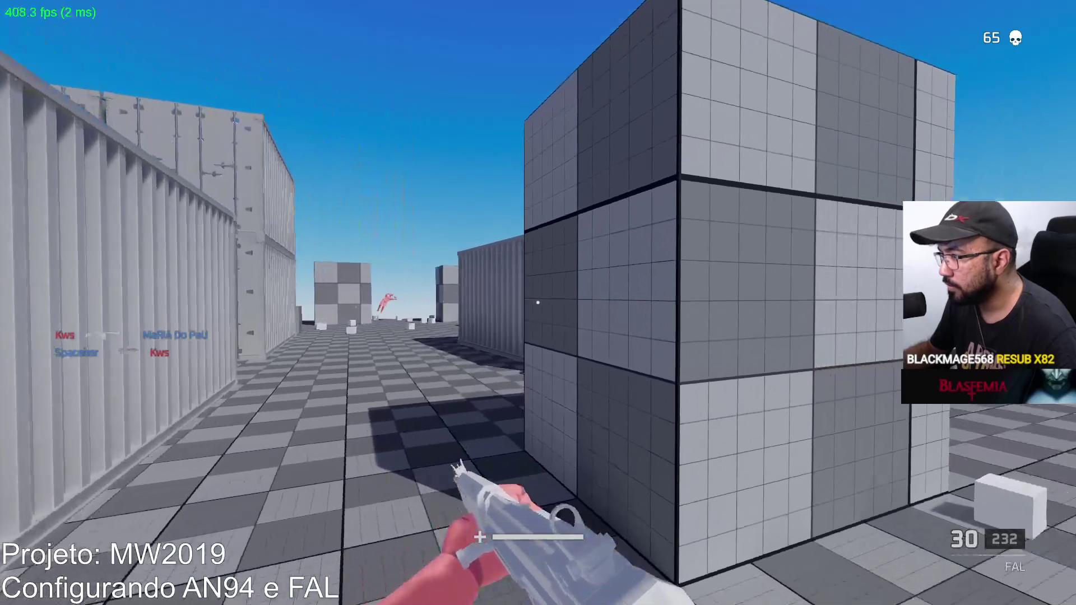
key("w")
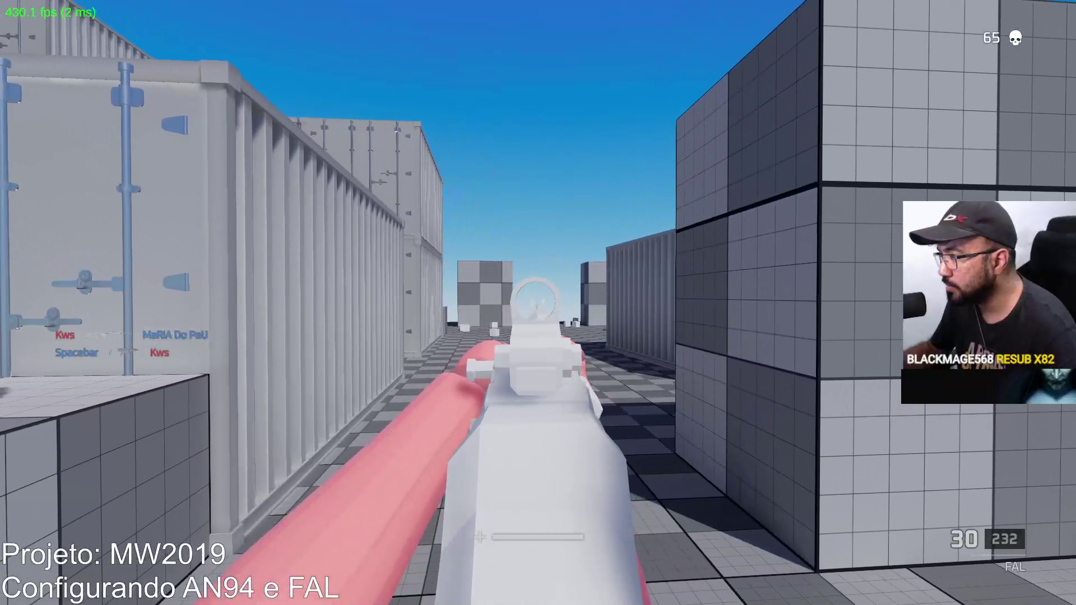
key("w")
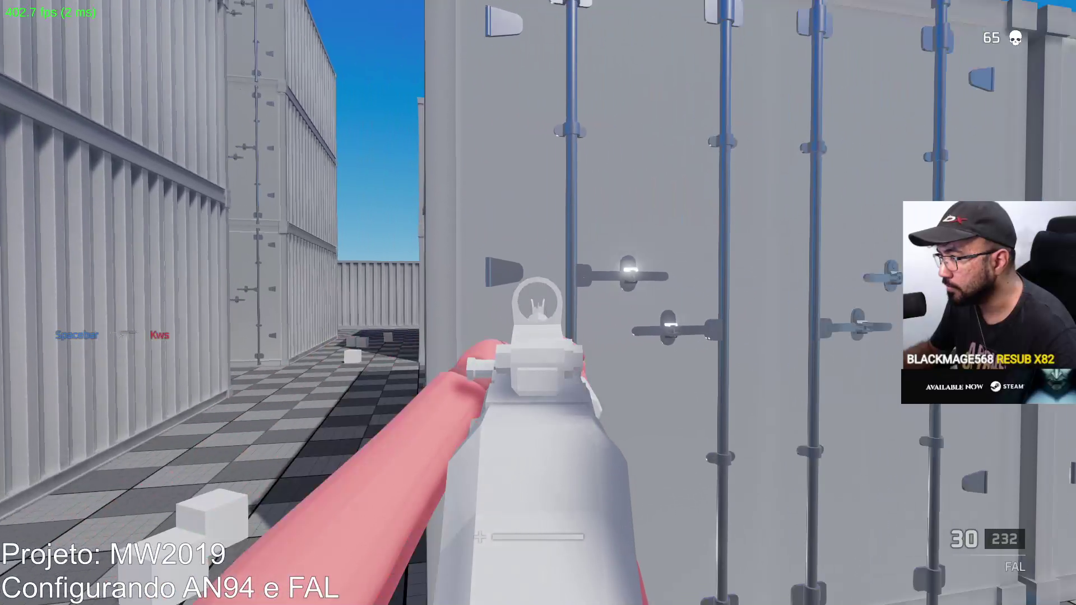
key("w")
left_click(538, 303)
left_click(538, 303)
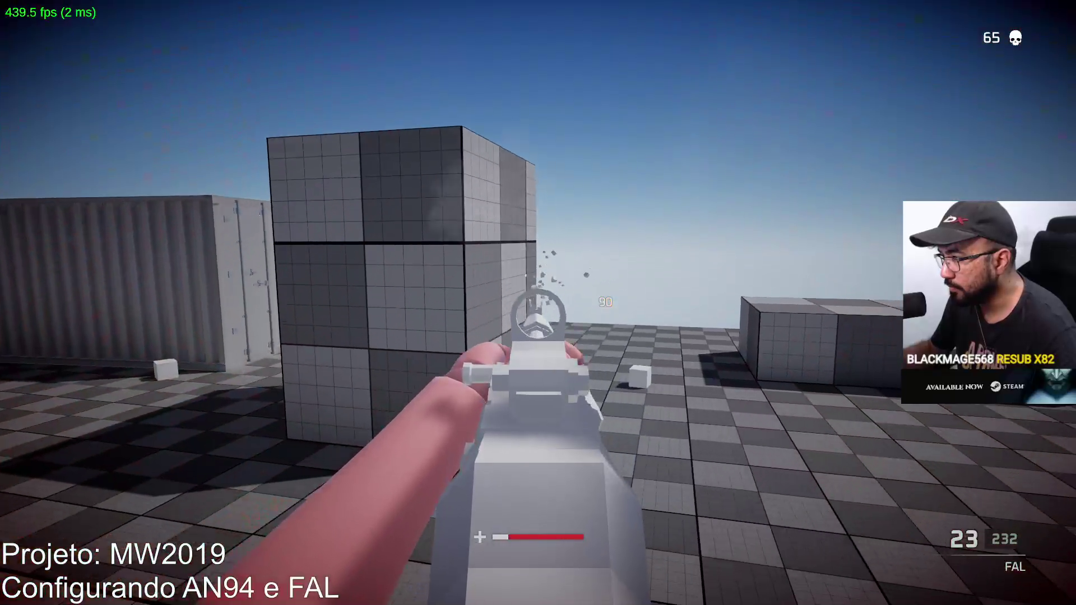
left_click(538, 303)
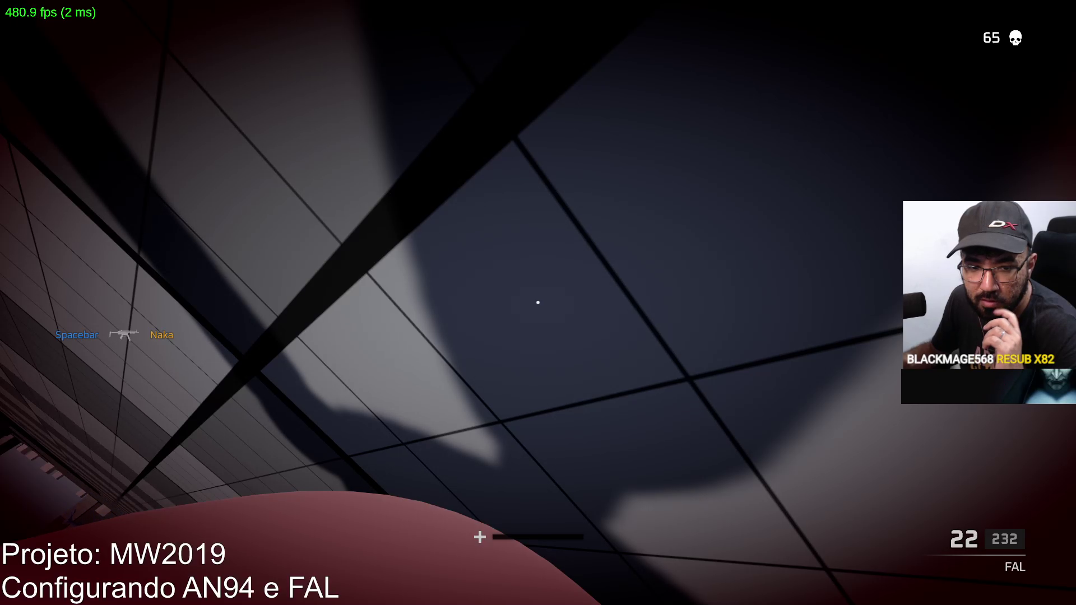
key("Escape")
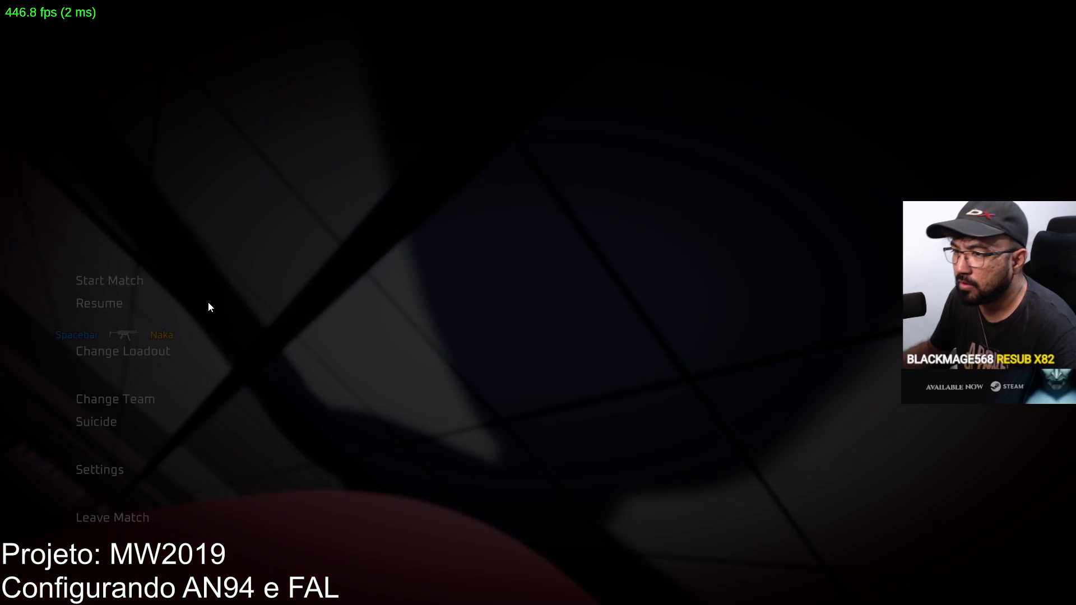
Swap Loadout 1's primary from the FAL to the Vector SMG and deploy with it.
left_click(154, 352)
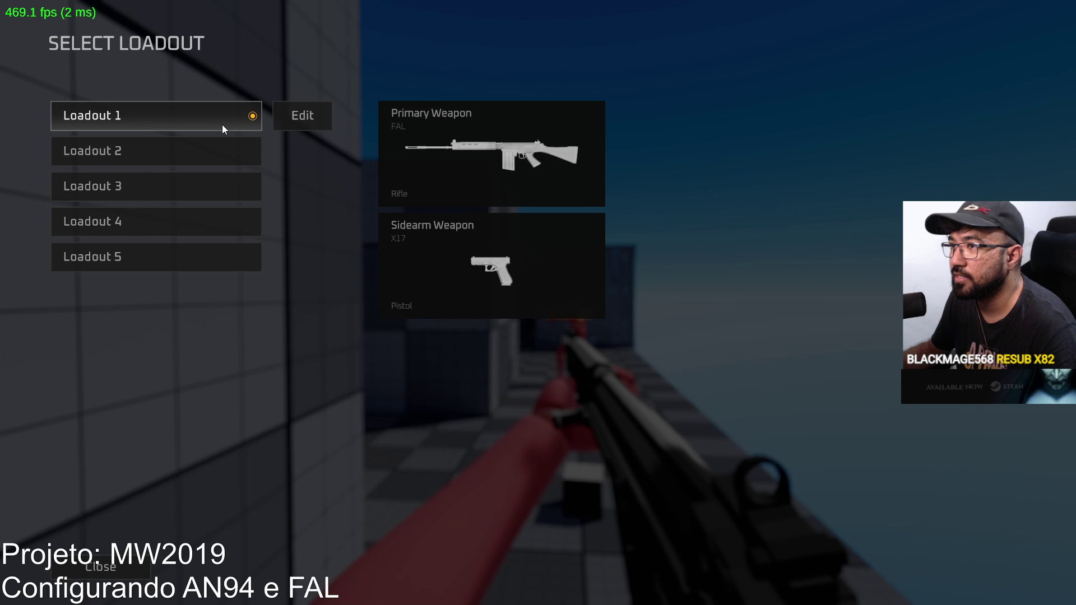
left_click(288, 117)
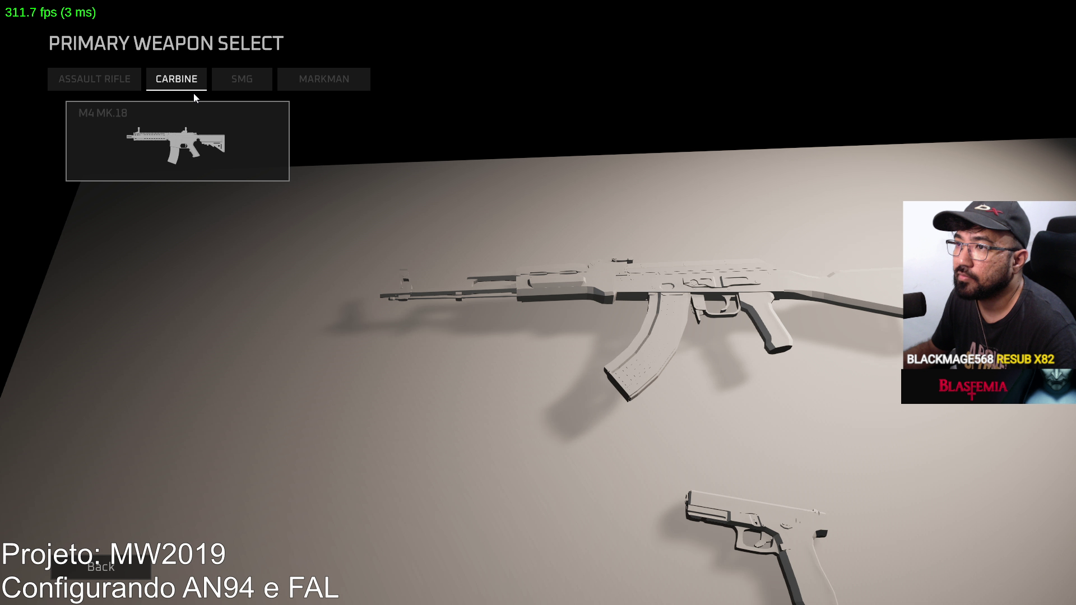
left_click(163, 212)
left_click(537, 567)
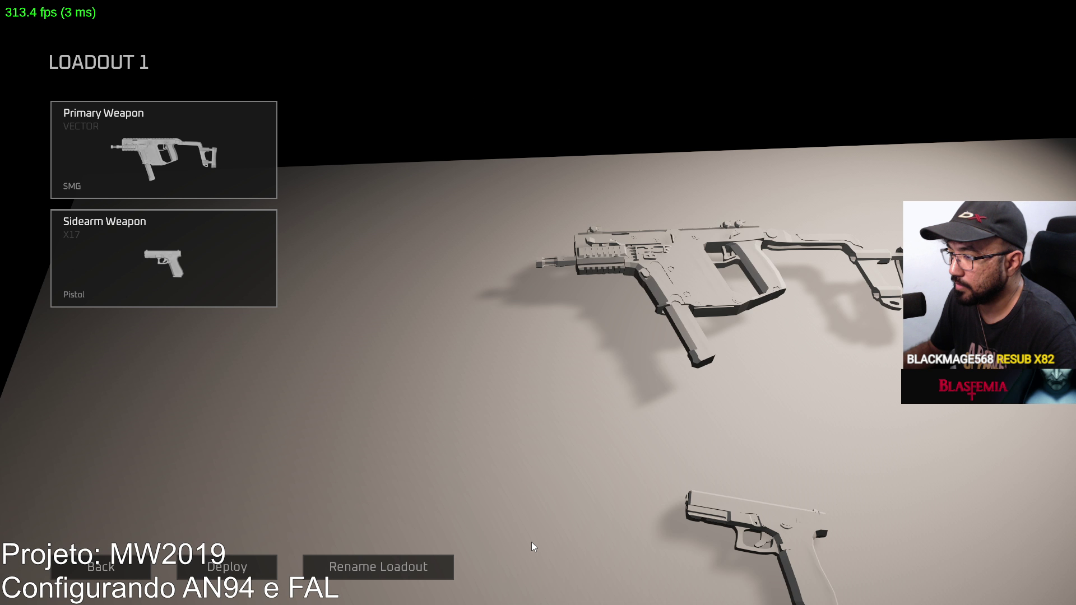
left_click(227, 567)
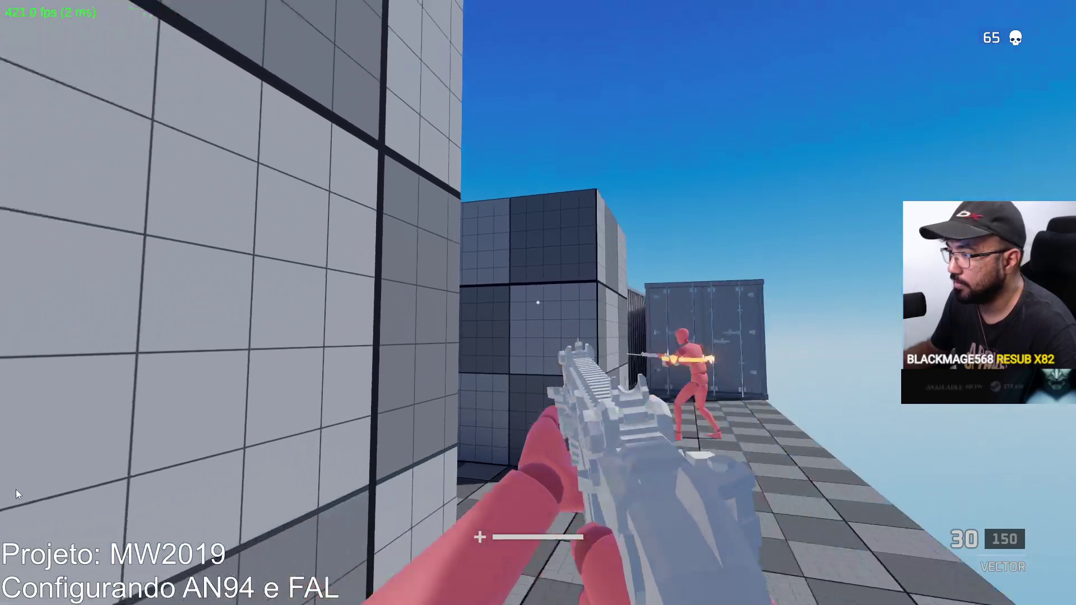
Move through the container corridor and shoot the red dummy with the Vector, reloading after.
key("w")
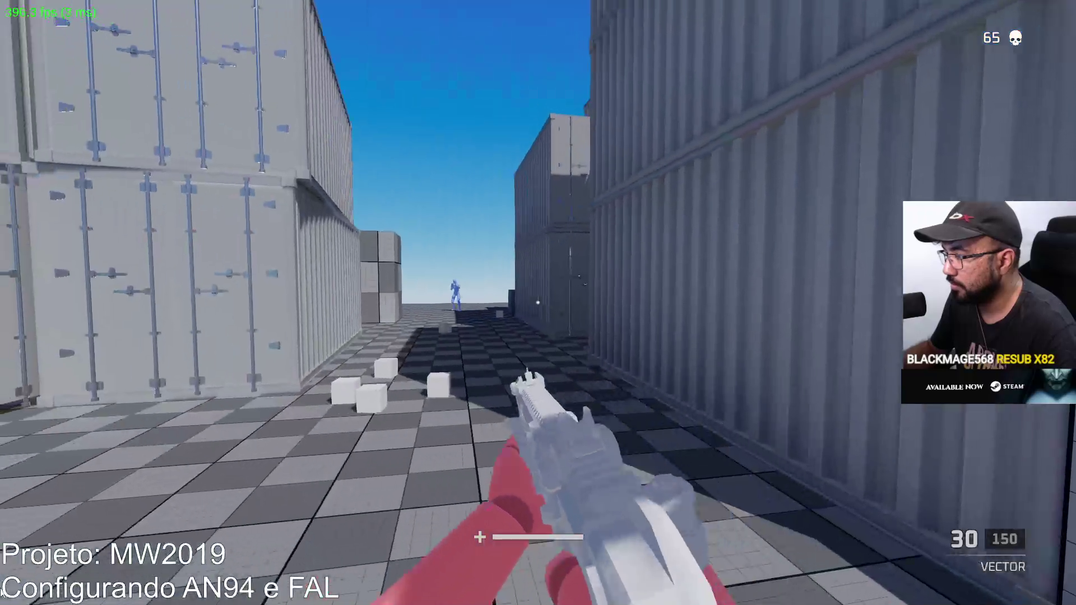
left_click(538, 302)
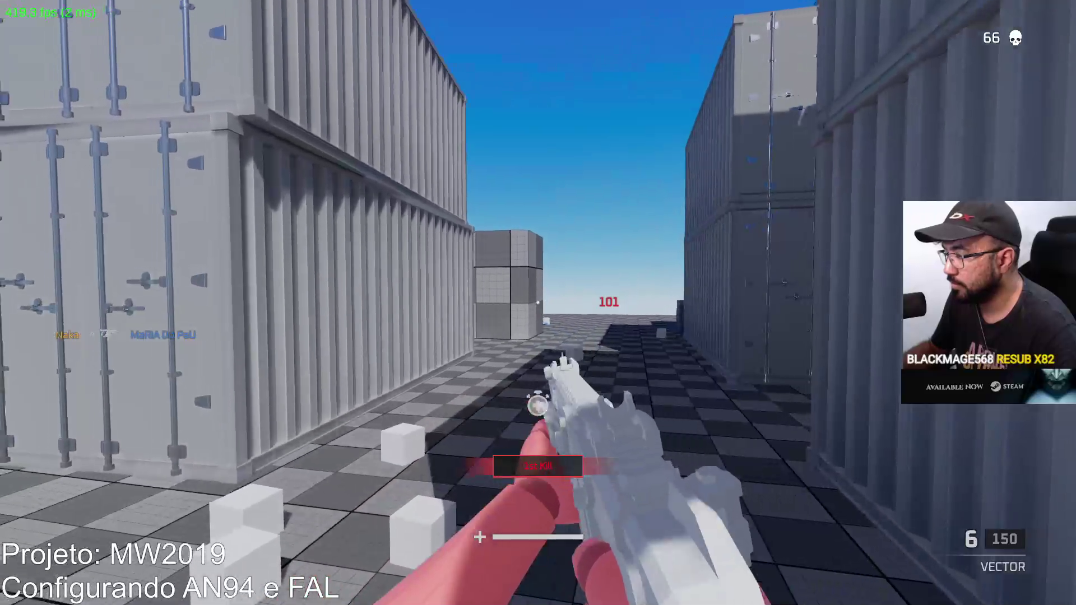
key("r")
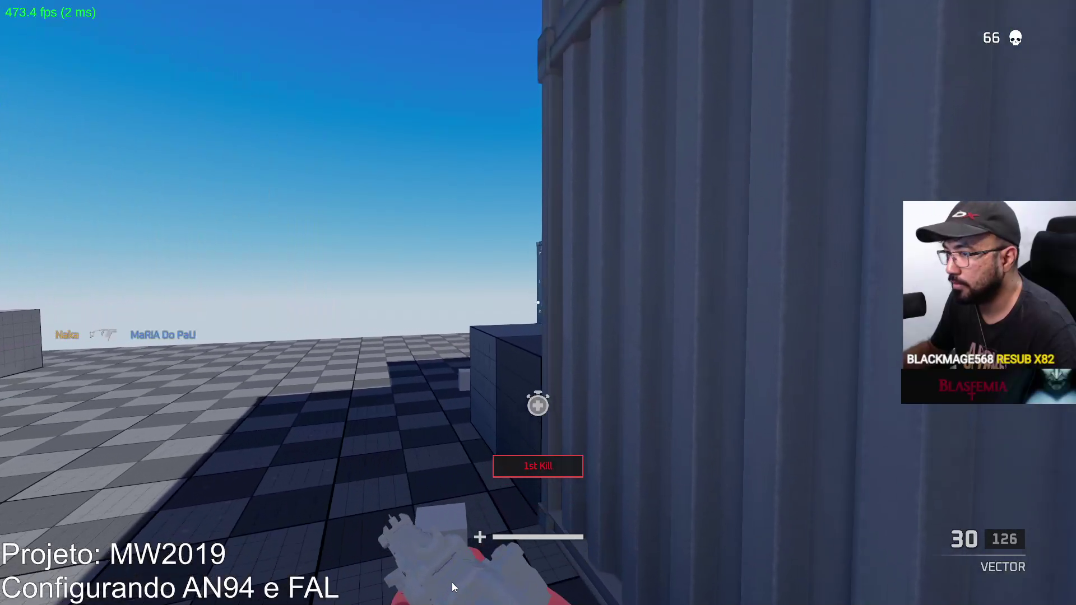
key("w")
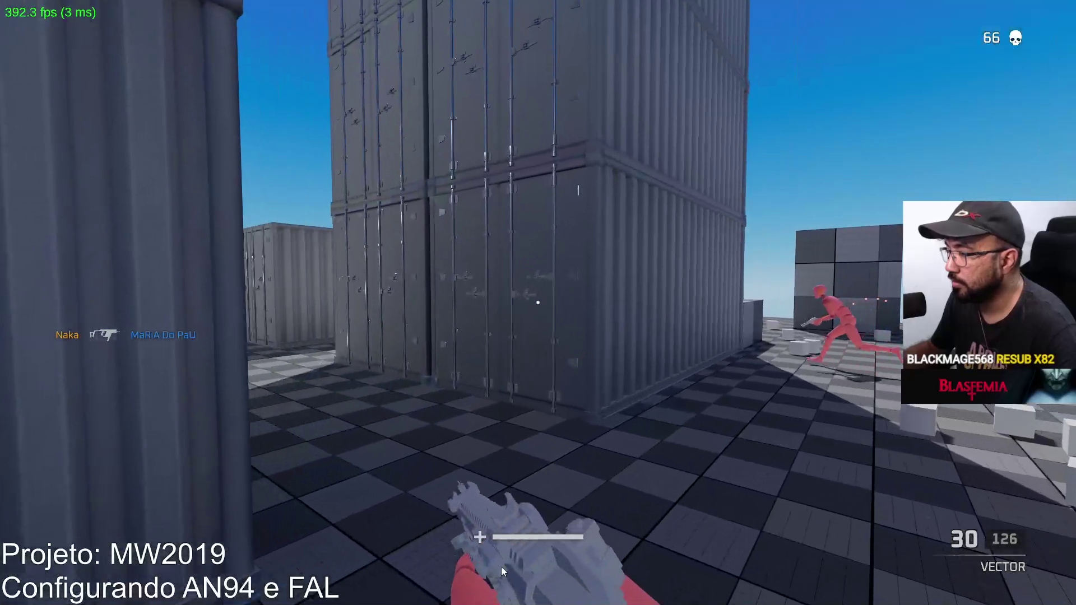
key("w")
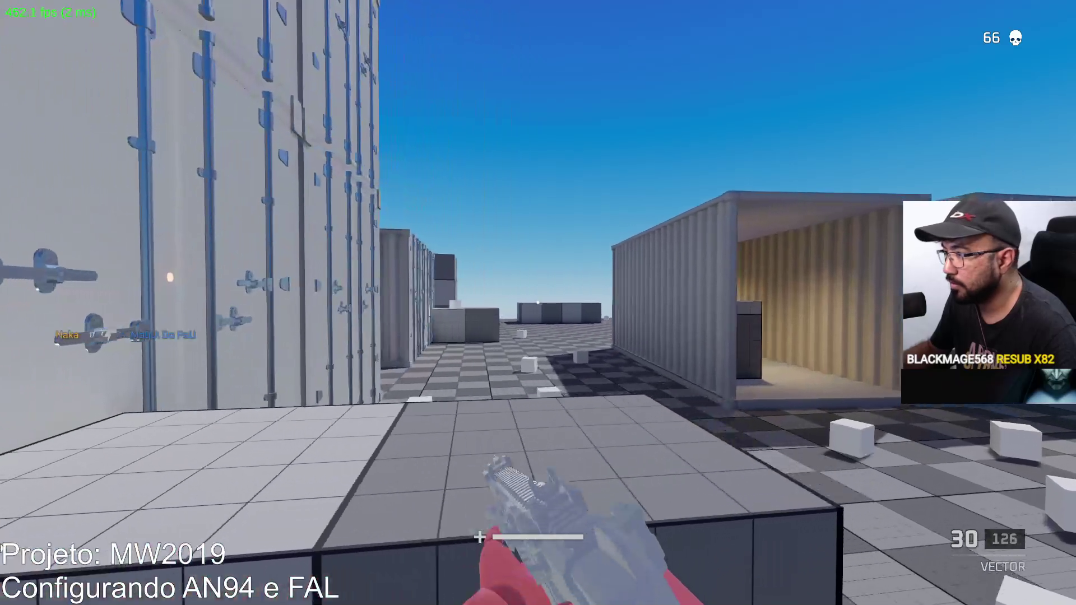
key("w")
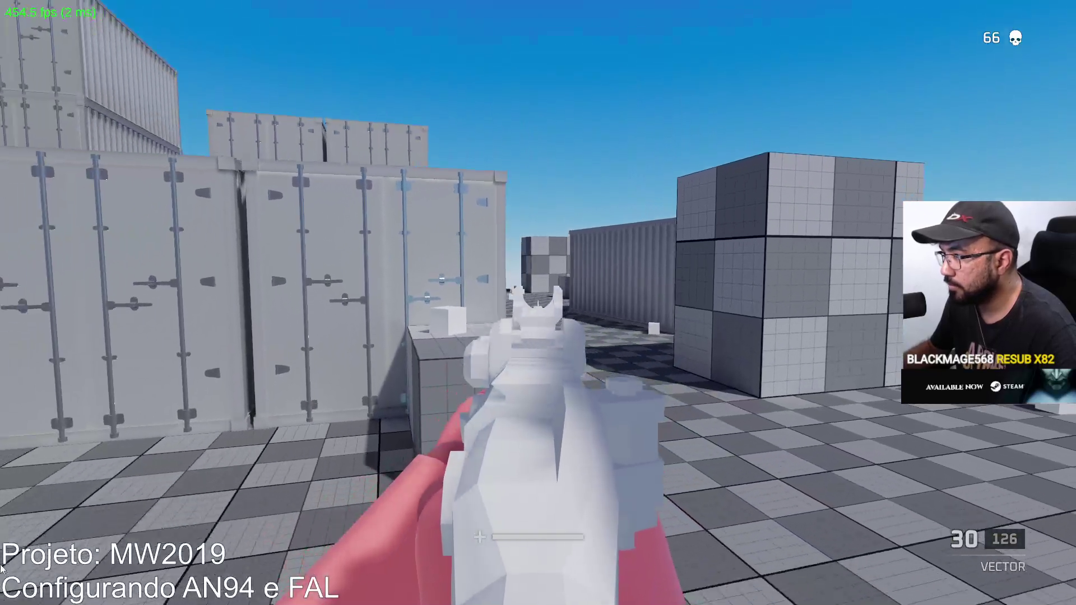
left_click_drag(538, 304, 538, 303)
key("r")
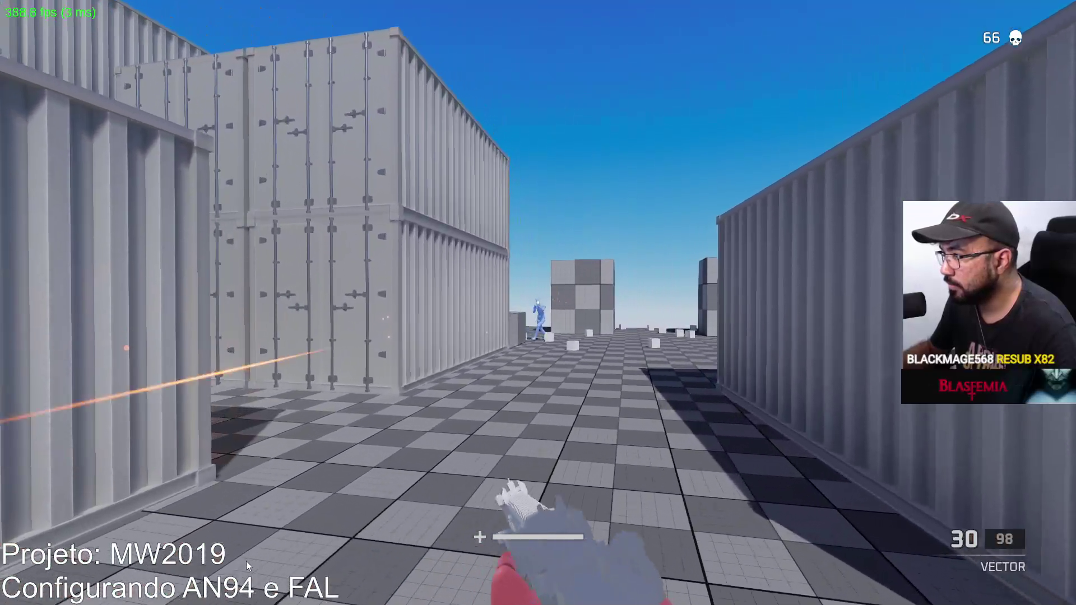
Turn on nearby enemies and fire the Vector until one goes down, reloading between bursts.
left_click_drag(246, 561, 260, 603)
key("r")
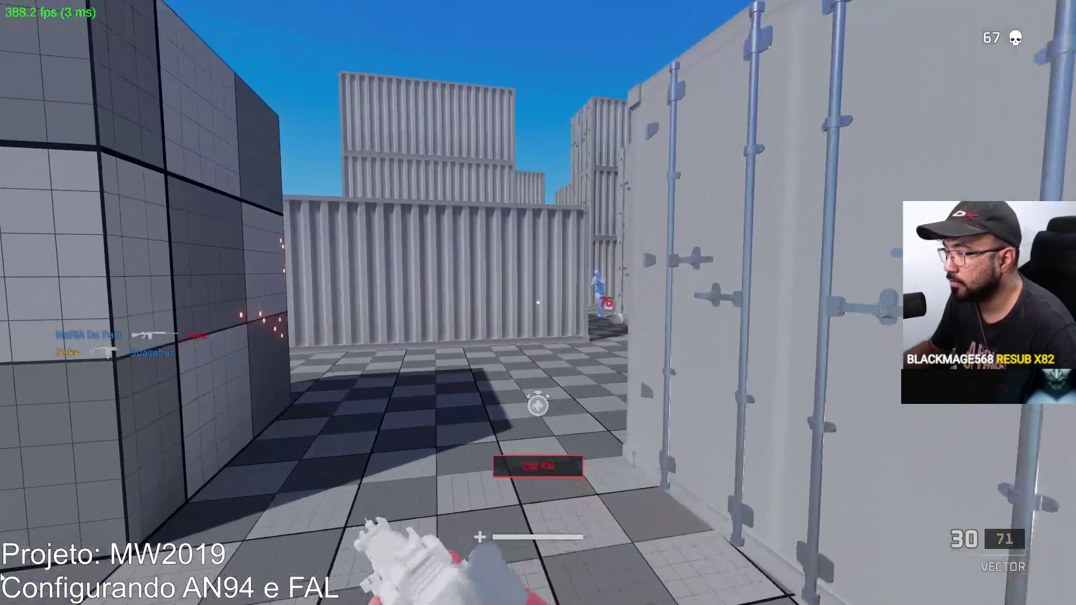
mouse_move(3, 577)
left_mouse_down()
mouse_move(129, 533)
mouse_move(235, 595)
left_mouse_up()
key("r")
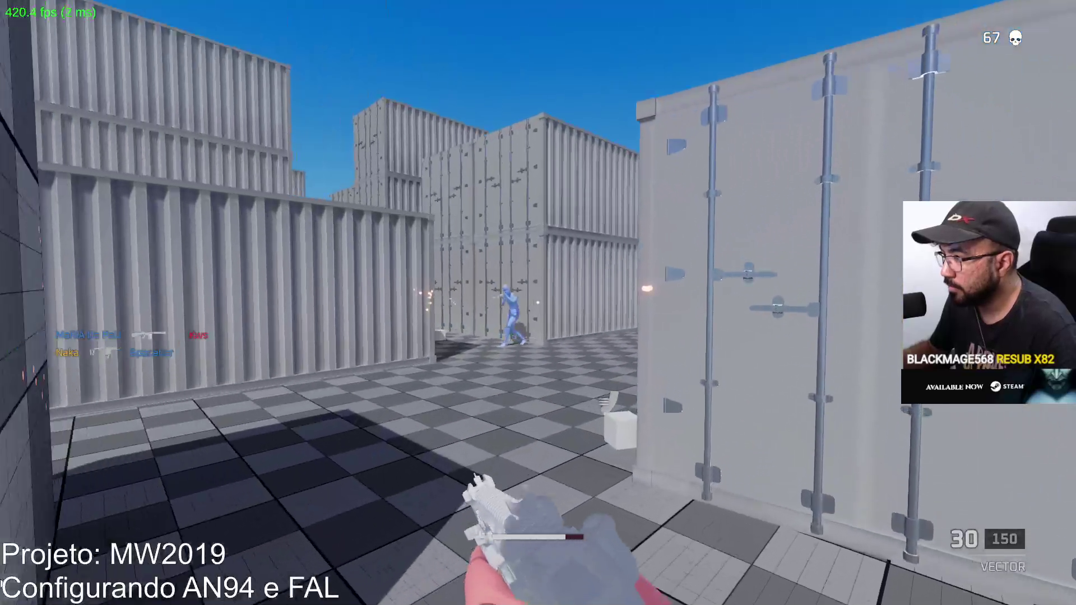
left_click(235, 595)
left_click_drag(3, 509, 2, 509)
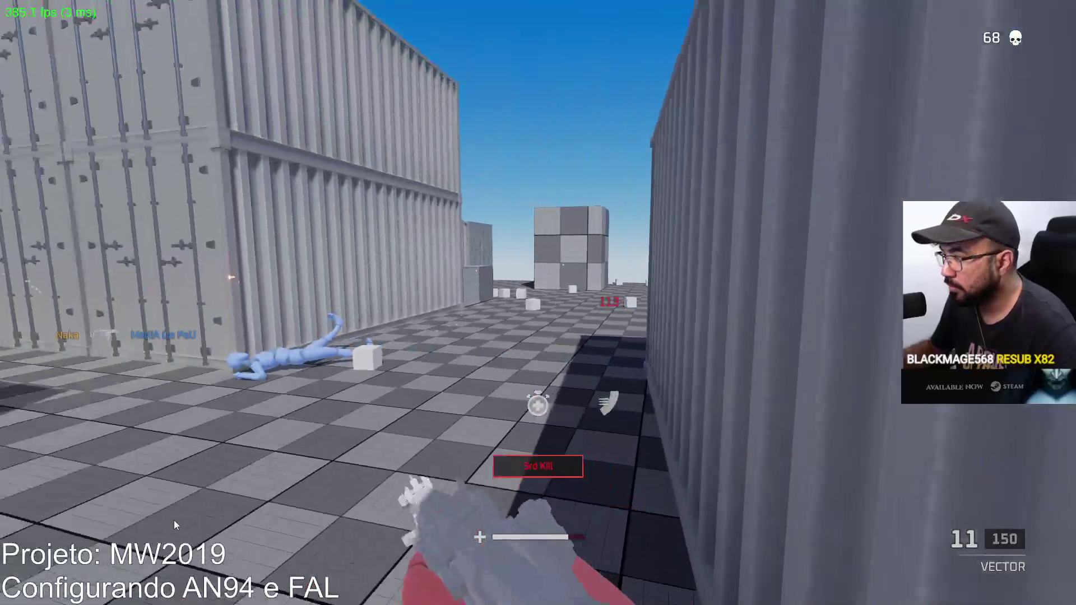
key("r")
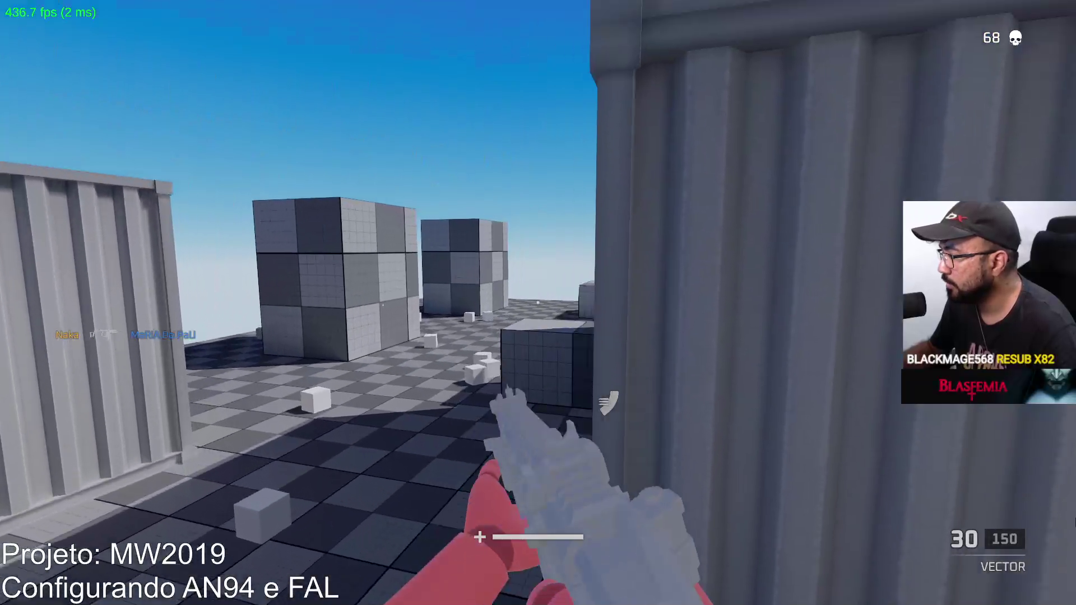
Kill an enemy in the open yard, then another in the container alley.
right_click(1017, 441)
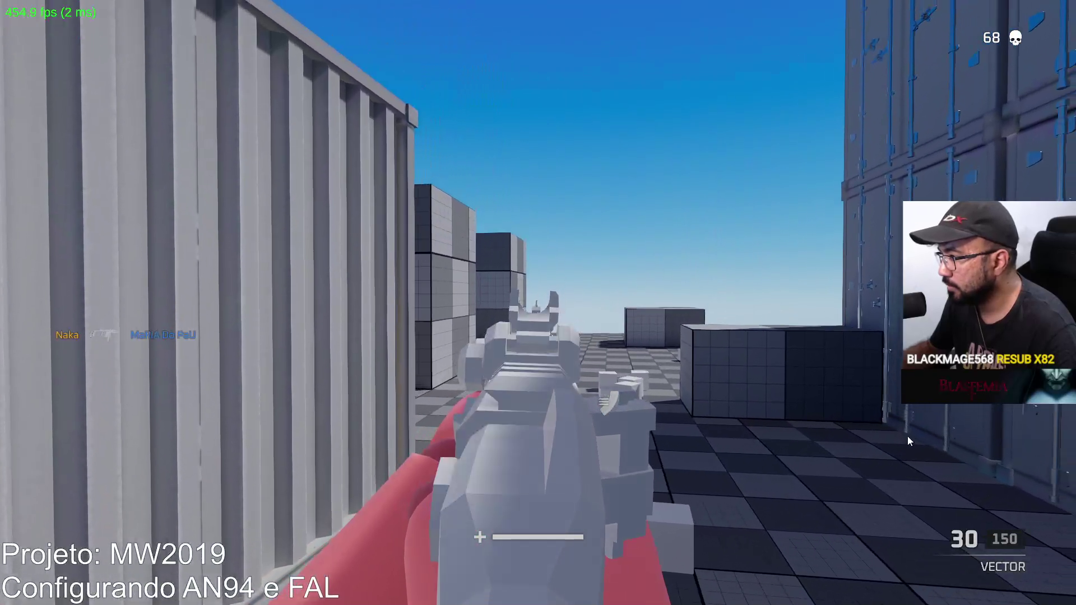
mouse_move(907, 436)
left_mouse_down()
mouse_move(877, 454)
mouse_move(912, 531)
mouse_move(864, 442)
left_mouse_up()
key("r")
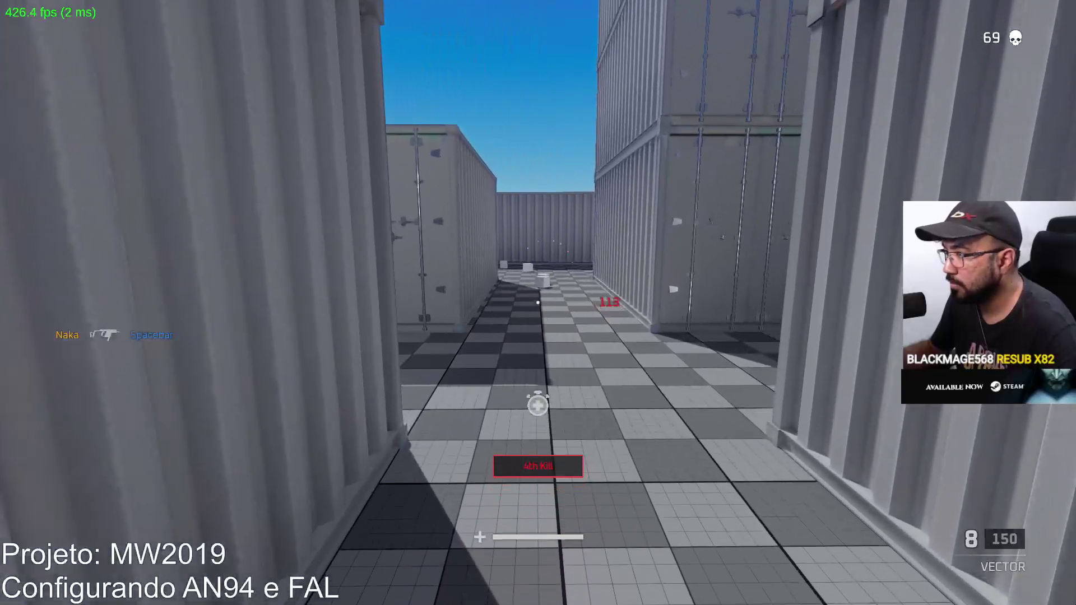
key("w")
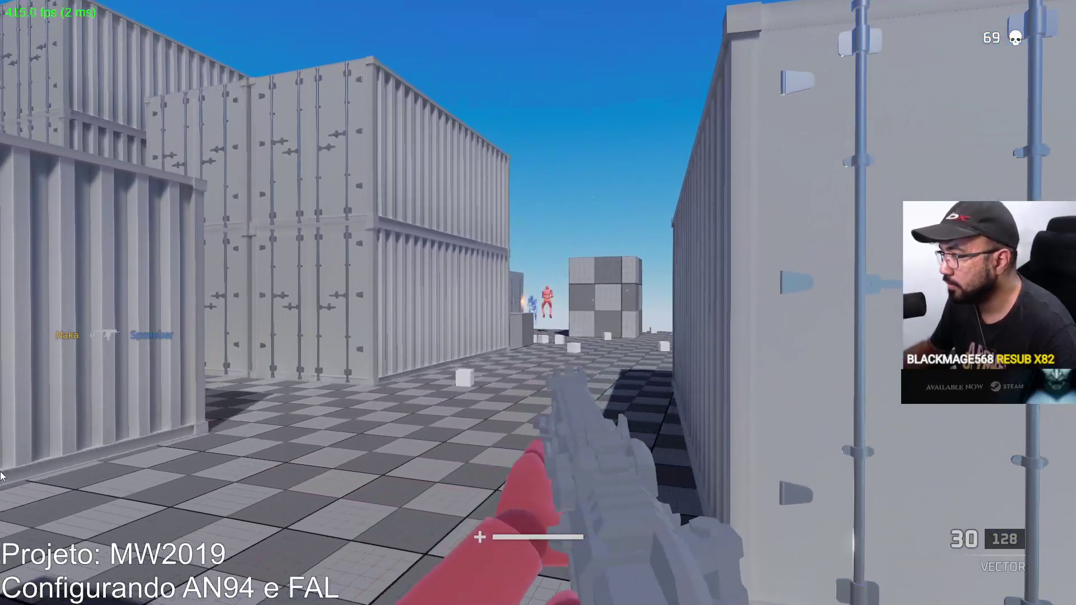
left_click_drag(2, 512, 51, 536)
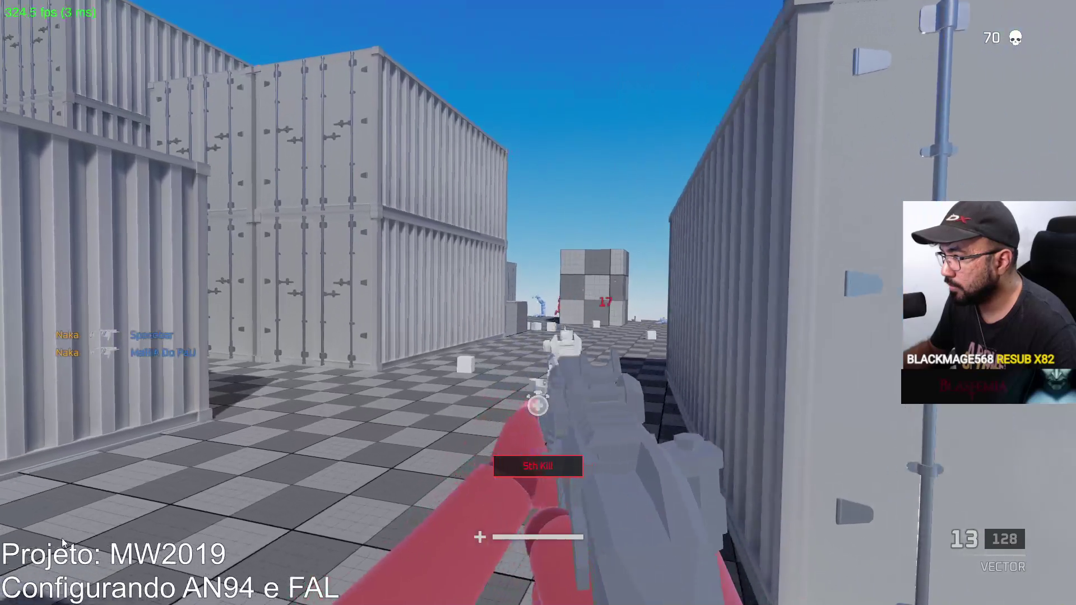
key("r")
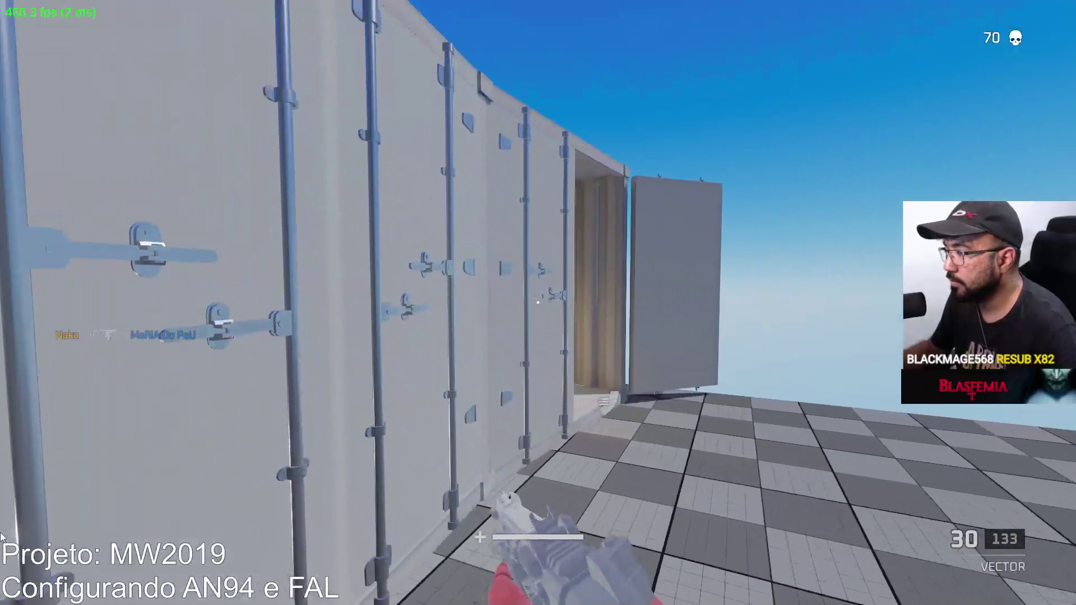
Fight enemies from the container doorway, respawn, and kill another in the corridor, bringing kills to 71.
key("w")
left_click_drag(3, 531, 163, 489)
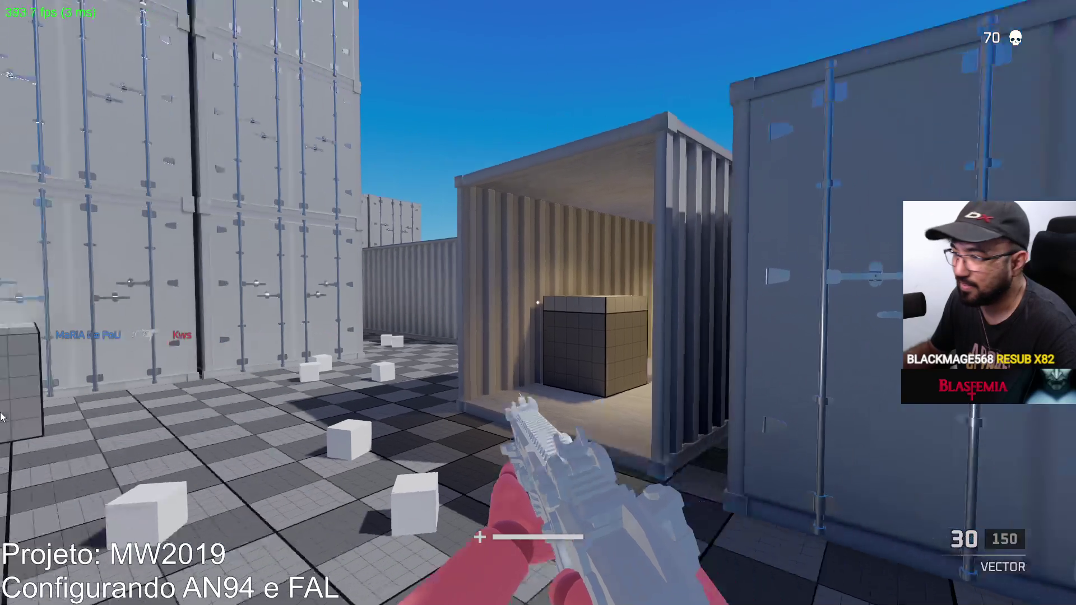
key("Escape")
key("Escape")
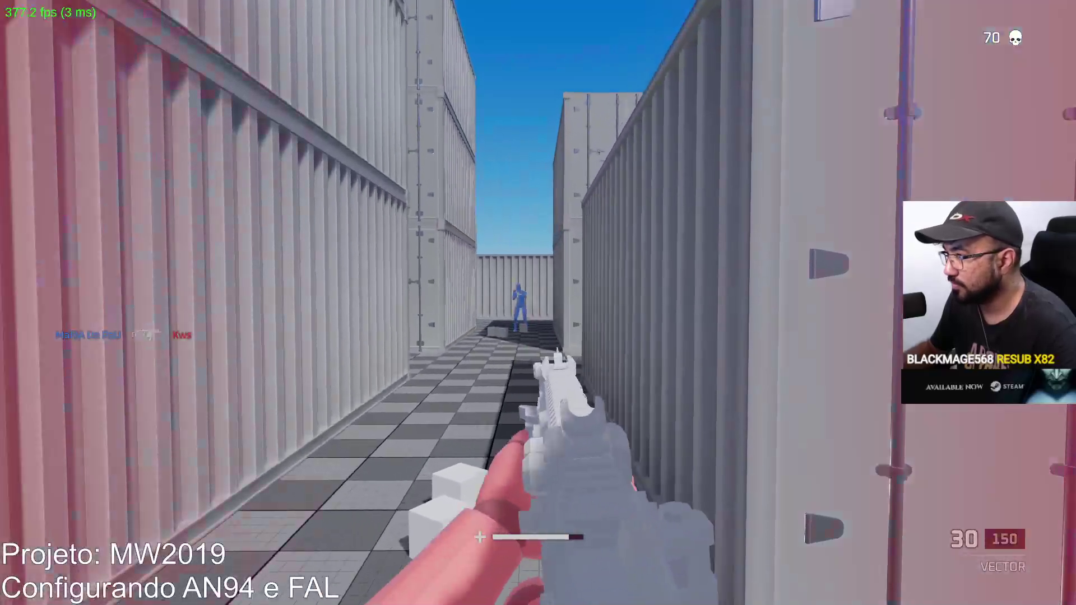
left_click_drag(538, 303, 538, 303)
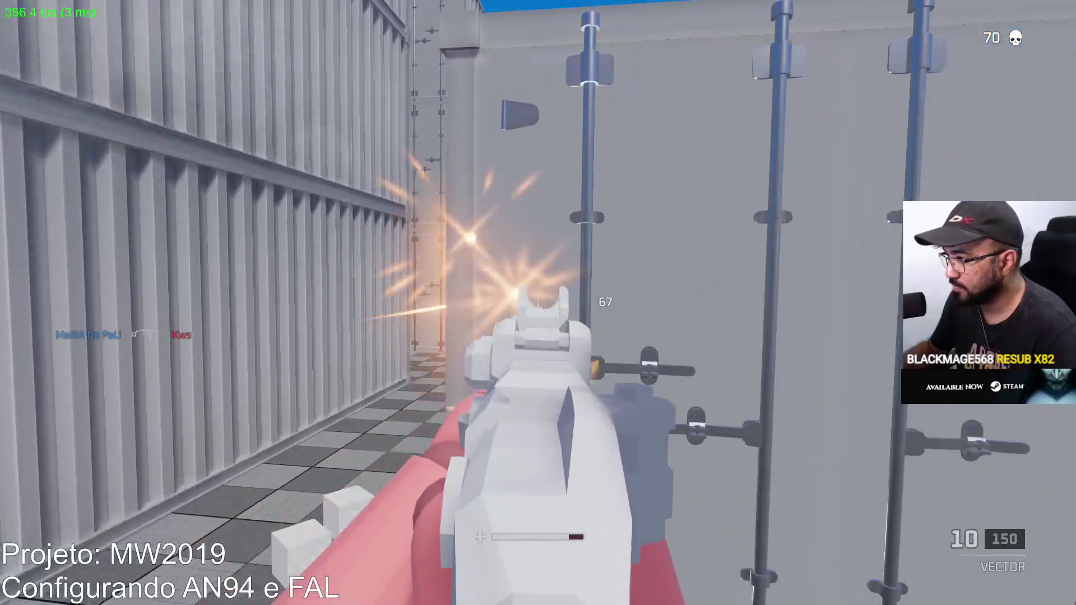
key("r")
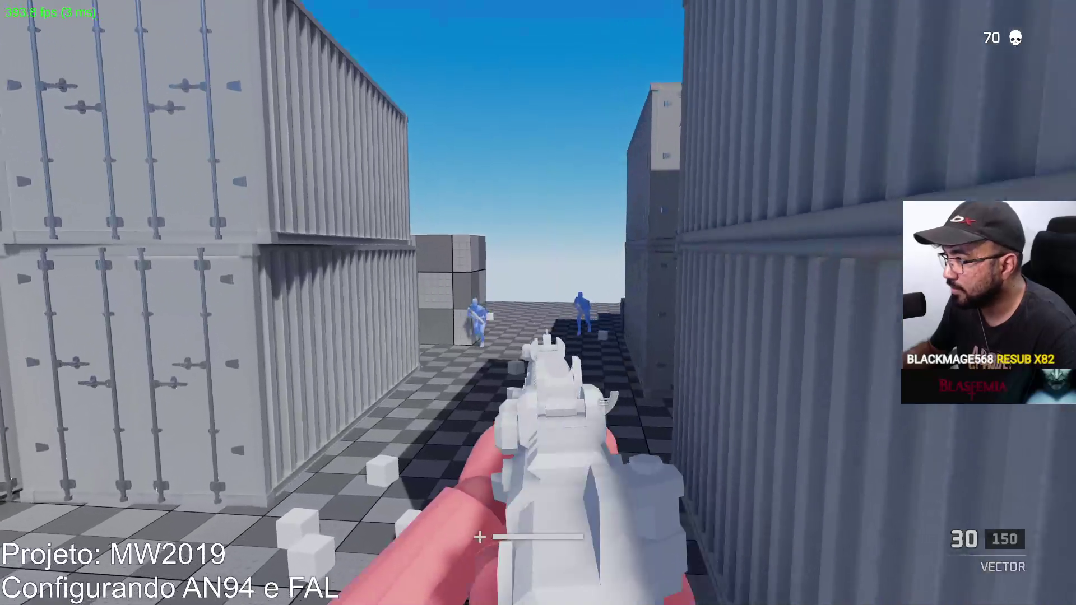
left_click_drag(538, 302, 538, 302)
key("r")
left_click(538, 302)
key("r")
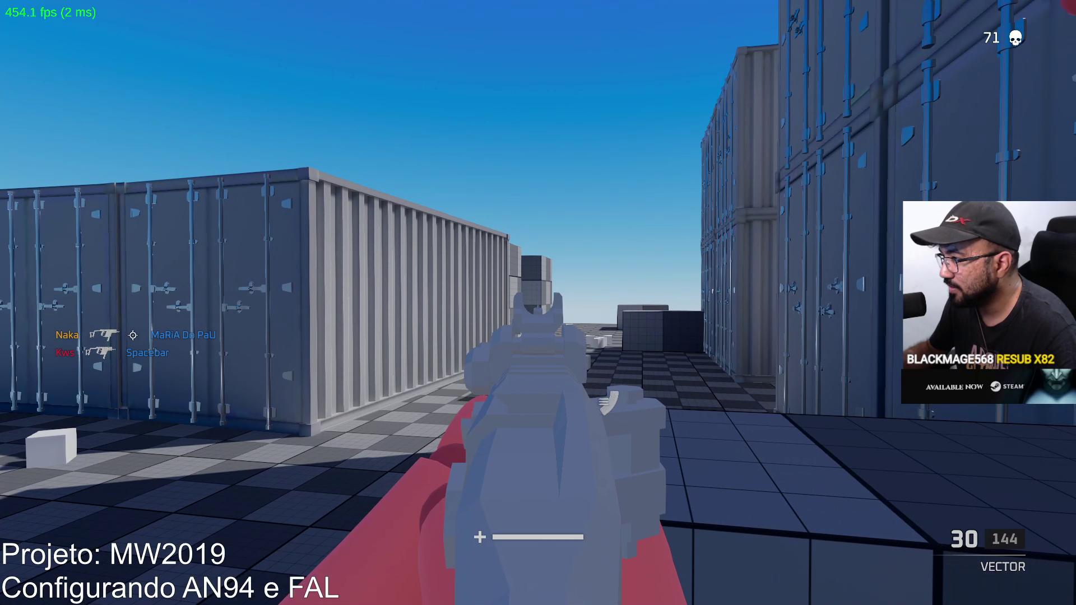
key("shift+w")
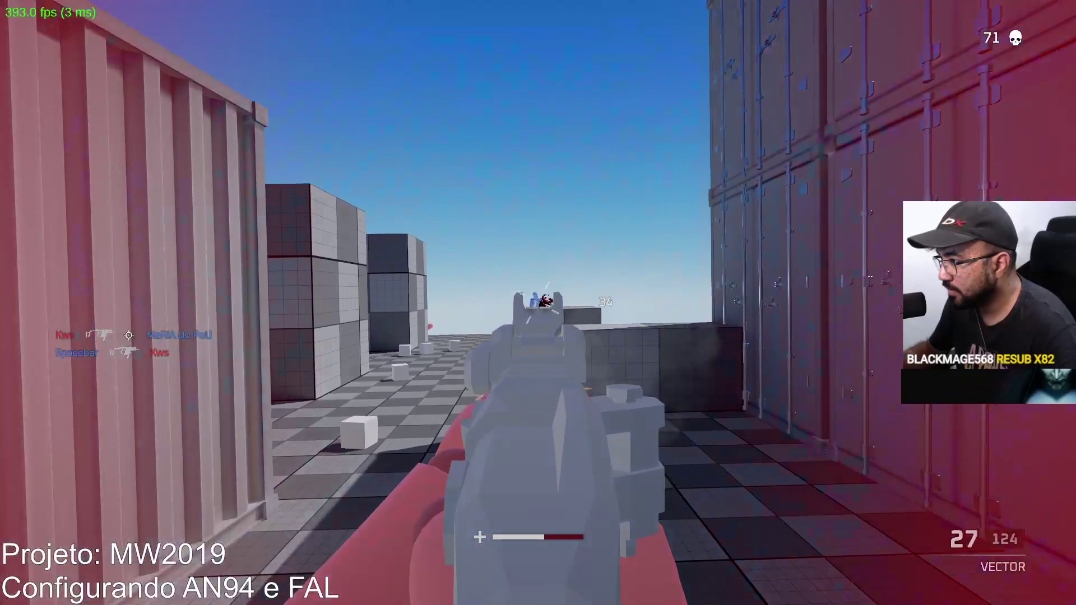
Finish off enemies in the alley, then climb a container and fire at the enemy on top.
left_click(538, 303)
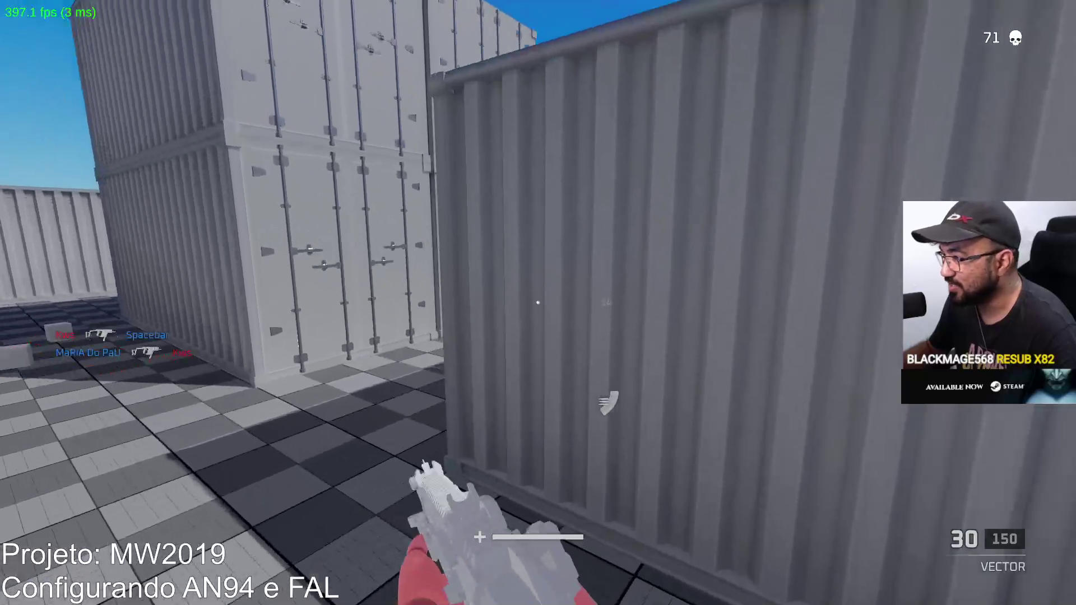
left_click_drag(538, 303, 538, 303)
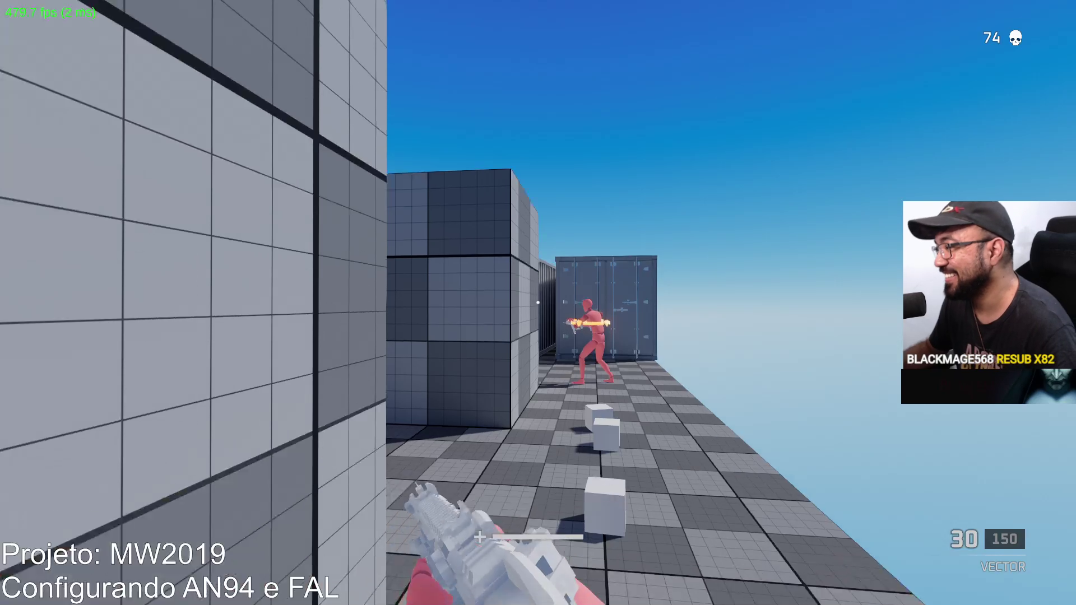
key("w")
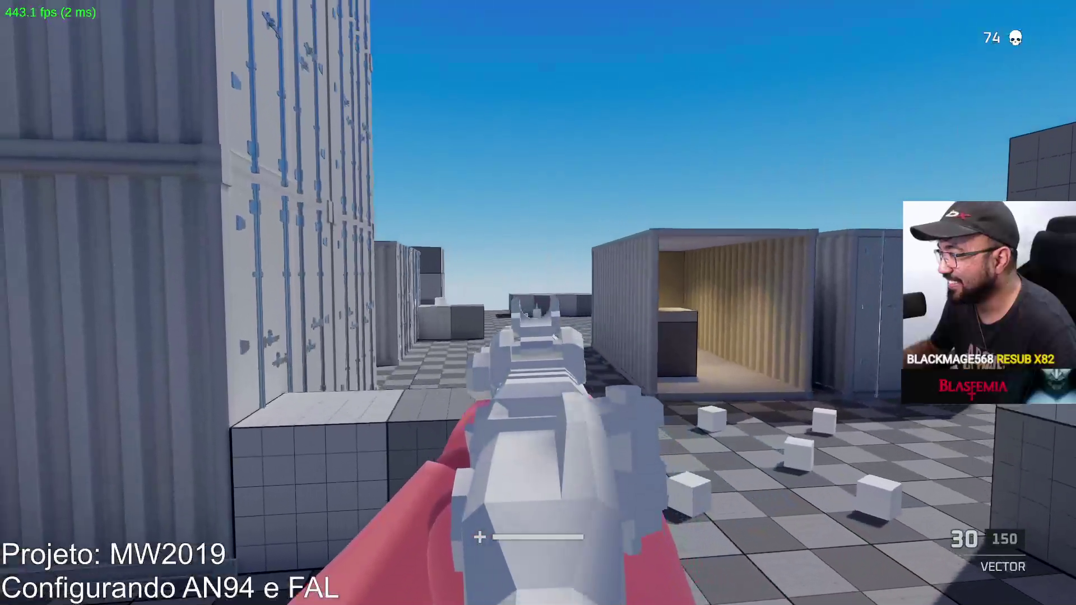
key("w")
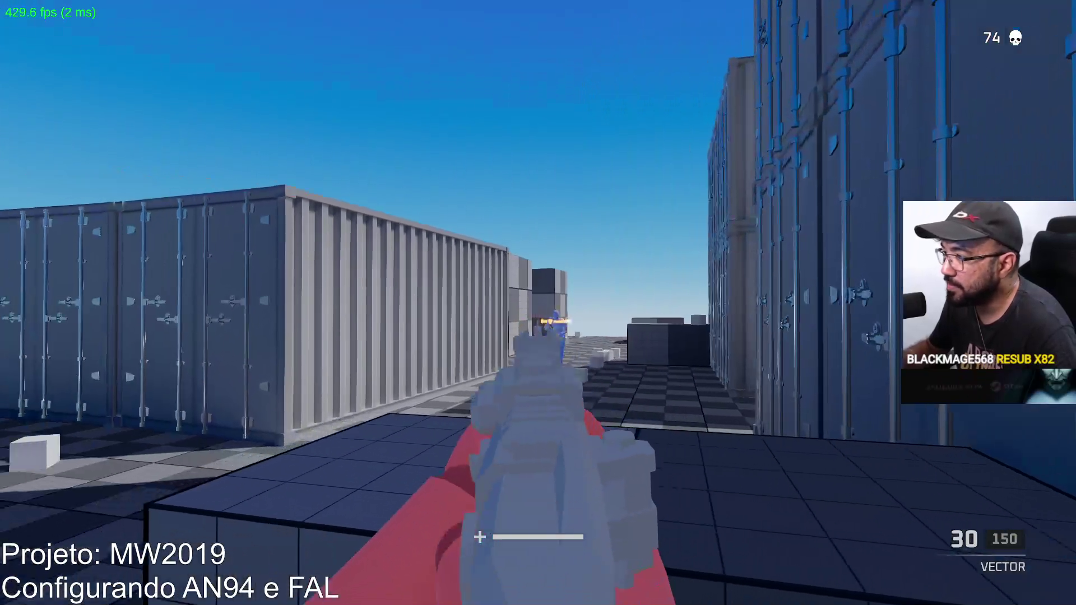
left_click(539, 303)
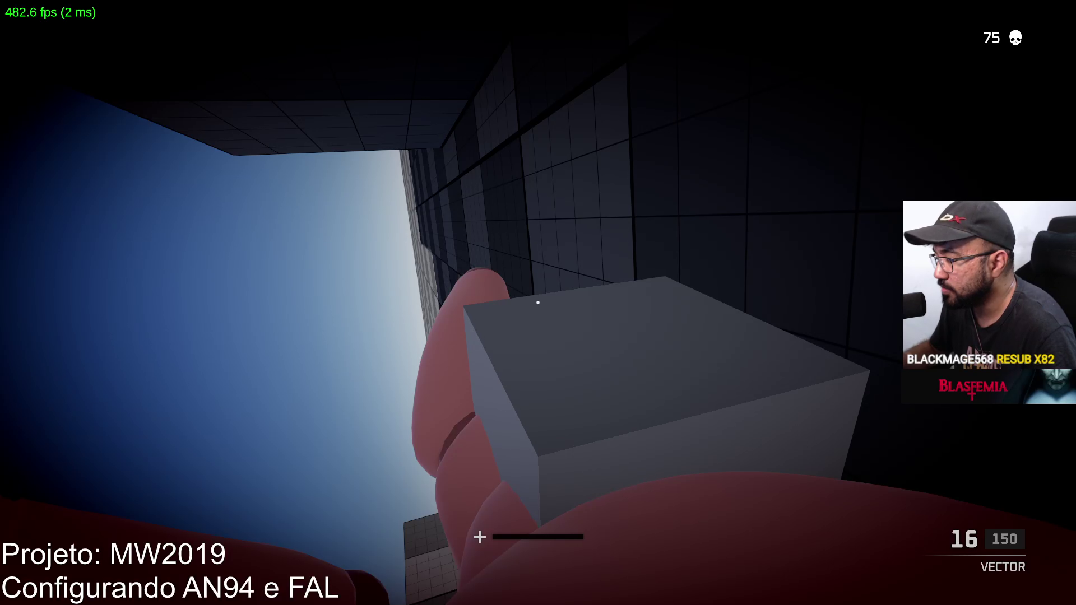
From a raised overlook, kill Vector targets inside and around the containers.
key("w")
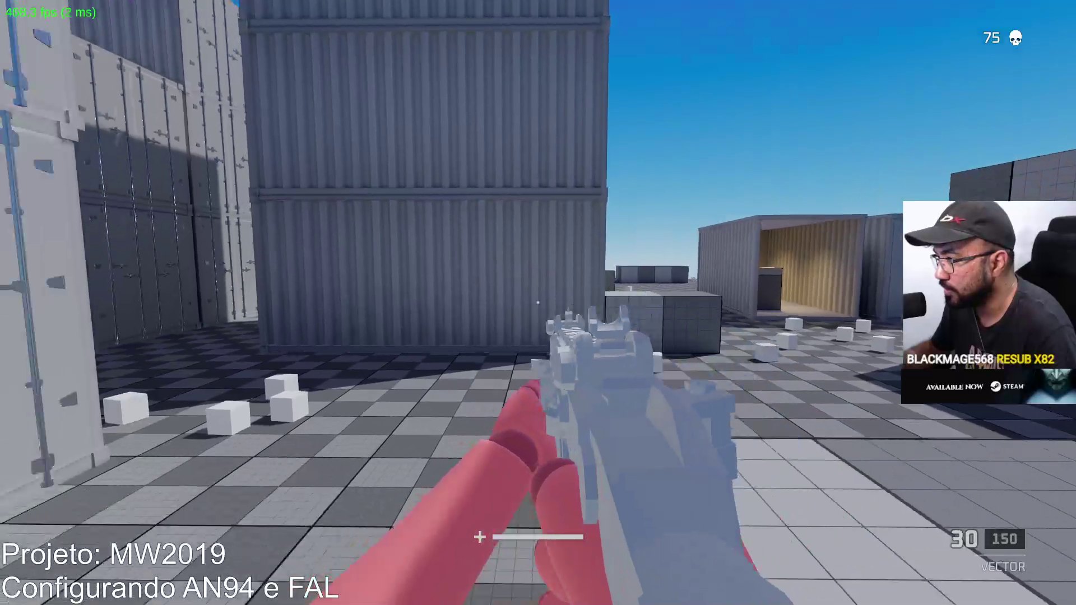
key("w")
left_click(539, 303)
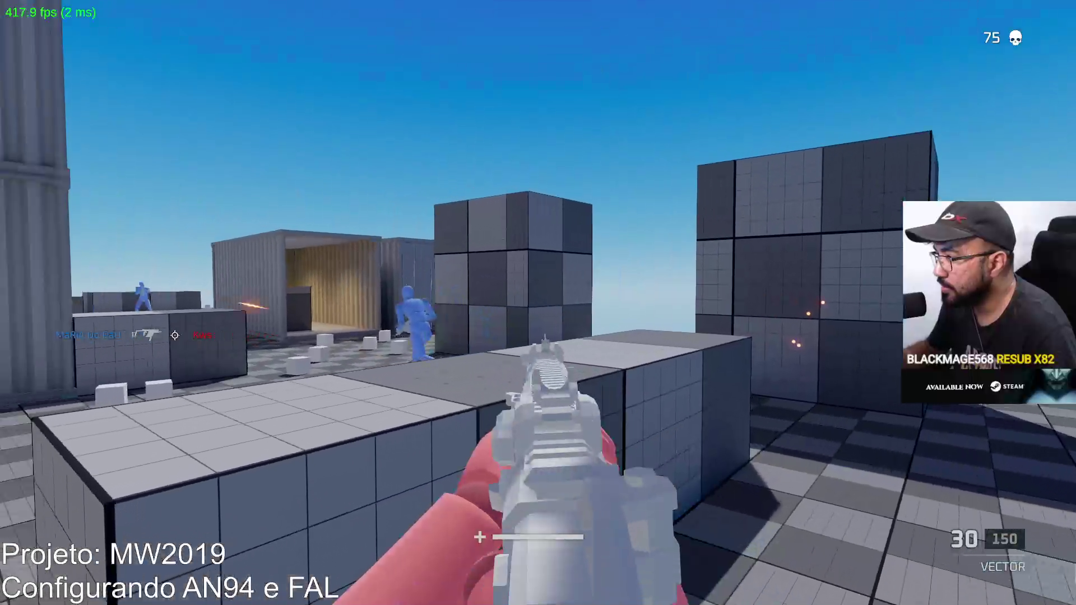
left_click_drag(539, 302, 537, 303)
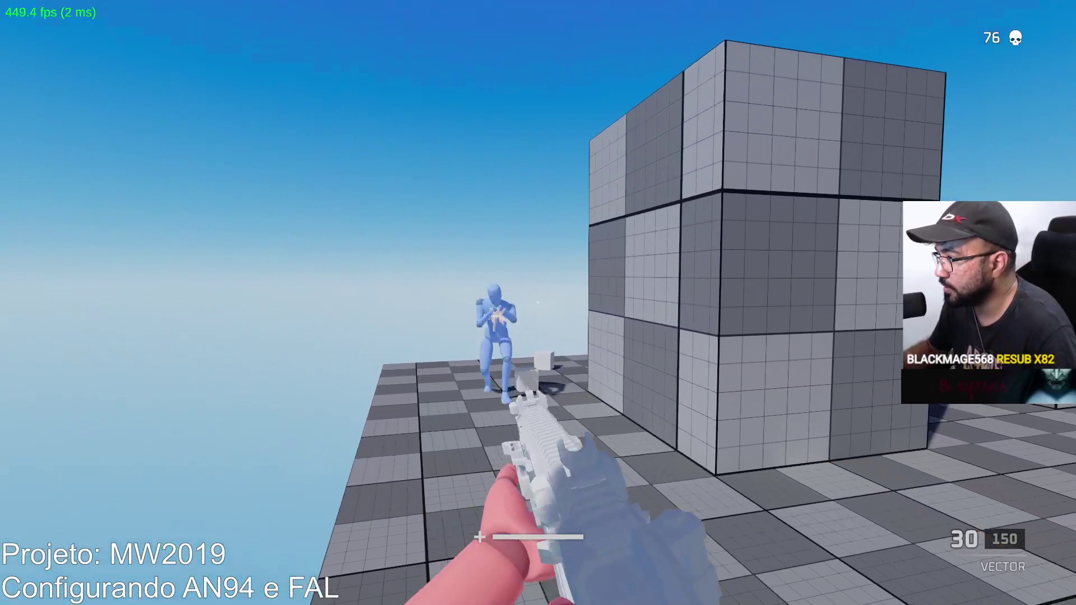
left_click(538, 302)
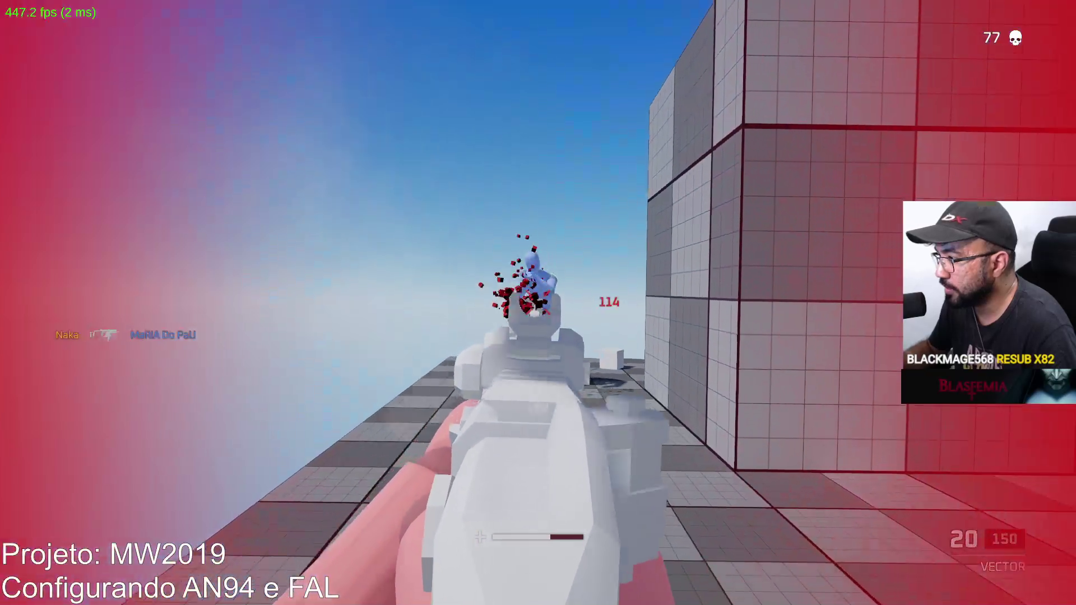
Sprint through the shipping container to the grey block and return fire while aiming.
key("w")
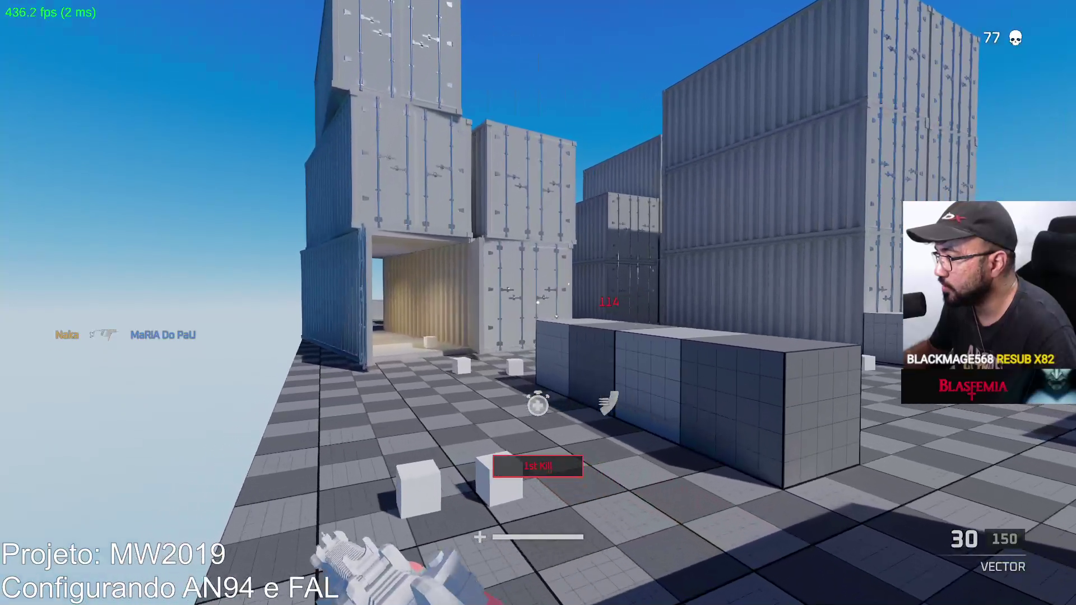
key("w")
key("w")
key("w")
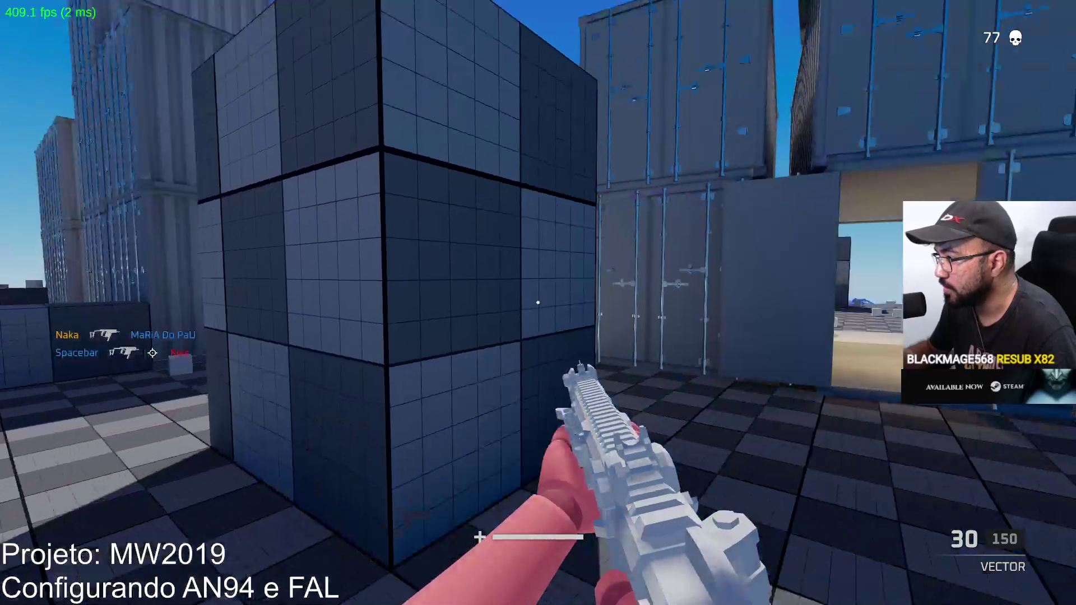
key("w")
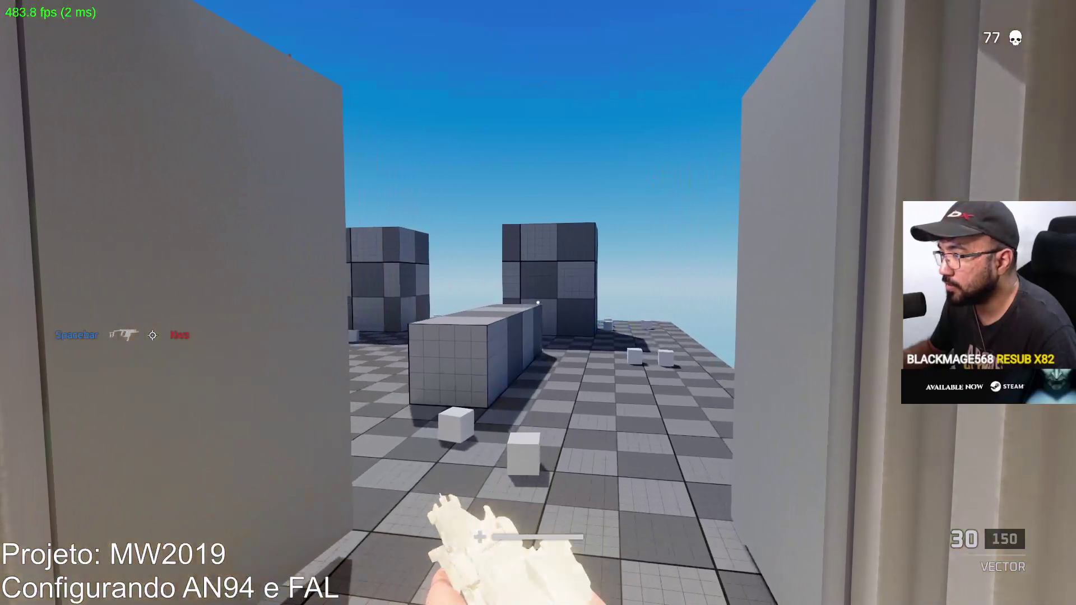
key("w")
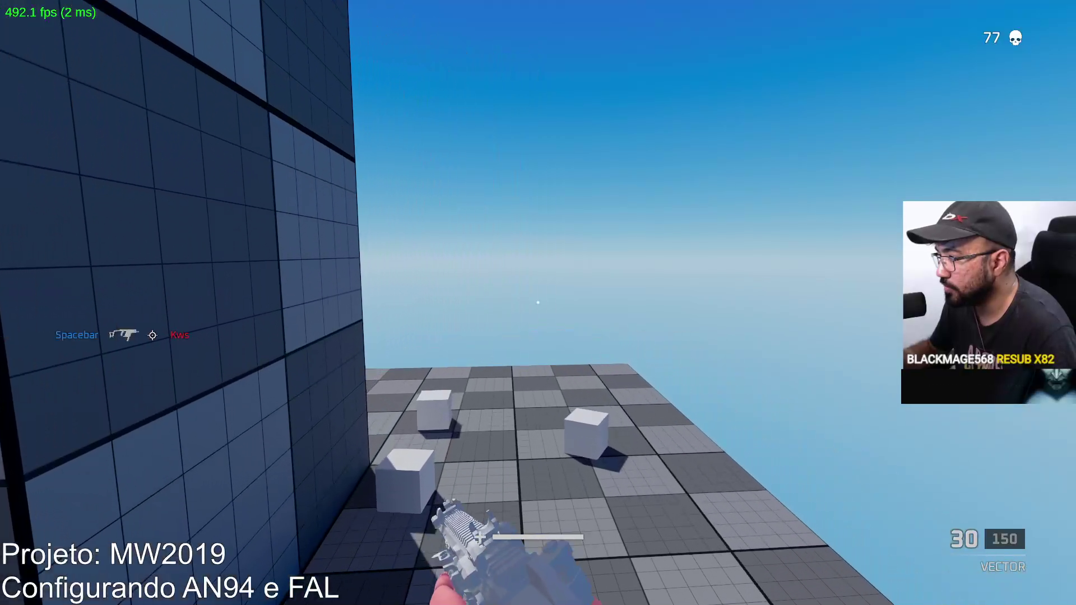
right_click(538, 302)
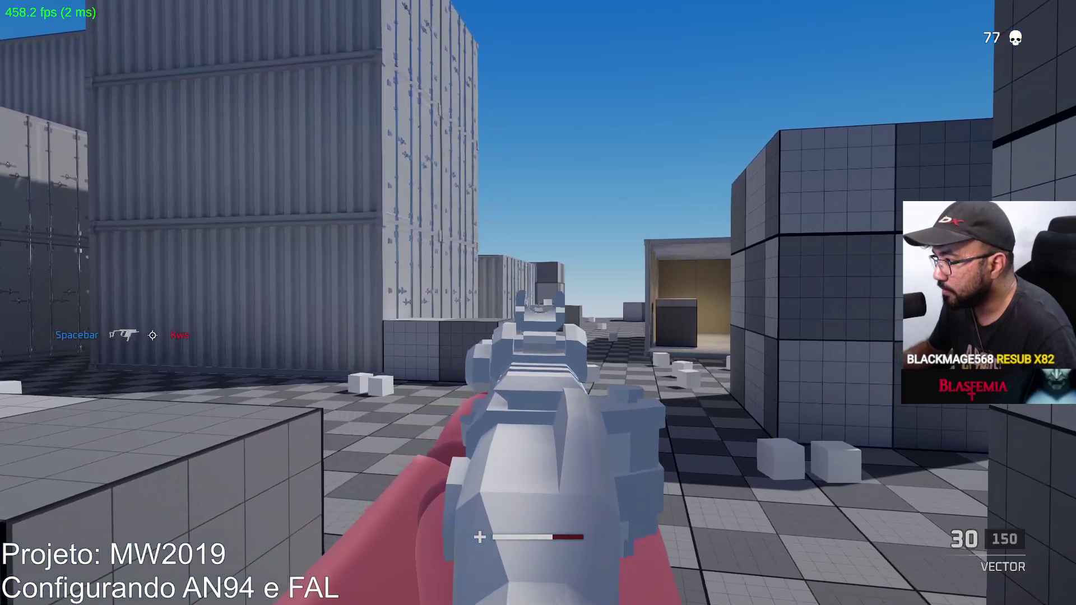
key("w")
left_click(538, 303)
left_click(537, 303)
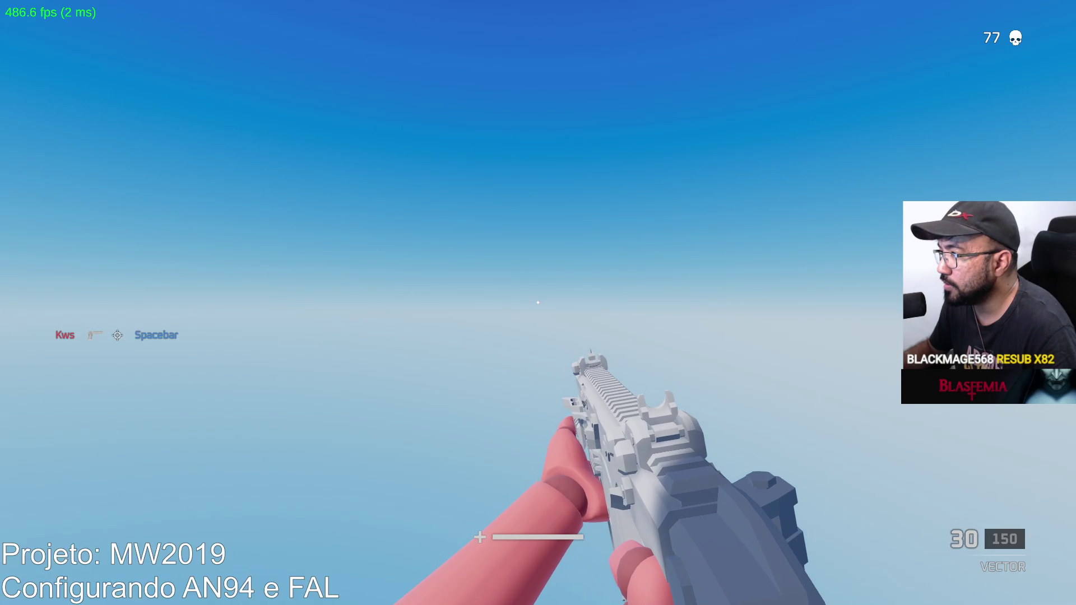
Drop into the alley, climb the dark container block, reload, and head into the open.
key("w")
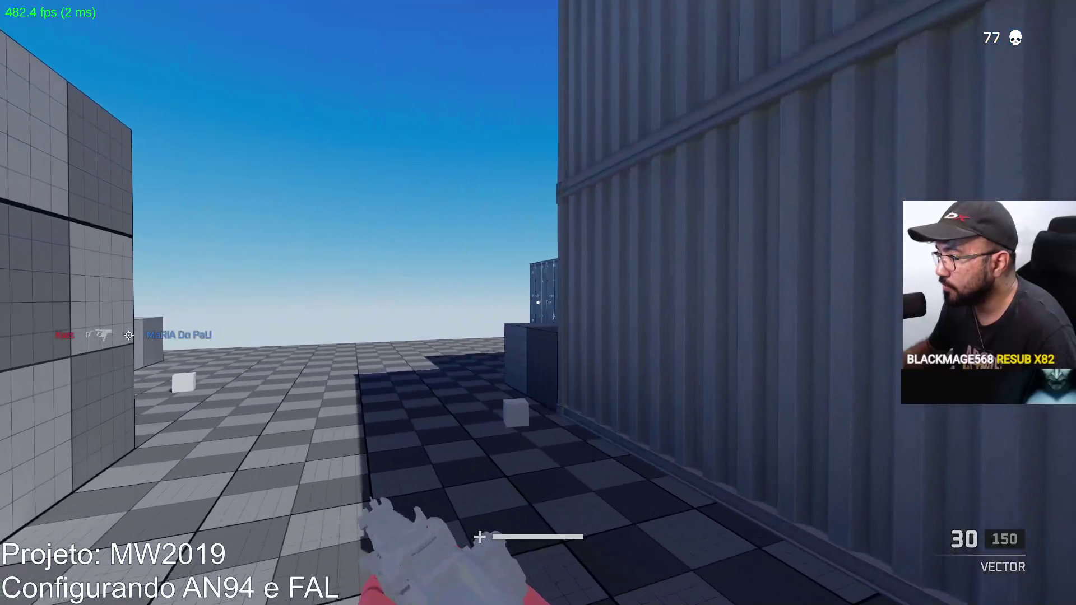
key("space")
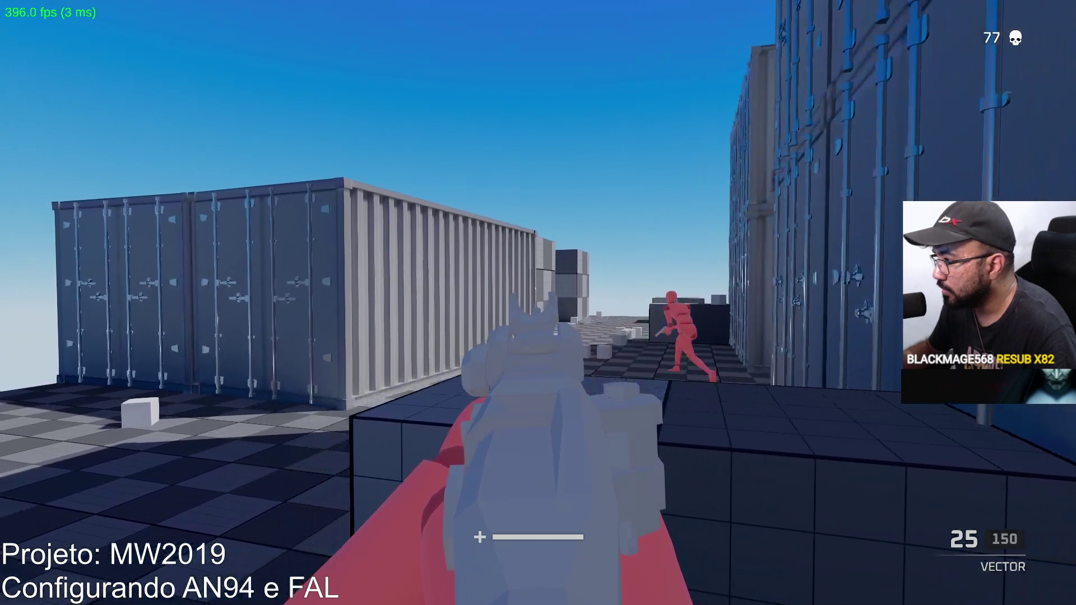
key("r")
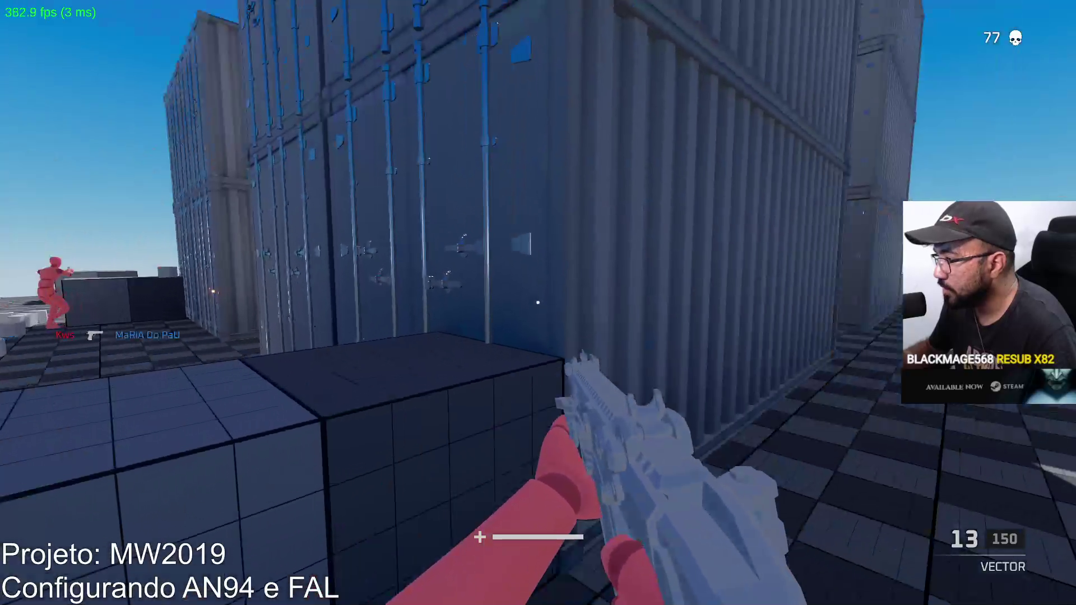
key("w")
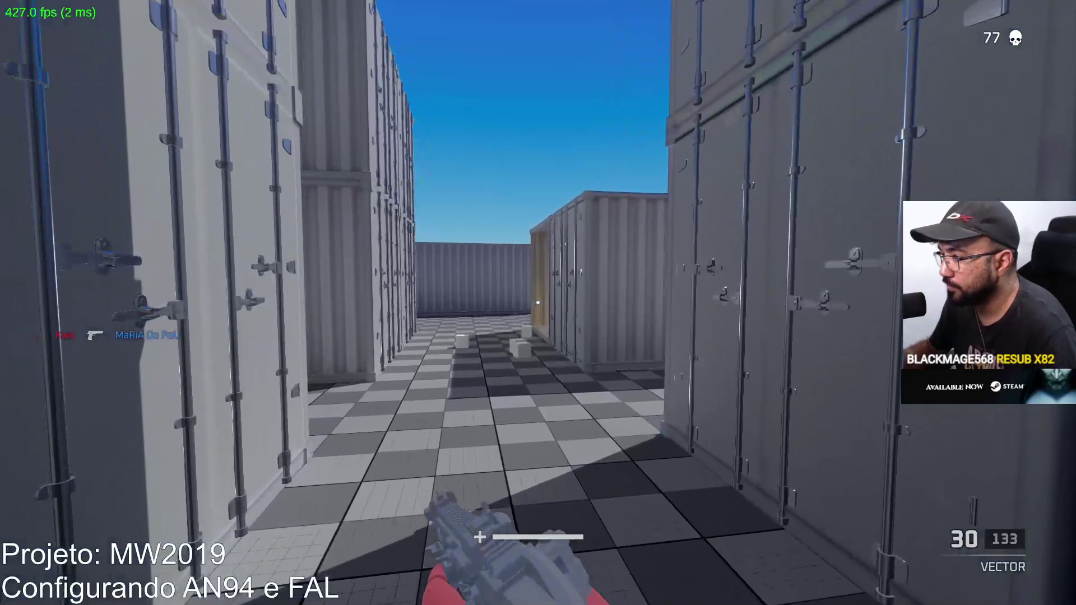
key("w")
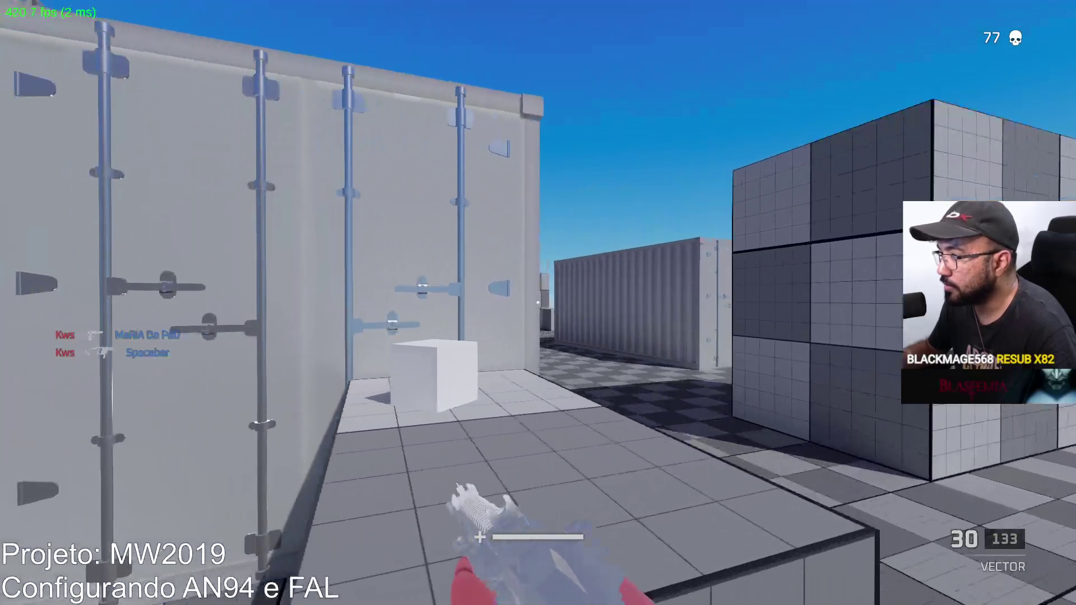
Aim down the Vector's sights, fire at an enemy, then sprint toward the block corner.
right_click(538, 303)
key("w")
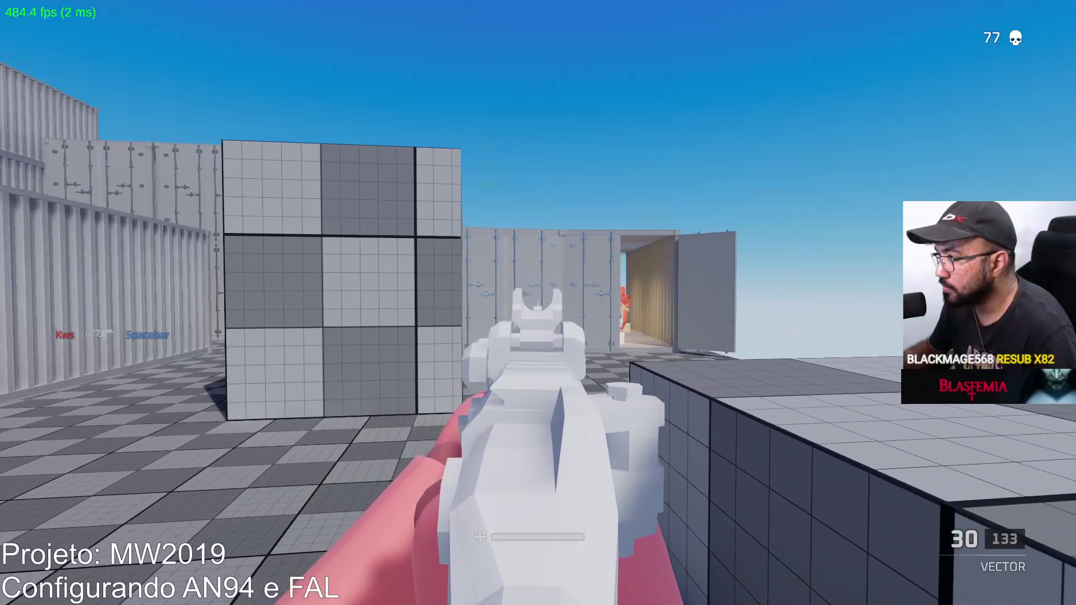
left_click(538, 302)
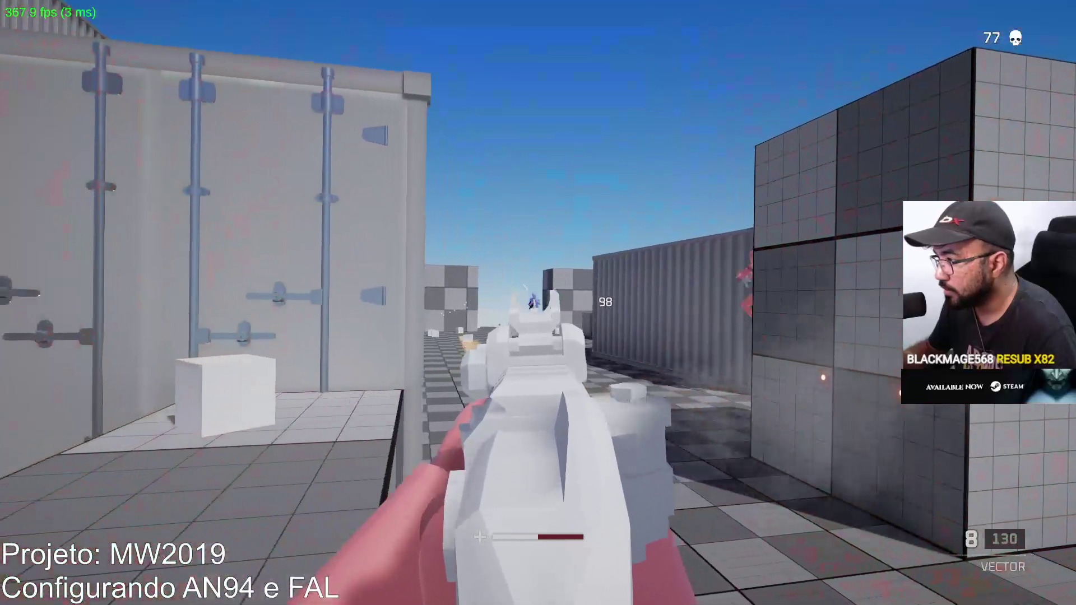
key("w")
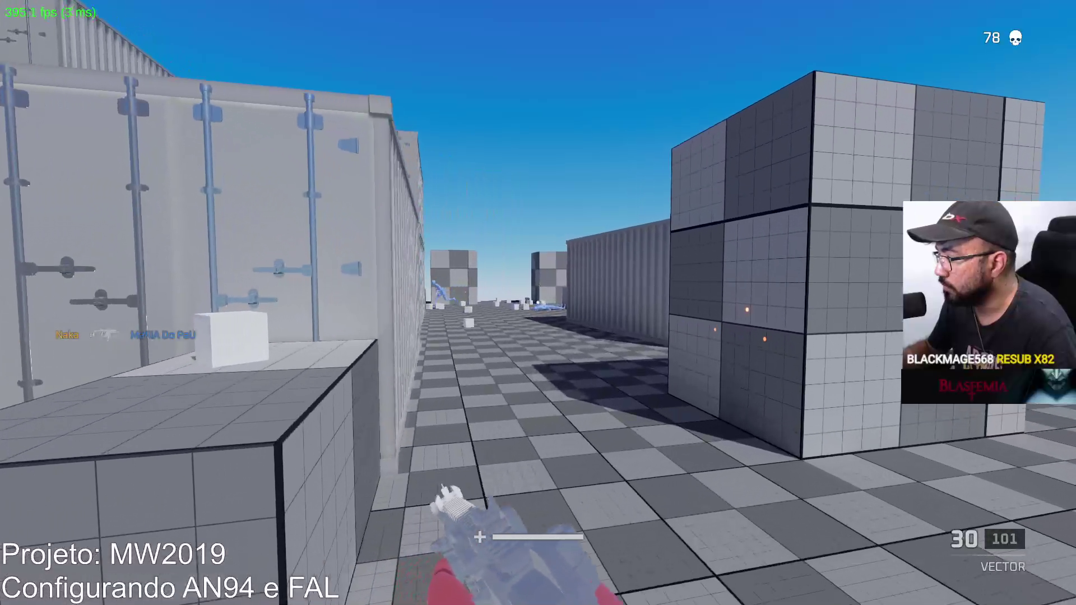
key("shift")
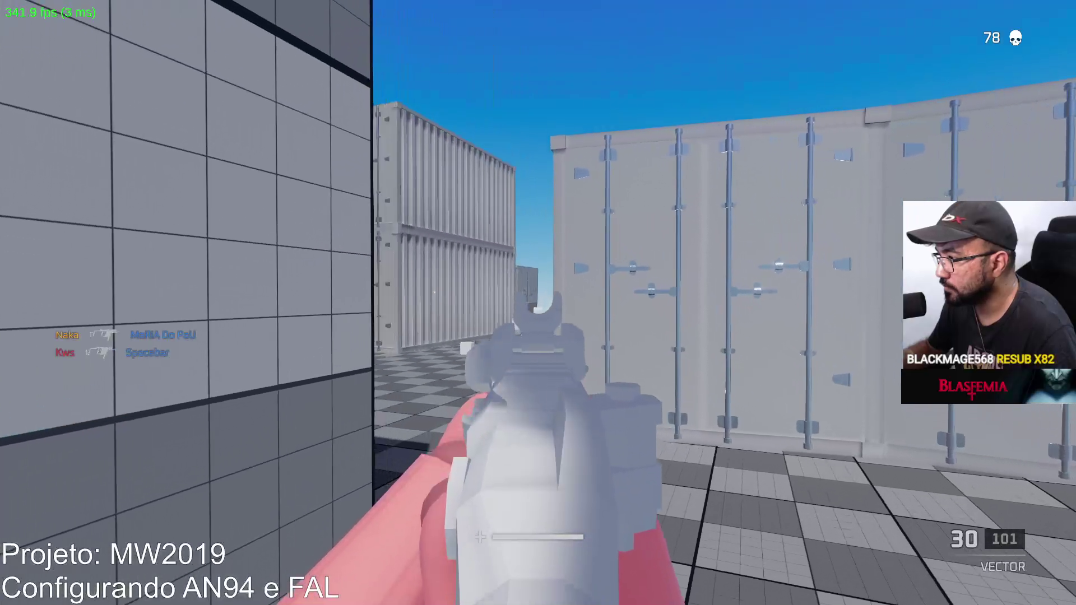
Advance through the tall-container corridor and shoot the enemy there, reloading mid-fight.
key("w")
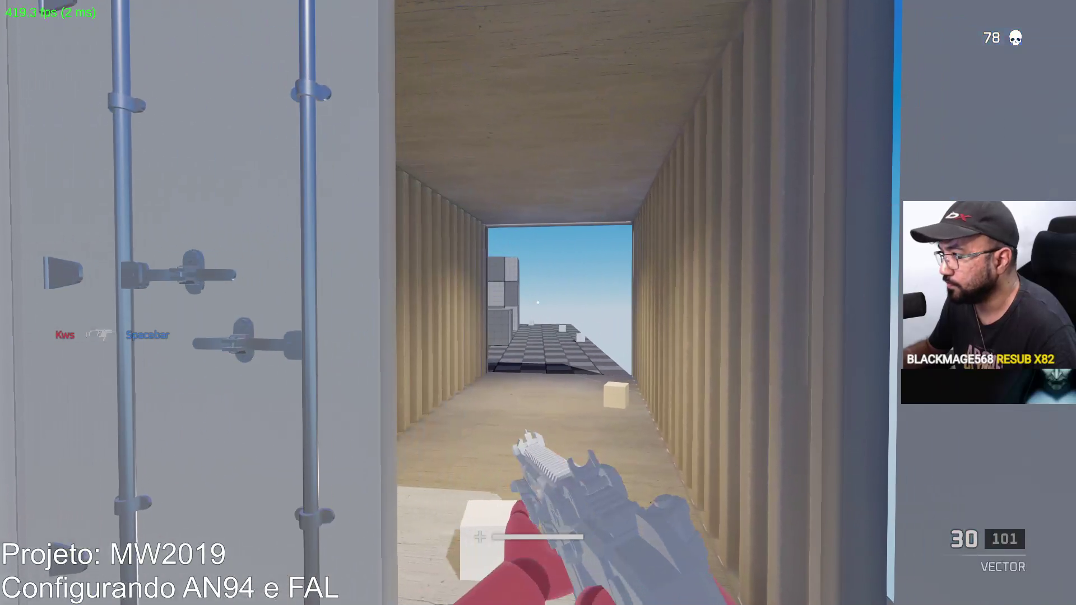
key("w")
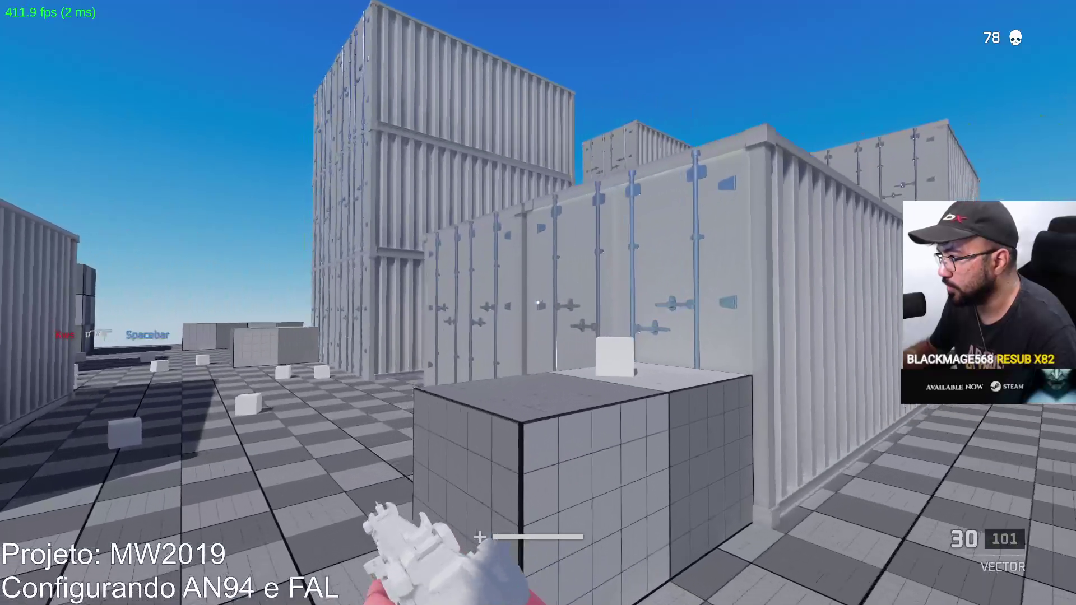
key("w")
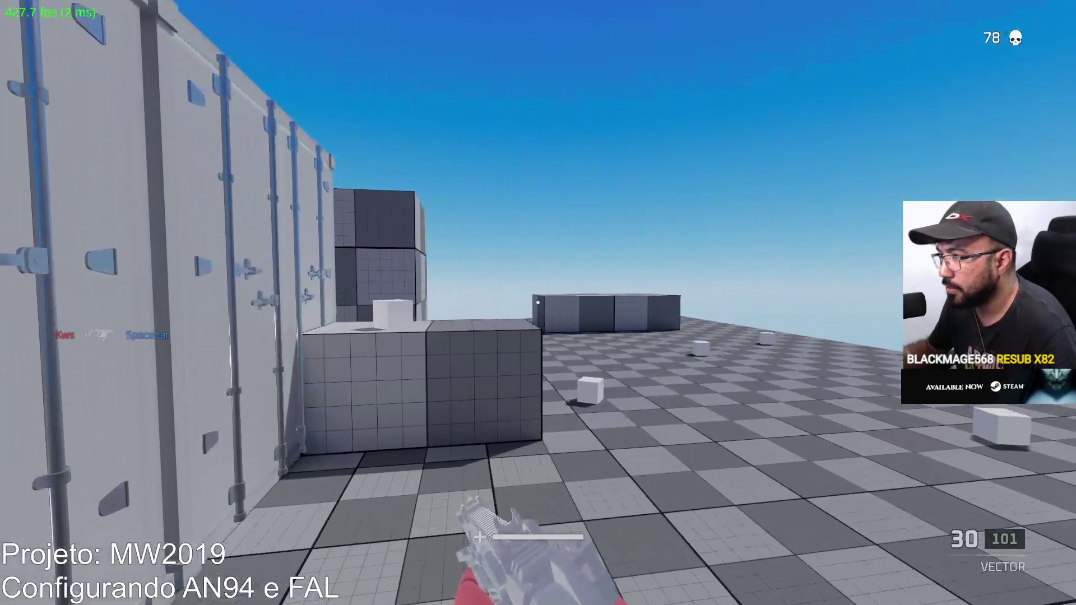
key("w")
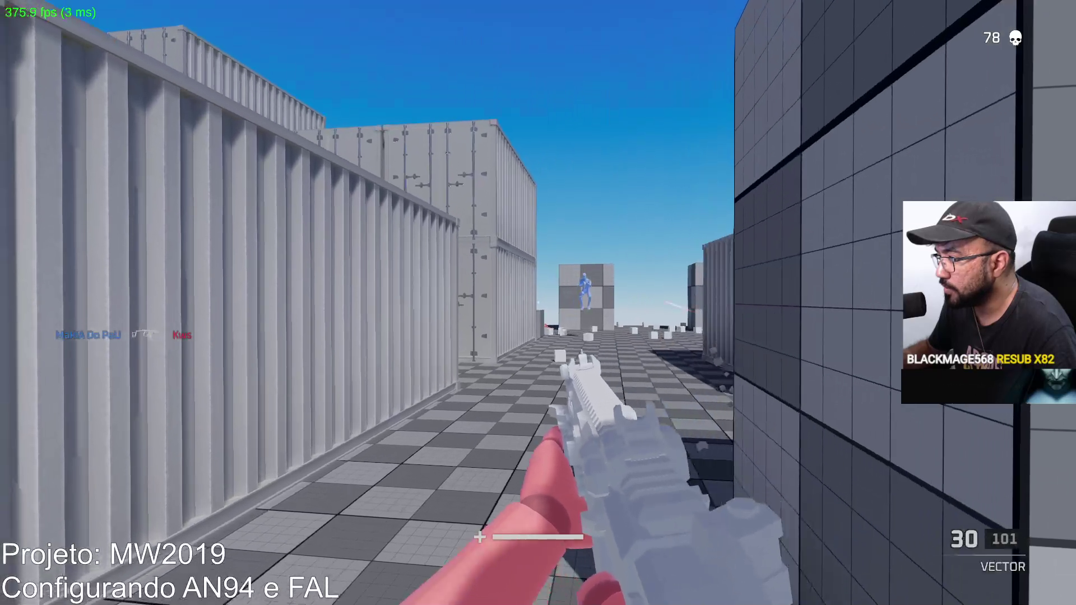
left_click(538, 304)
left_click(539, 303)
key("r")
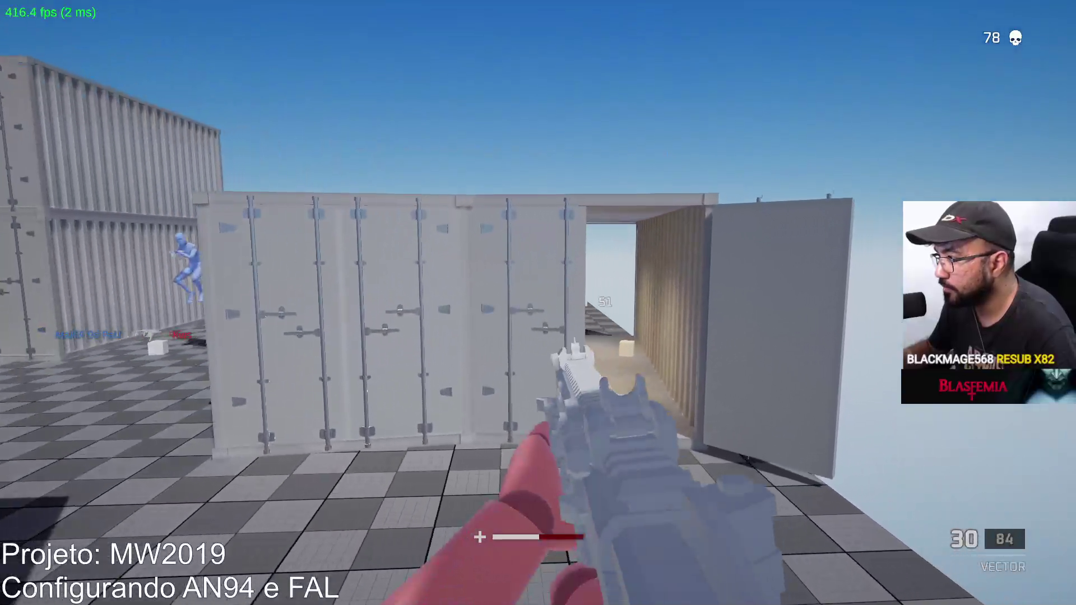
Keep firing and reloading down the container corridor until the kill count hits 79.
left_click(538, 302)
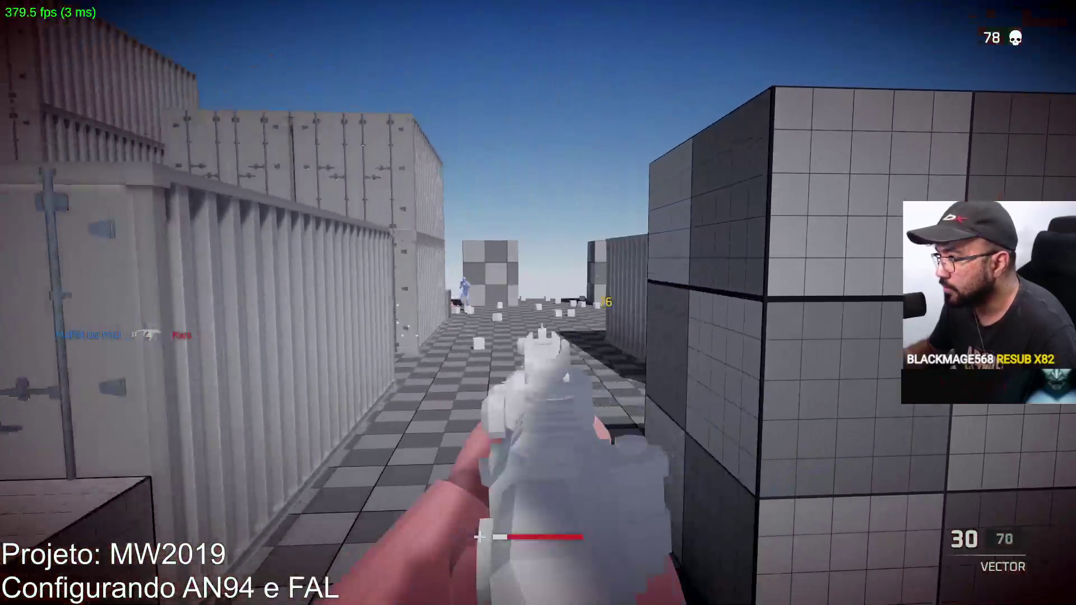
left_click(538, 303)
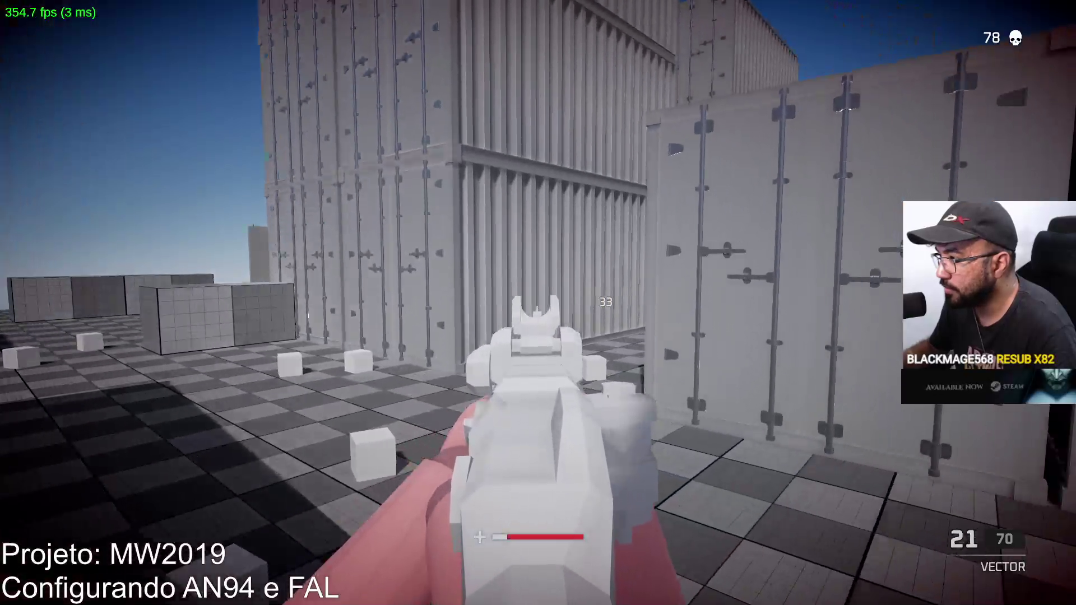
key("w")
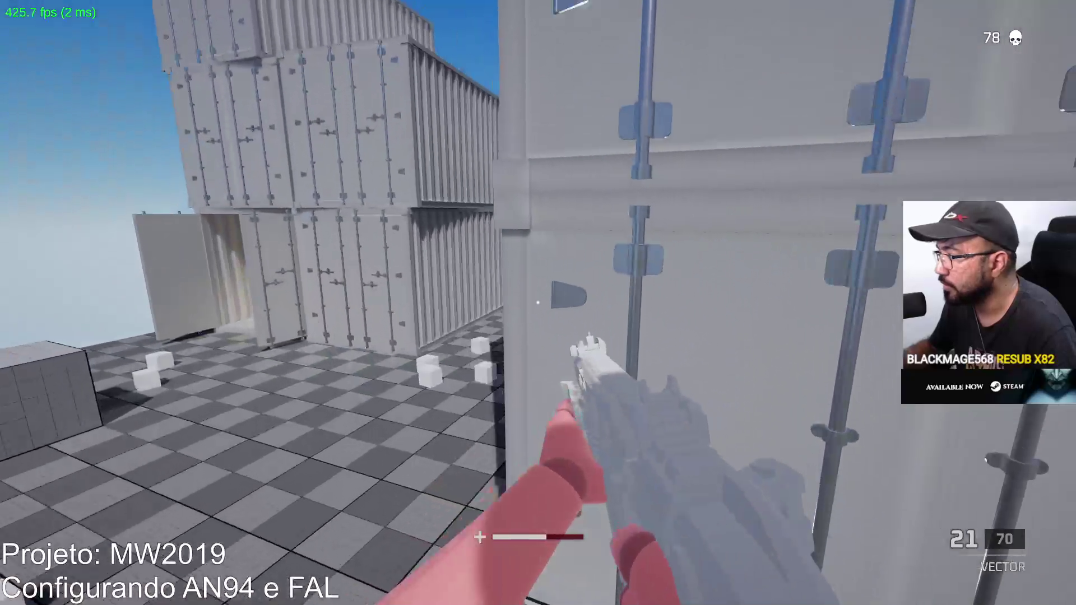
key("r")
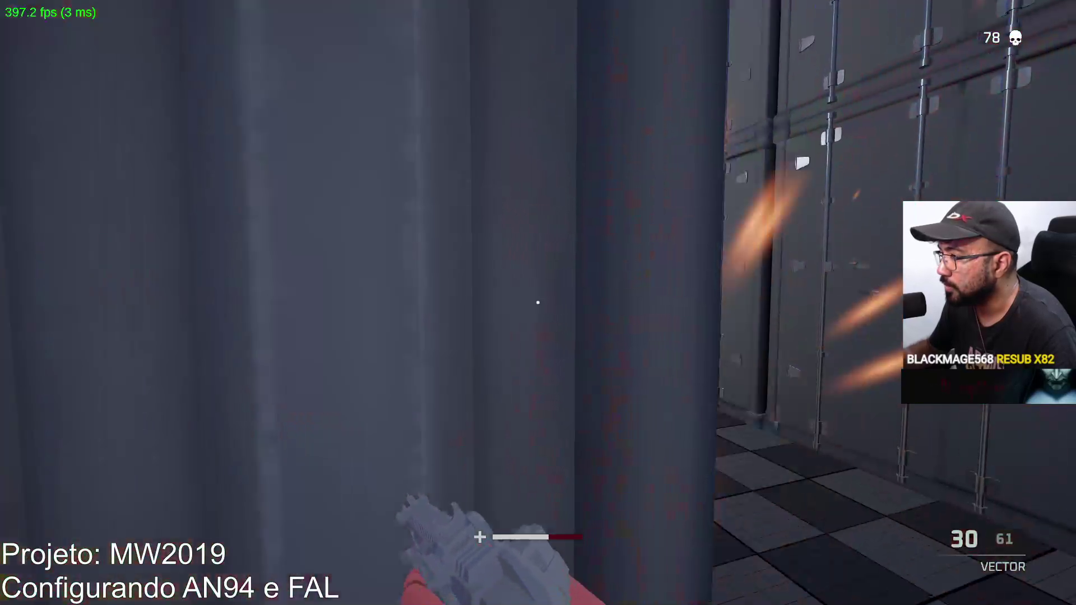
left_click(538, 302)
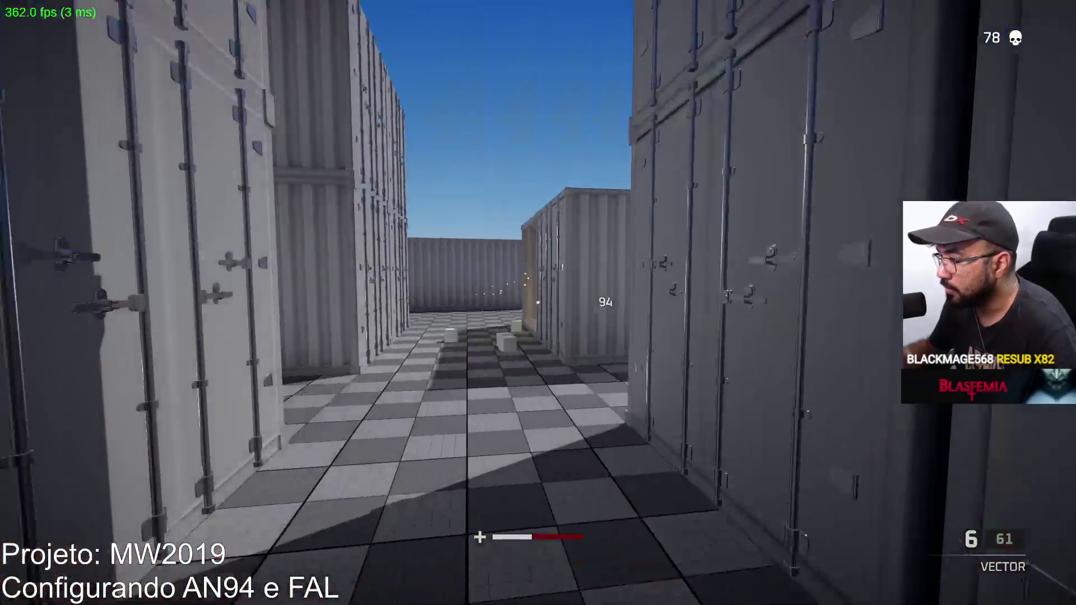
key("r")
left_click(538, 303)
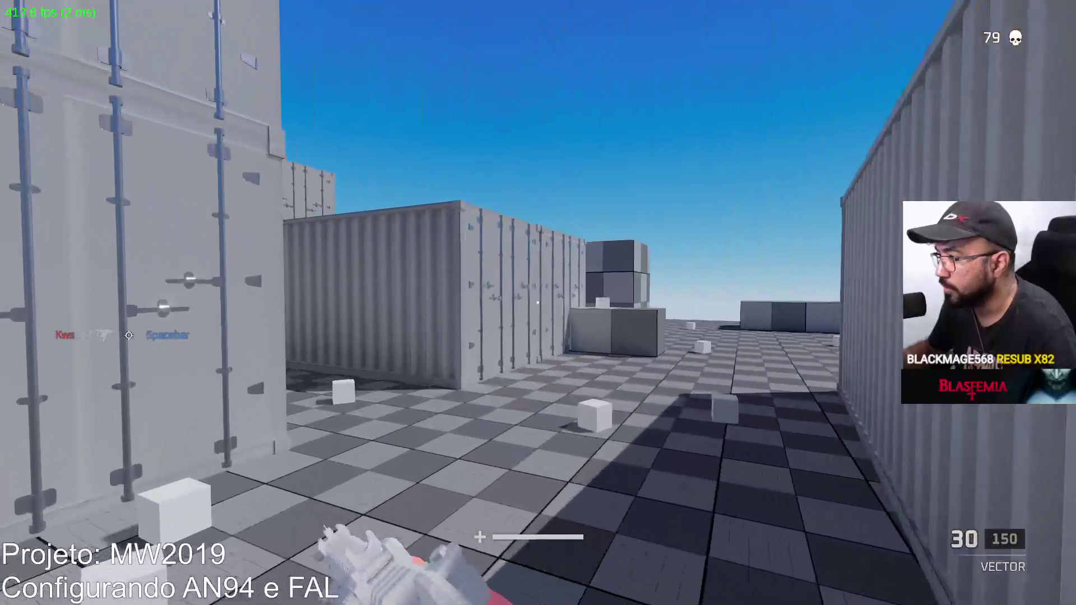
Pass through the open container into the yard and fire at the blue enemy.
key("w")
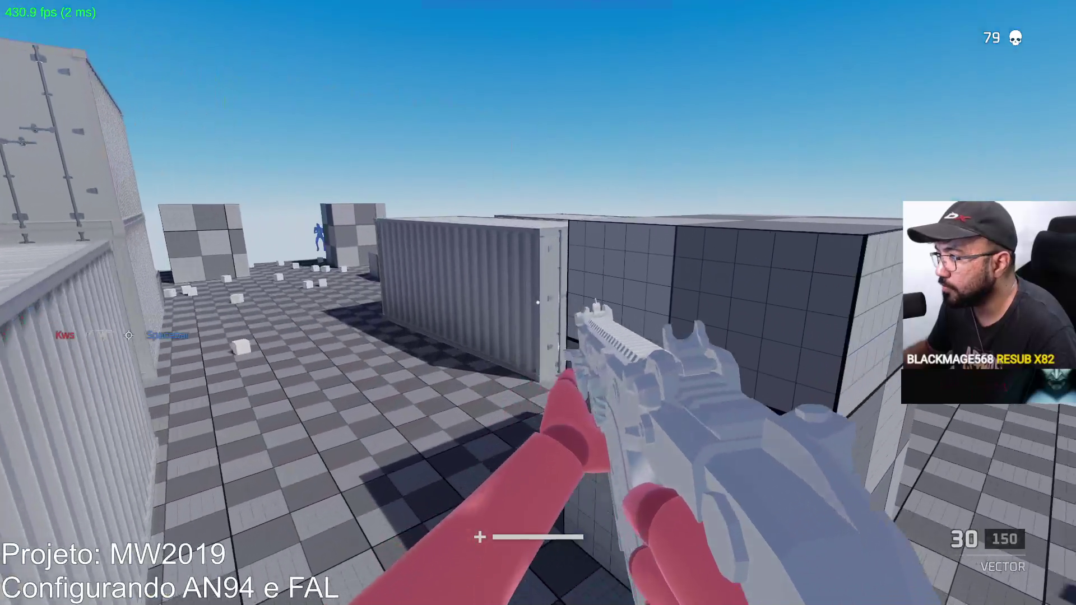
key("w")
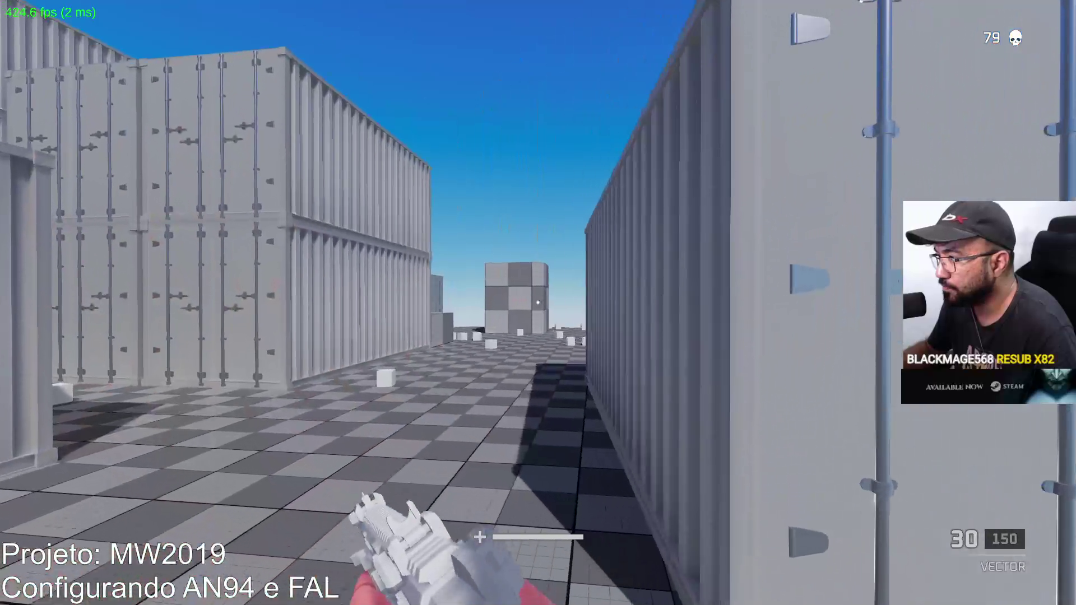
key("w")
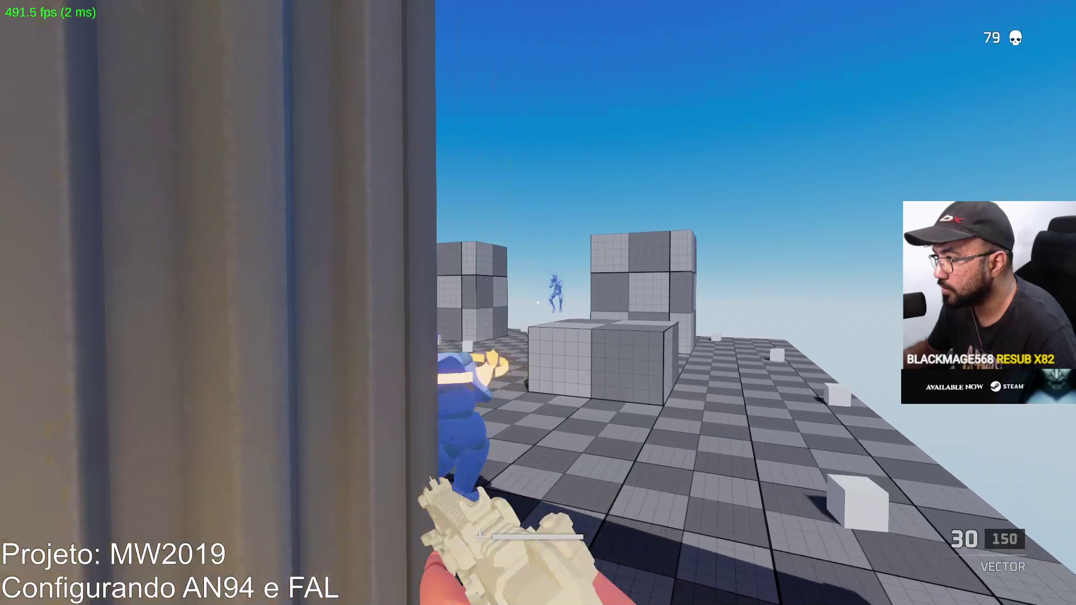
left_click(538, 303)
left_click(538, 302)
Kill the enemy in the yard with the Vector, reloading twice.
key("w")
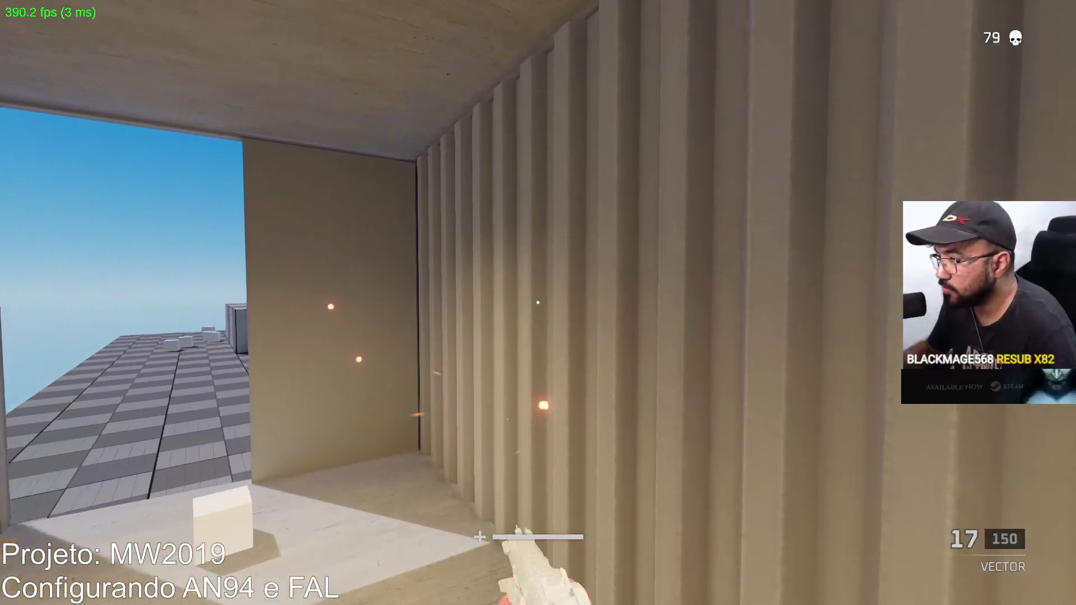
key("r")
key("w")
left_click(538, 303)
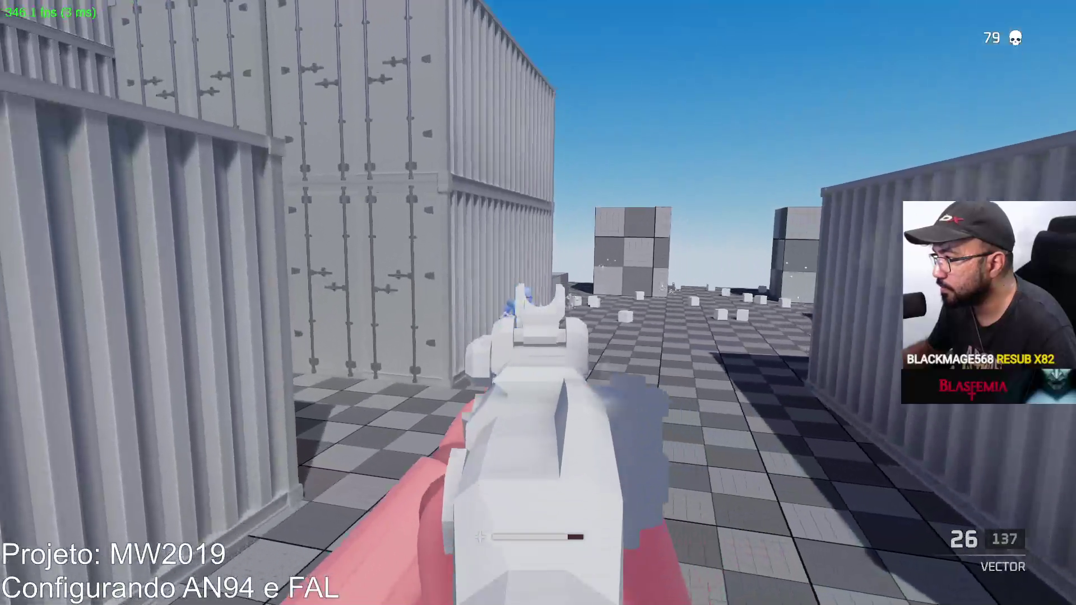
left_click(538, 302)
key("w")
key("r")
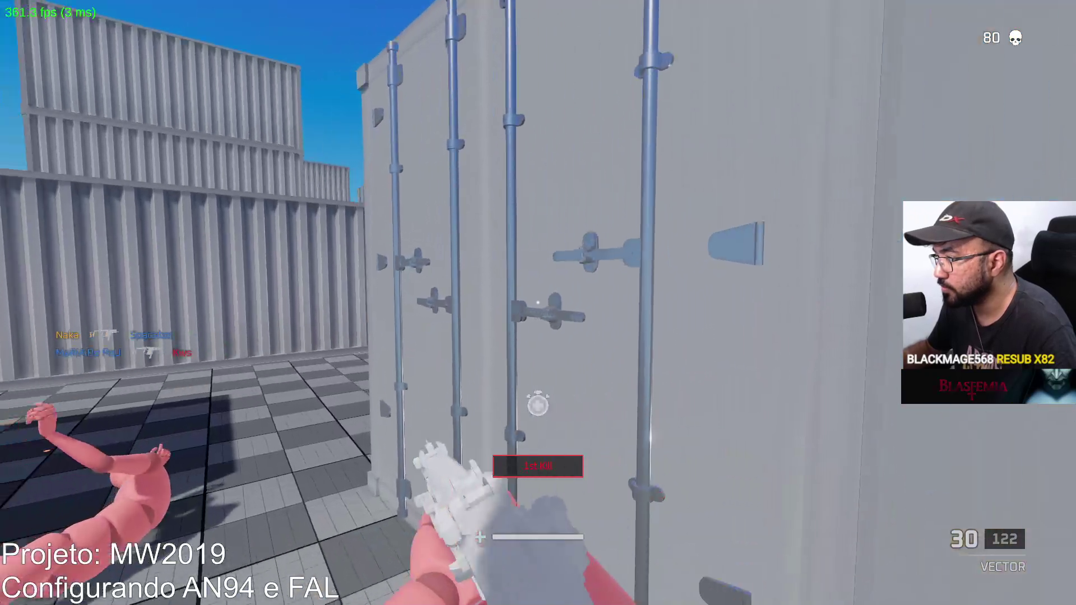
Push into the corridor and fire at the enemy while aiming, reaching 80 kills before dying.
key("w")
left_click(538, 303)
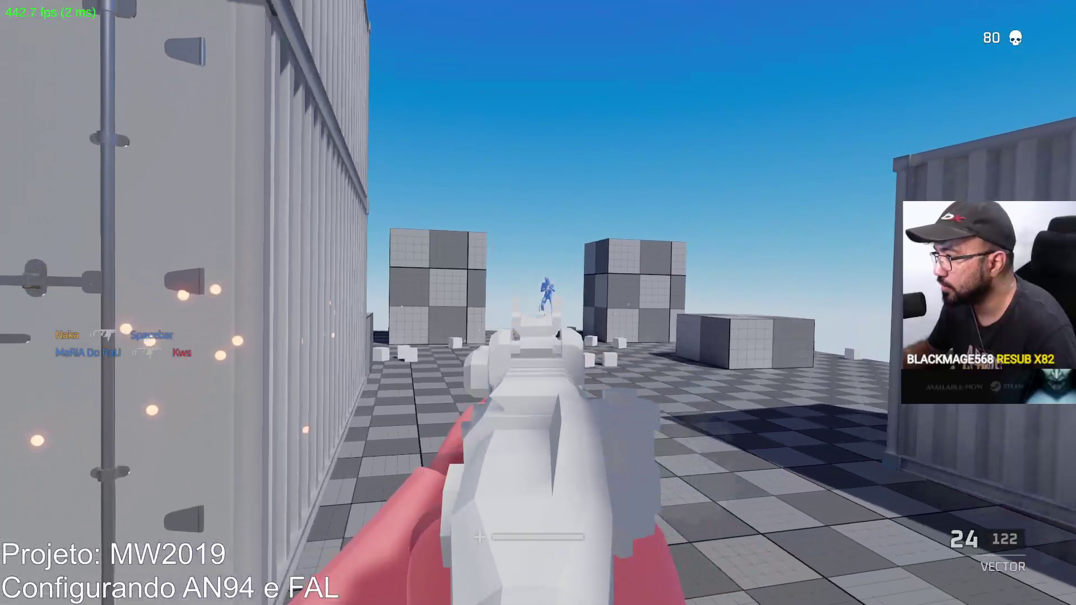
key("r")
key("w")
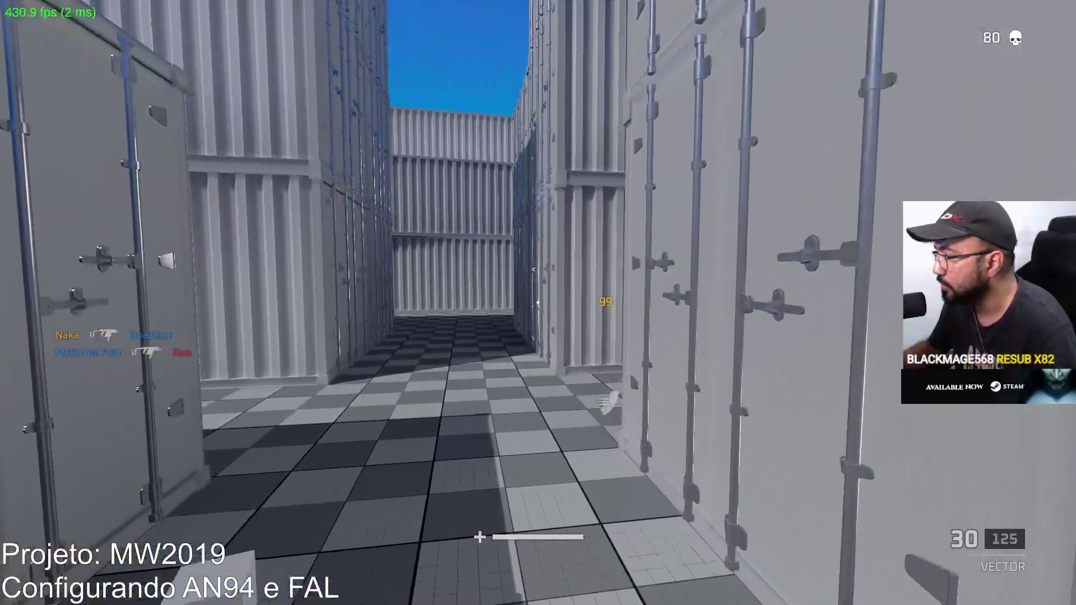
key("w")
key("w")
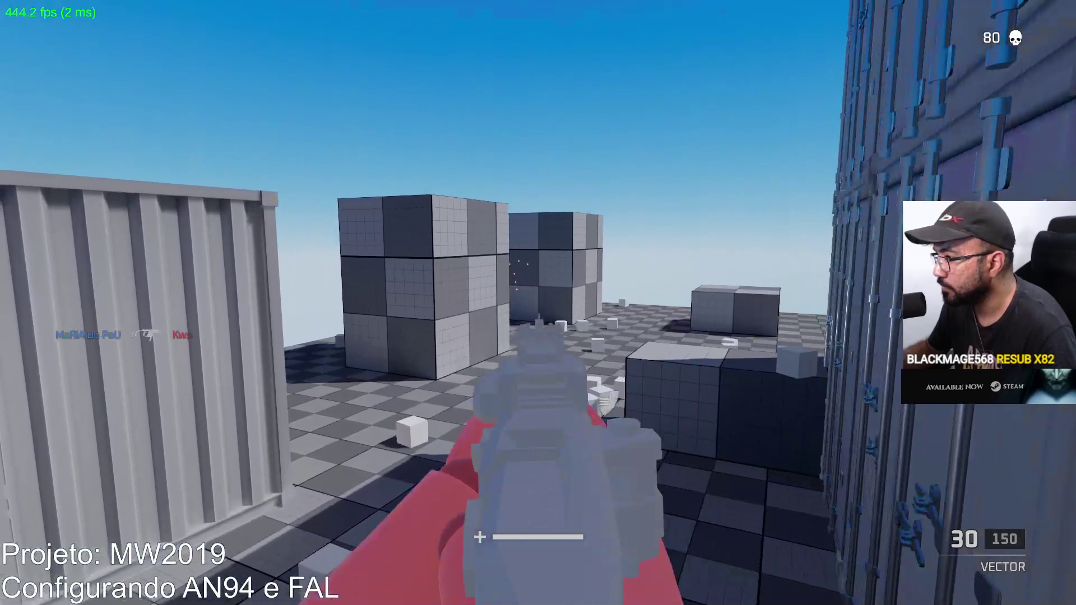
right_click(538, 302)
left_click(538, 303)
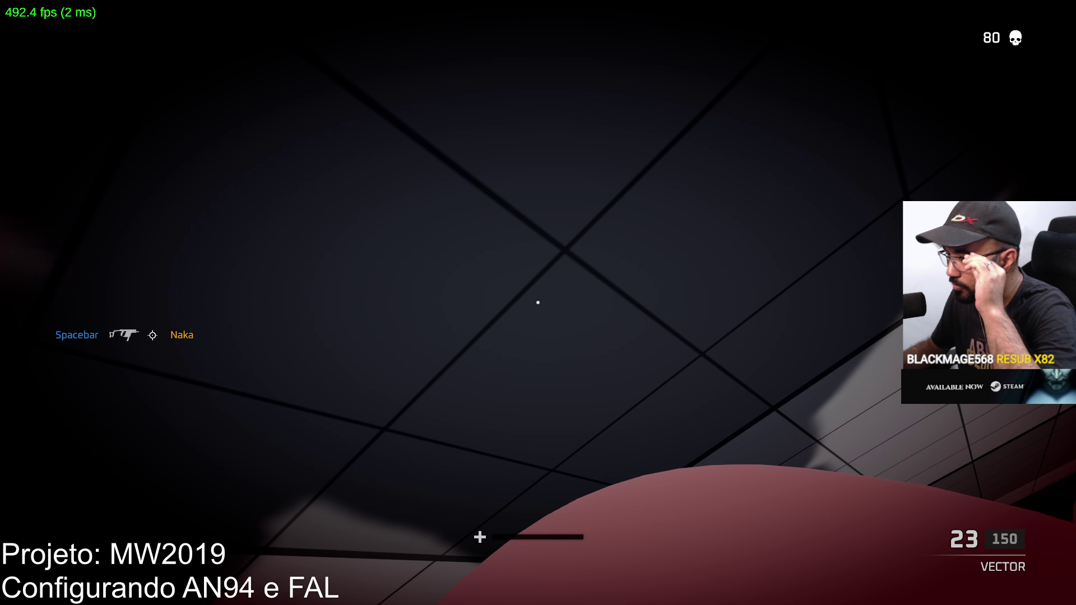
After respawning, shoot enemies across the map and in the alley, emptying and reloading the Vector.
key("w")
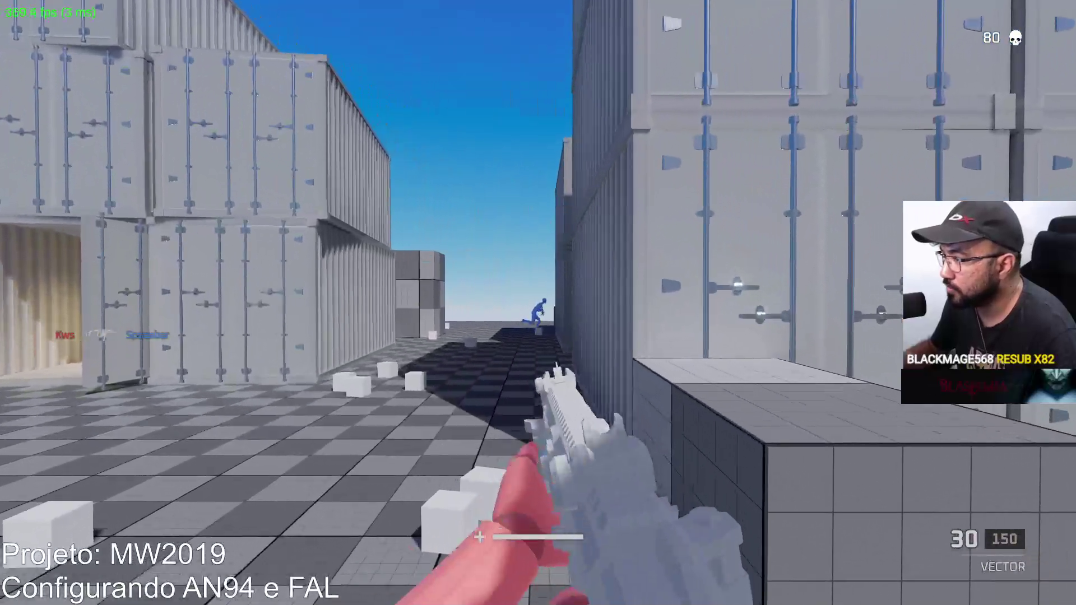
left_click(537, 303)
key("w")
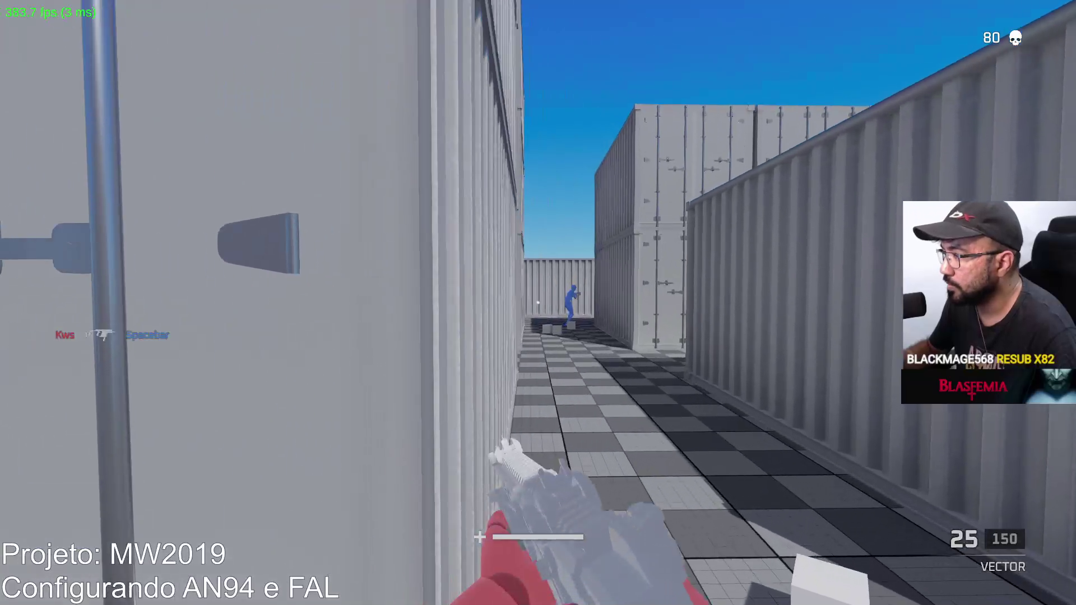
left_click(536, 303)
left_click(536, 303)
key("r")
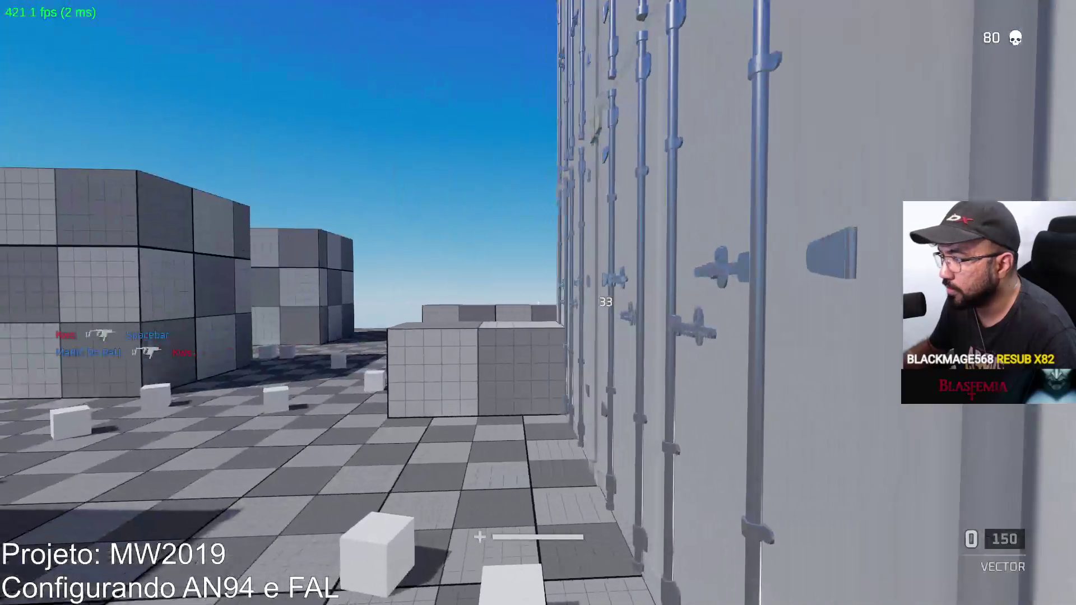
Work through more container alleys, shoot the enemy ahead, then pause the match.
key("w")
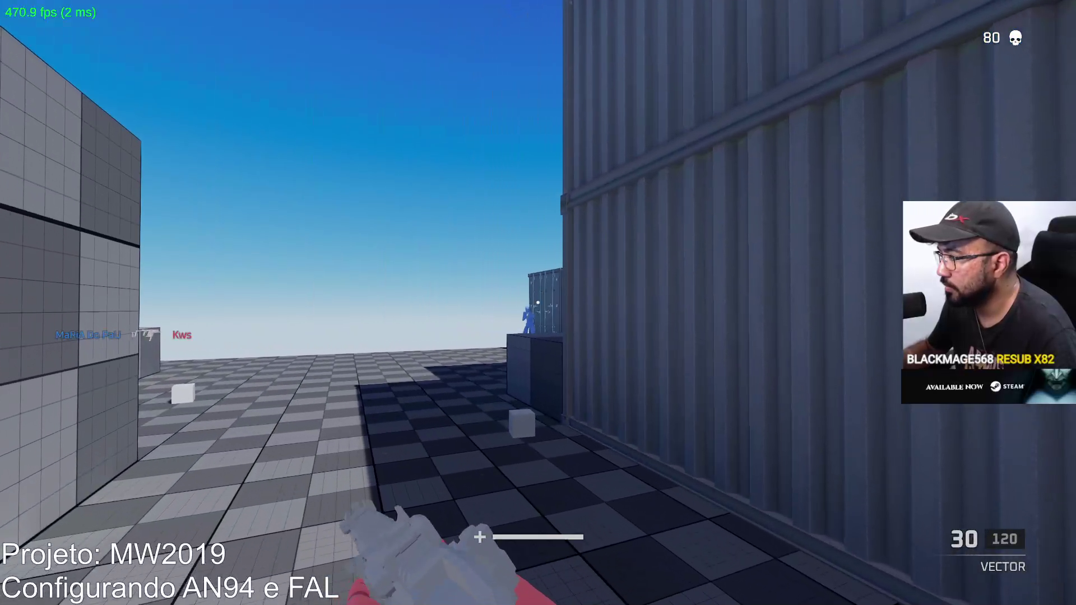
left_click(538, 302)
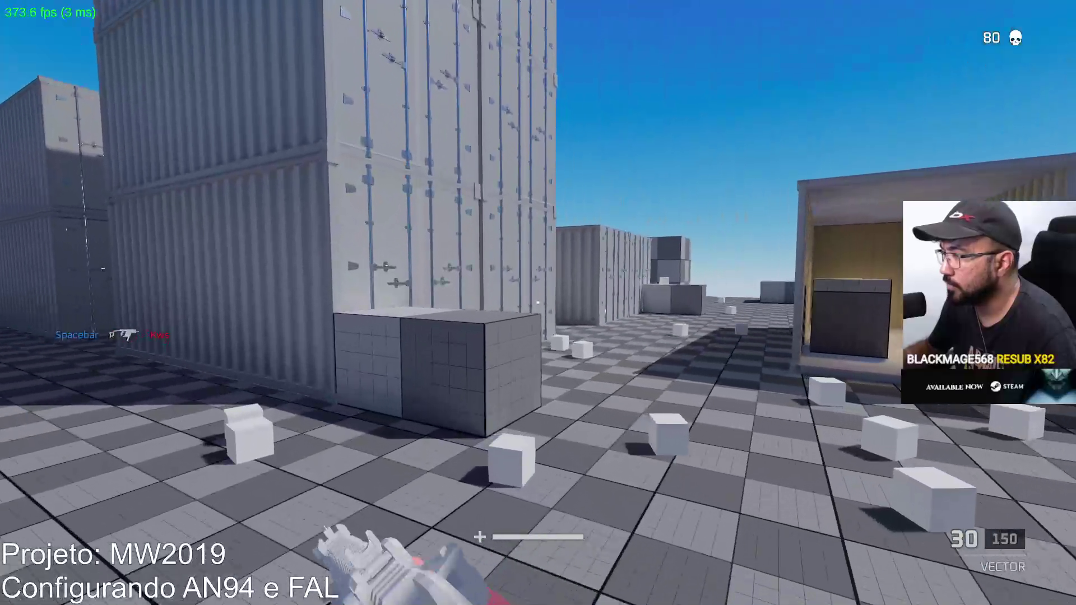
key("w")
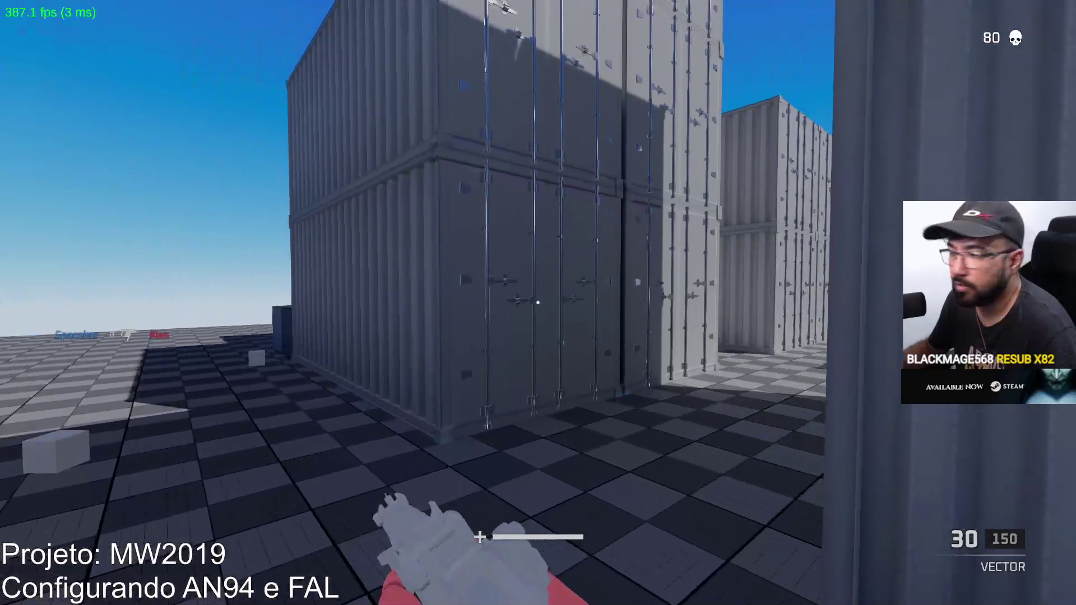
key("w")
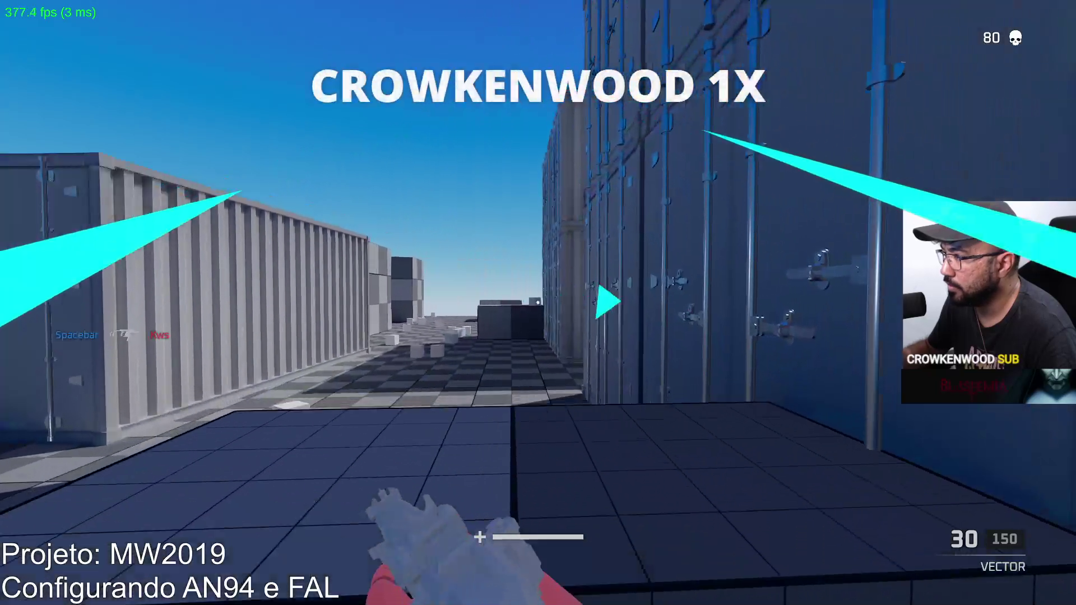
key("w")
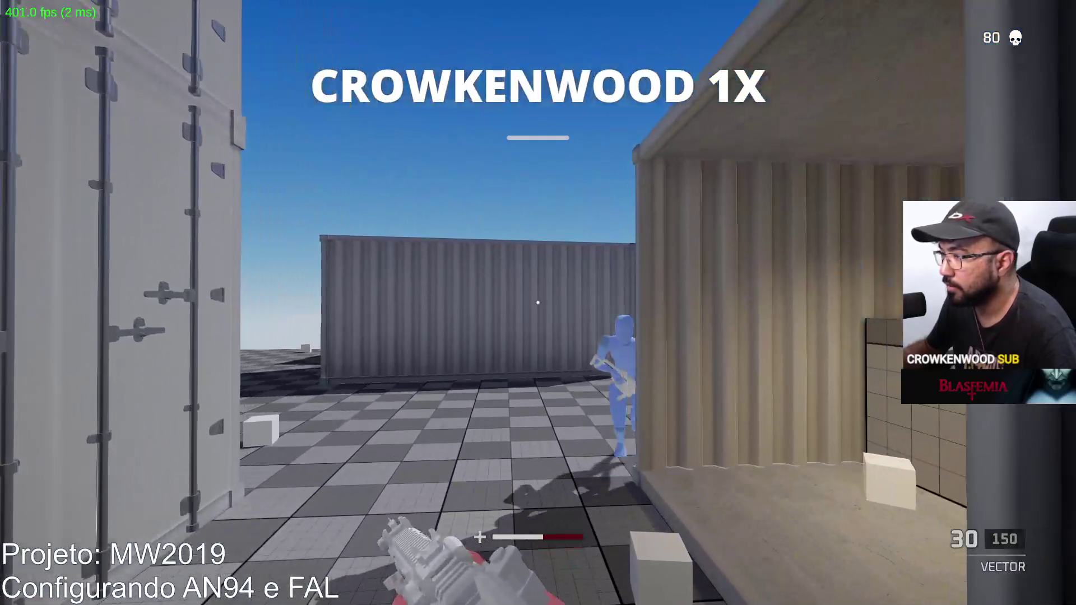
left_click(537, 302)
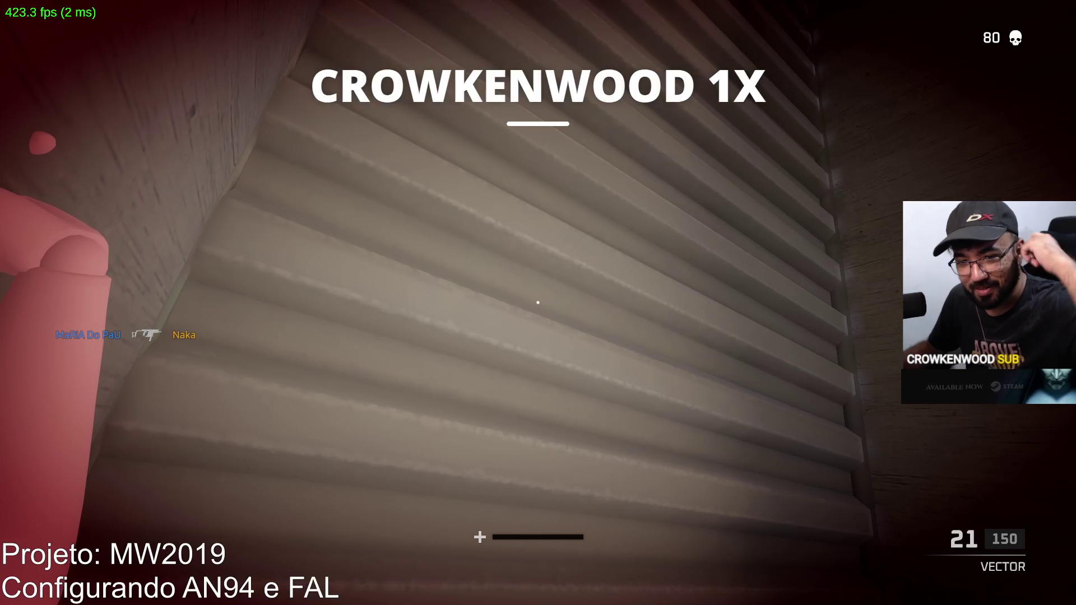
key("Escape")
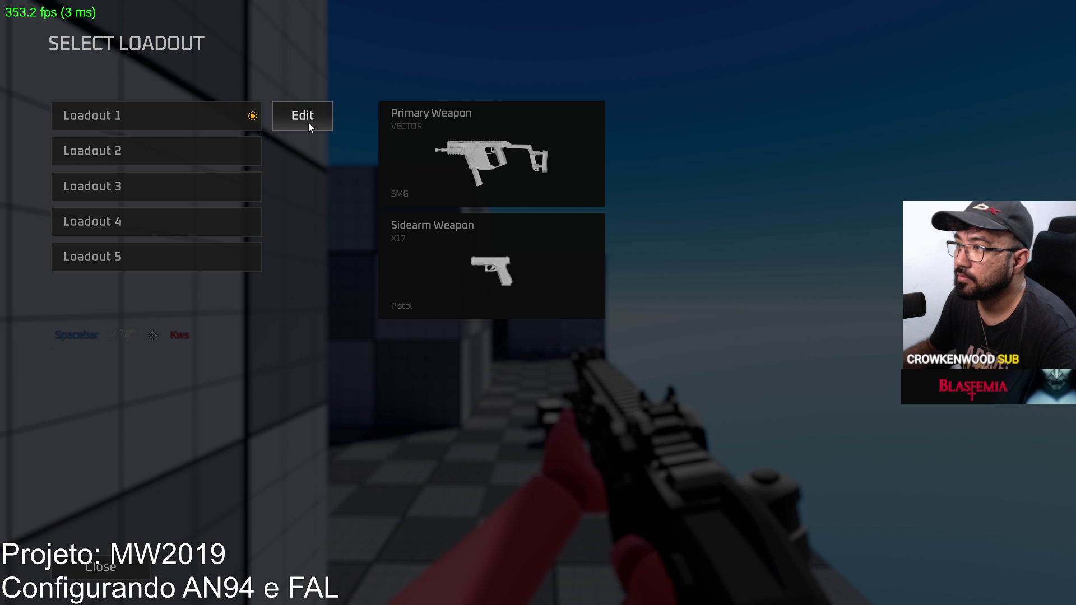
Replace Loadout 1's primary with the MP5, confirm, and return to the match.
left_click(308, 122)
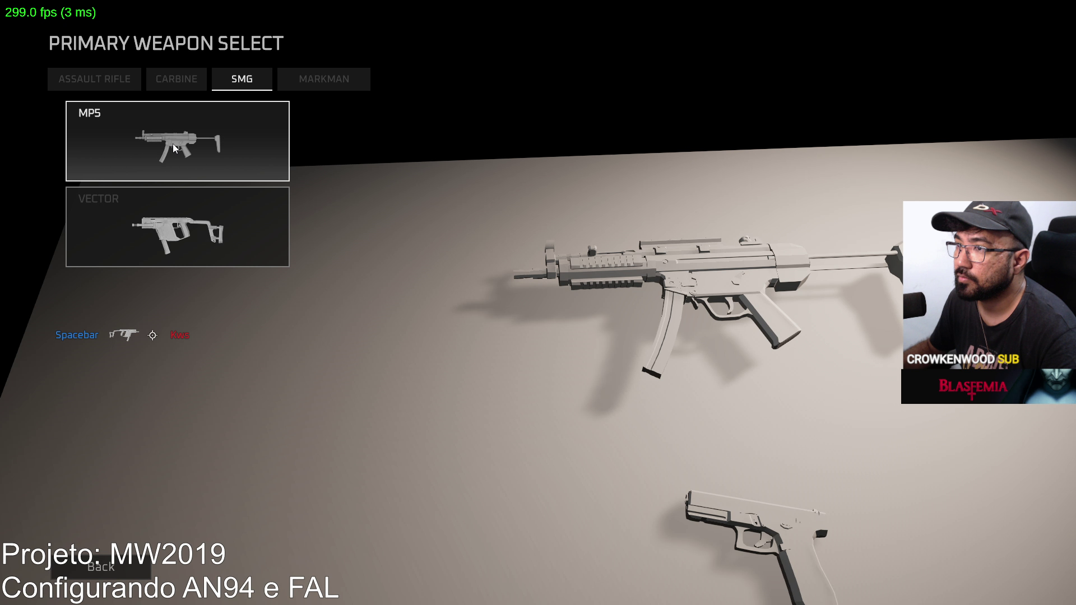
left_click(174, 144)
left_click(538, 566)
key("Escape")
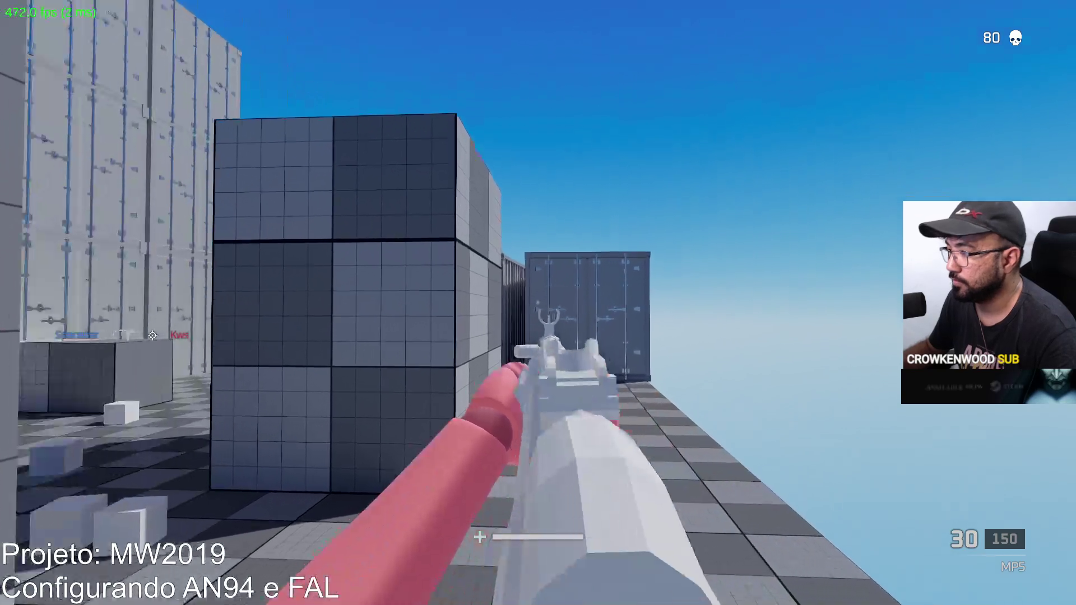
Move among the containers, fire the MP5, aim down the corridor, and reload.
key("w")
key("w")
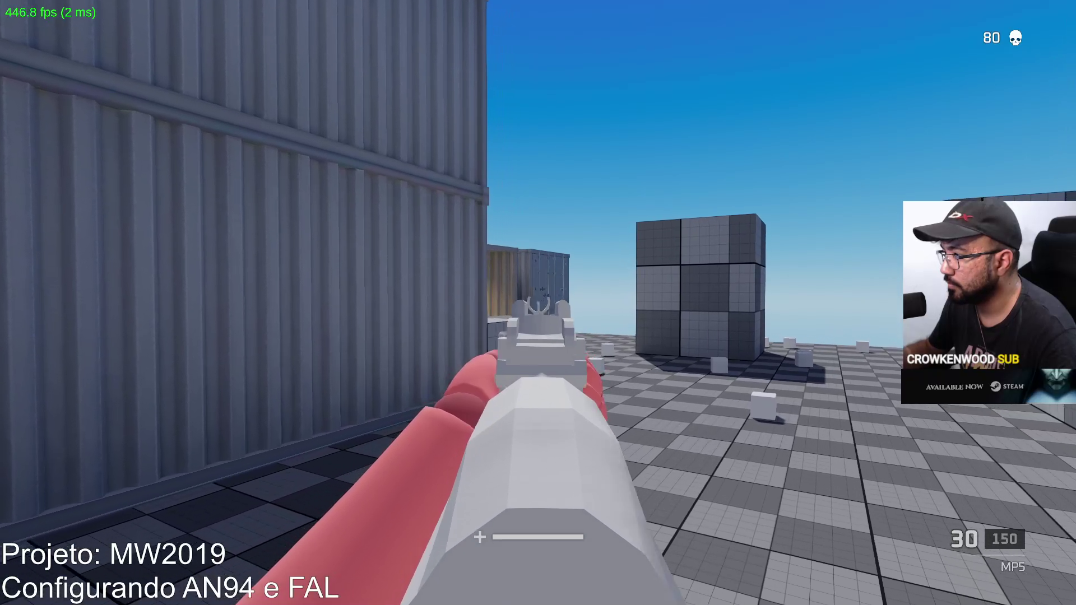
key("w")
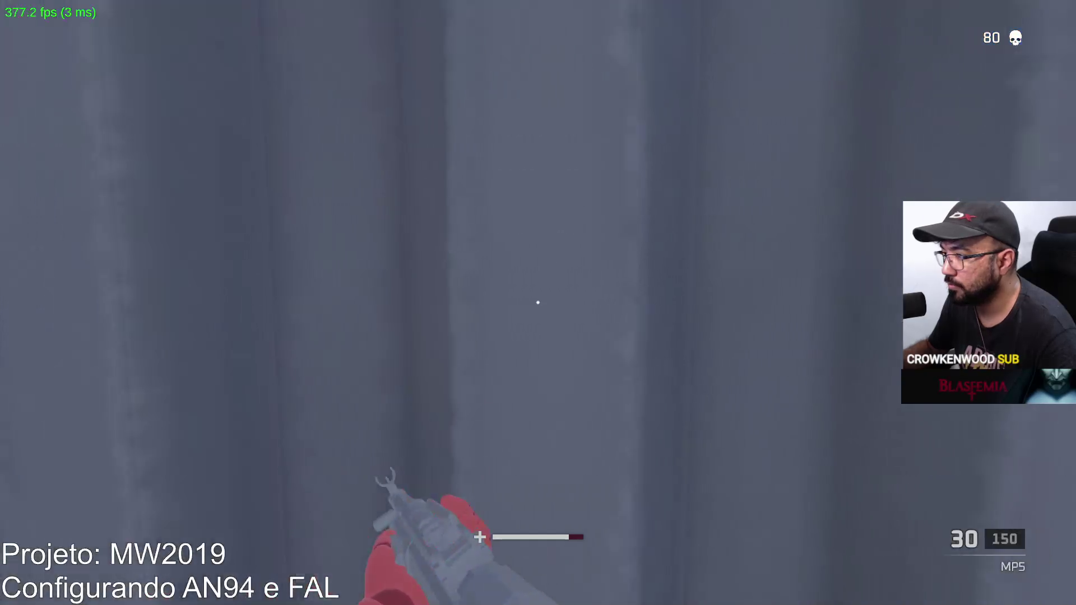
key("w")
left_click(537, 303)
left_click(537, 302)
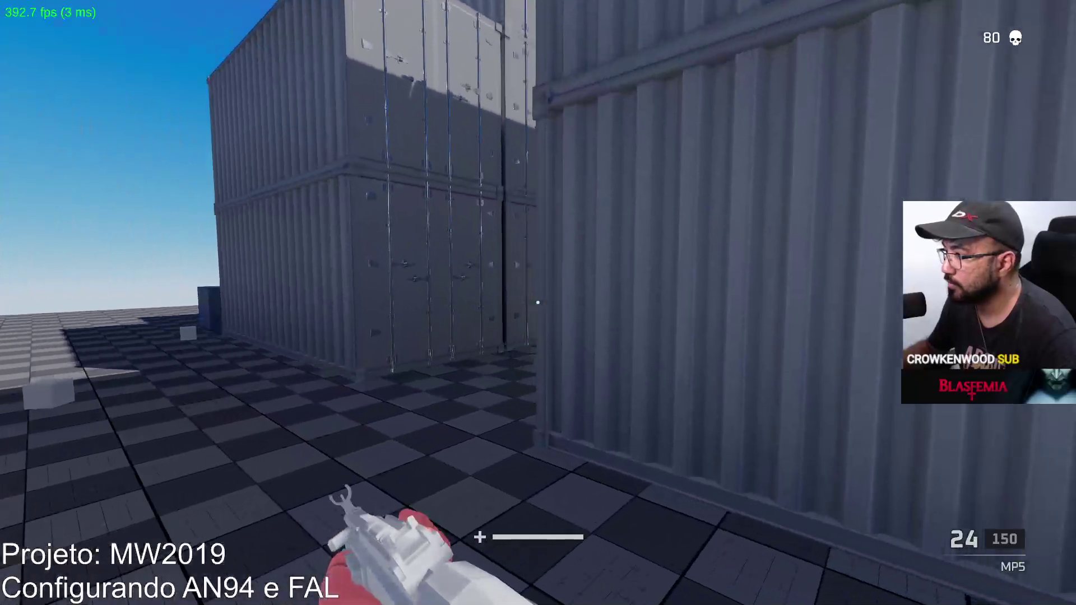
right_click(537, 302)
key("r")
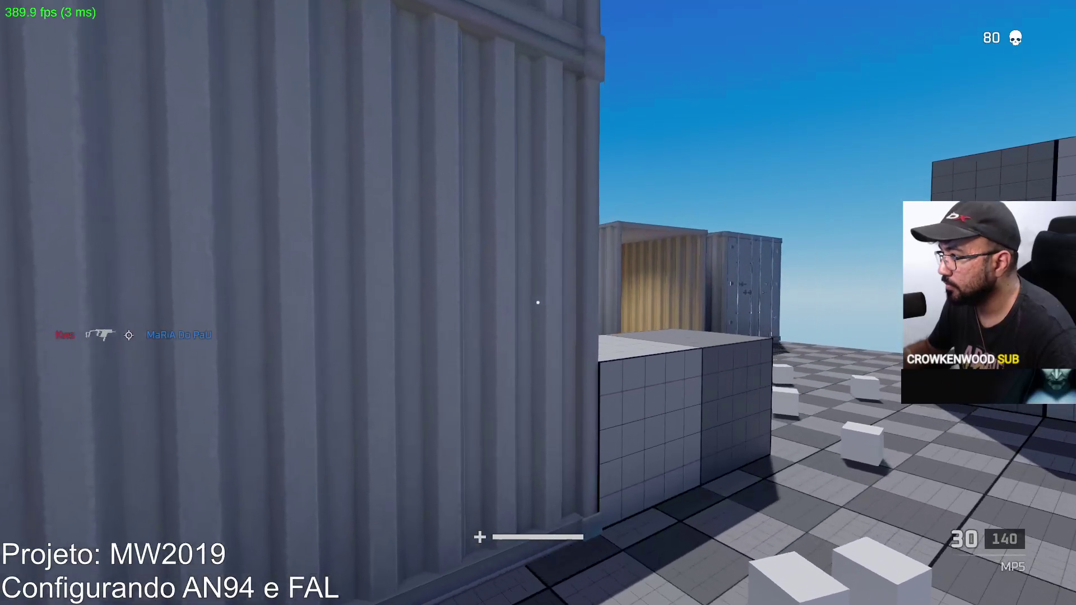
Fire the MP5 toward the rooftop and corridor at an enemy, then reload.
left_click(537, 303)
left_click(538, 303)
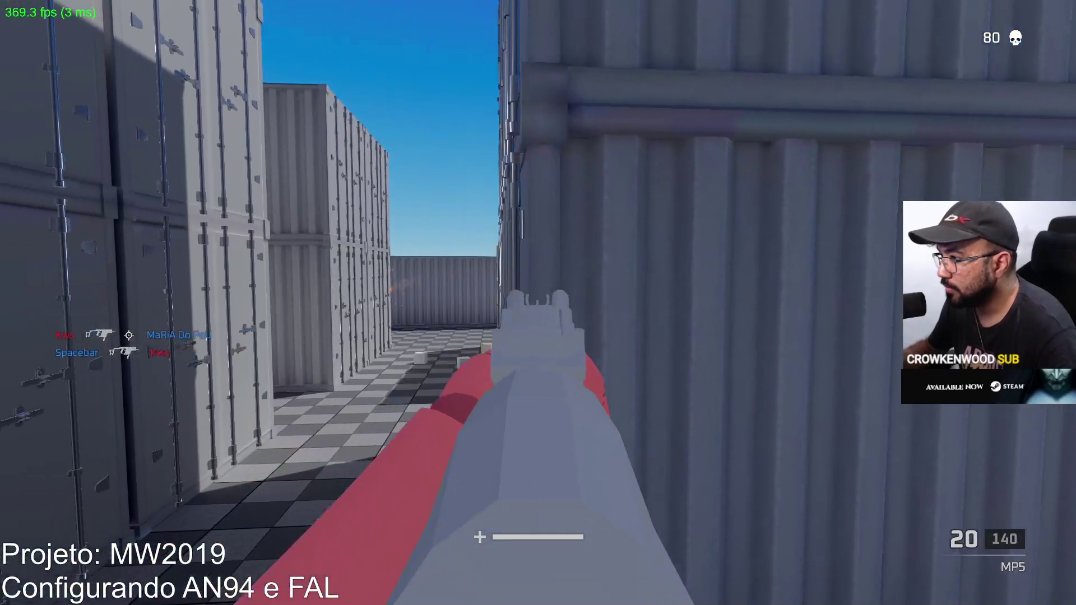
left_click(537, 304)
left_click(538, 303)
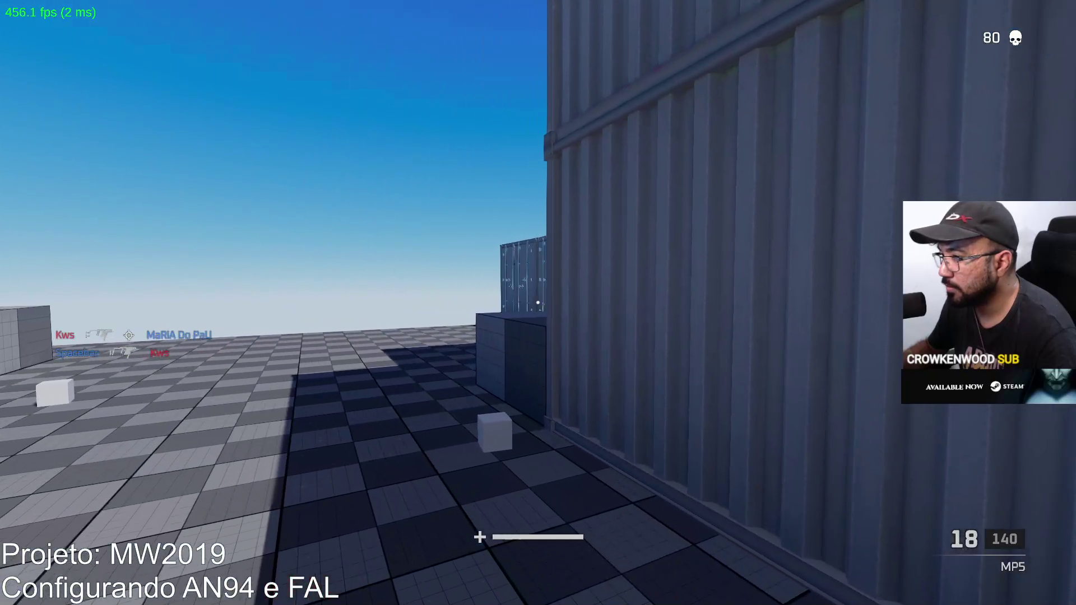
key("r")
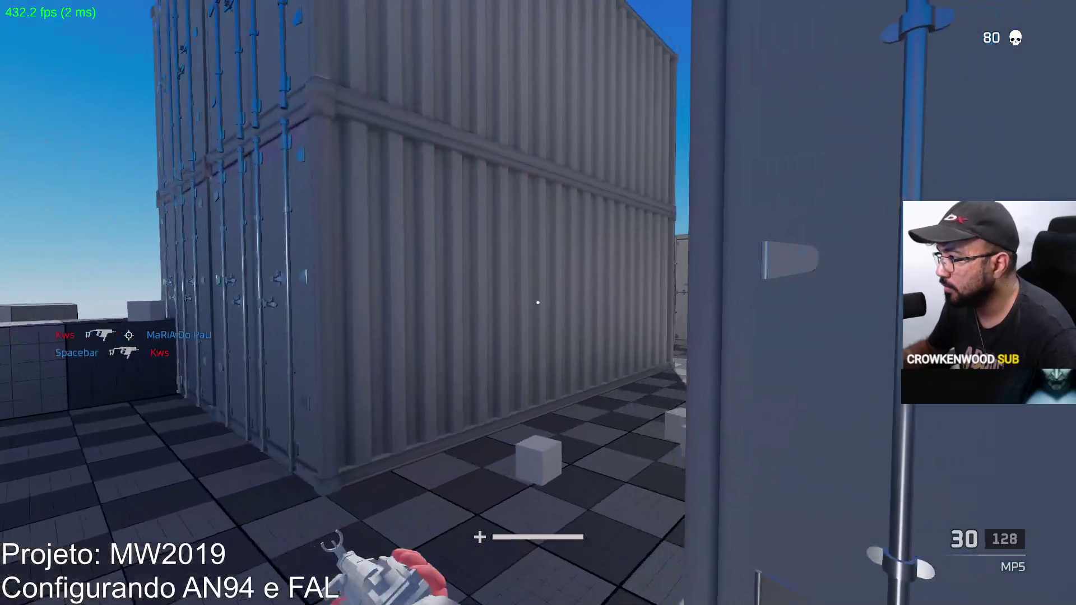
Switch from aiming to hip fire to shoot continuously, then aim again and fire.
right_click(537, 303)
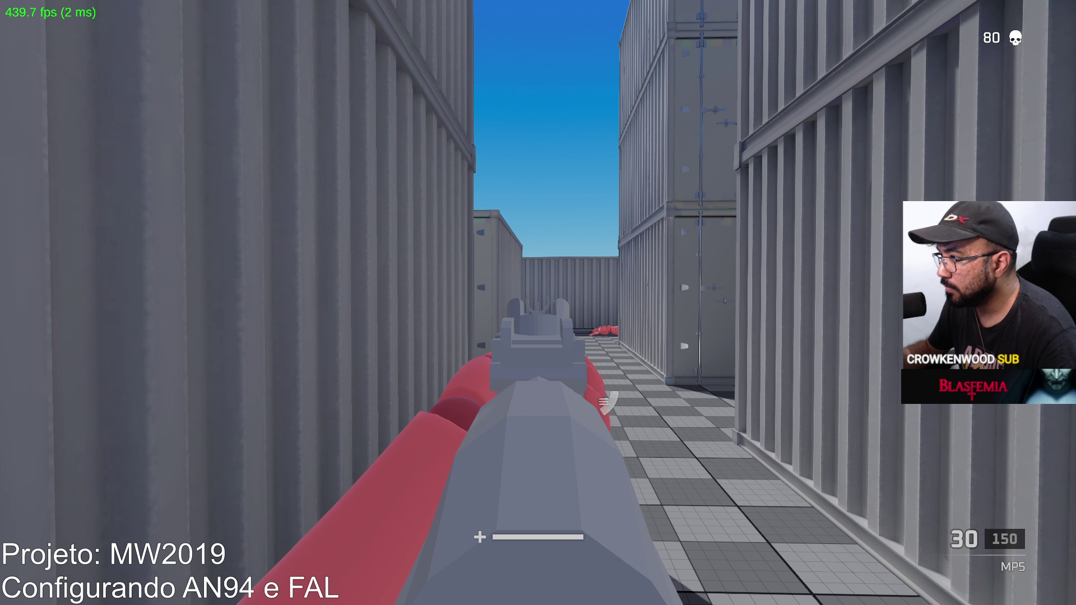
right_click(537, 303)
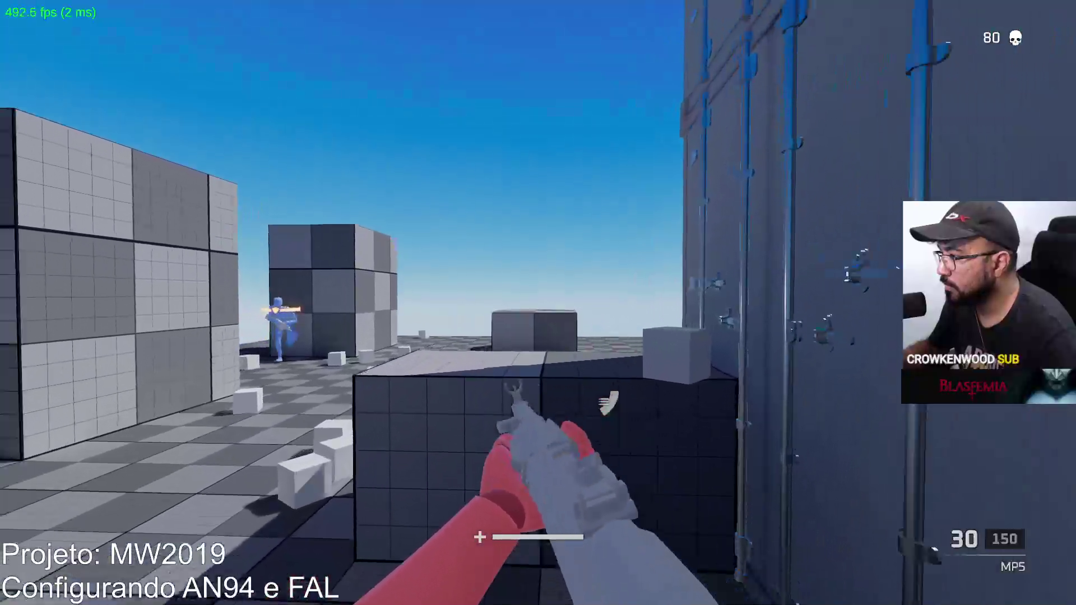
left_click(538, 303)
left_click(537, 303)
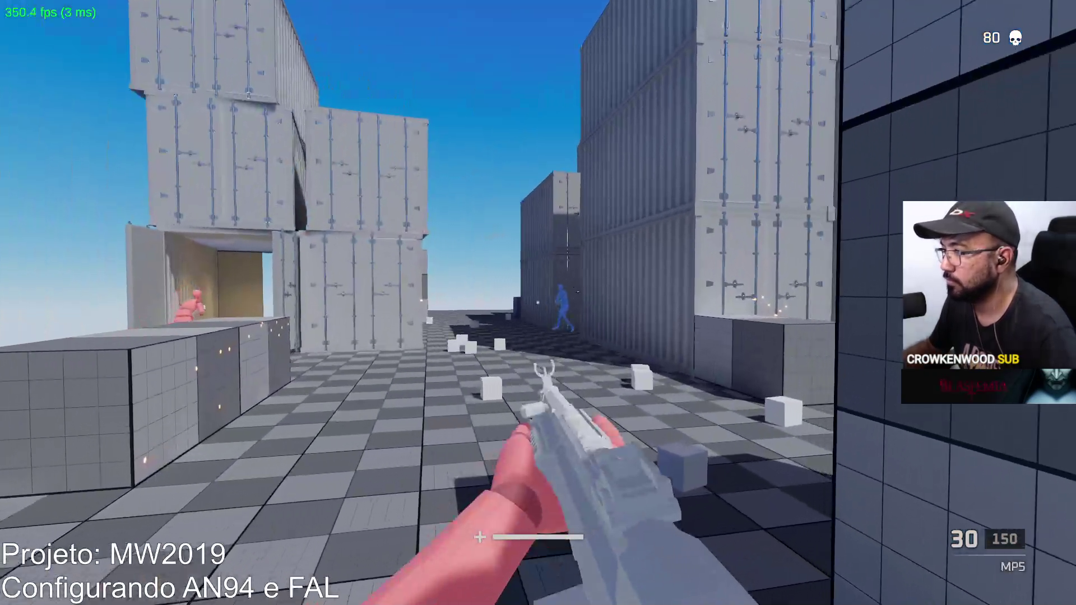
right_click(538, 303)
left_click(538, 303)
Reload and keep firing at the enemy by the container until it drops, reaching 81 kills.
left_click(538, 303)
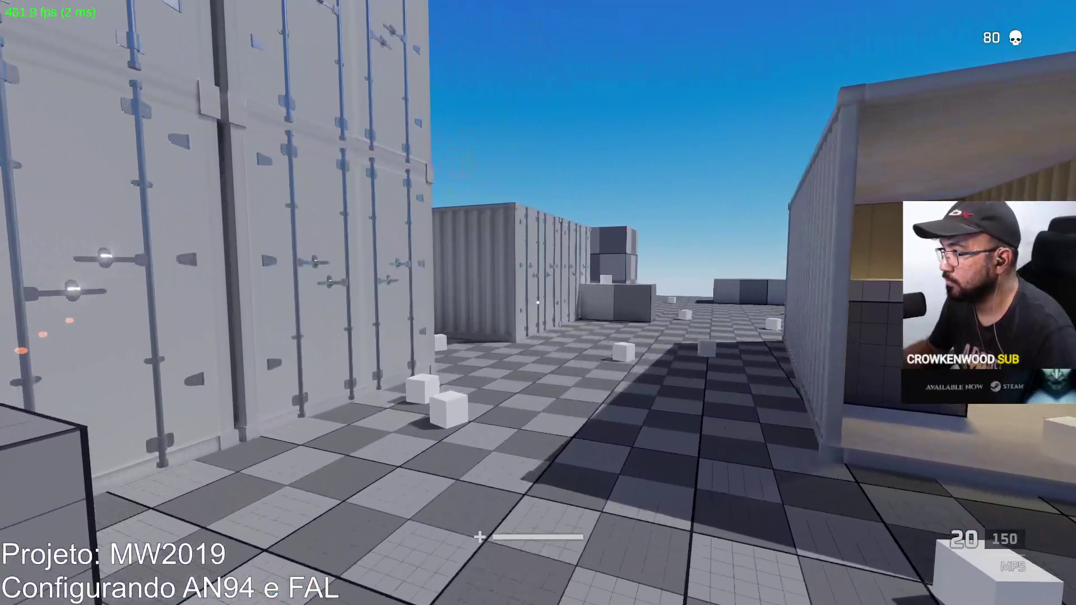
key("r")
left_click(538, 302)
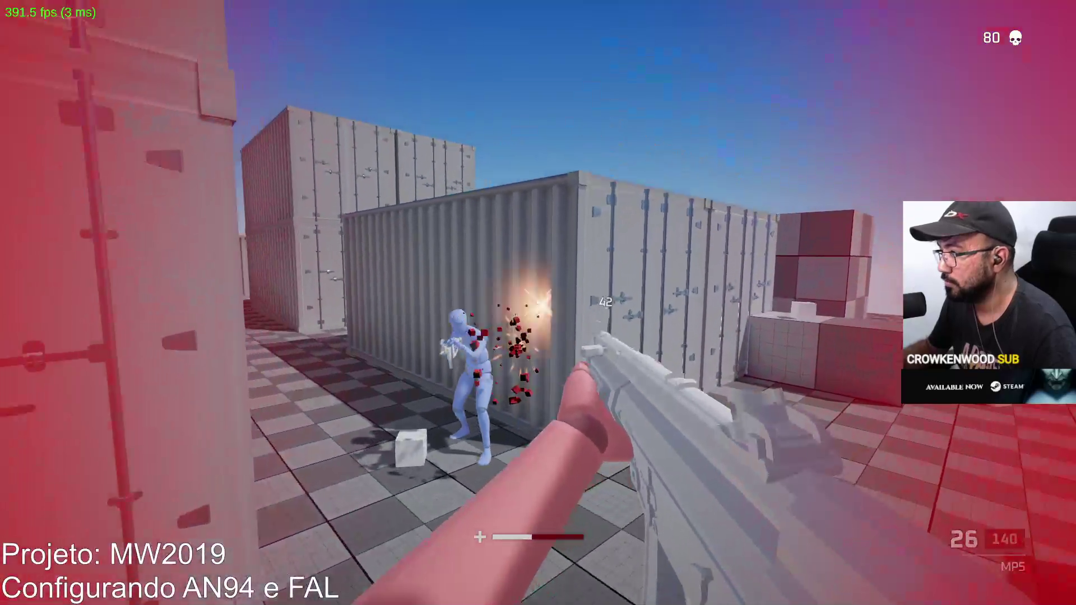
left_click(539, 302)
left_click(538, 302)
left_click(538, 303)
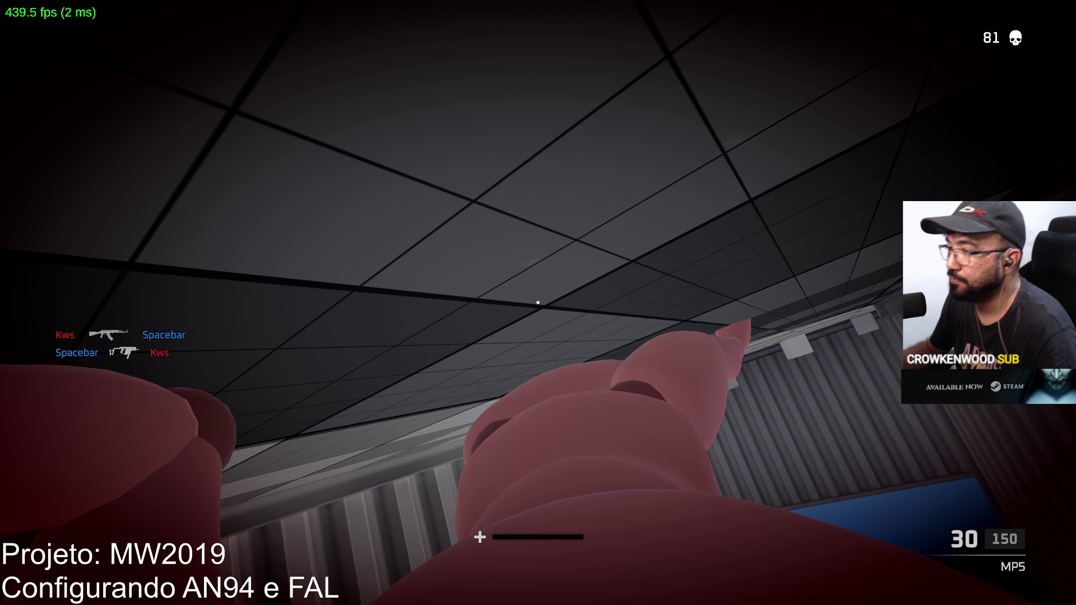
Respawn, walk through the container corridor, sprint into the open, and fire at an enemy.
key("w")
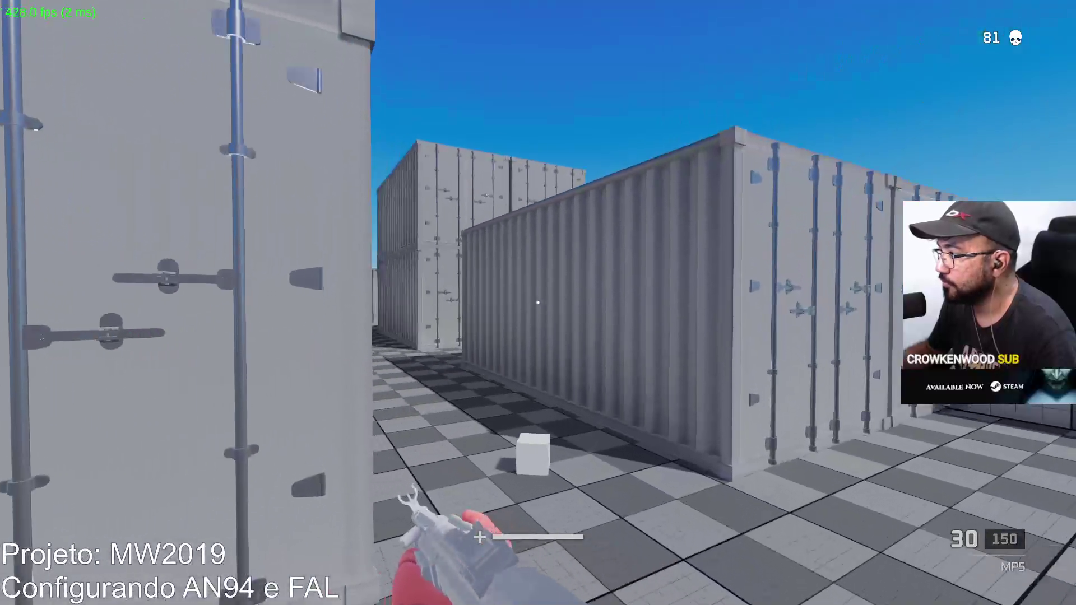
key("w")
key("w")
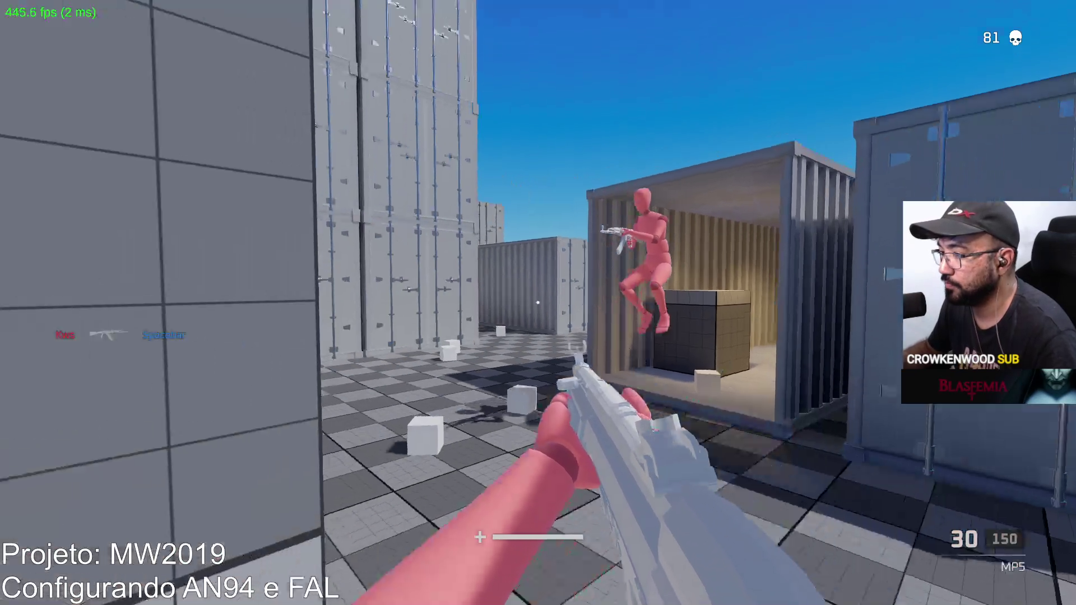
key("w")
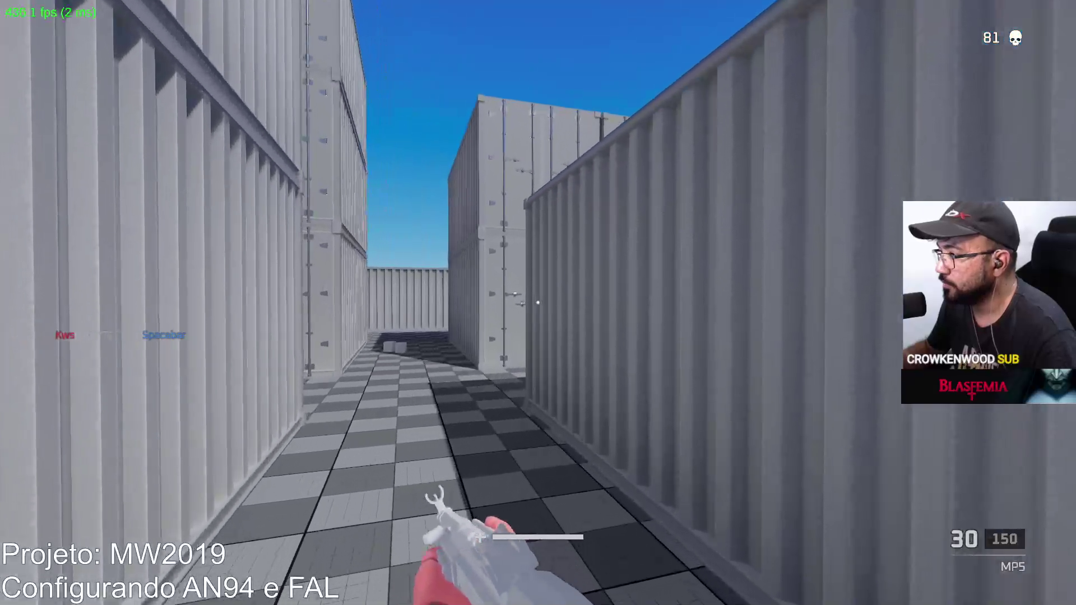
key("shift")
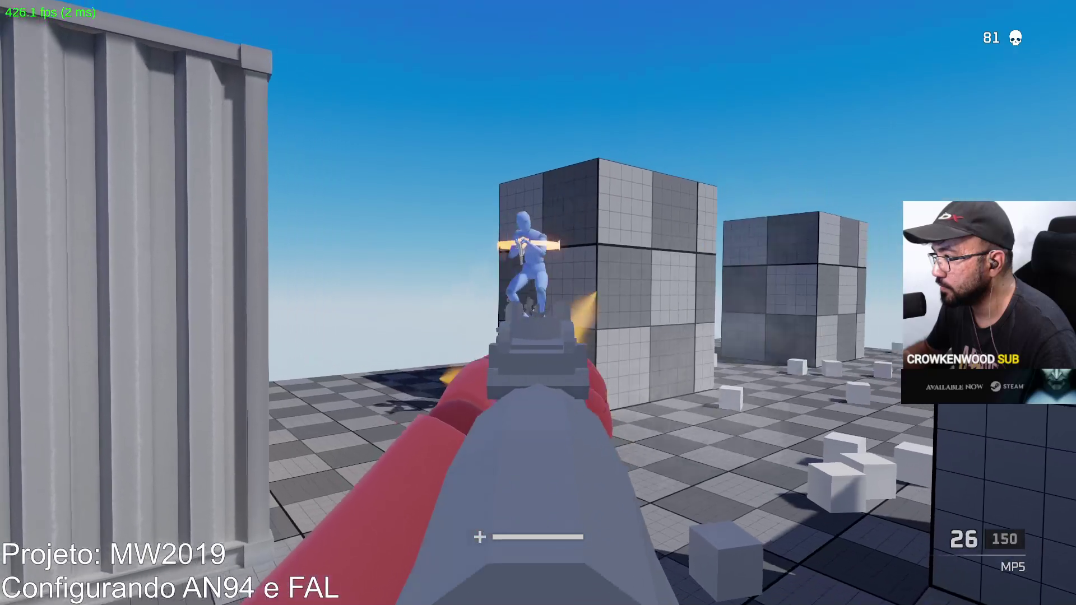
left_click(538, 302)
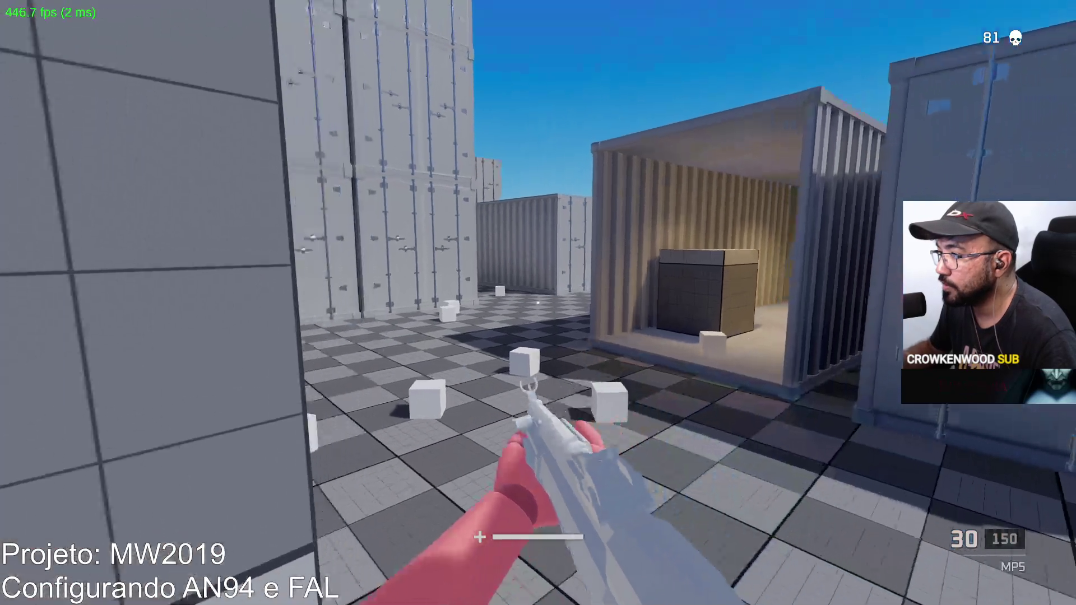
Sprint to the open container, aim down the corridor and kill the enemy, then reload.
key("w")
left_click(537, 303)
left_click(537, 302)
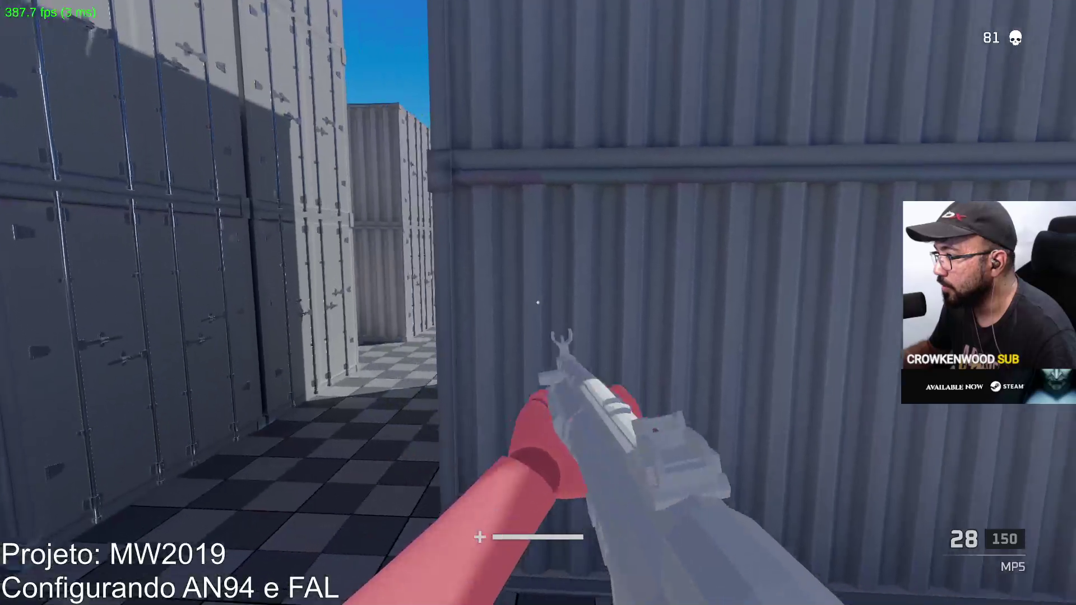
right_click(537, 303)
left_click(537, 302)
left_click(537, 302)
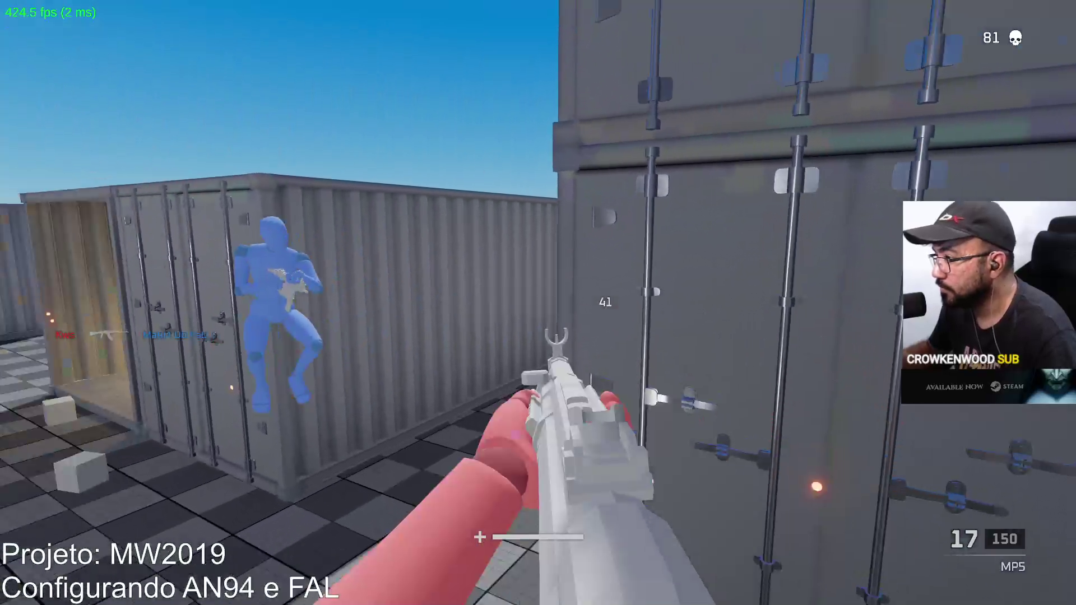
left_click(537, 303)
left_click(537, 303)
key("r")
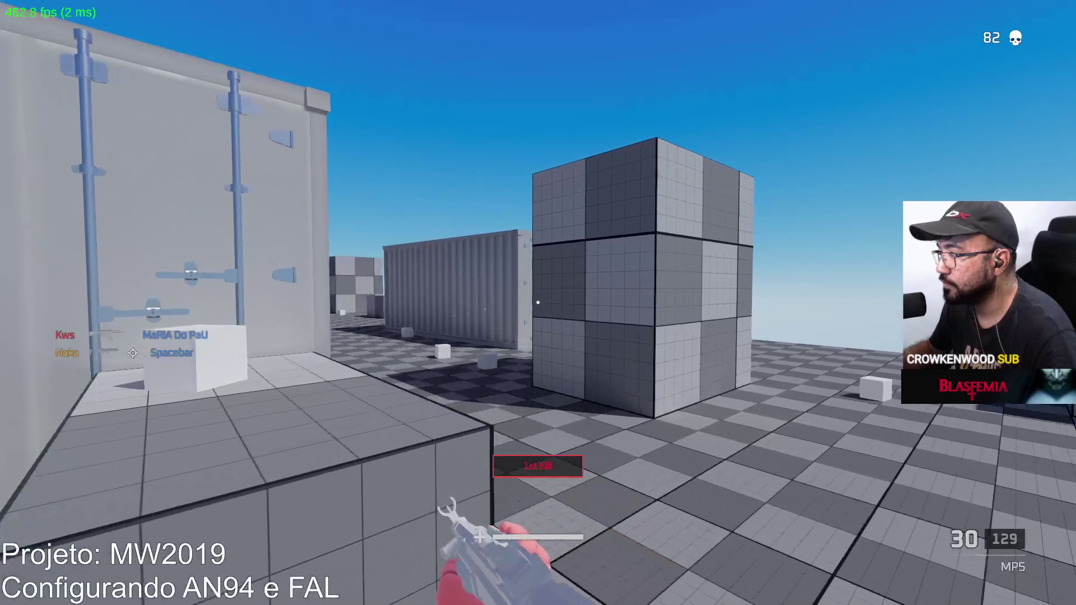
Sprint down the corridor into the yard and kill the enemy ahead with the MP5.
right_click(537, 302)
key("w")
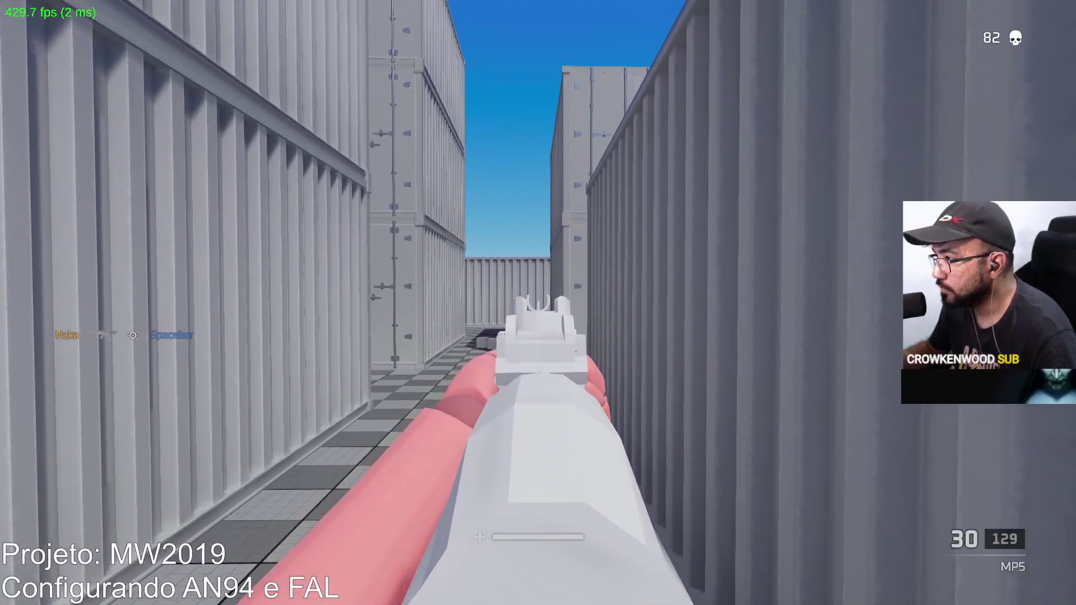
key("w")
key("w")
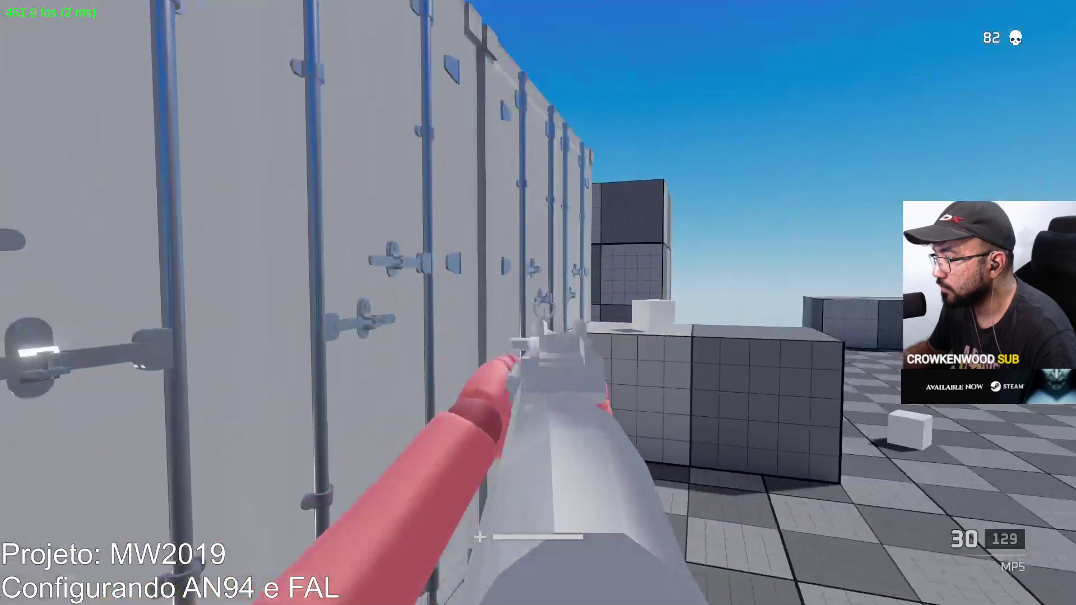
key("w")
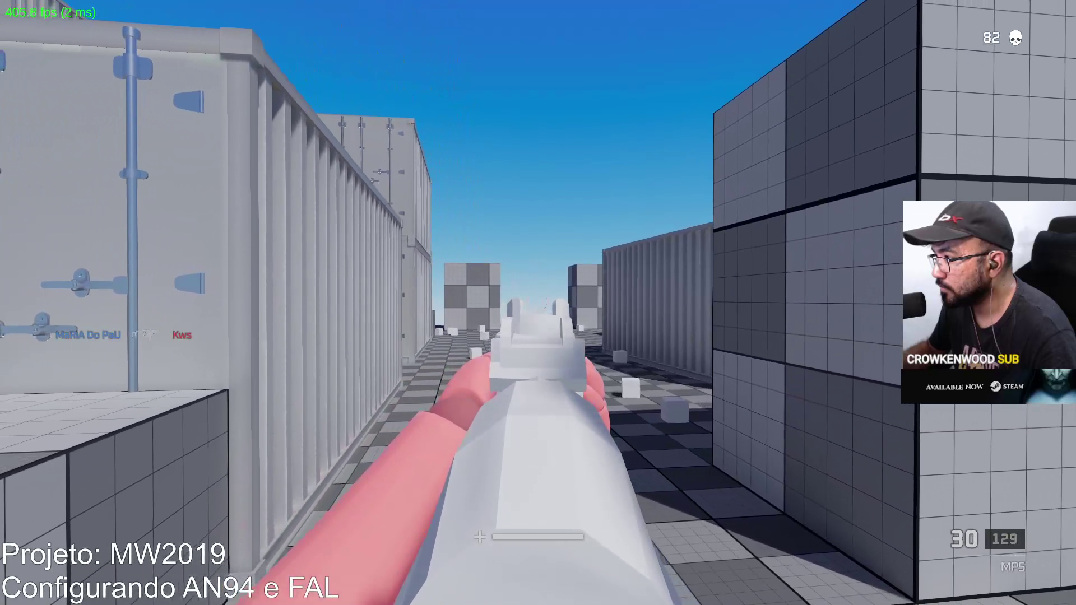
key("w")
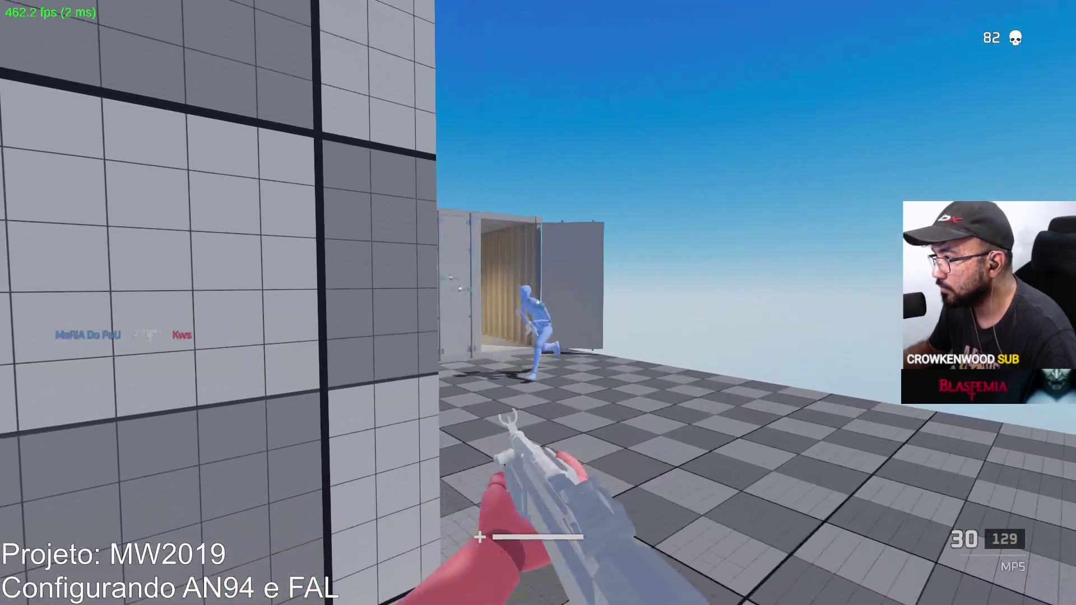
left_click(539, 303)
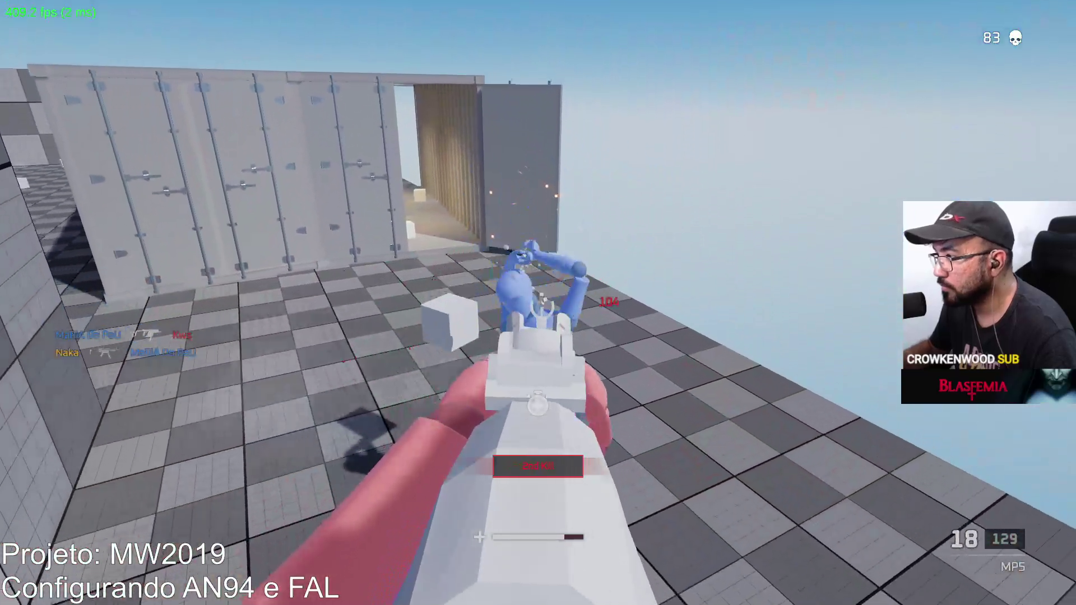
Aim and shoot the enemy near the container, then show the scoreboard at 84 kills.
key("w")
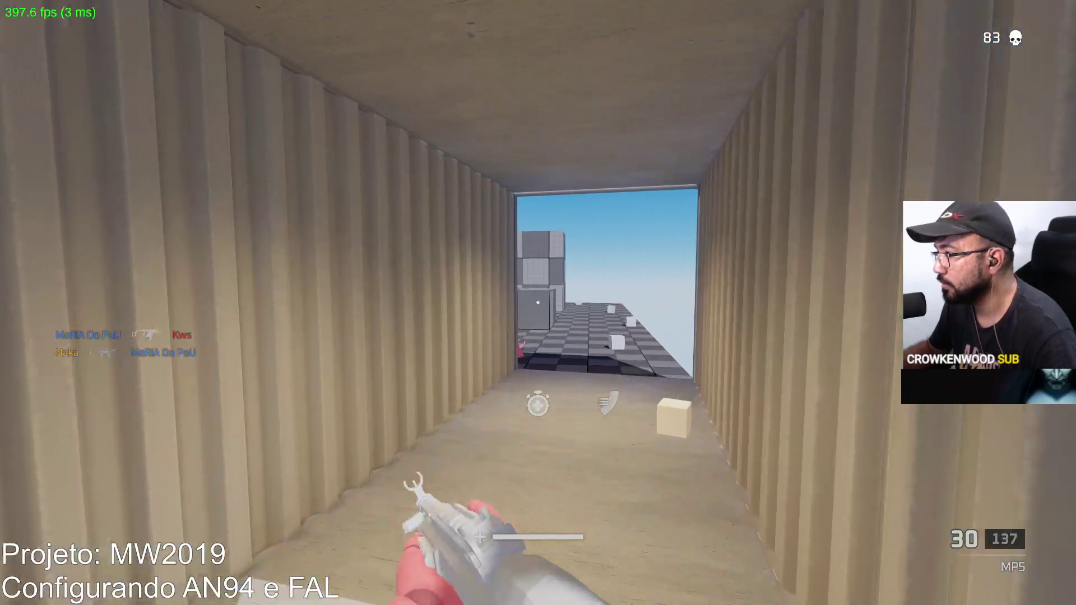
right_click(538, 302)
left_click(538, 303)
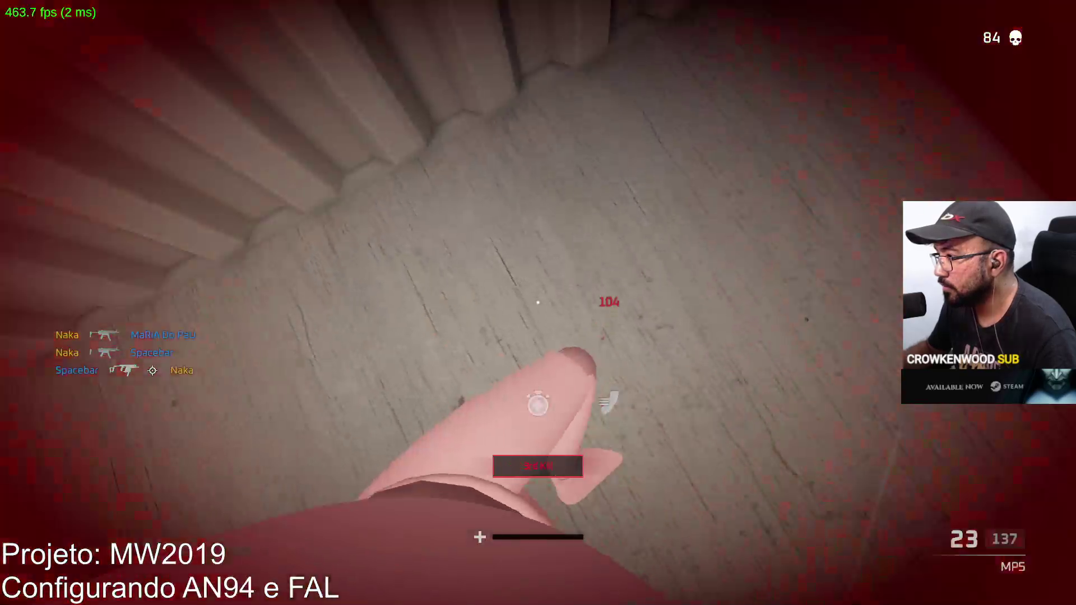
key("Tab")
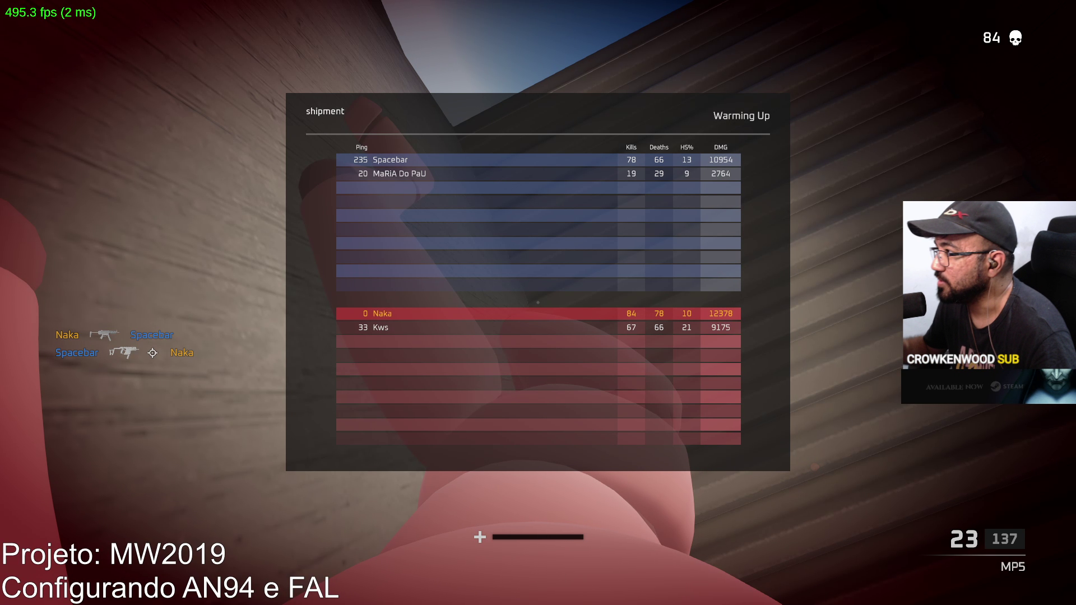
Hide the scoreboard, respawn, and walk through the container alleys toward the grid cube.
key("Tab")
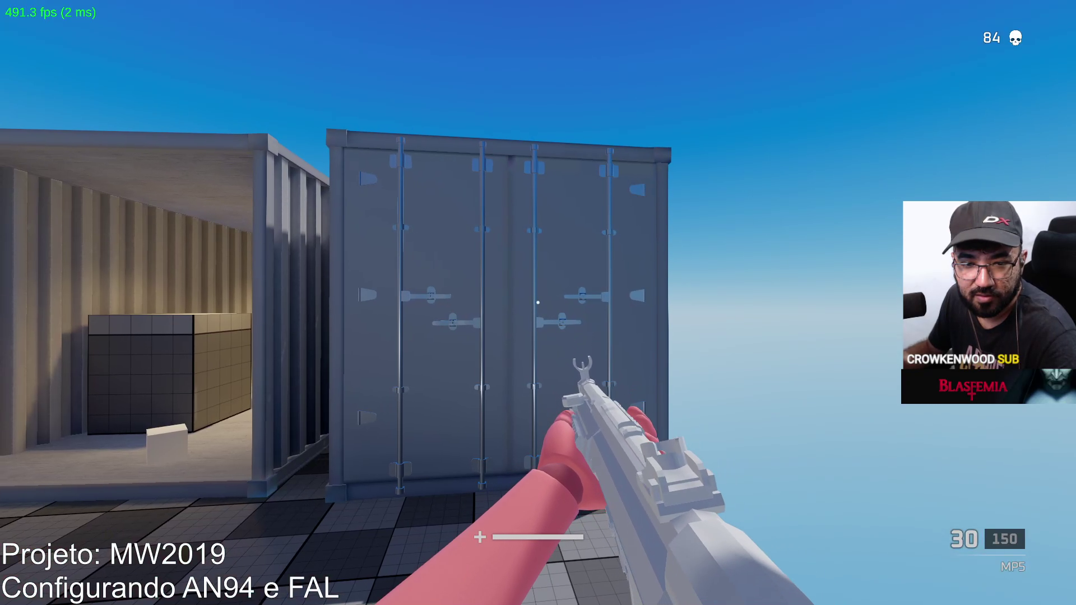
key("w")
key("w")
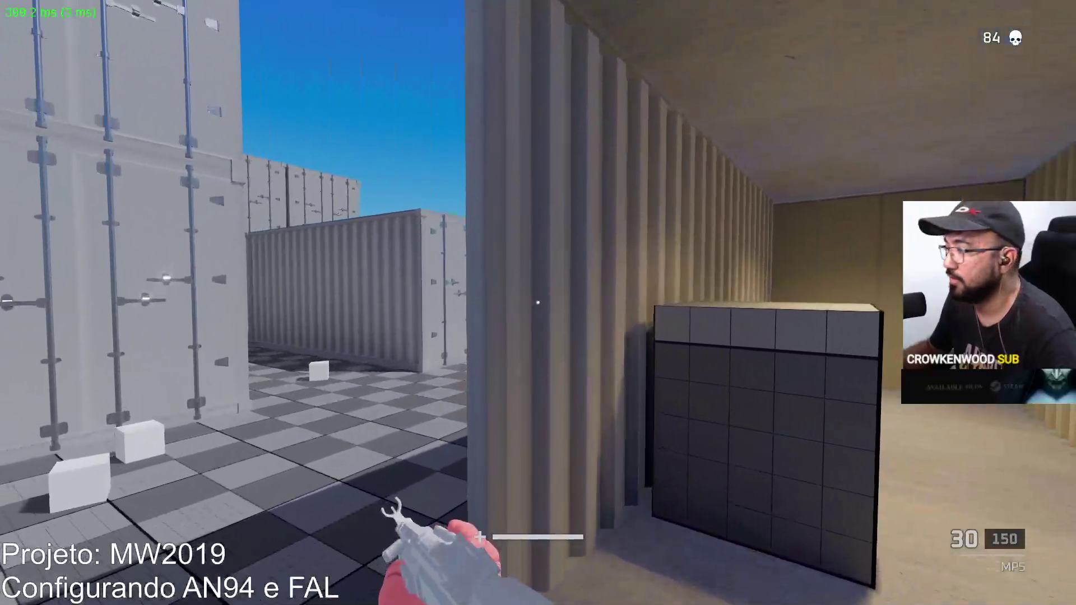
key("w")
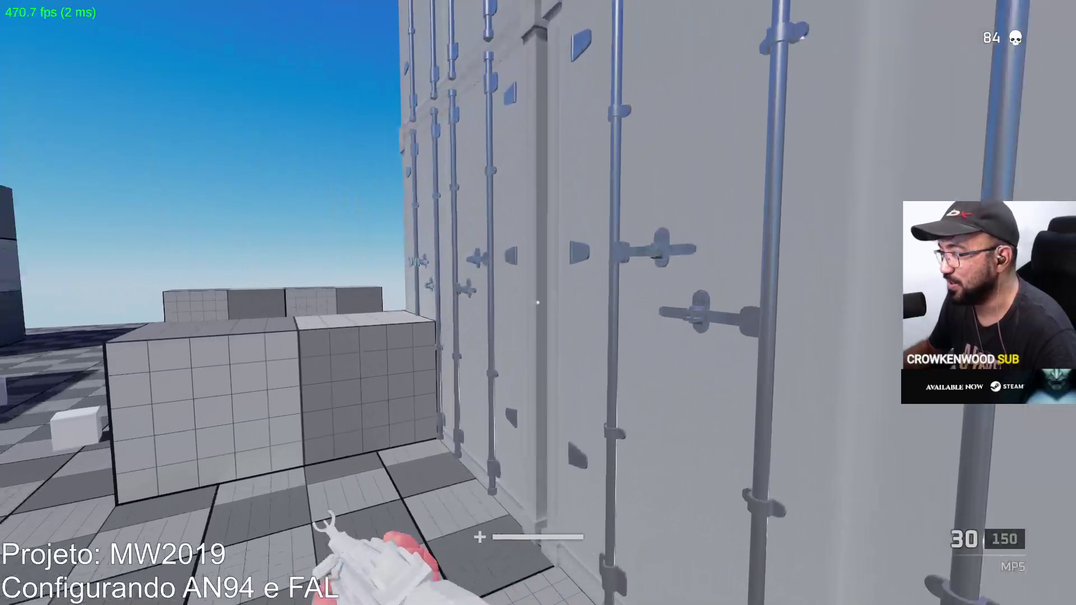
key("w")
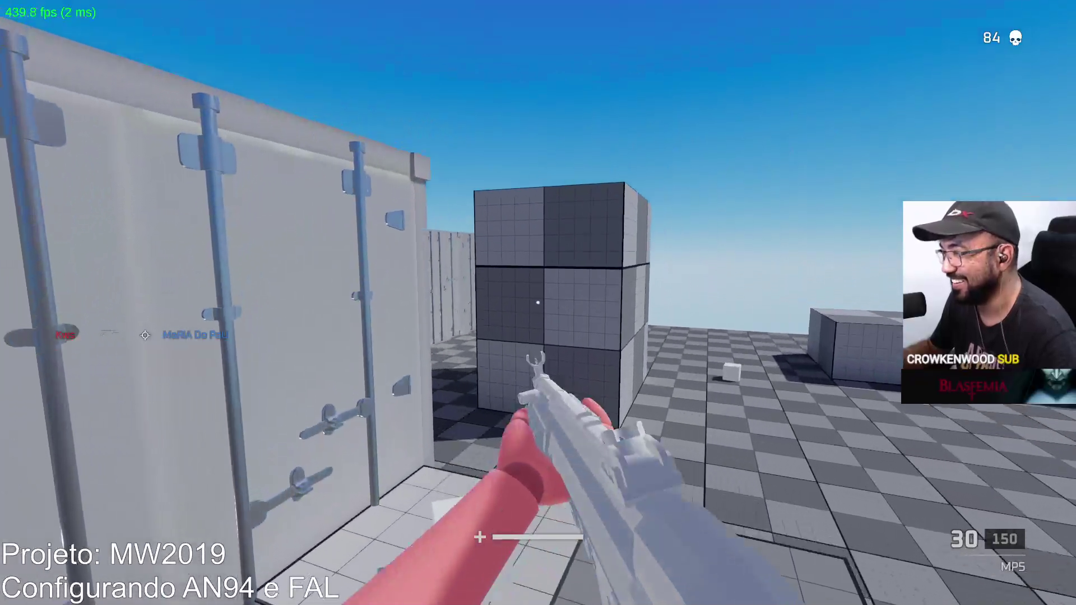
key("w")
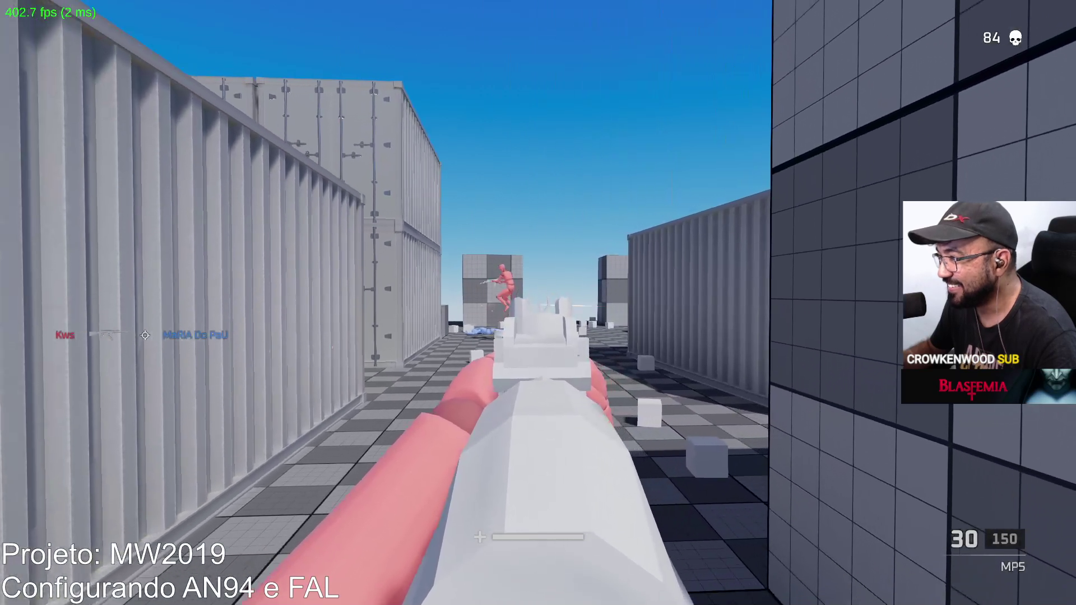
key("w")
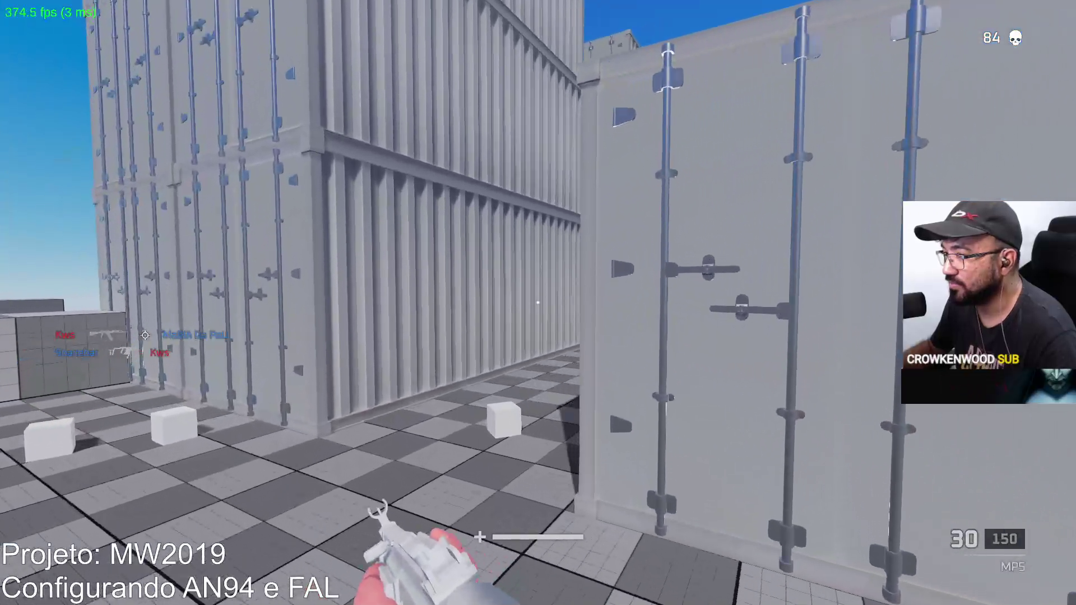
key("w")
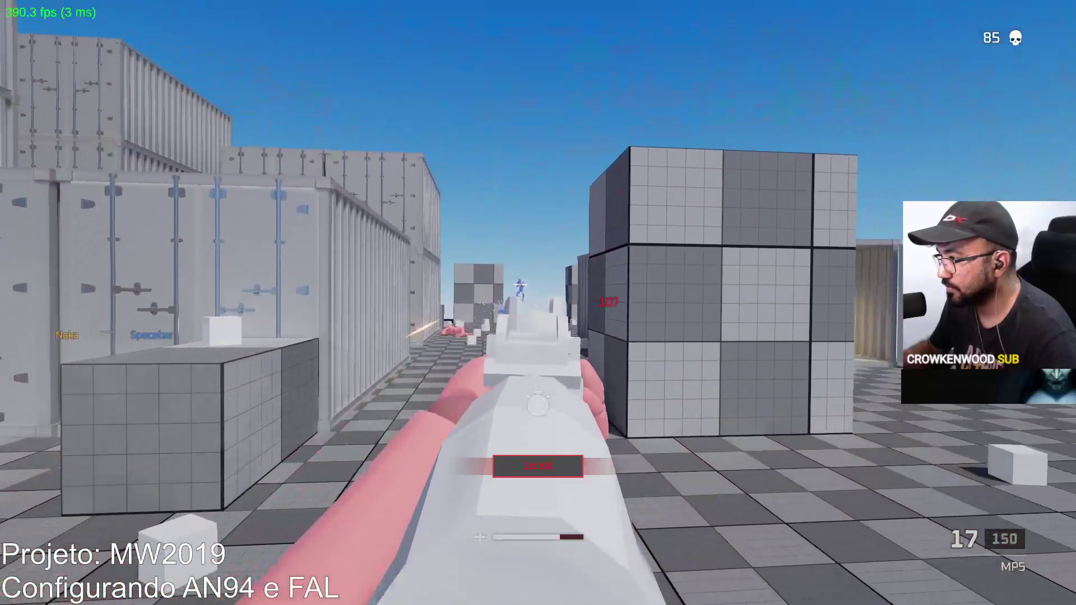
Reload the MP5, move between containers, and shoot the enemy ahead, then reload again.
key("r")
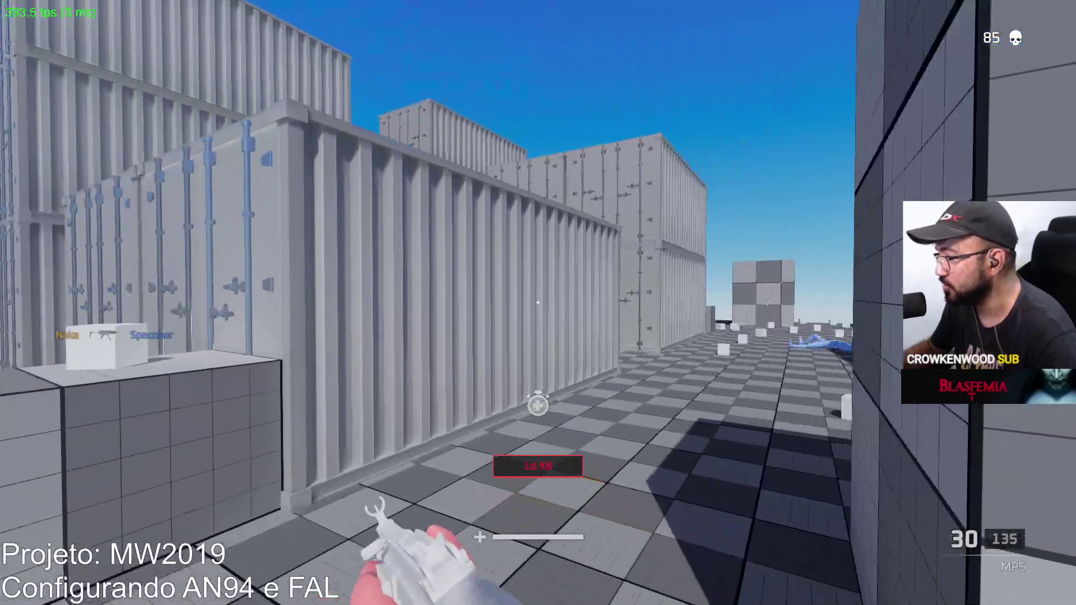
key("w")
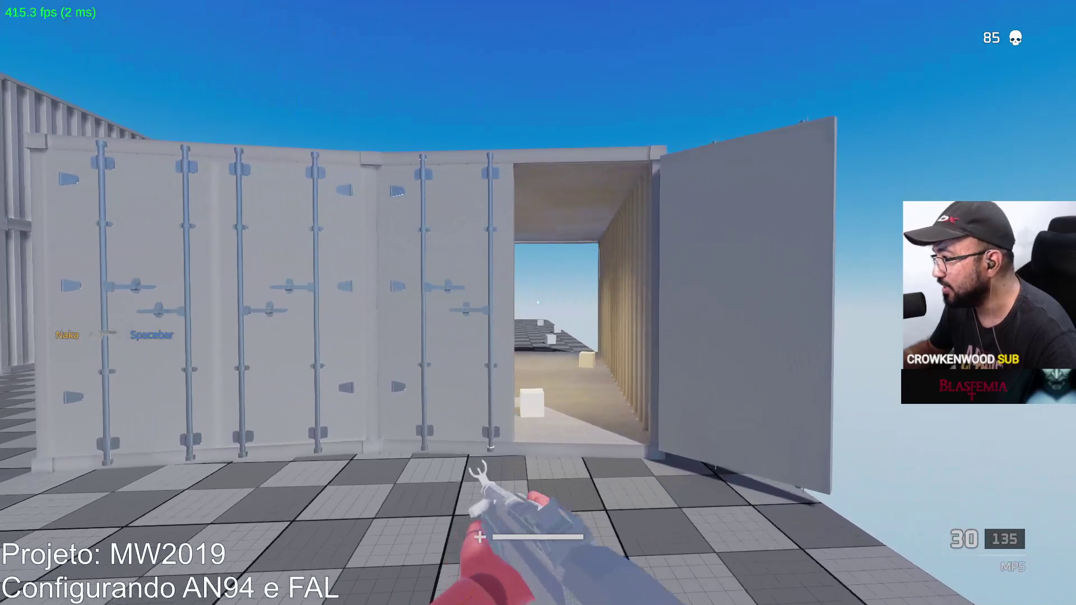
key("w")
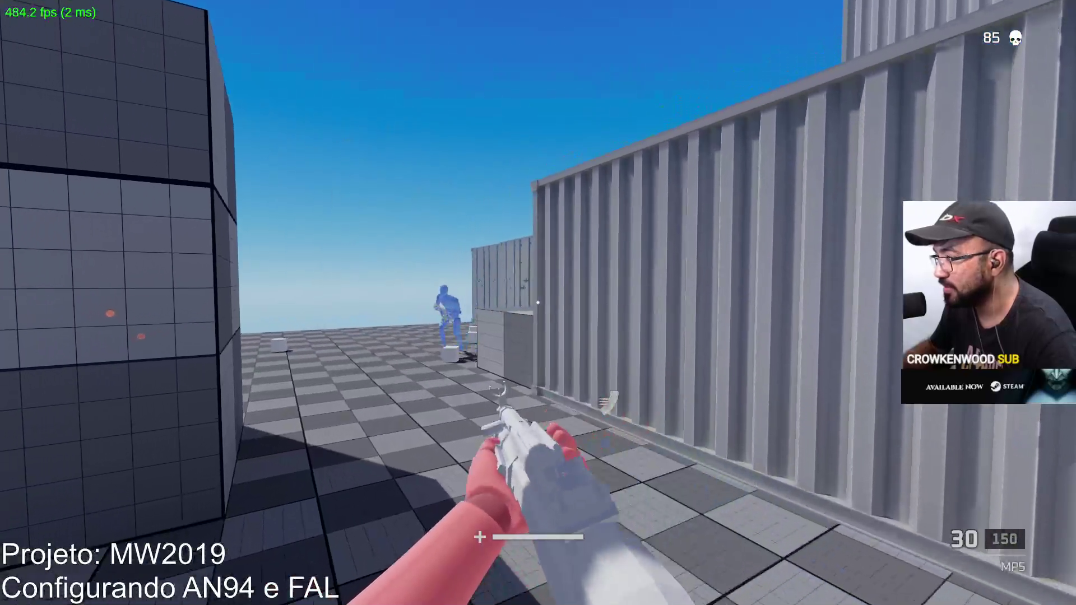
left_click(539, 303)
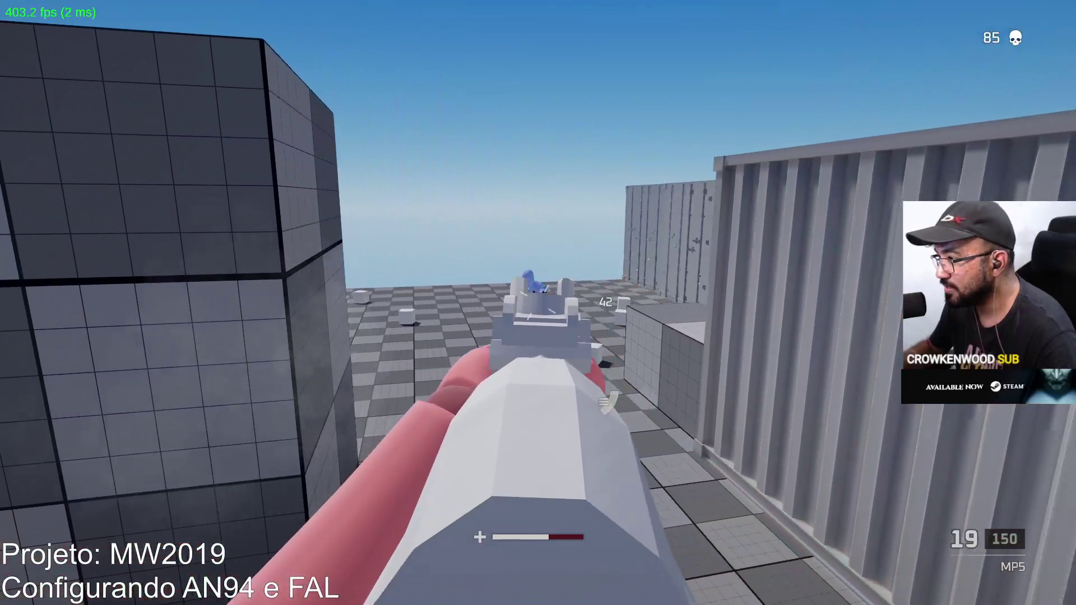
key("r")
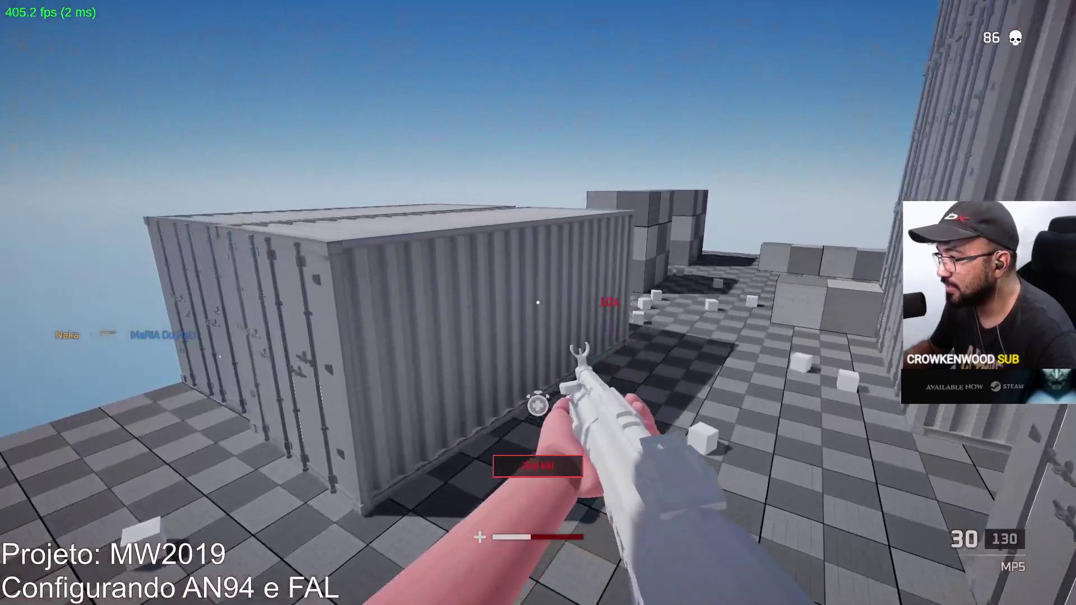
Enter the open container, aim down sights, strafe, and fire at enemies in the lane.
key("w")
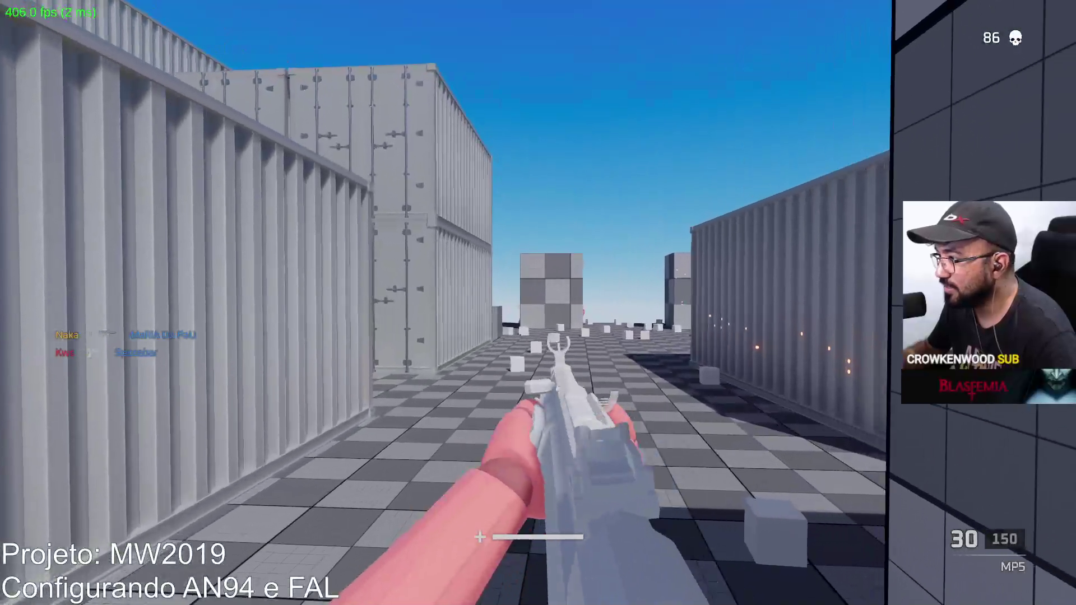
key("w")
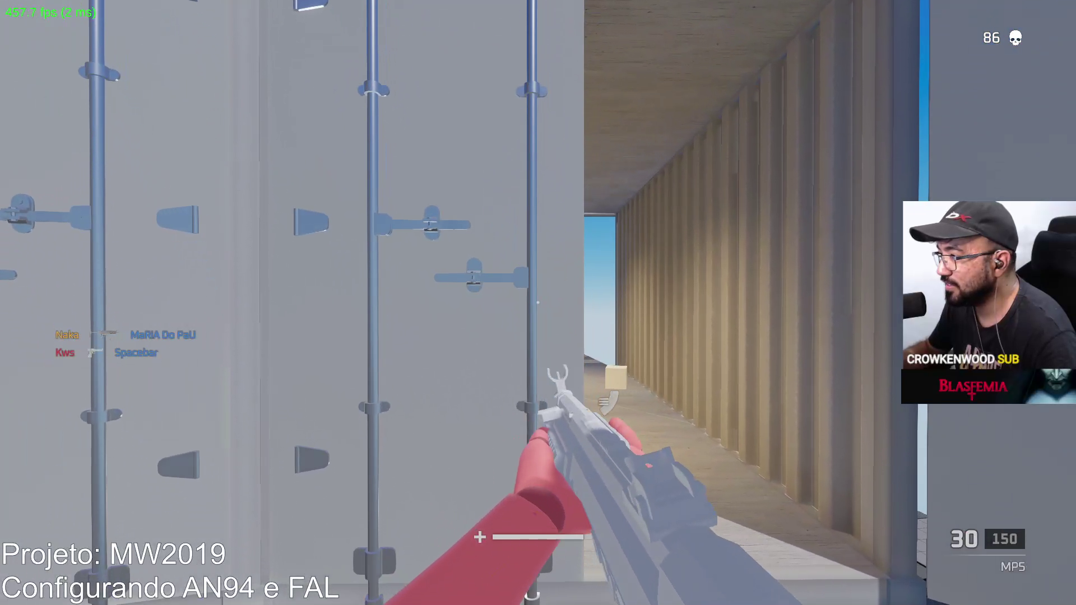
right_click(538, 302)
key("a")
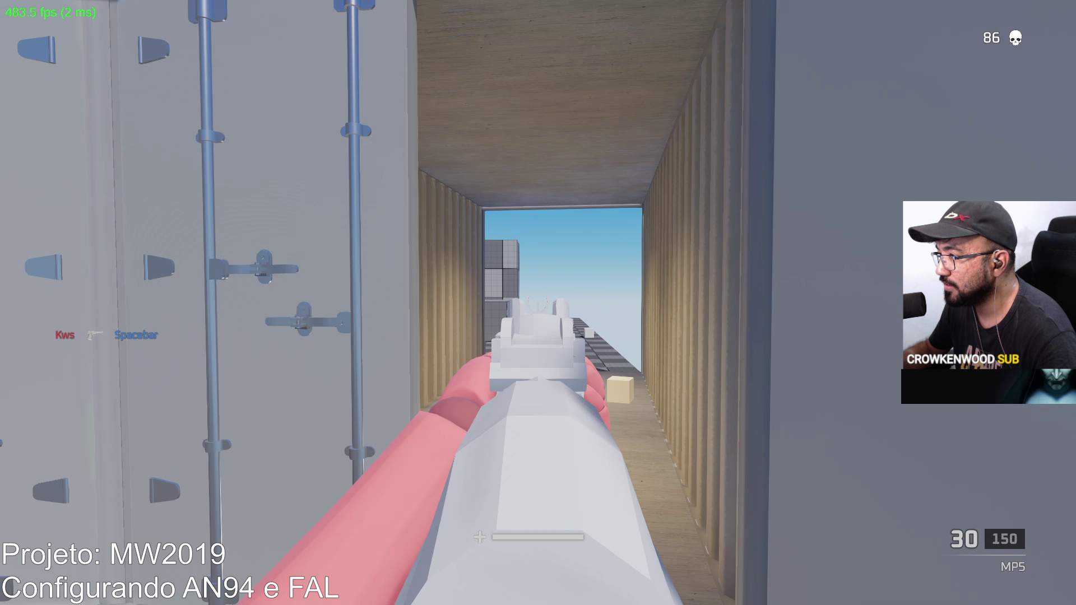
key("w")
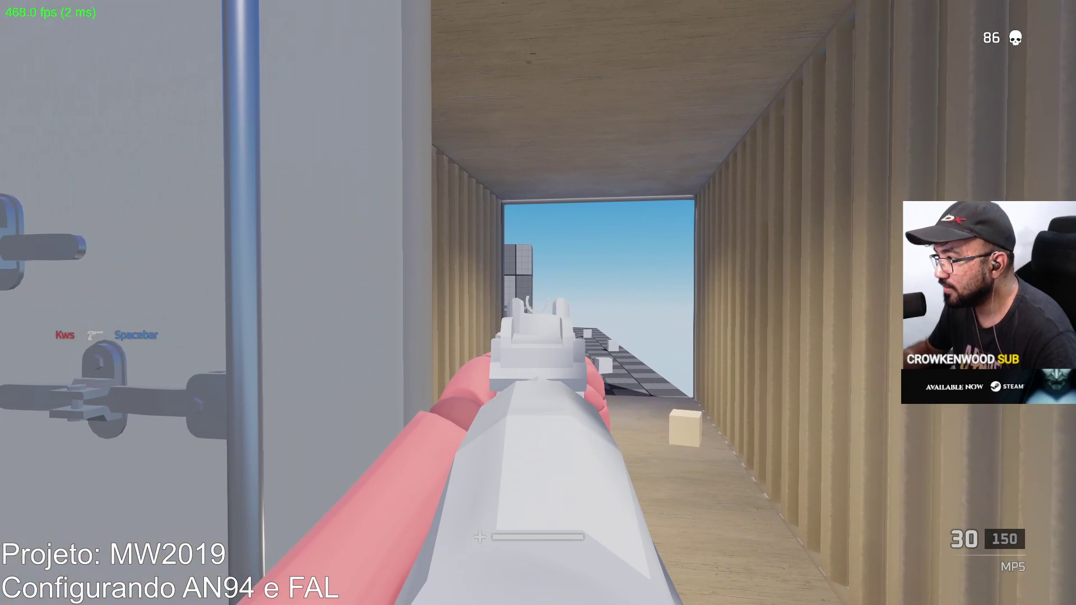
left_click(538, 302)
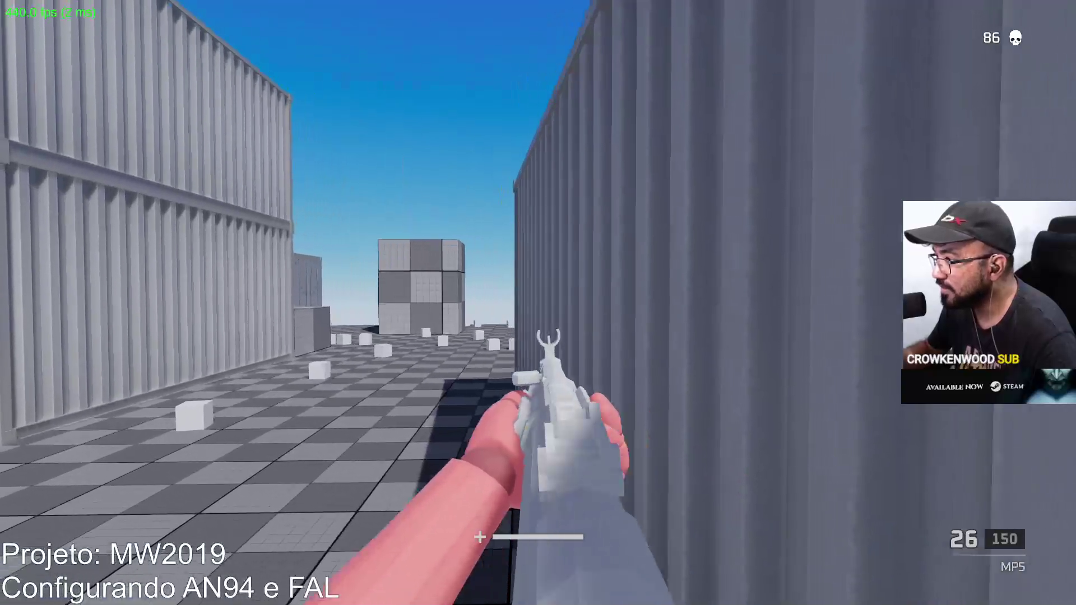
right_click(538, 302)
left_click(538, 302)
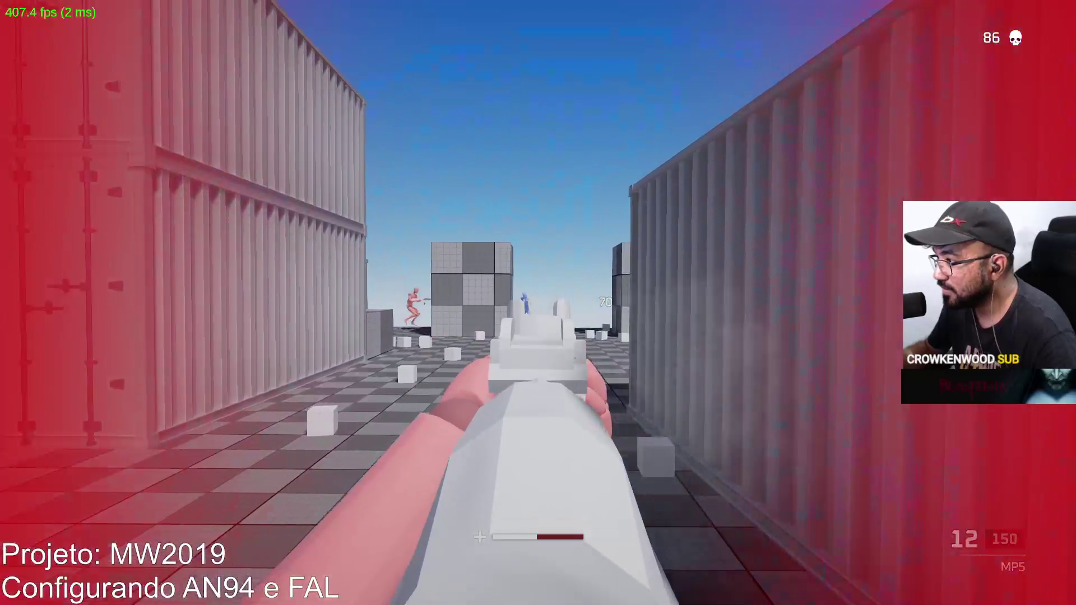
left_click(538, 304)
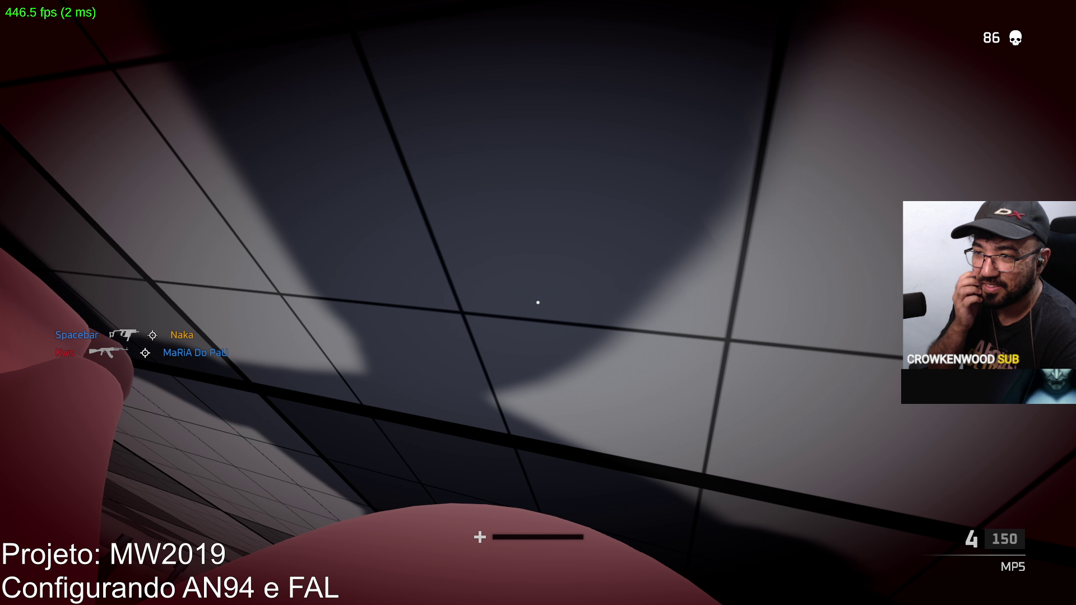
From the pause menu, change Loadout 1's sidearm to the Eagle and deploy with it.
key("Tab")
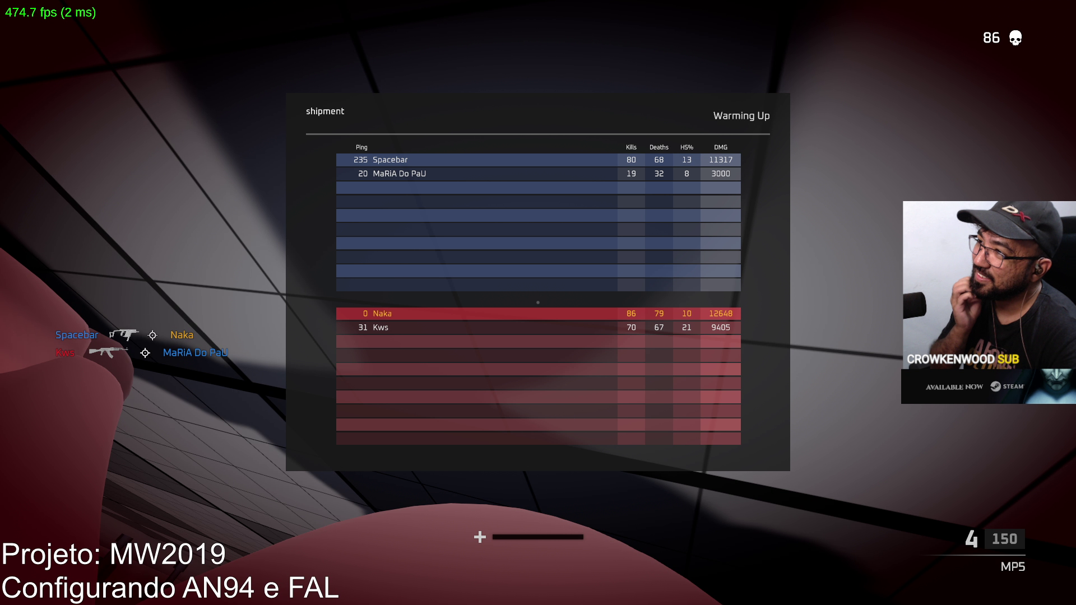
key("Escape")
key("Escape")
key("Escape")
key("Escape")
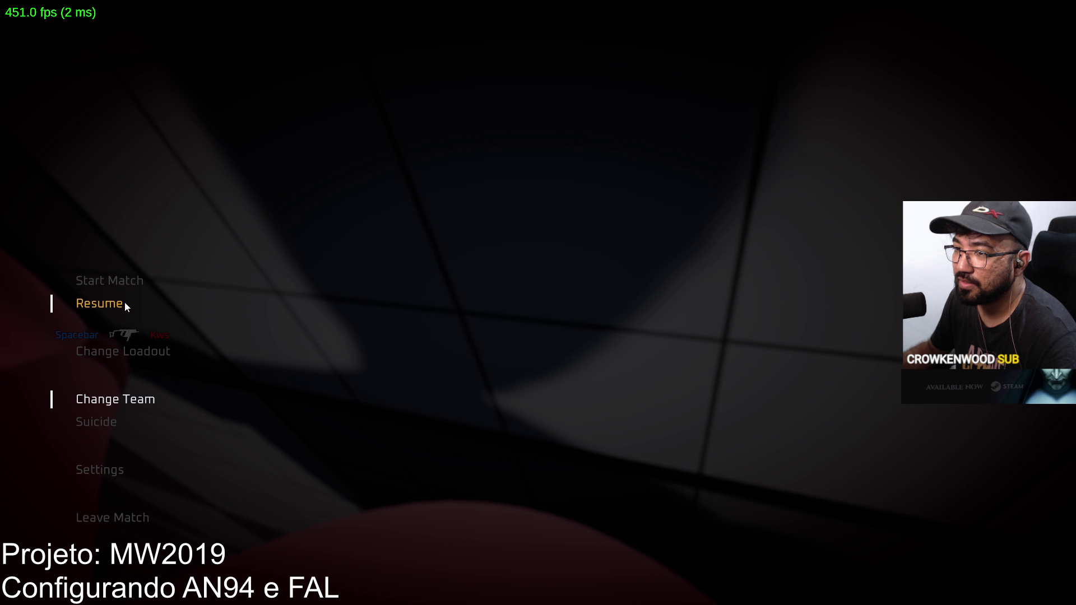
left_click(143, 351)
left_click(302, 117)
left_click(213, 243)
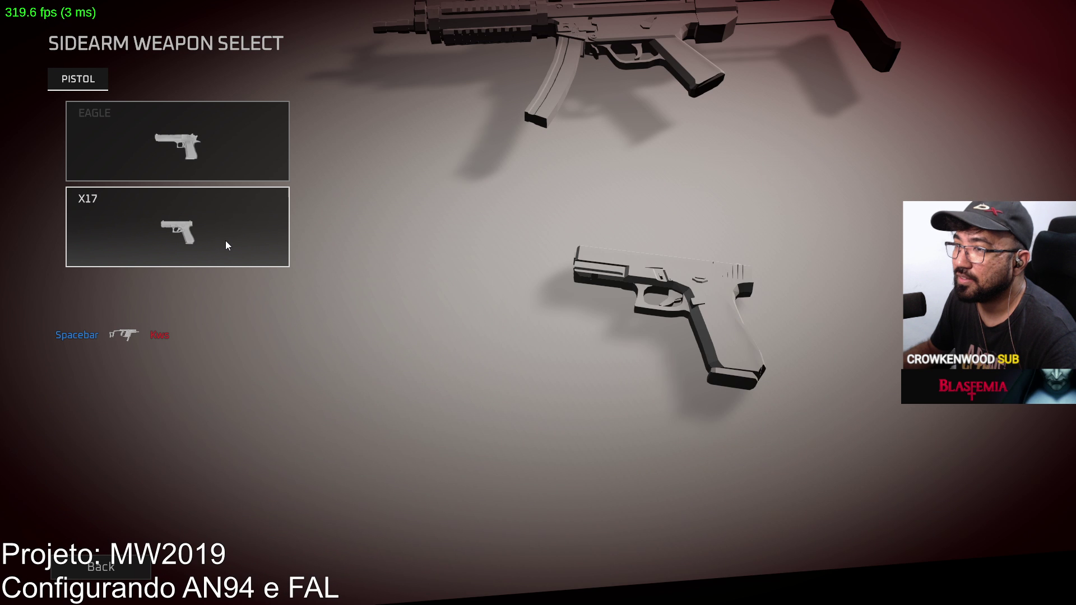
left_click(250, 155)
left_click(565, 569)
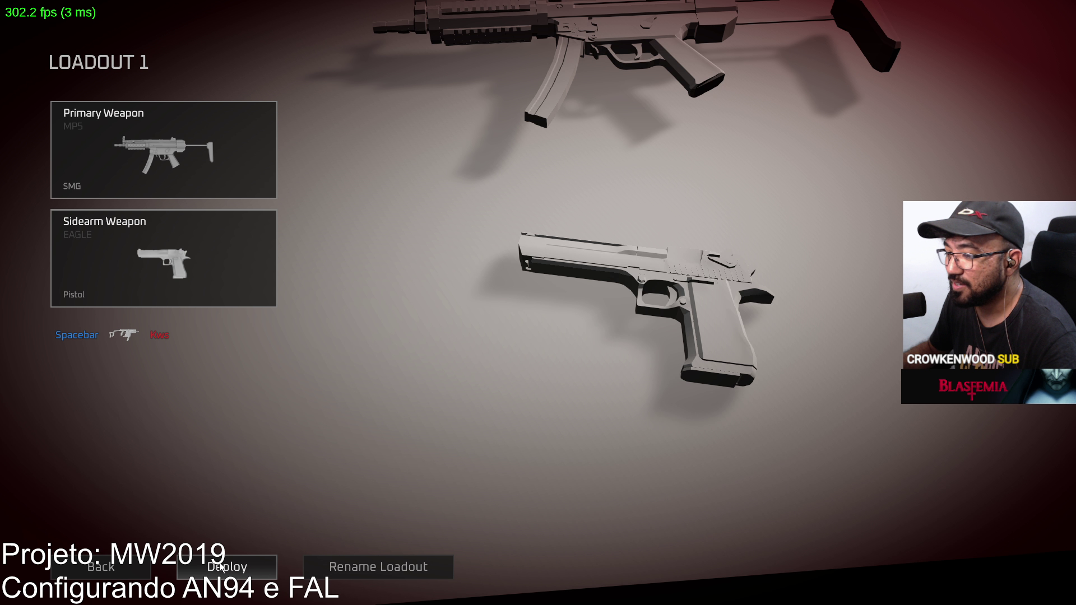
left_click(241, 566)
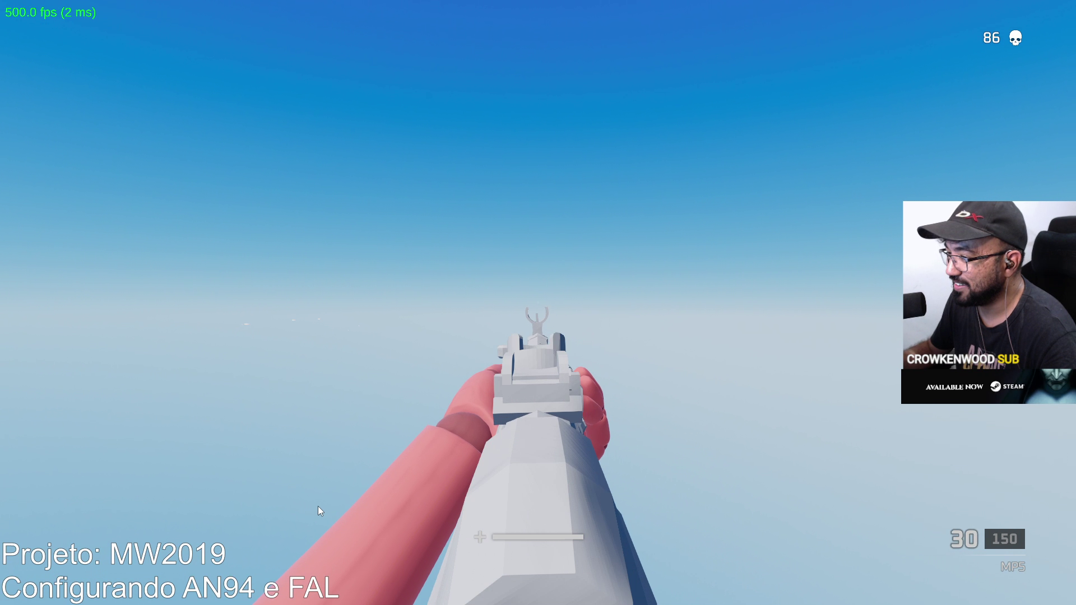
Switch to the Eagle with key 2, fire at enemies, and reload it twice.
key("2")
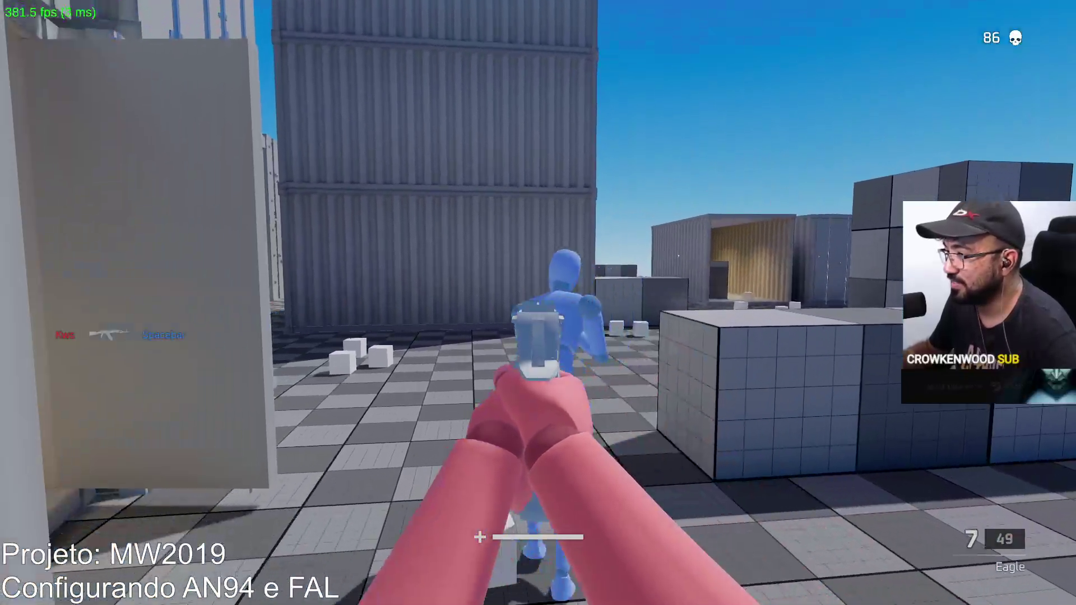
left_click(537, 302)
left_click(538, 303)
left_click(539, 303)
left_click(538, 302)
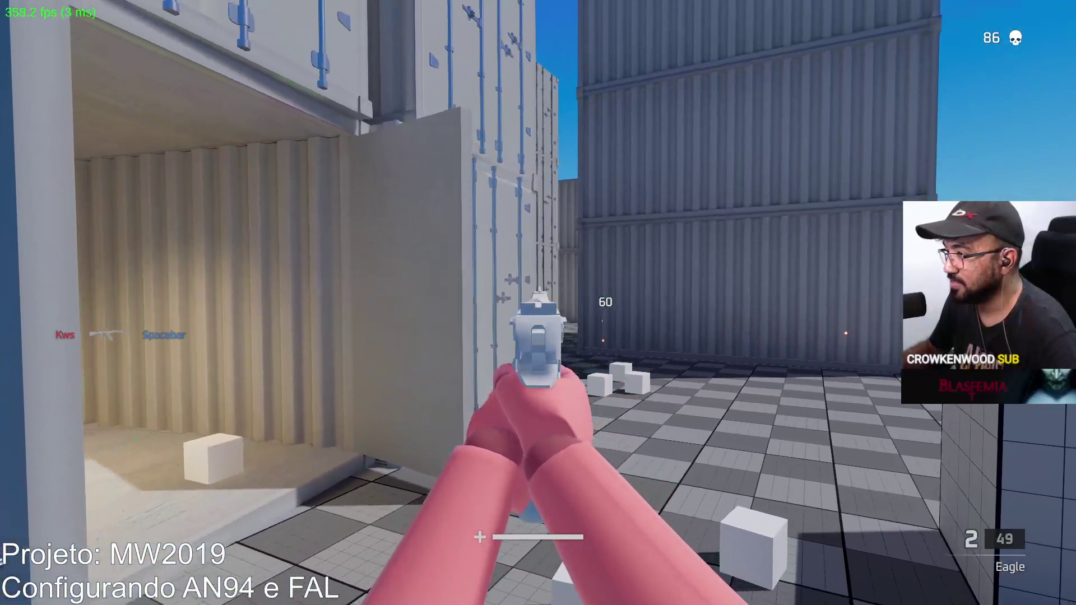
left_click(538, 303)
key("r")
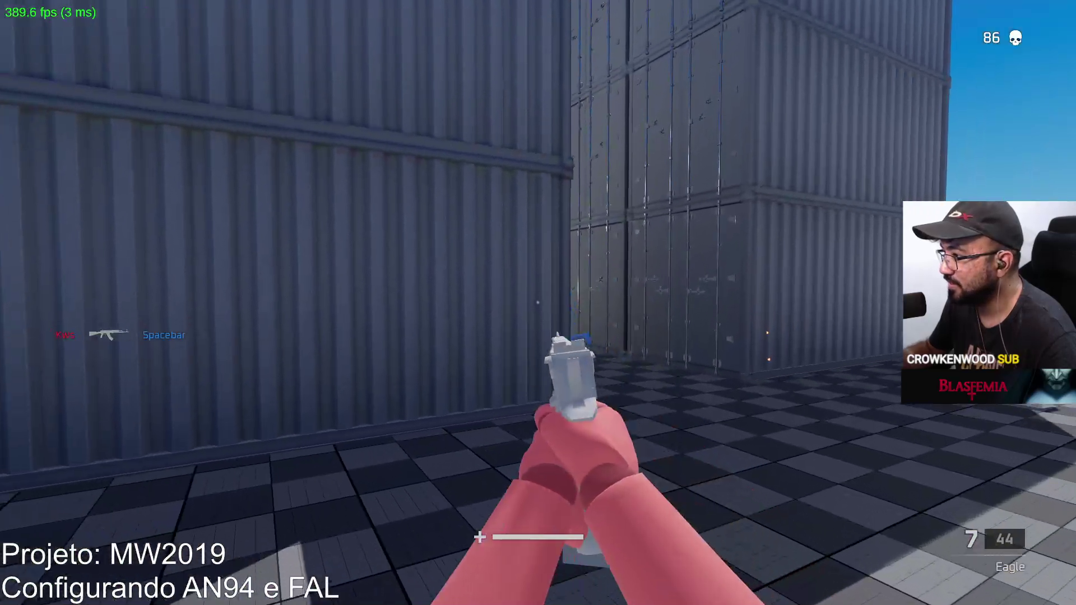
left_click(538, 303)
left_click(538, 302)
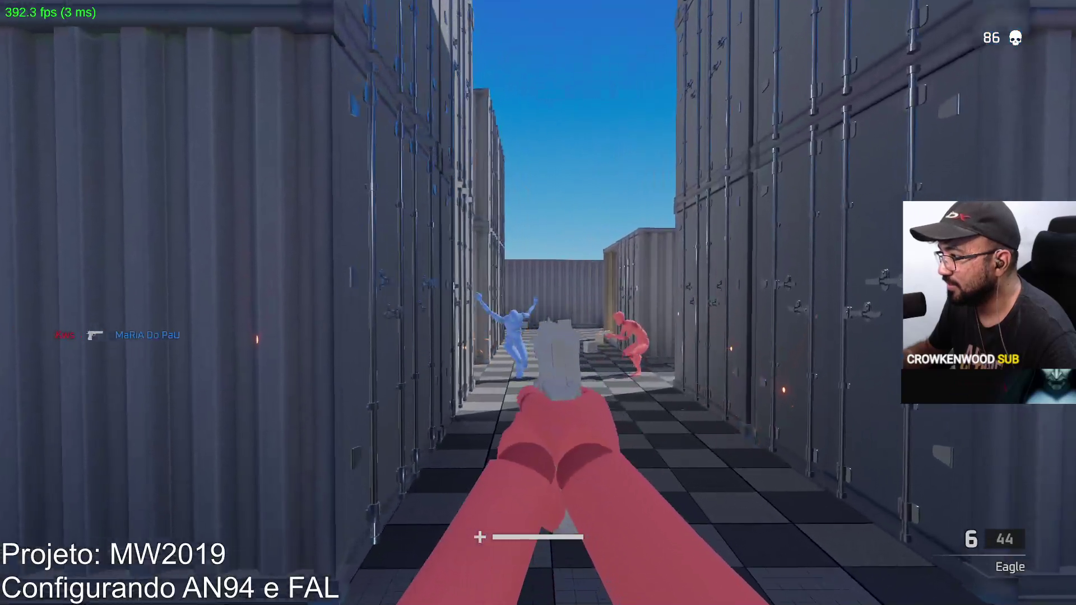
key("r")
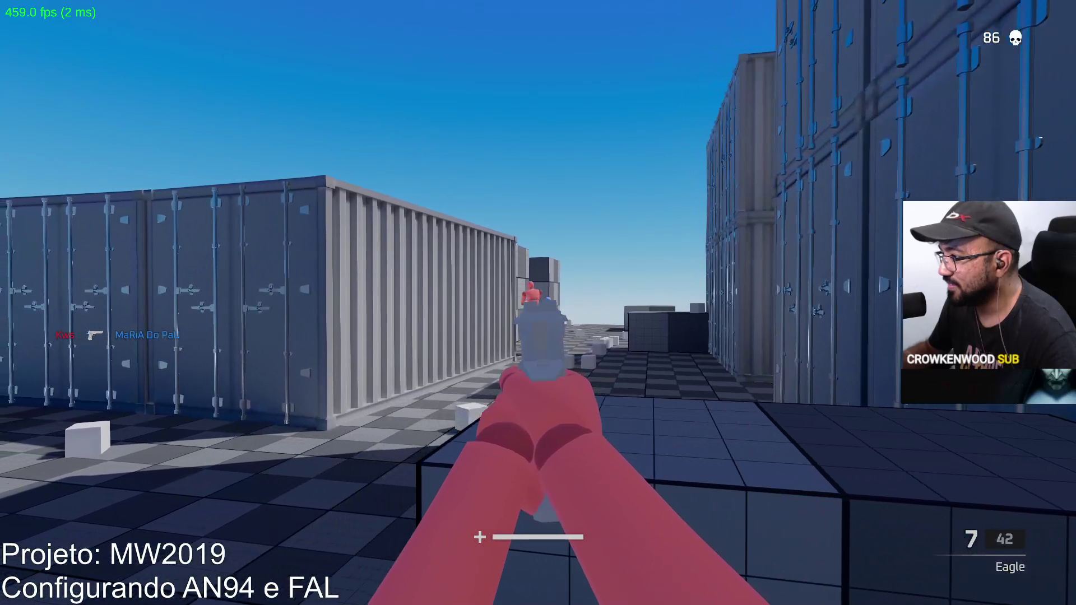
left_click(539, 303)
left_click(538, 303)
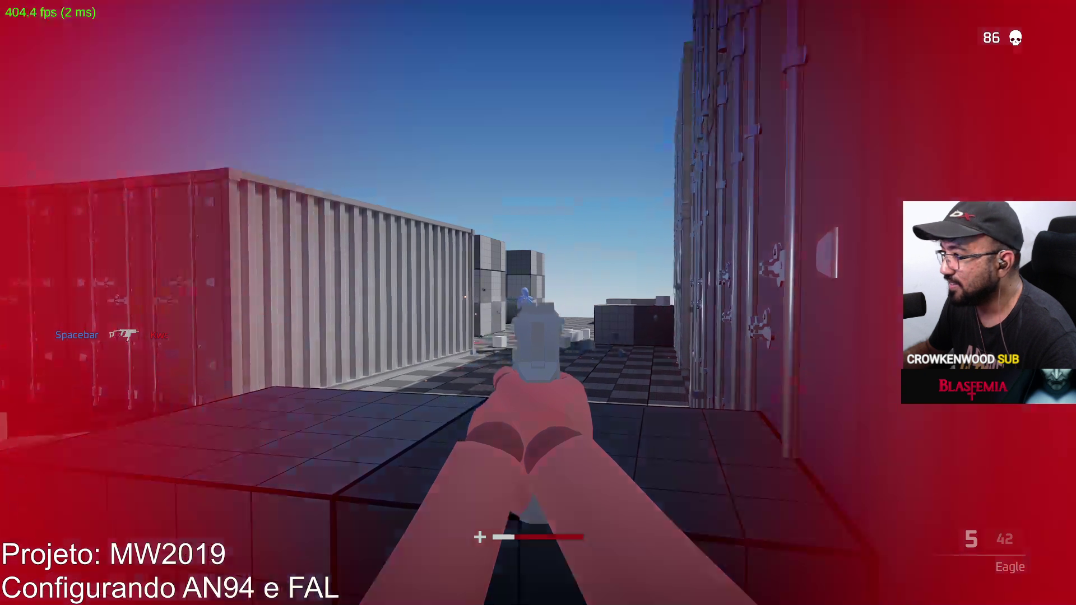
left_click(538, 302)
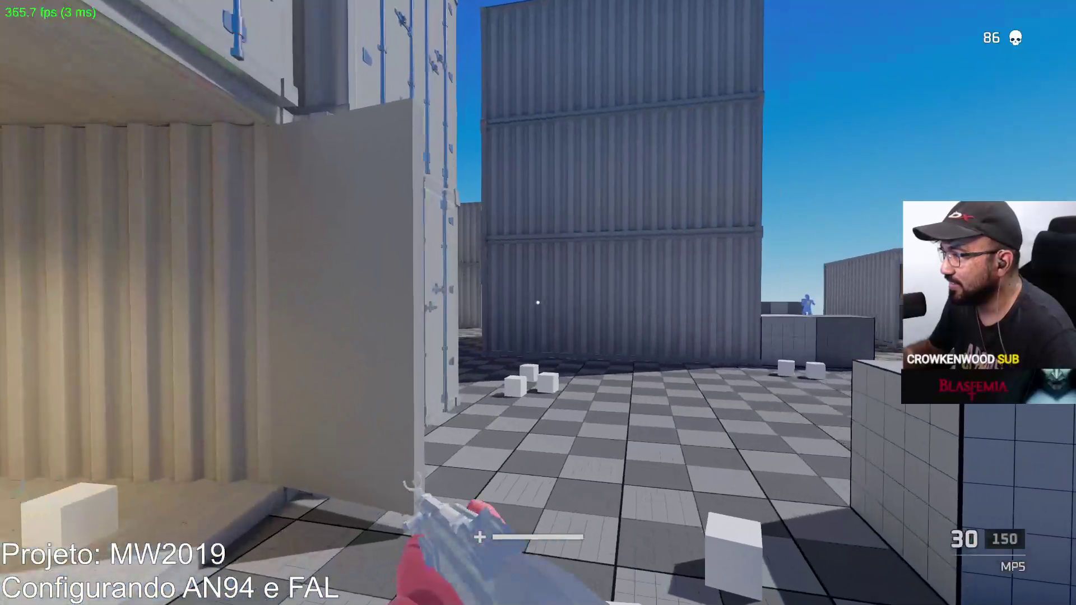
Turn toward an enemy, reload the MP5, fire into the container, then aim and shoot.
left_click_drag(536, 303, 537, 303)
key("r")
left_click(536, 303)
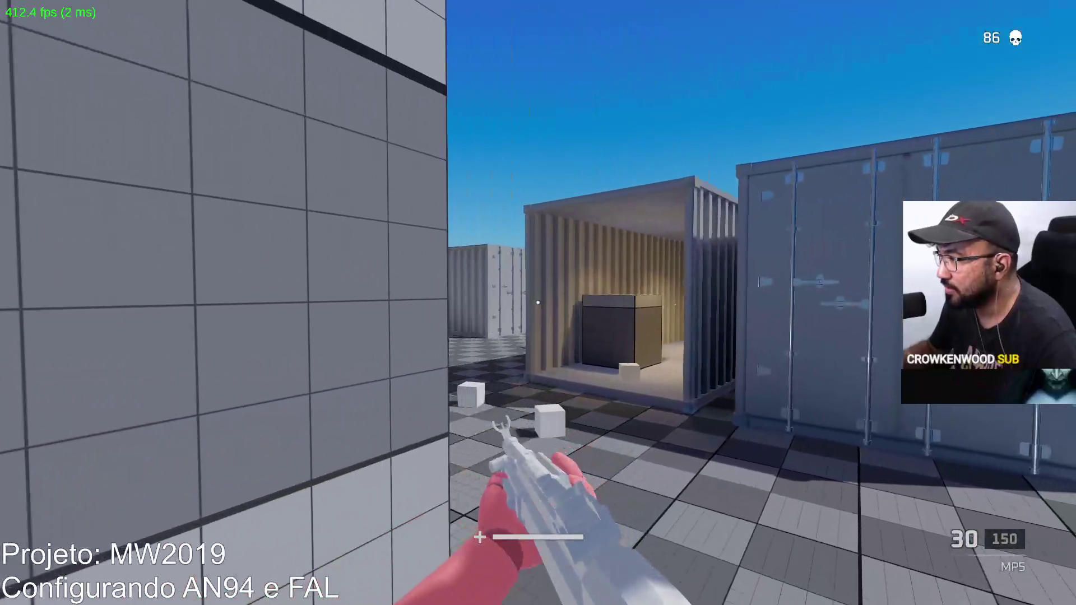
right_click(538, 303)
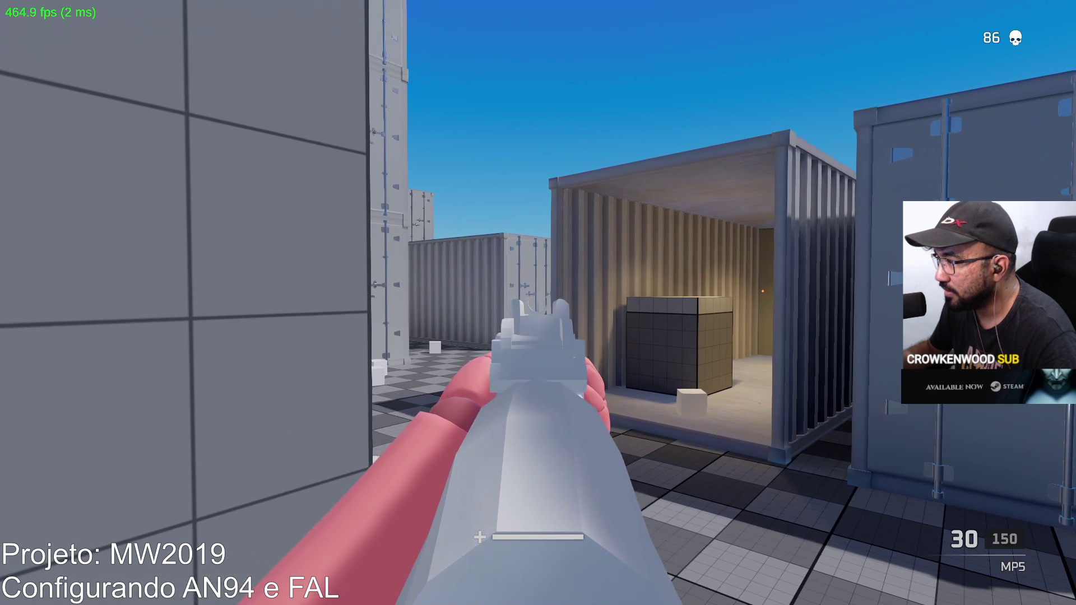
key("w")
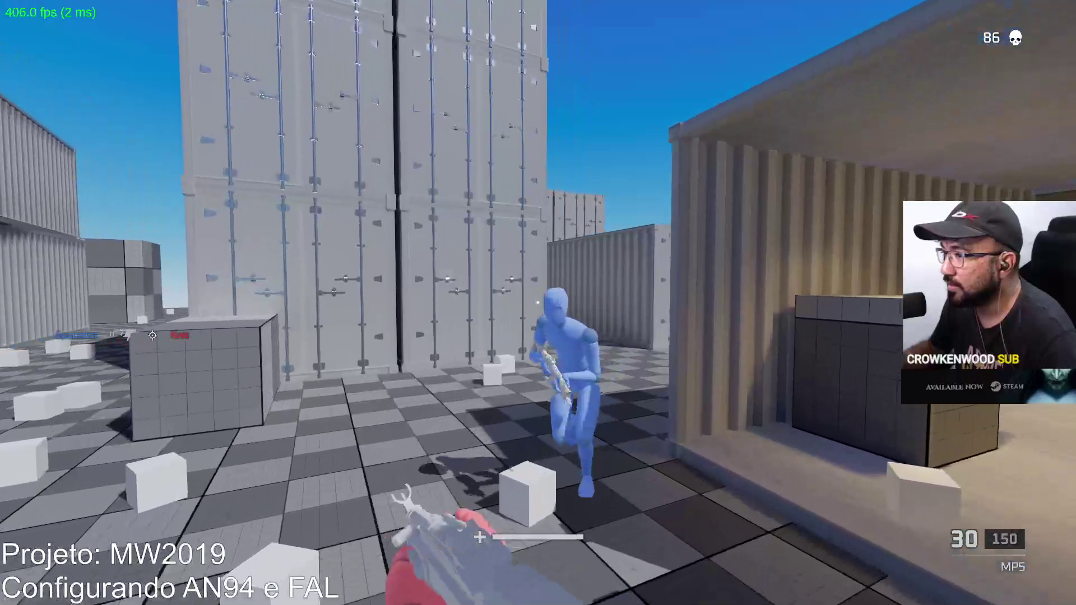
left_click(537, 303)
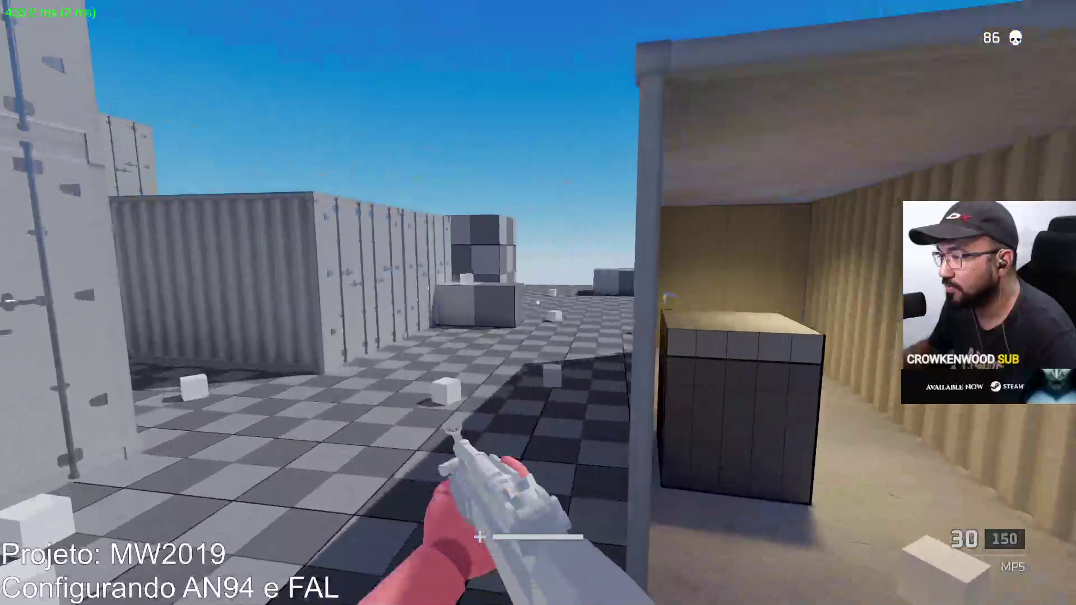
Aim between the containers, fire, and strafe right to finish the enemy, then reload.
right_click(538, 303)
left_click(538, 302)
left_click(539, 303)
key("d")
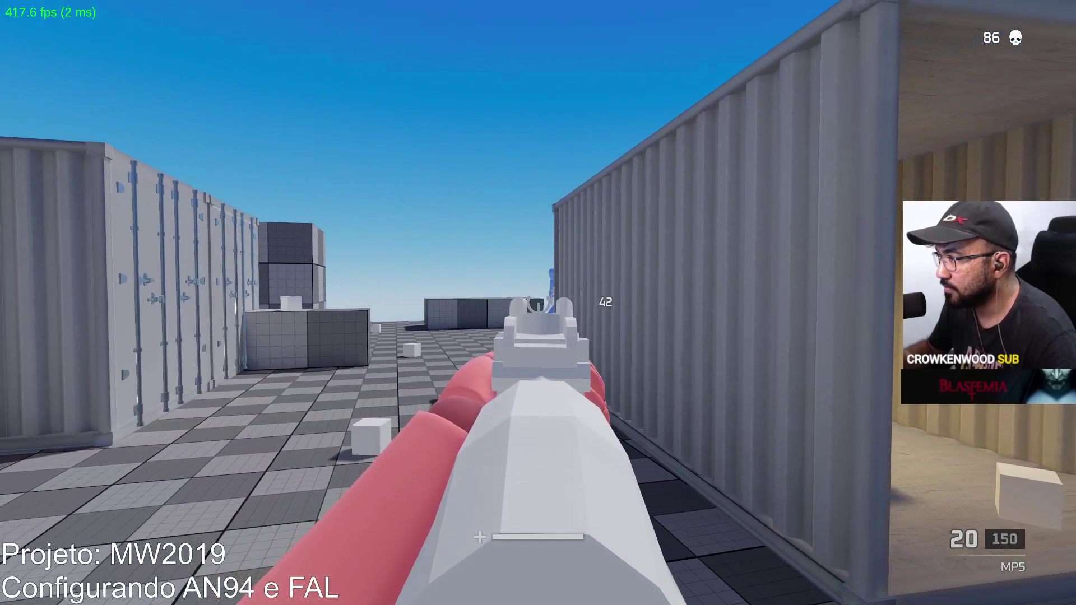
left_click(538, 303)
key("r")
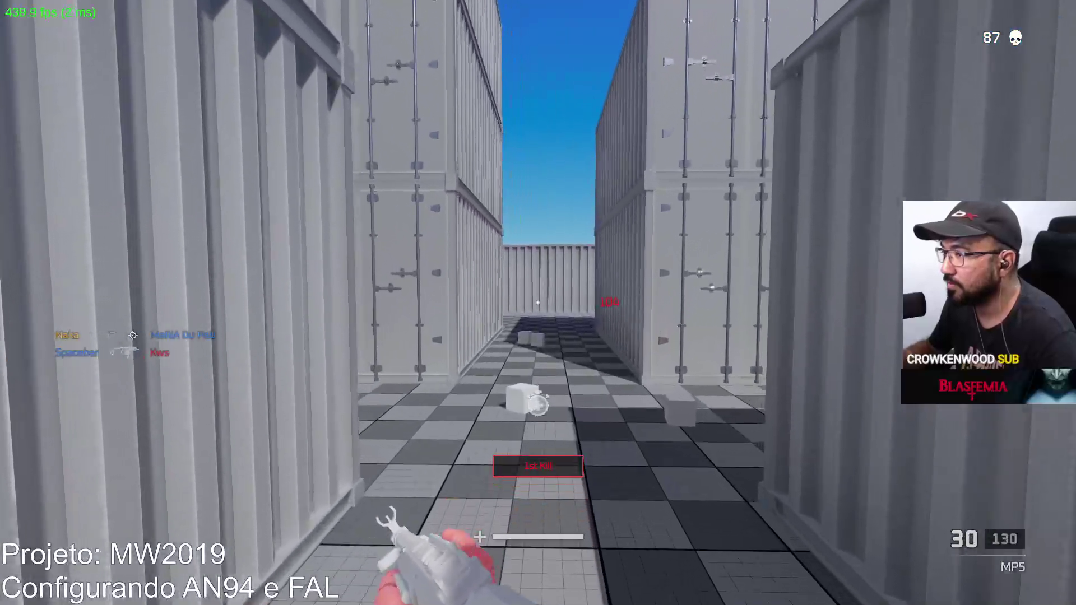
Move out from the containers and kill the blue enemy, then reload the MP5.
key("w")
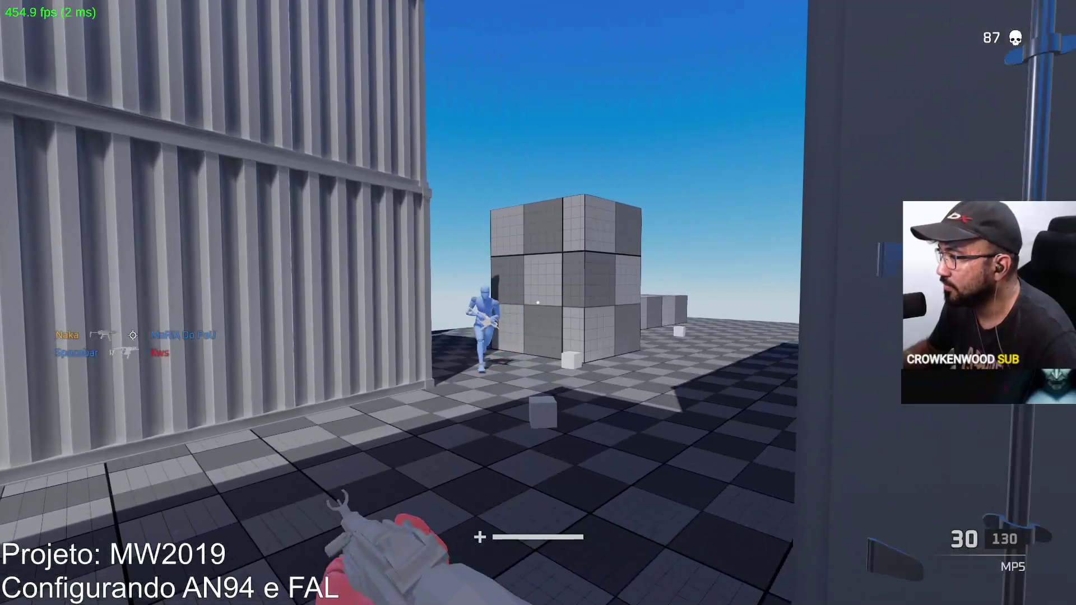
left_click(537, 303)
left_click(538, 302)
key("r")
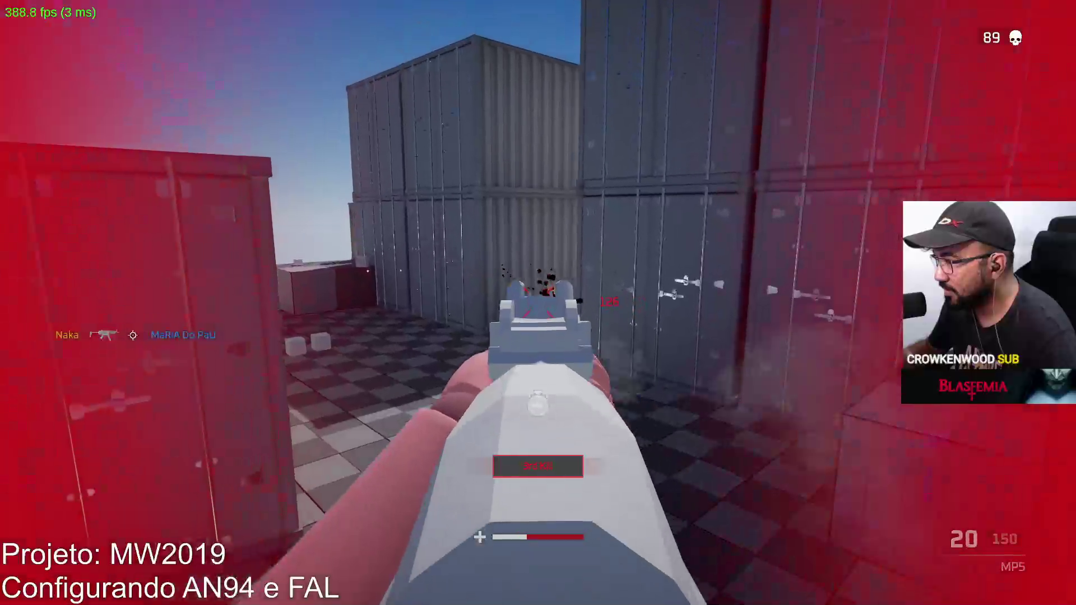
Fire more MP5 bursts, reload, aim down sights down the corridor, and check the scoreboard.
left_click(538, 303)
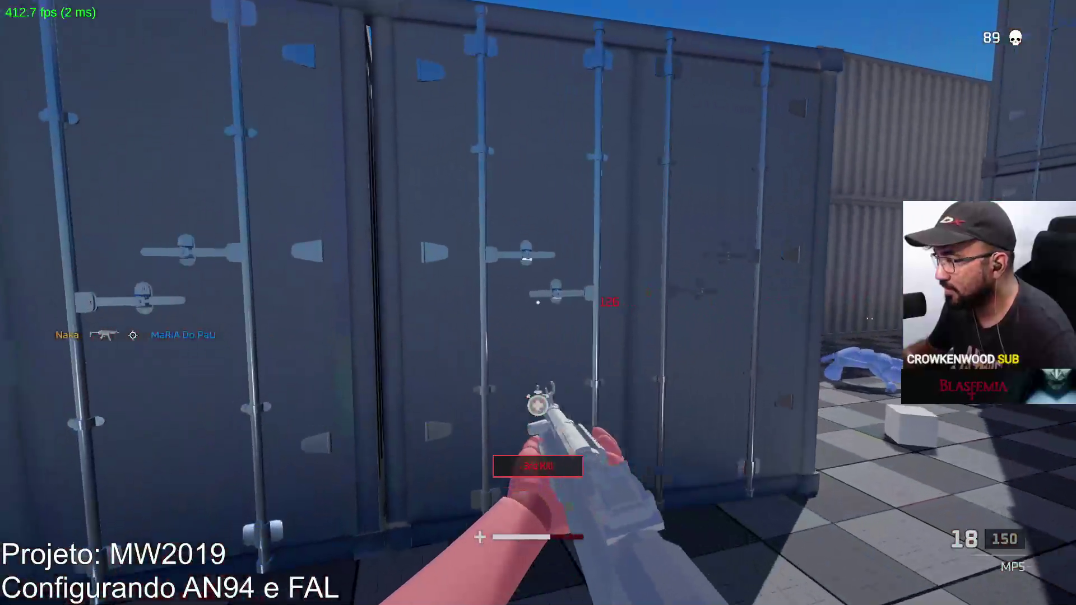
left_click(538, 303)
key("r")
right_click(539, 302)
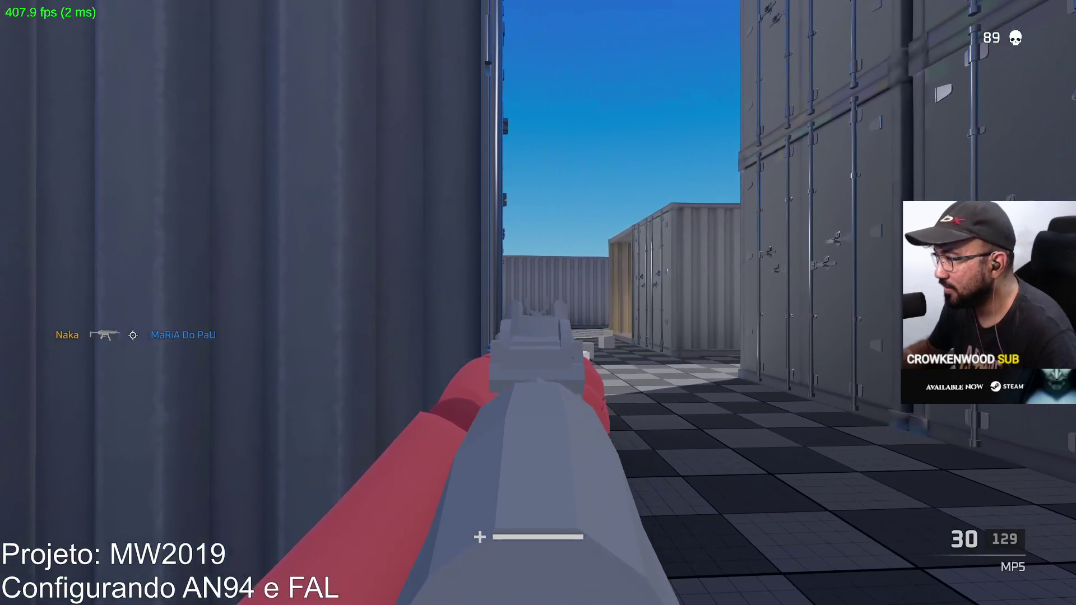
key("w")
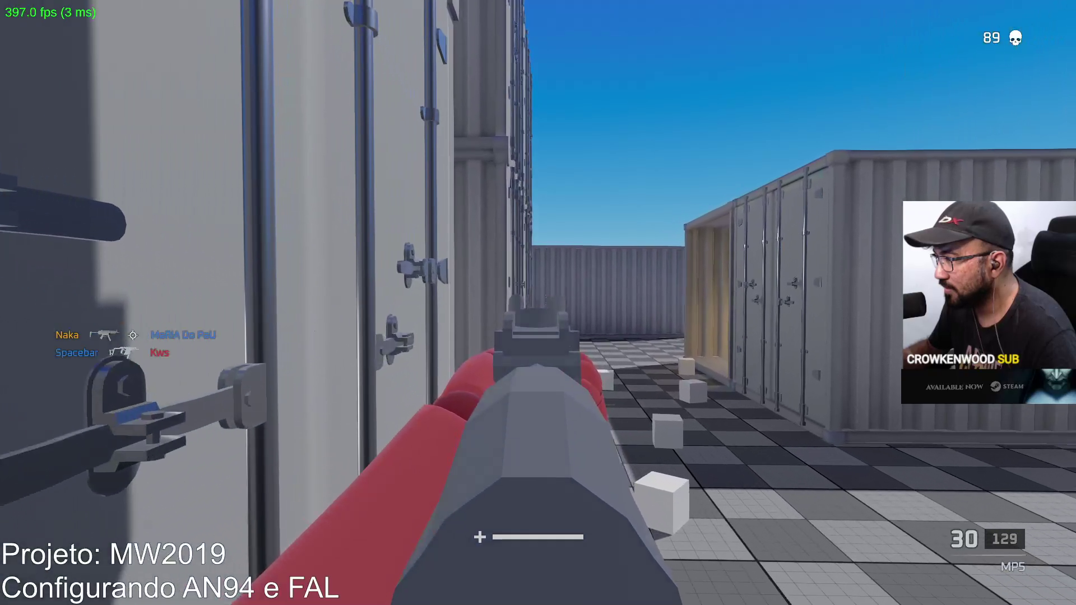
key("w")
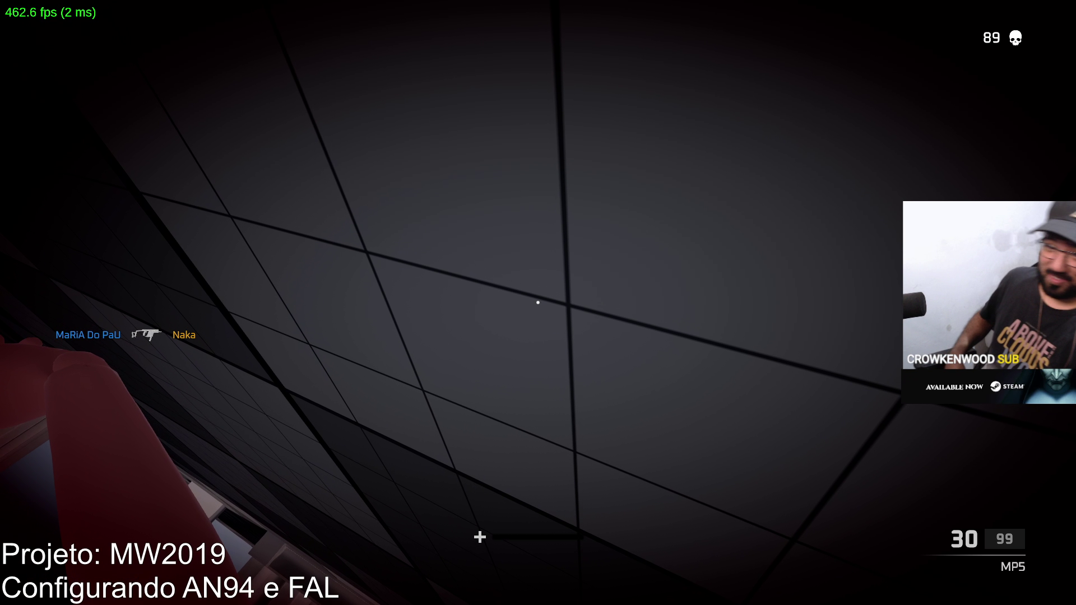
key("Tab")
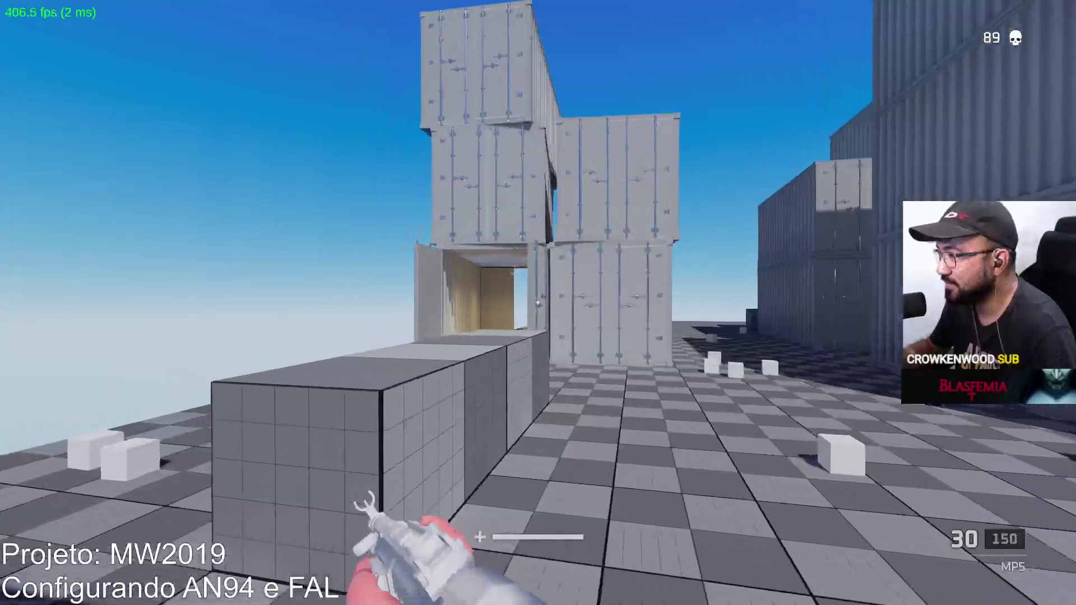
Fire sustained MP5 shots toward the containers, reload, and shoot the enemy ahead.
left_click(538, 302)
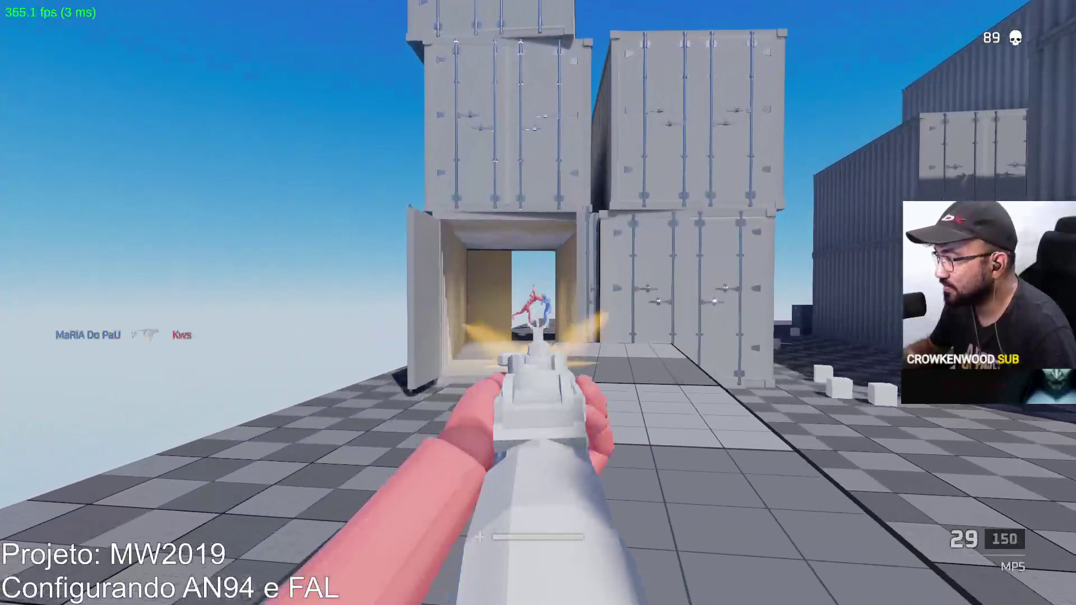
left_click(538, 302)
left_click(538, 303)
left_click(538, 303)
left_click(538, 303)
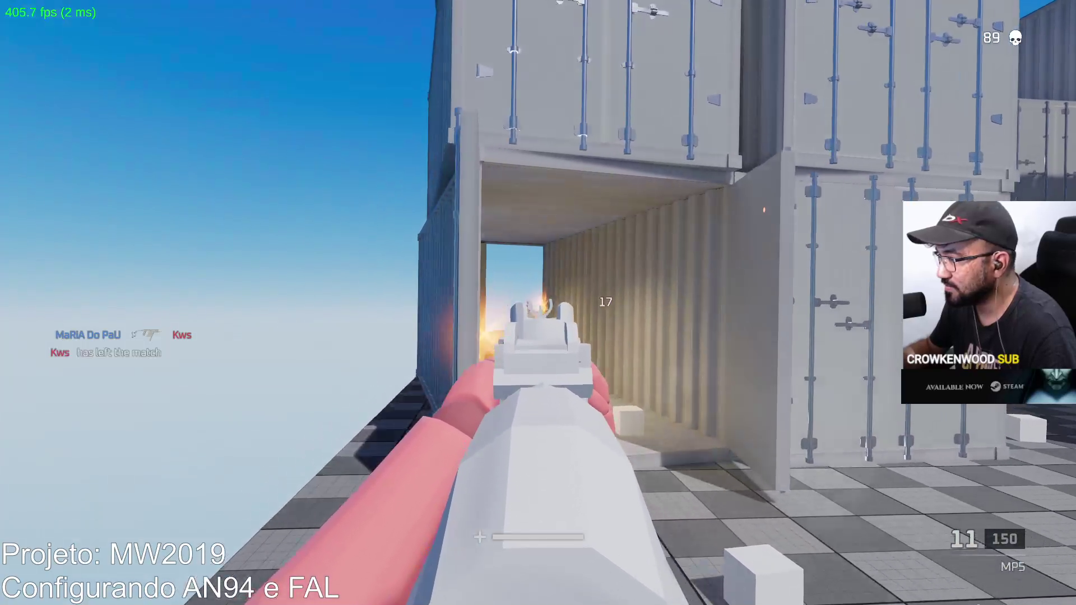
left_click(538, 303)
key("r")
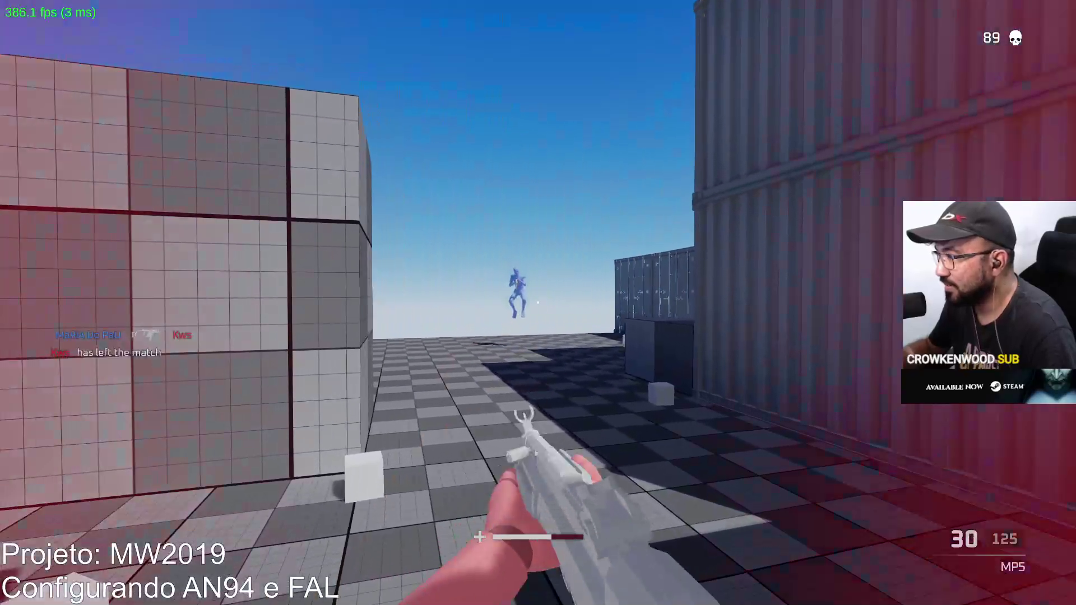
left_click(538, 302)
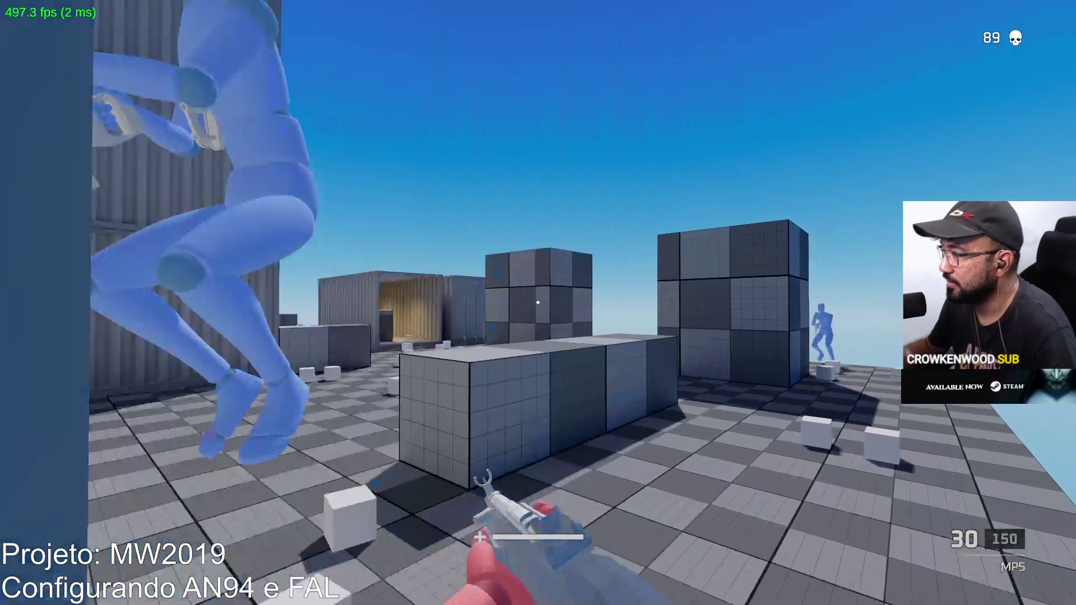
Respawn and resume continuous MP5 fire.
left_click(538, 302)
left_click(538, 302)
left_click(538, 303)
left_click(539, 303)
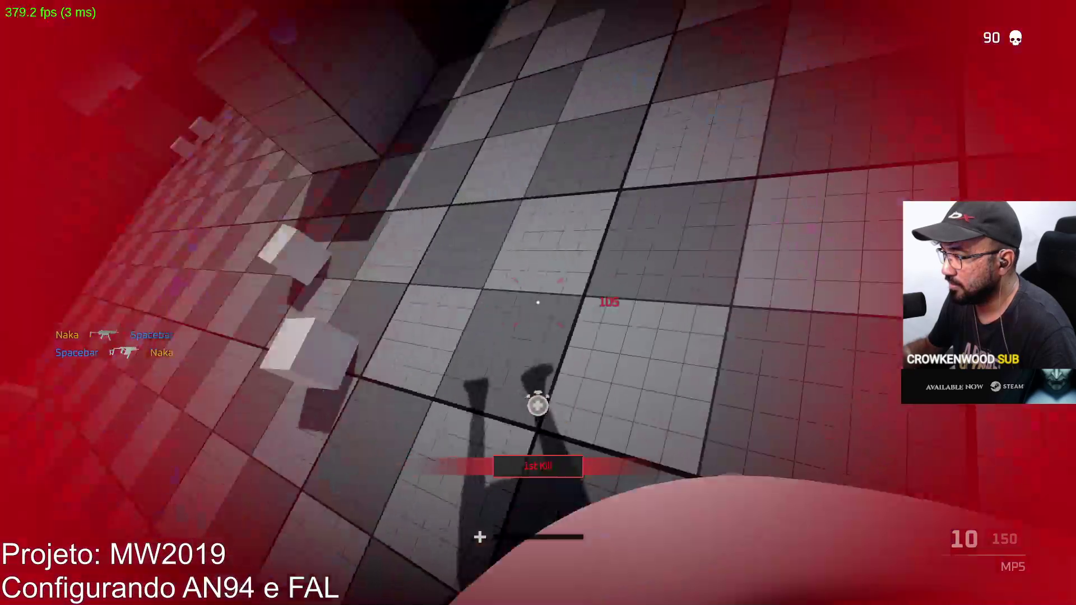